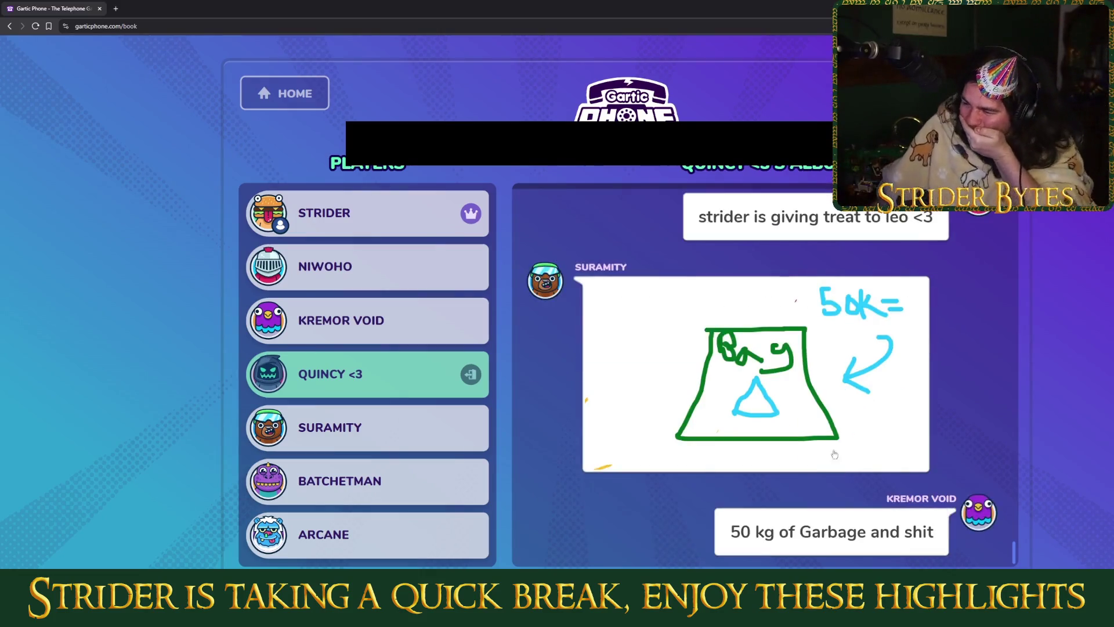
# Step: Replay the Gartic Phone album drawing stroke by stroke from the beginning several times
pyautogui.click(817, 446)
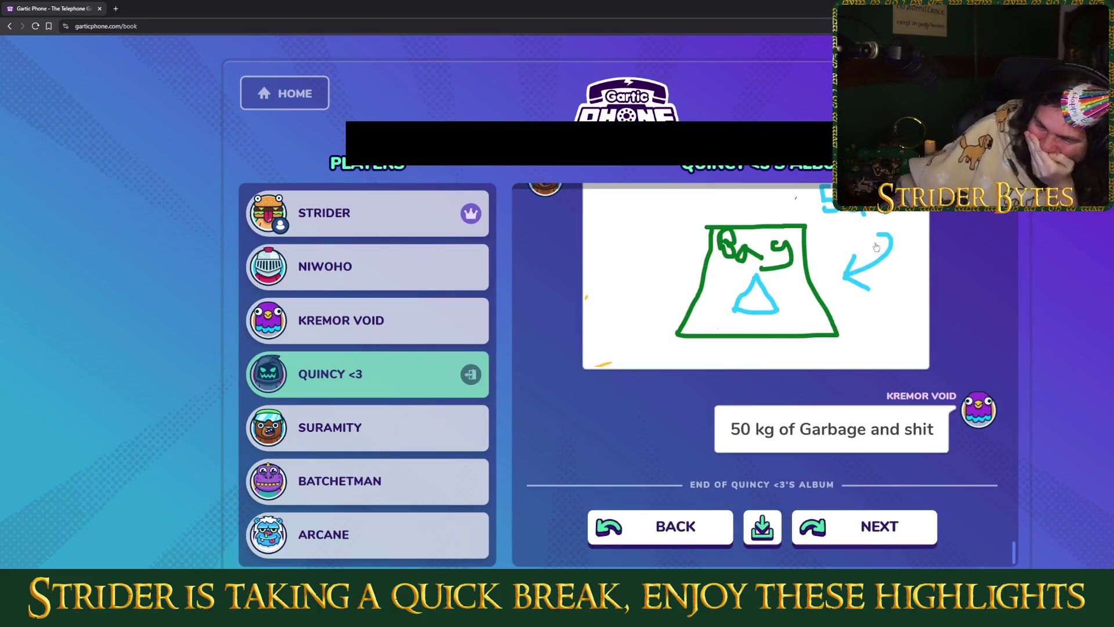
pyautogui.click(856, 251)
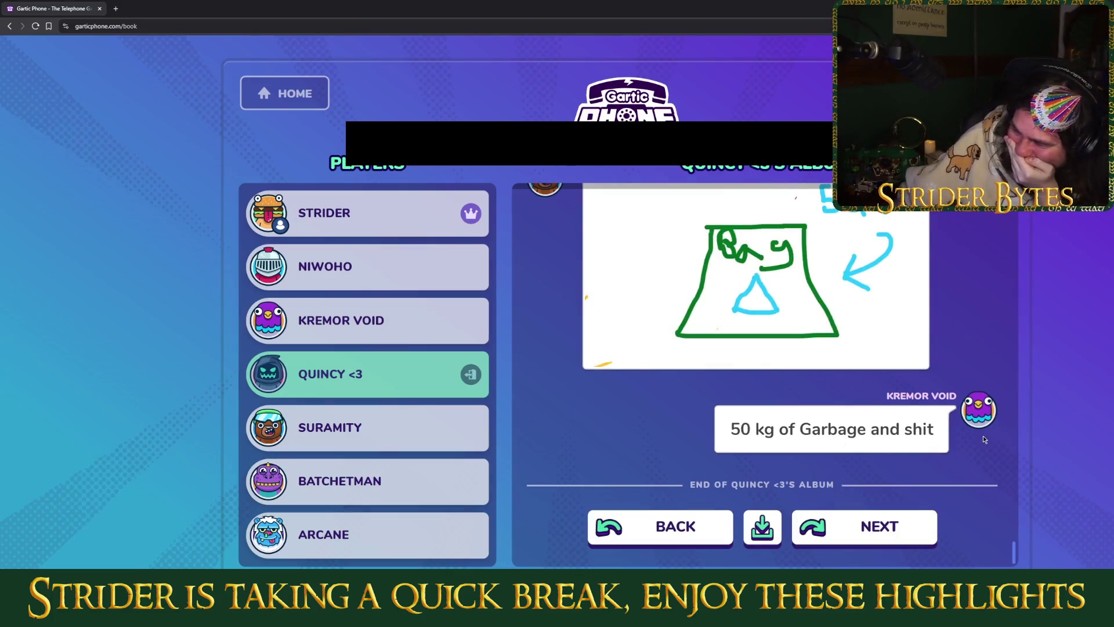
pyautogui.scroll(2, 982, 434)
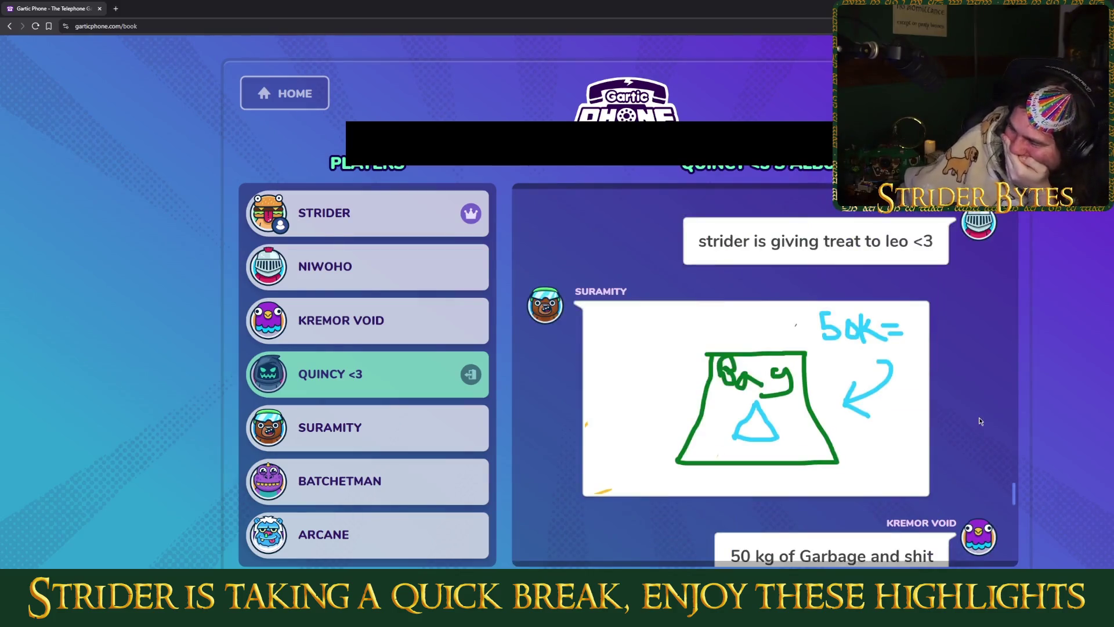
pyautogui.click(822, 394)
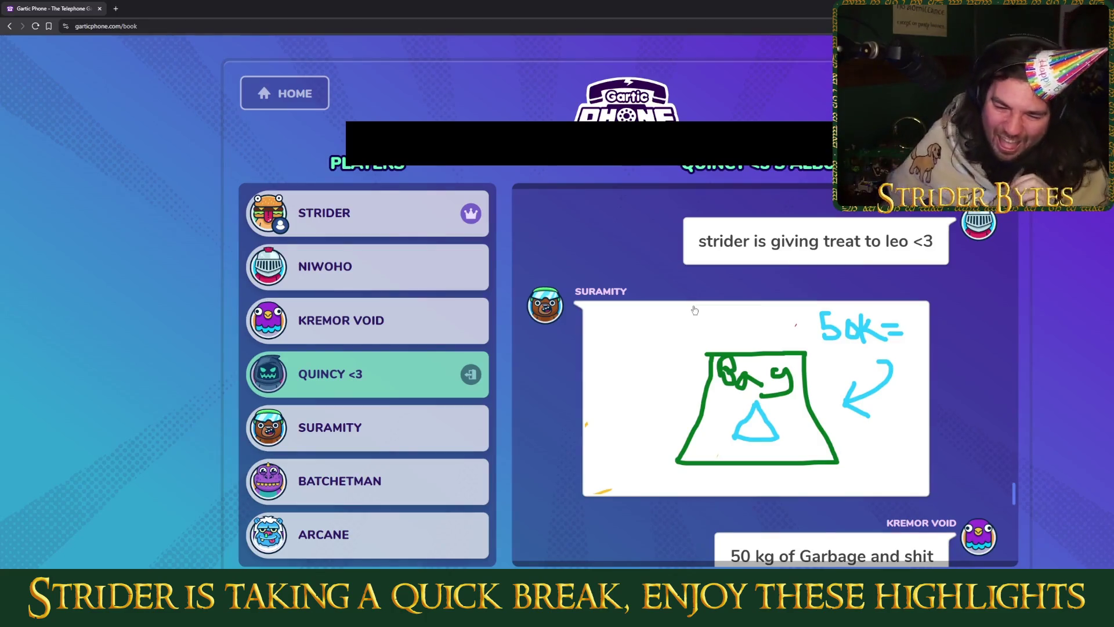
# Step: Bring up and dismiss the drawing image's options, then scroll through the album
pyautogui.rightClick(698, 351)
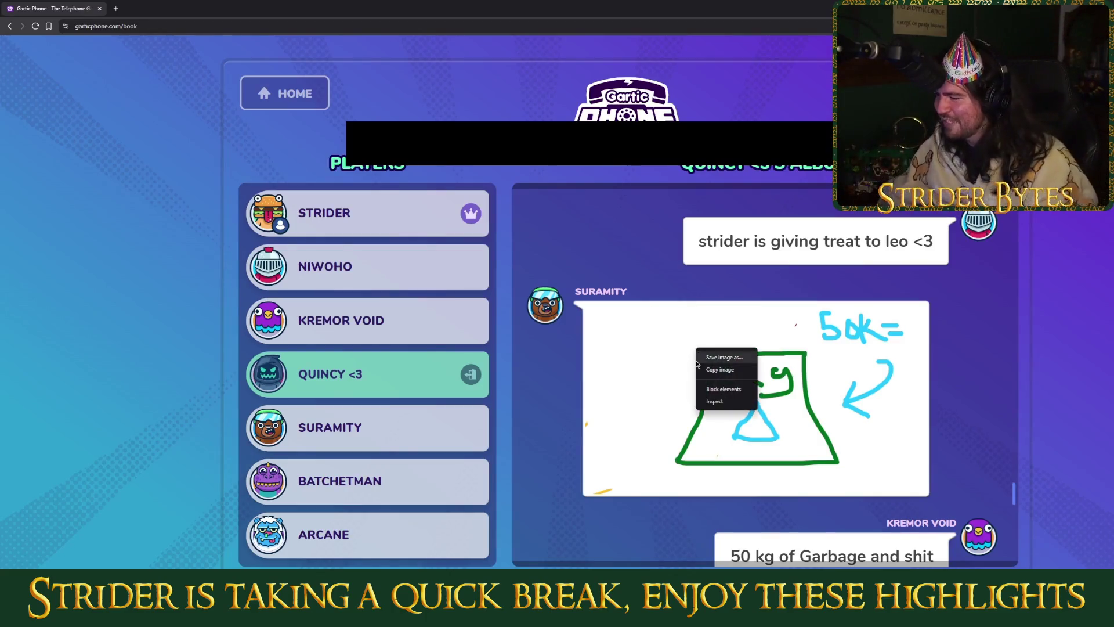
pyautogui.press('Escape')
pyautogui.scroll(-3, 784, 401)
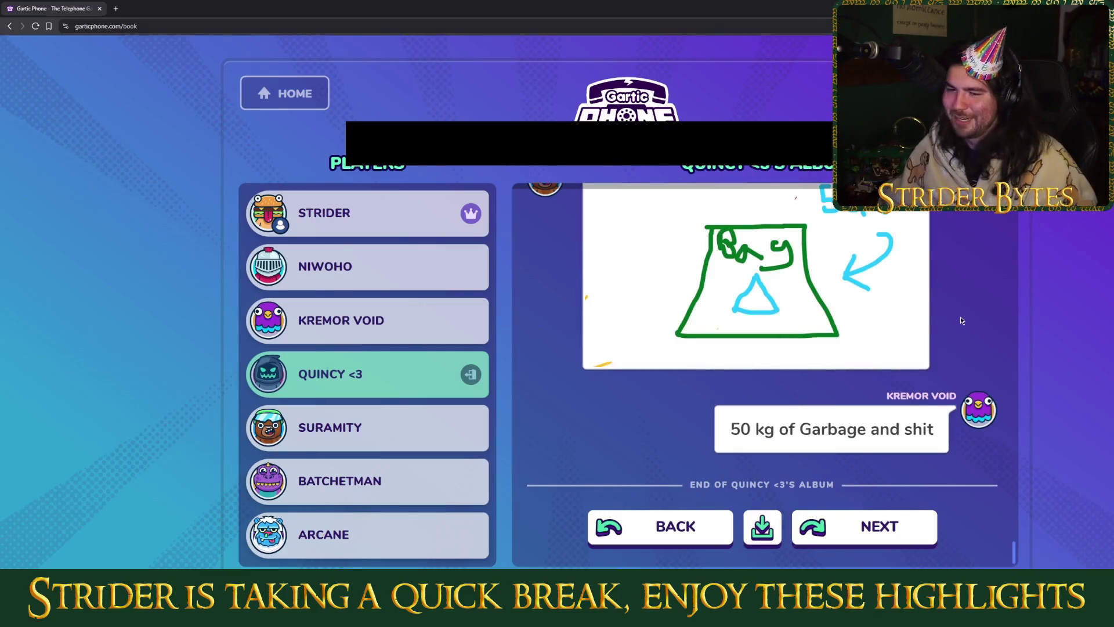
pyautogui.scroll(2, 962, 319)
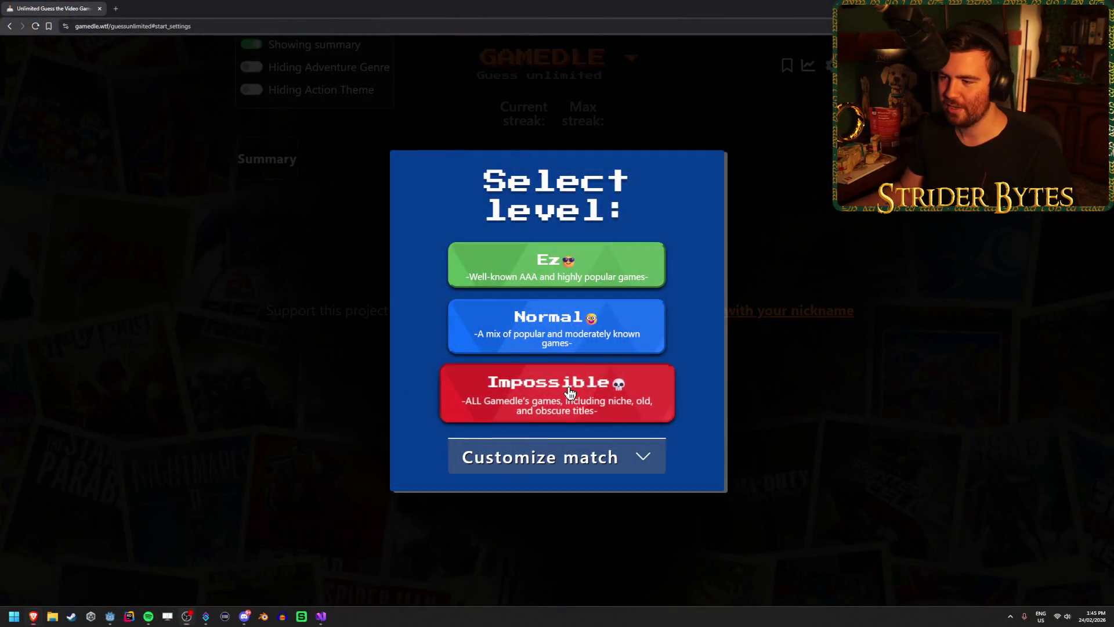
# Step: Choose the red Impossible difficulty in Gamedle's Select level dialog
pyautogui.click(572, 391)
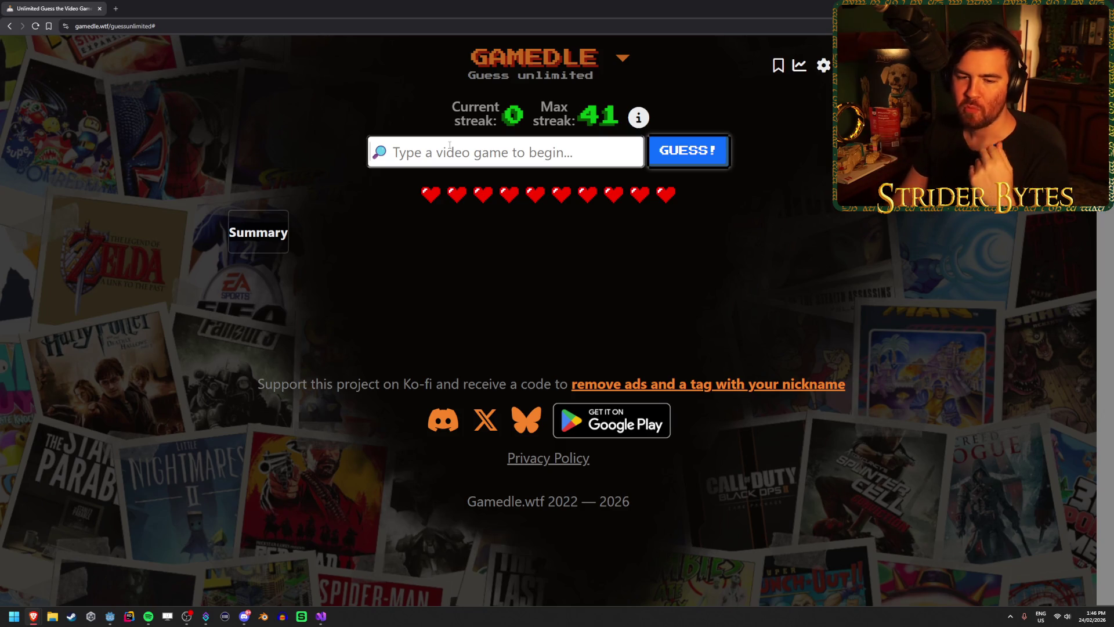
# Step: Guess Lost Records: Bloom & Rage from the search suggestions
pyautogui.write('los')
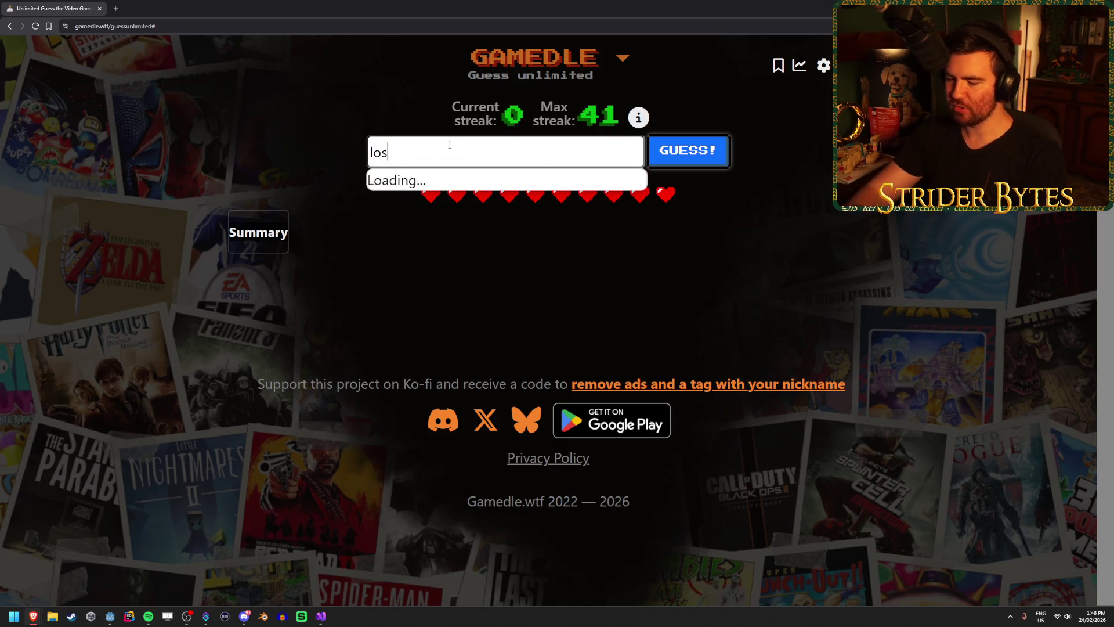
pyautogui.press('Down')
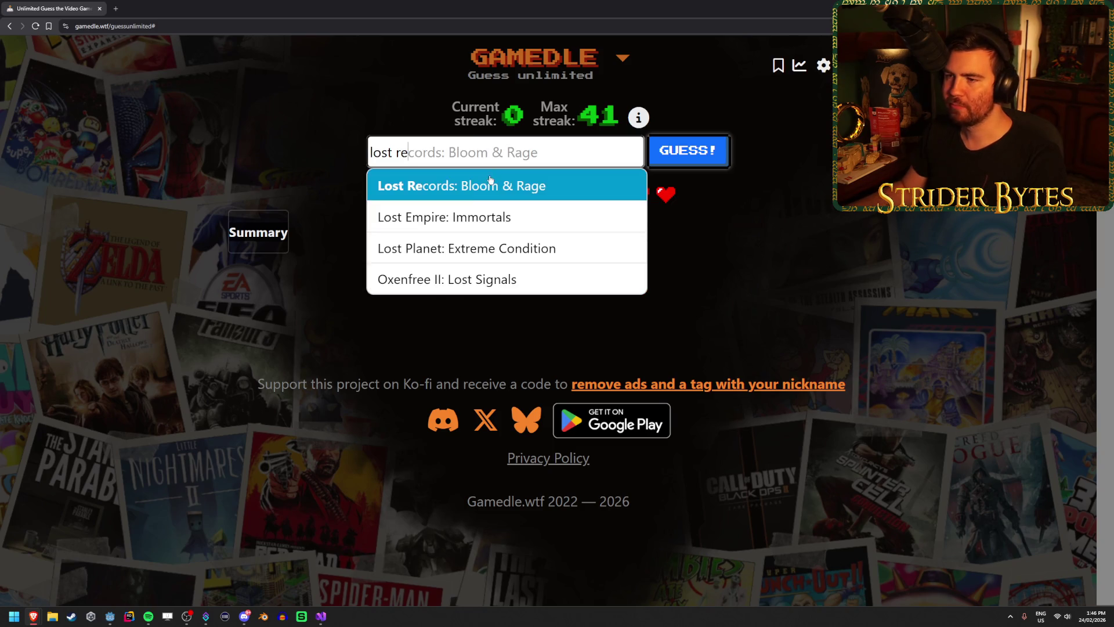
pyautogui.press('Return')
pyautogui.click(712, 169)
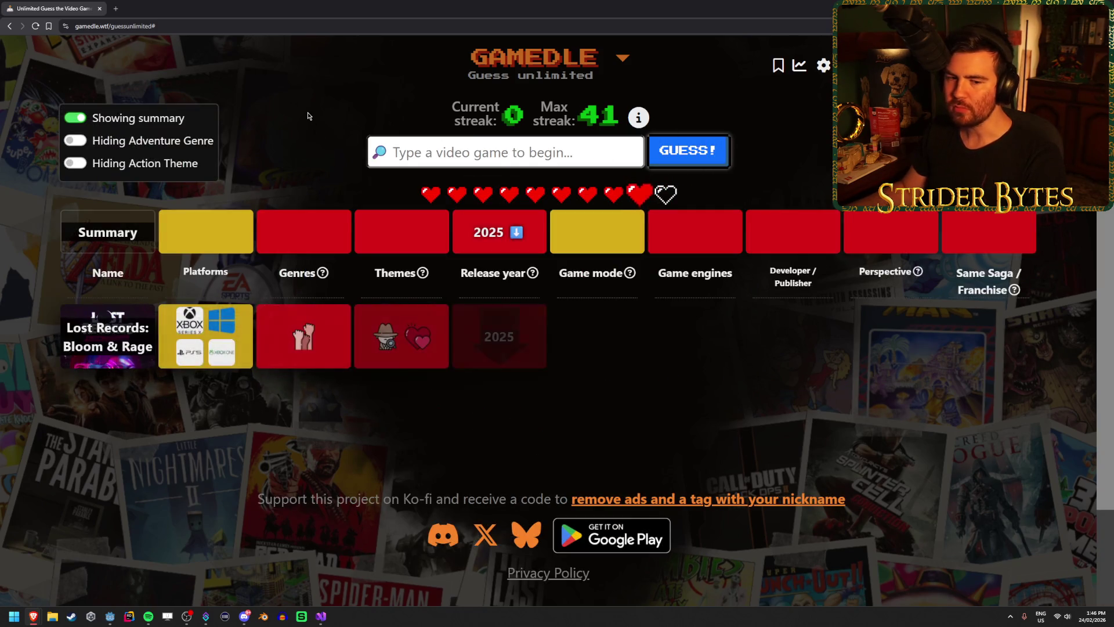
# Step: Guess Dishonored and review its row of clue tiles
pyautogui.write('dishonored')
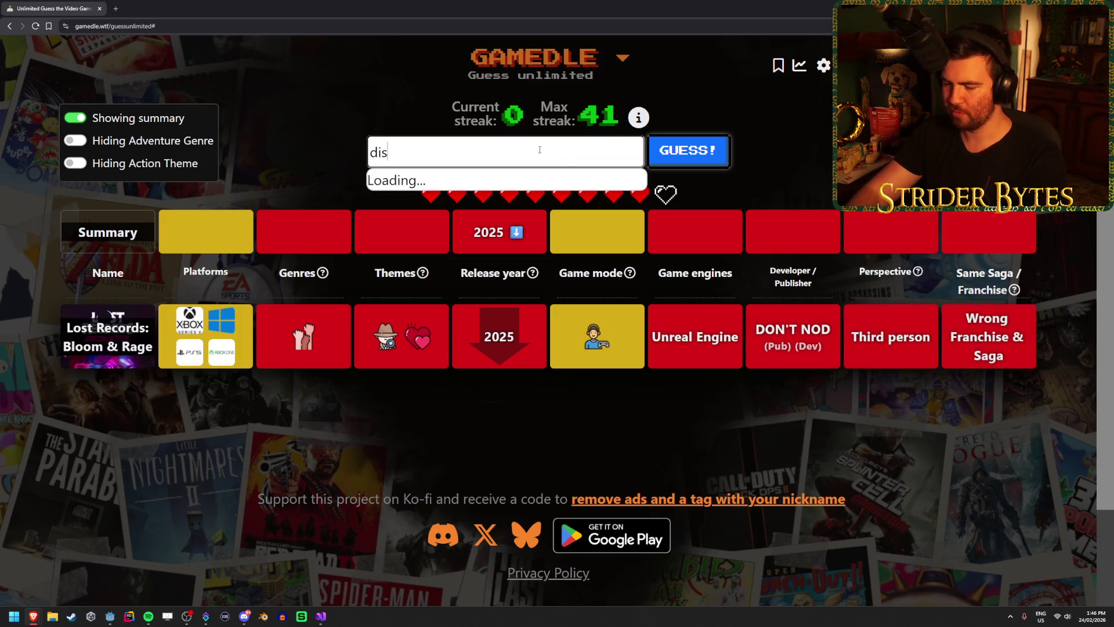
pyautogui.press('Down')
pyautogui.press('Return')
pyautogui.click(687, 152)
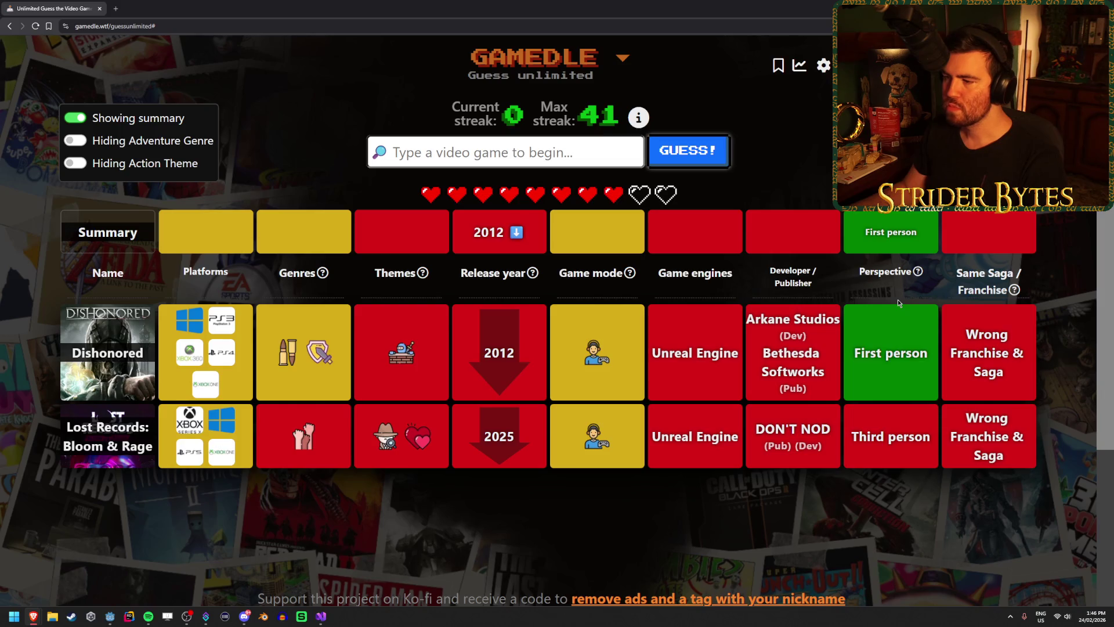
pyautogui.moveTo(420, 441)
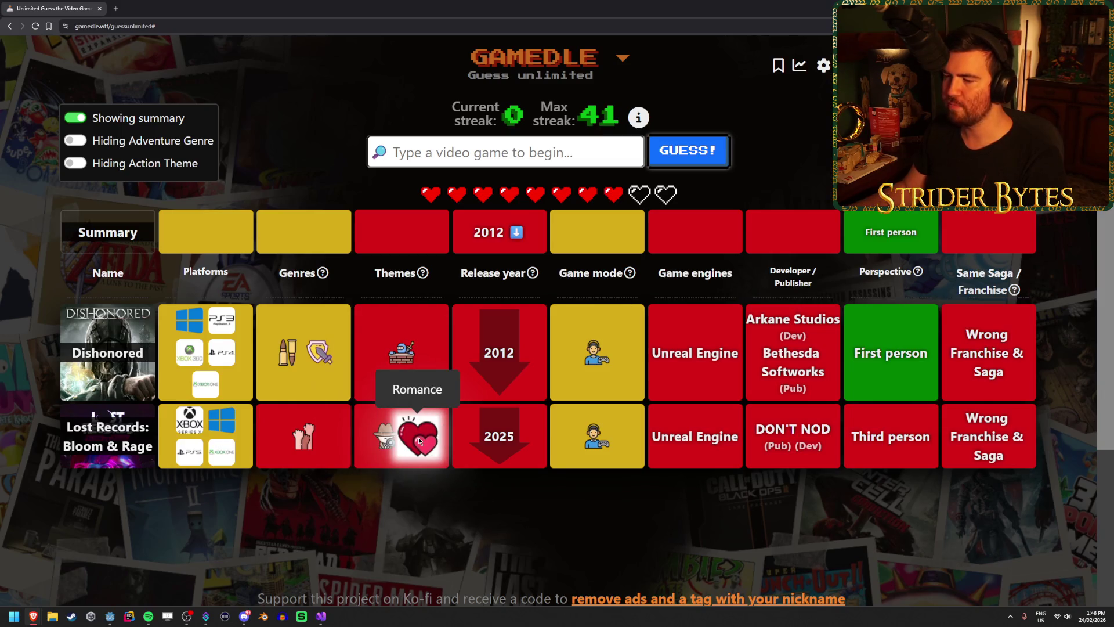
pyautogui.moveTo(308, 435)
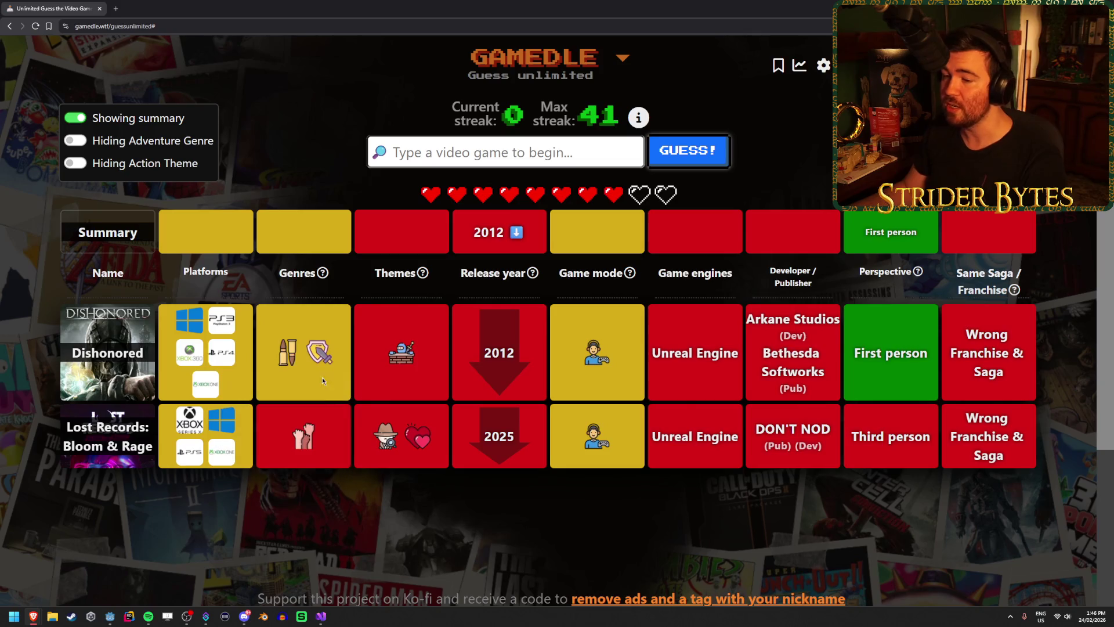
pyautogui.moveTo(291, 358)
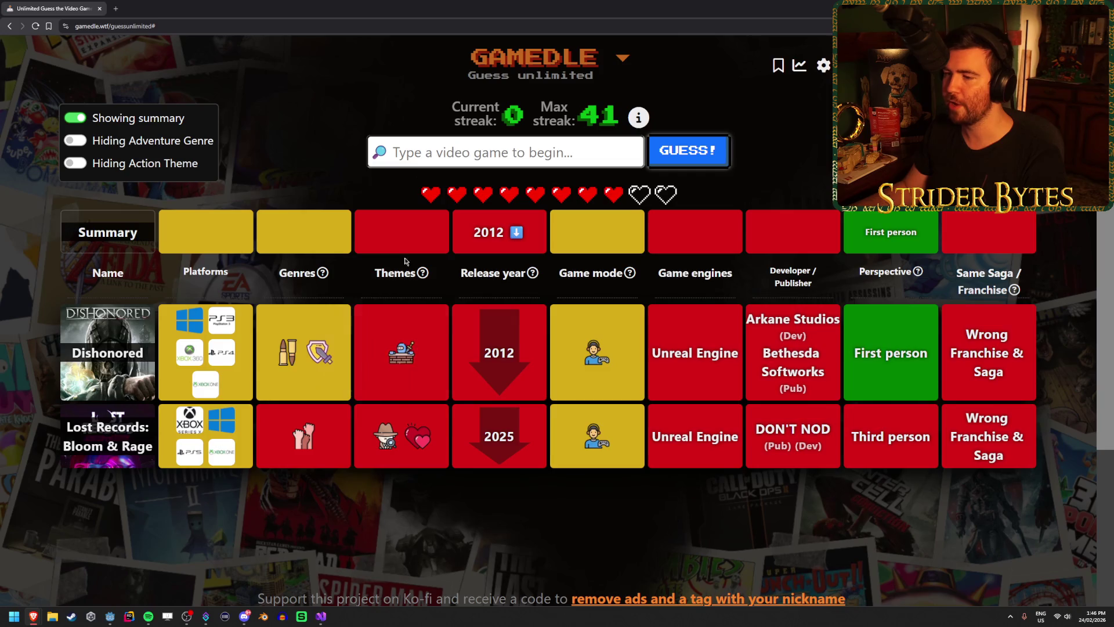
pyautogui.click(467, 154)
# Step: Guess Halo: Combat Evolved
pyautogui.write('halo')
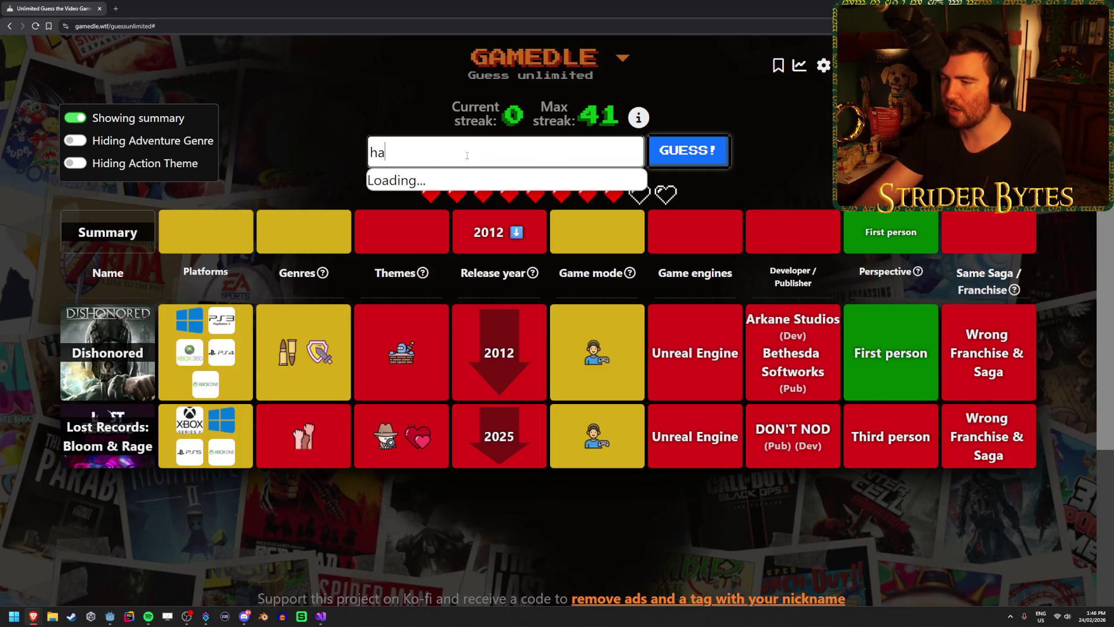
pyautogui.click(463, 255)
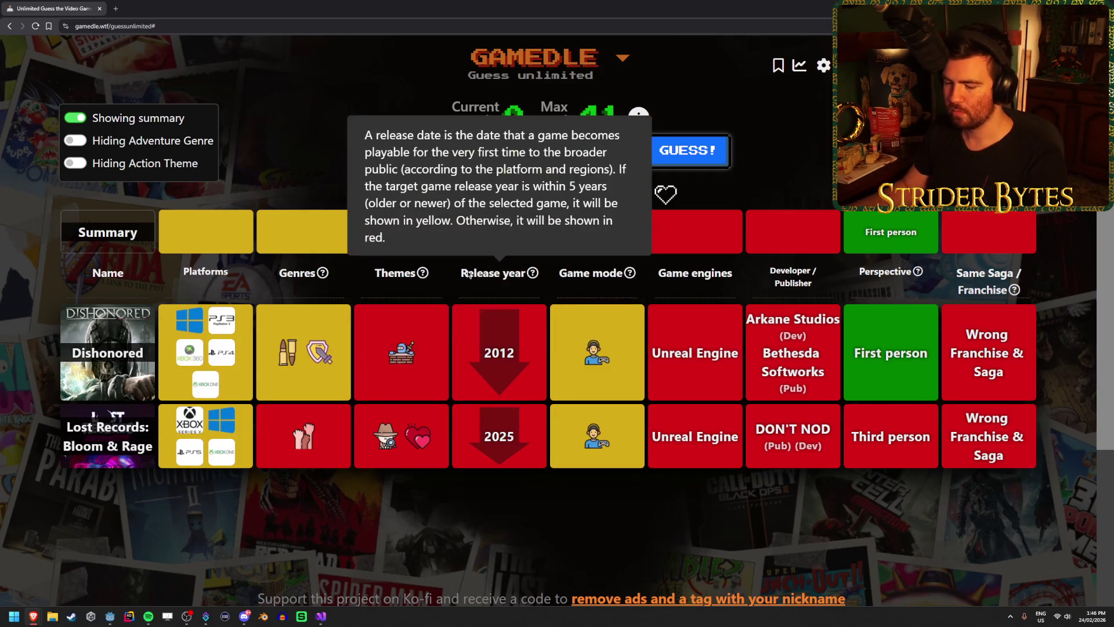
pyautogui.write('c')
pyautogui.press('Return')
pyautogui.press('Return')
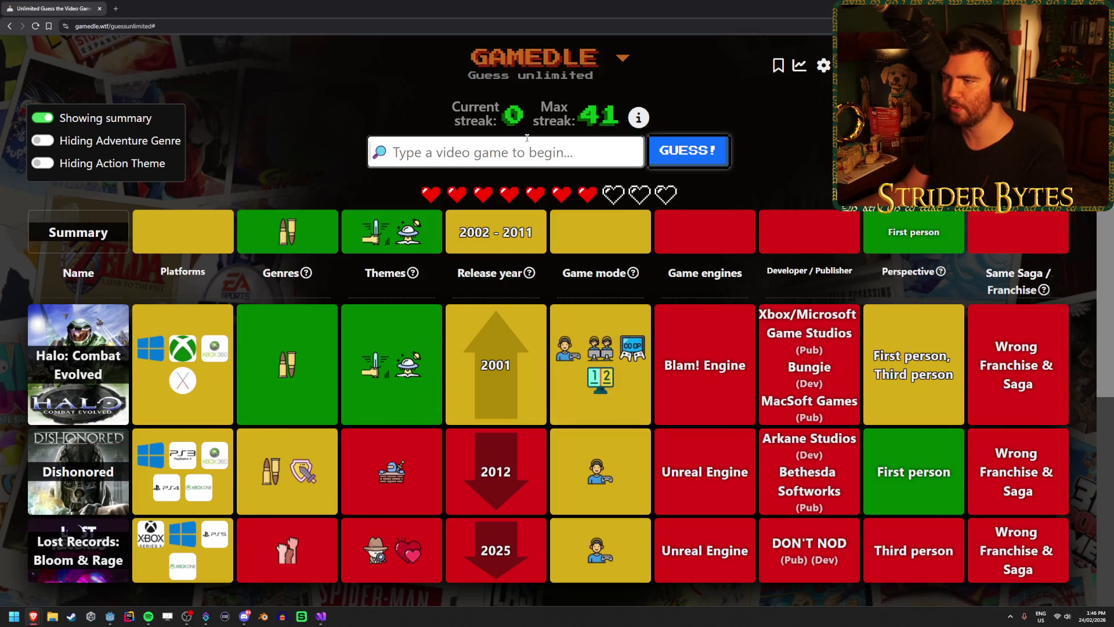
# Step: Search for TimeSplitters, fixing the typos, and submit it as a guess
pyautogui.write('timsp;')
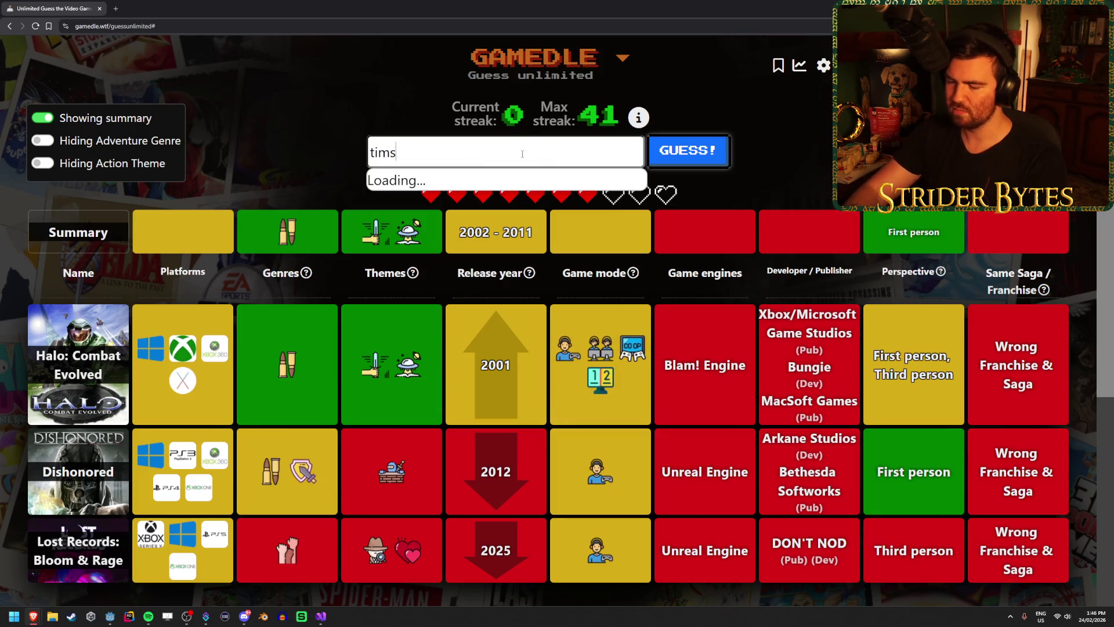
pyautogui.press('BackSpace')
pyautogui.write('lite')
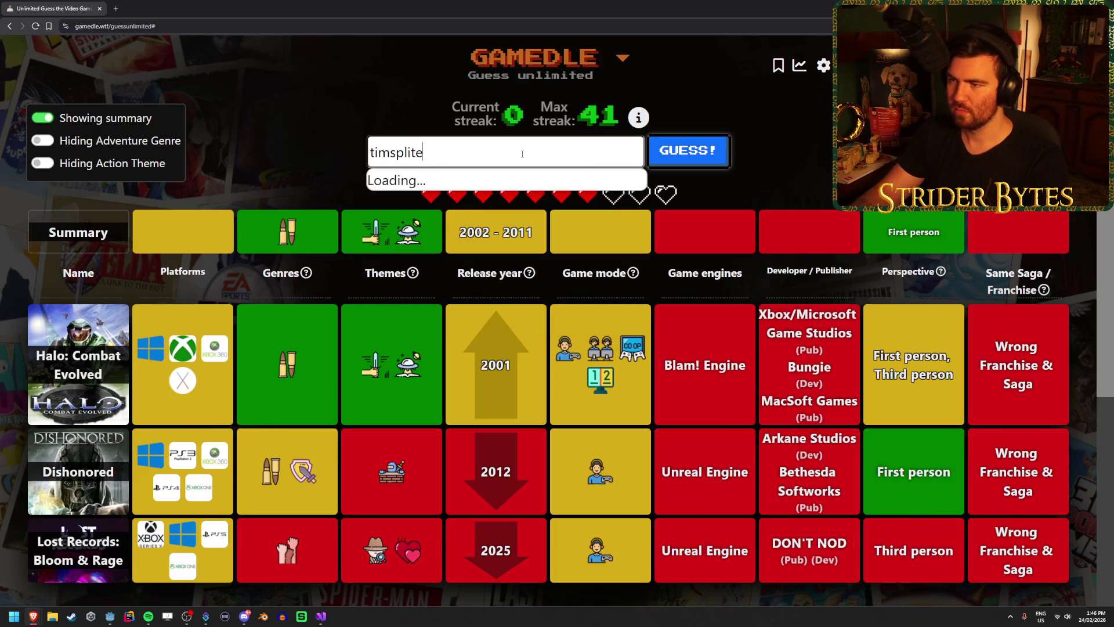
pyautogui.press('BackSpace')
pyautogui.write('t')
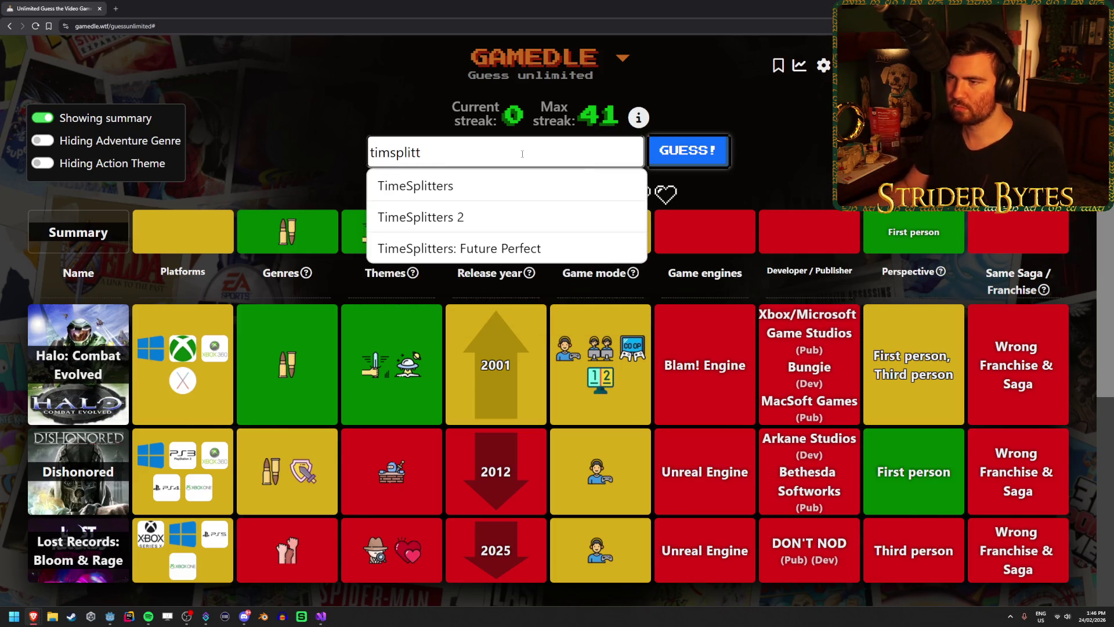
pyautogui.click(591, 184)
pyautogui.click(725, 162)
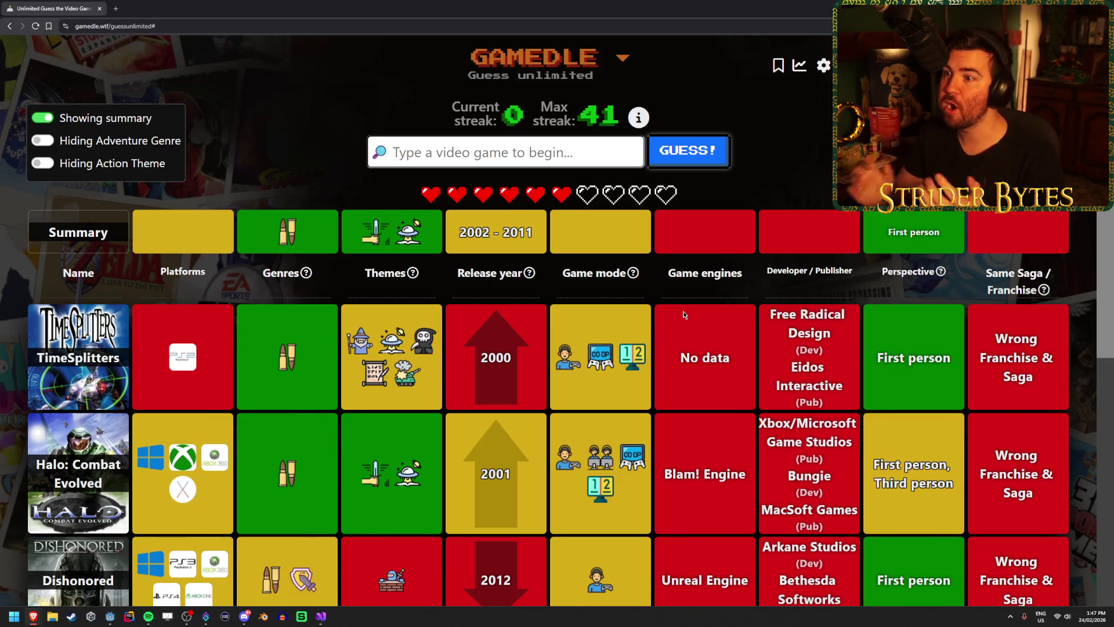
# Step: Guess BioShock and scroll through the clue rows to review them
pyautogui.write('bioshoc')
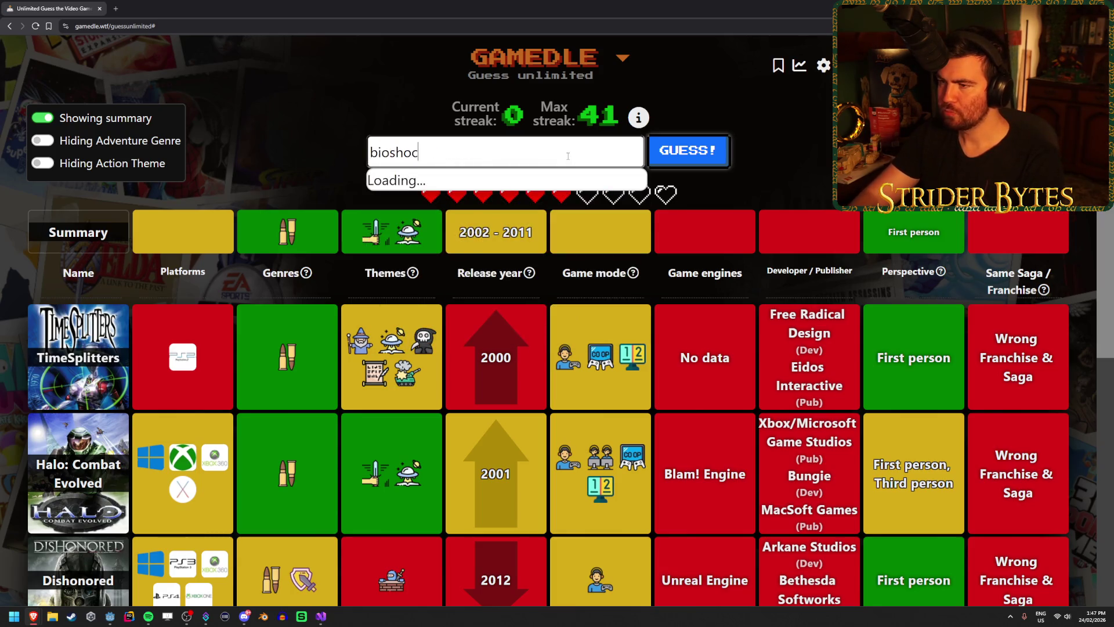
pyautogui.write('k')
pyautogui.click(561, 184)
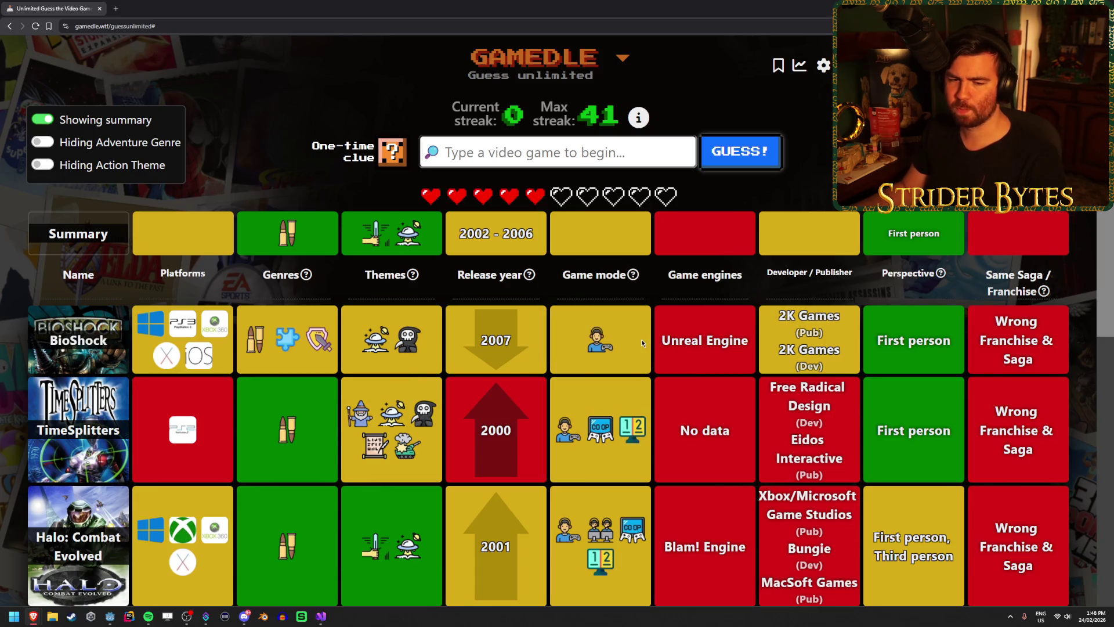
pyautogui.scroll(-2, 642, 339)
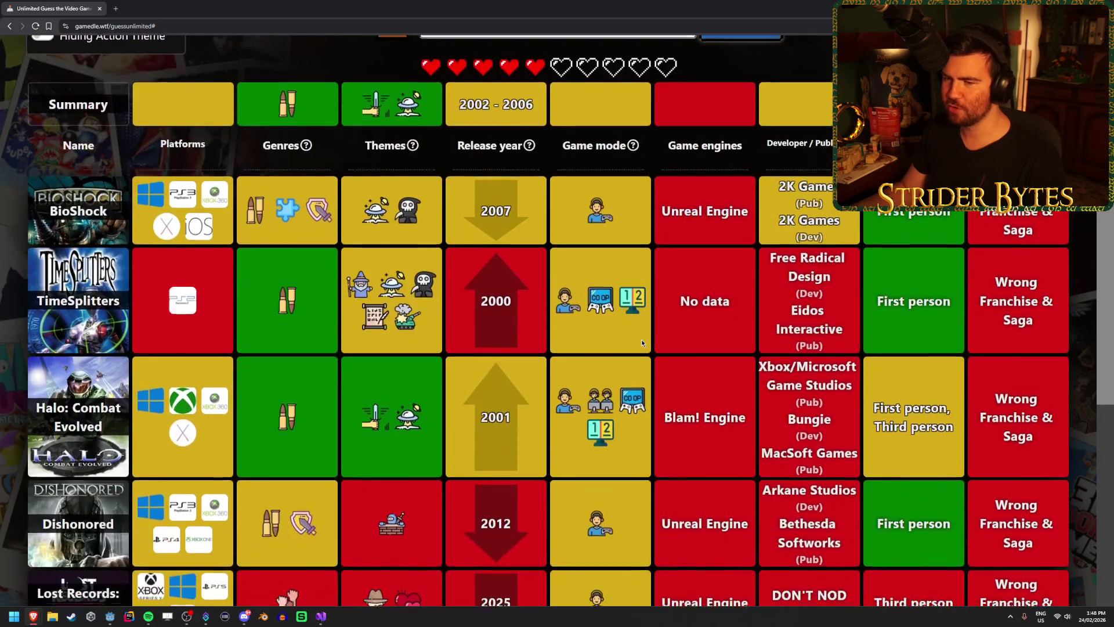
pyautogui.scroll(2, 642, 338)
pyautogui.scroll(-5, 641, 338)
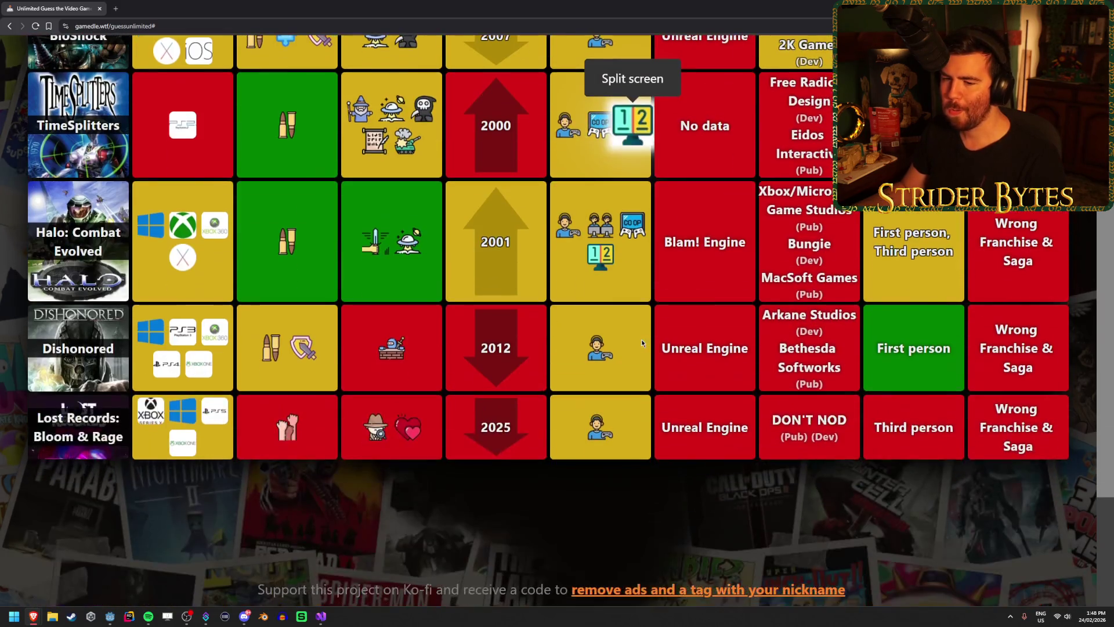
pyautogui.scroll(5, 642, 339)
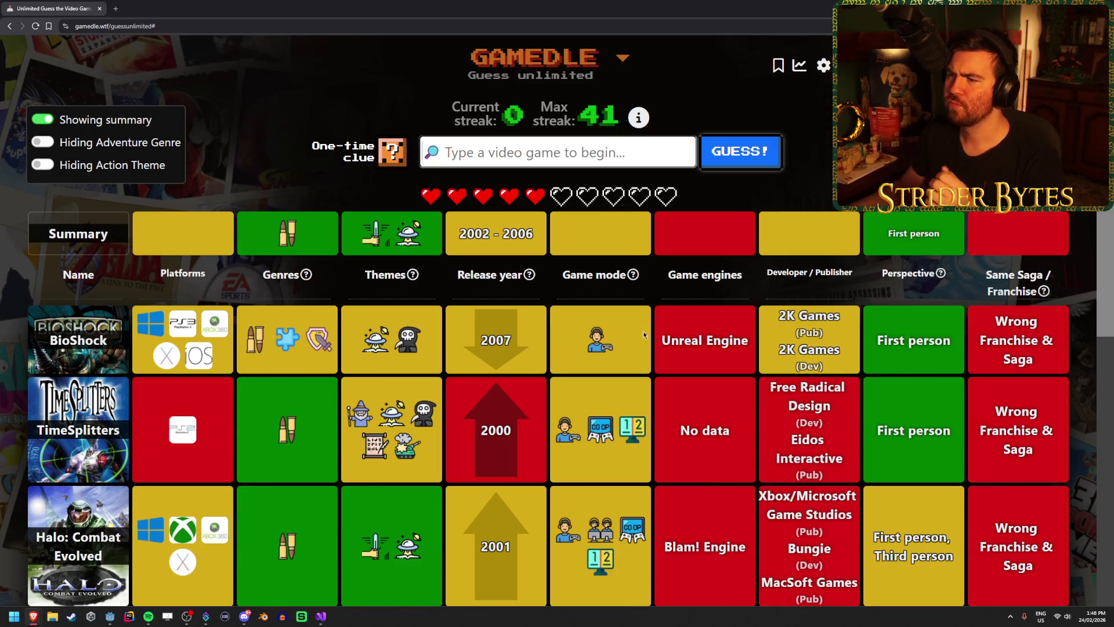
# Step: Guess Half-Life 2, then solve the round with Prey (Human Head Studios)
pyautogui.write('half life')
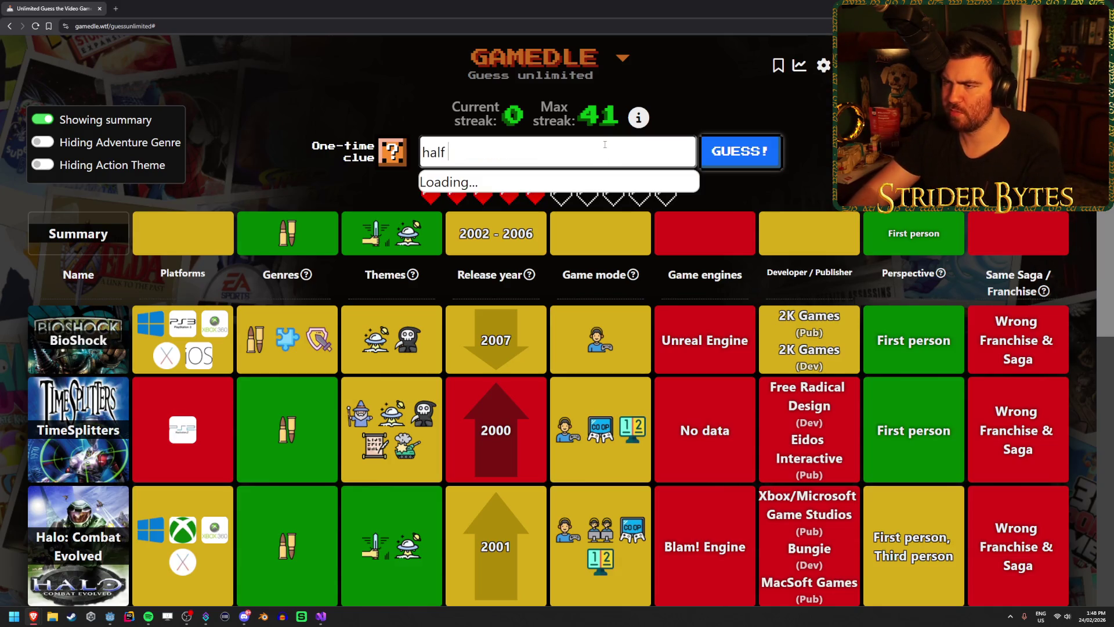
pyautogui.press('Down')
pyautogui.press('Return')
pyautogui.click(743, 152)
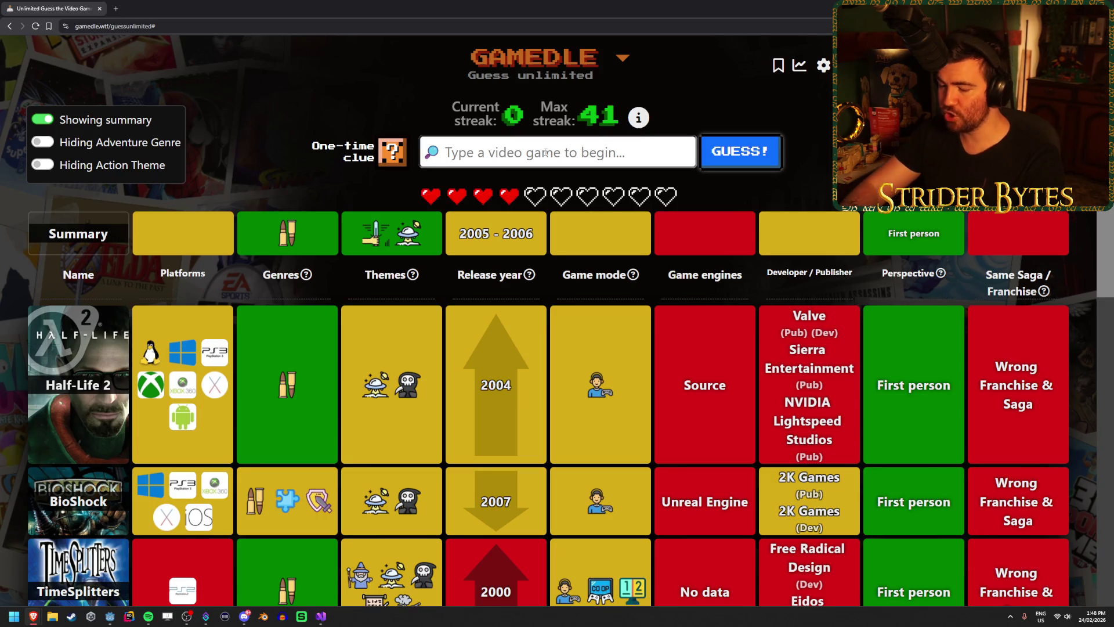
pyautogui.write('prey')
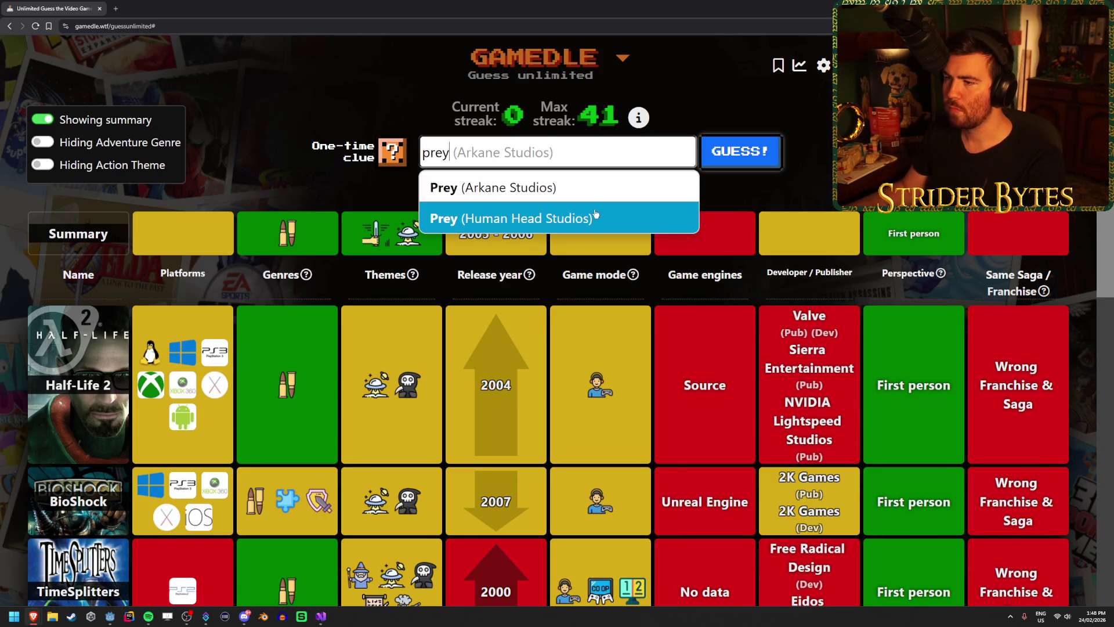
pyautogui.click(603, 218)
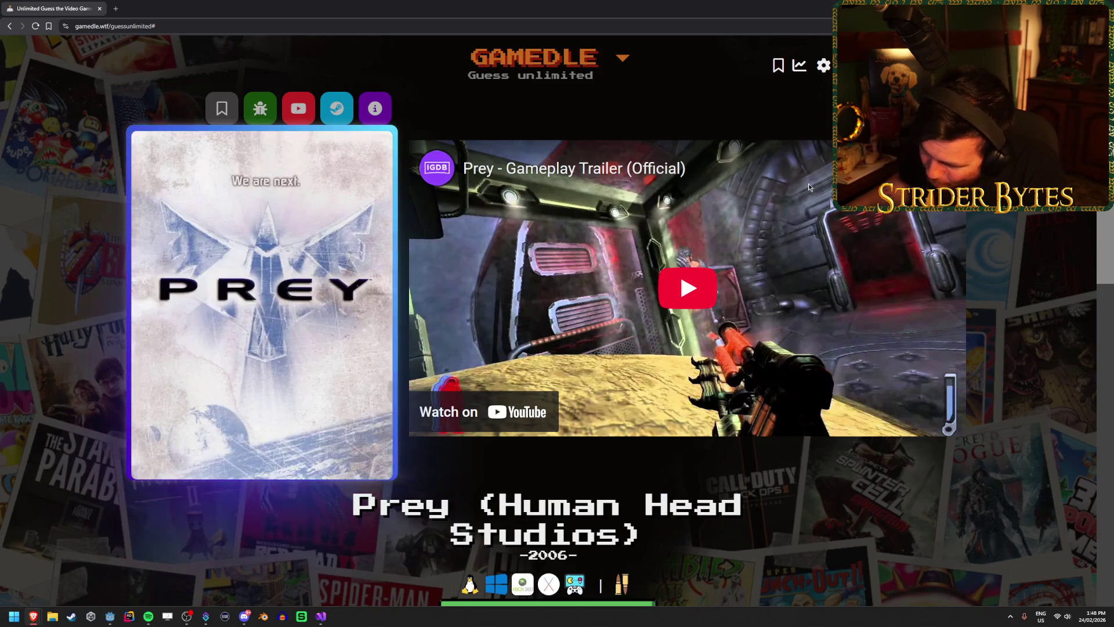
# Step: Watch the Prey trailer muted, skipping ahead and pausing near 1:54, then start the next round
pyautogui.click(673, 255)
pyautogui.click(474, 430)
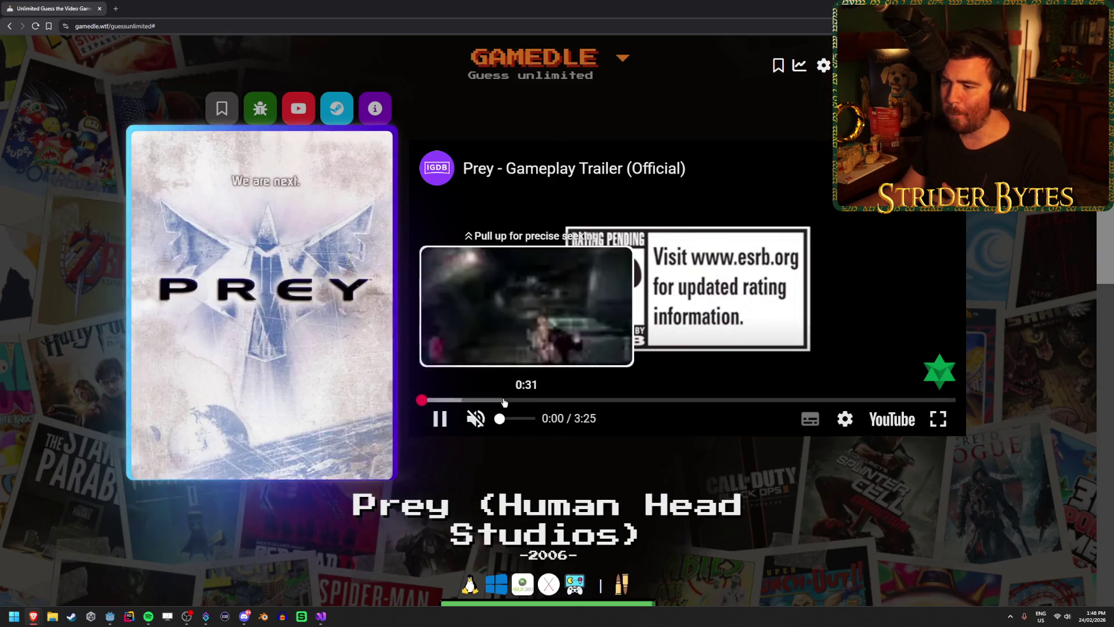
pyautogui.click(501, 400)
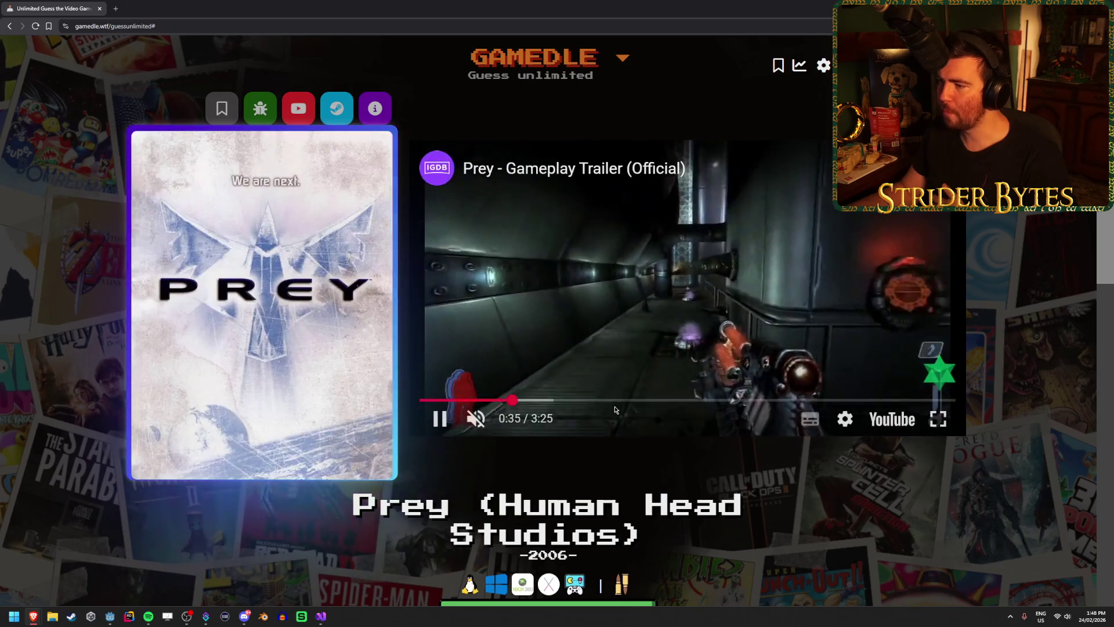
pyautogui.click(552, 400)
pyautogui.click(591, 400)
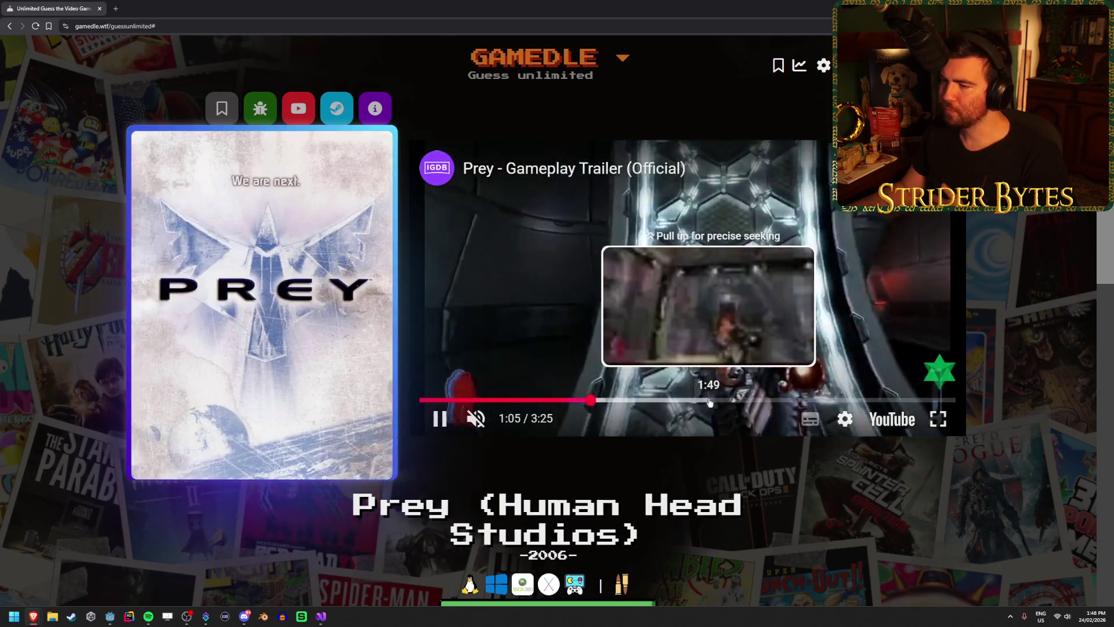
pyautogui.click(705, 400)
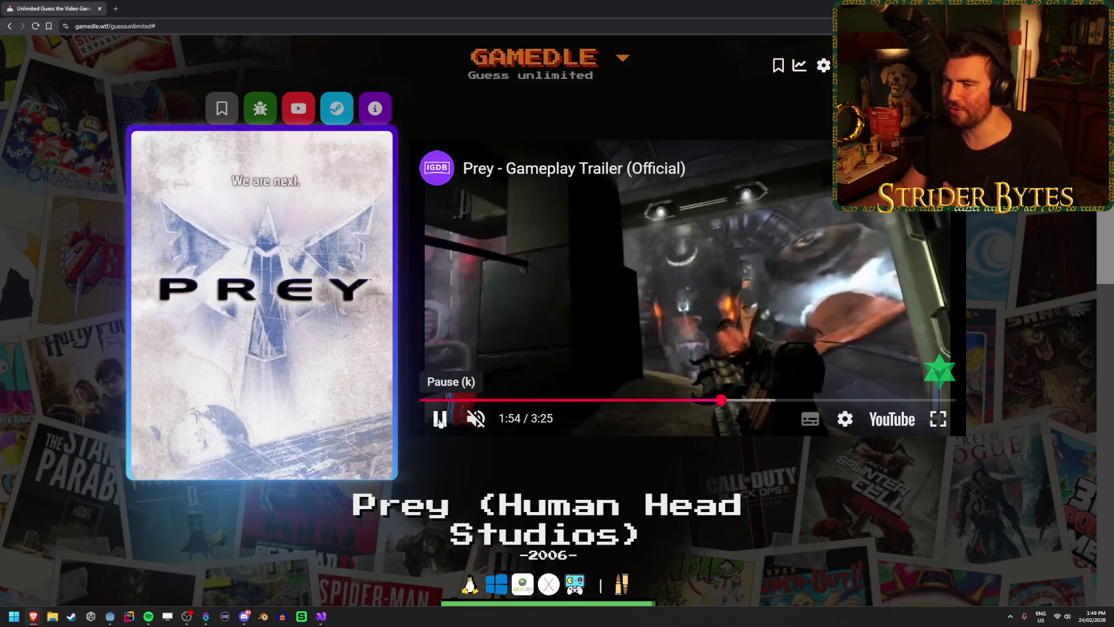
pyautogui.click(430, 429)
pyautogui.click(930, 283)
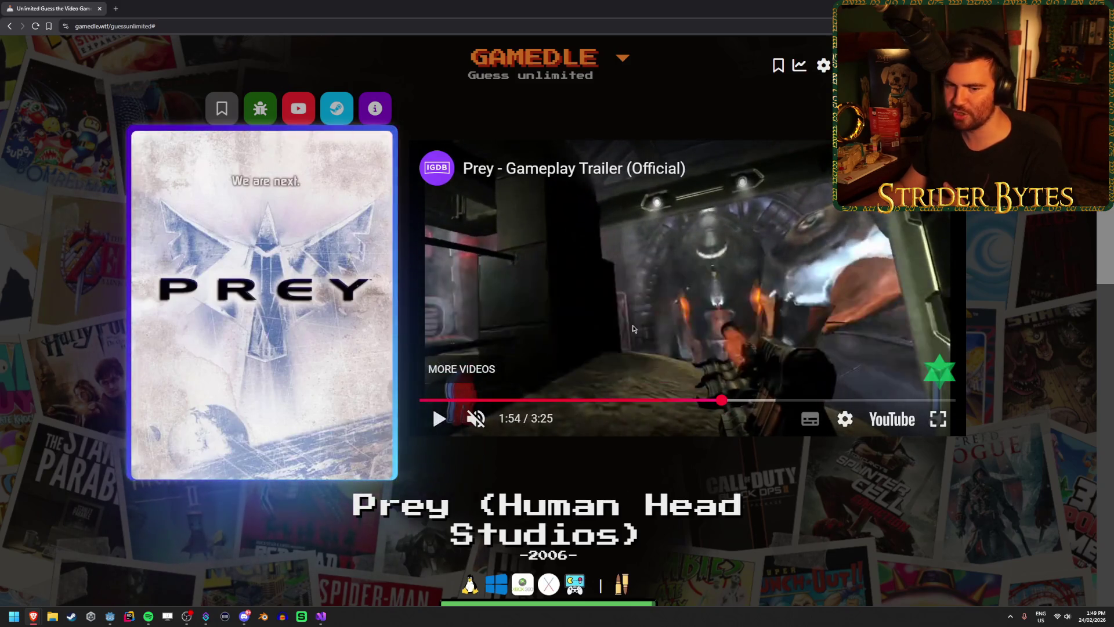
pyautogui.scroll(-5, 666, 417)
pyautogui.scroll(-2, 667, 417)
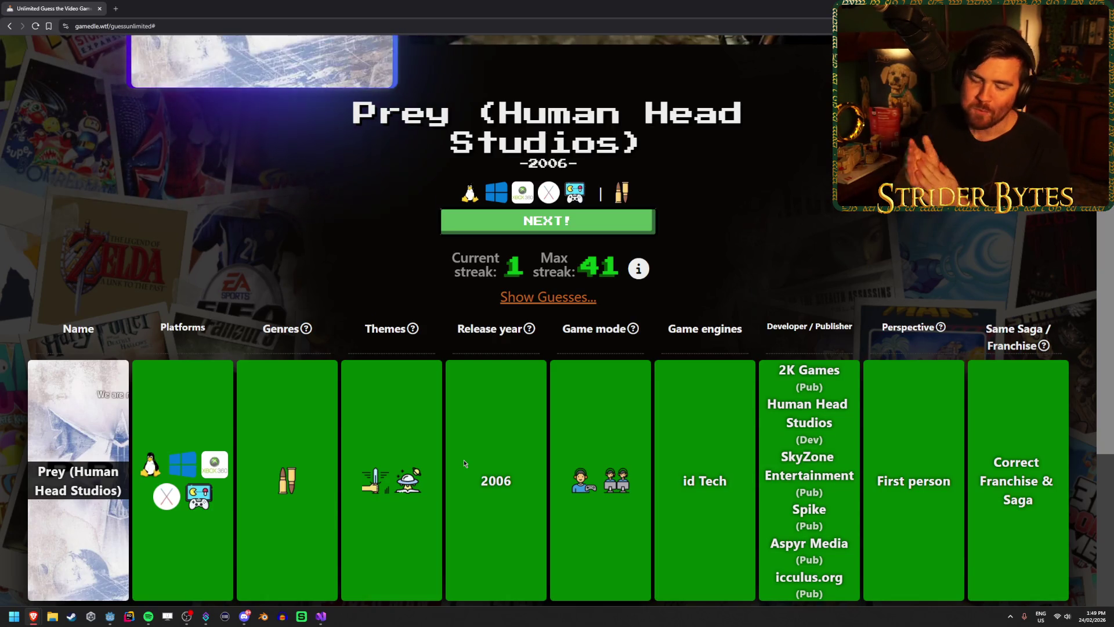
pyautogui.click(485, 228)
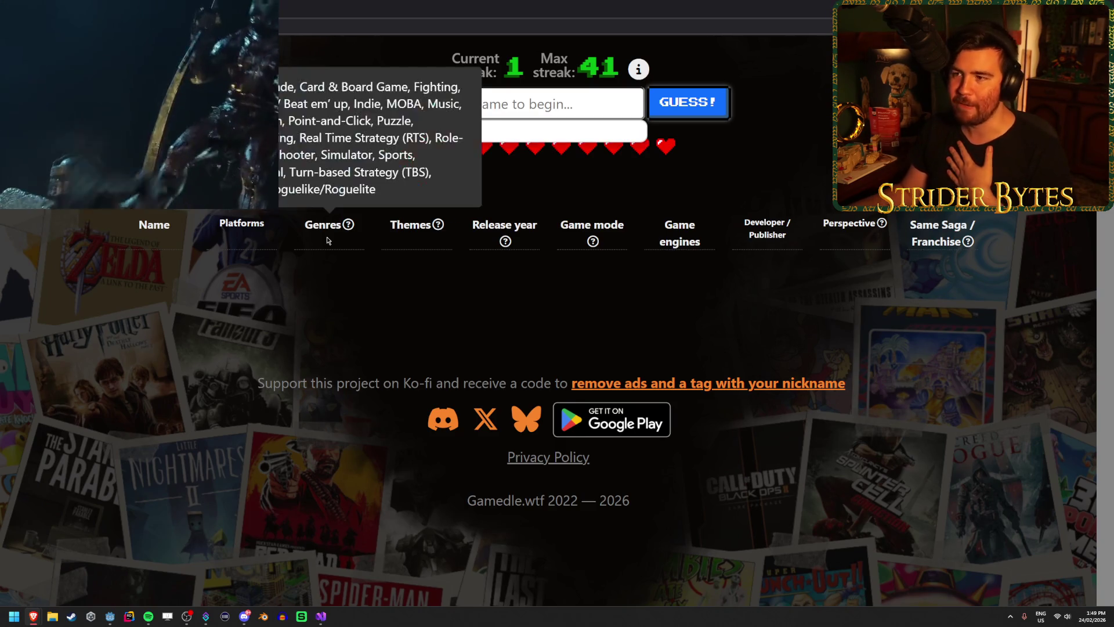
# Step: Clear the leftover guess text and submit Dishonored as the new round's first guess
pyautogui.scroll(1, 441, 174)
pyautogui.click(441, 152)
pyautogui.click(464, 181)
pyautogui.doubleClick(467, 150)
pyautogui.hotkey('ctrl', 'a')
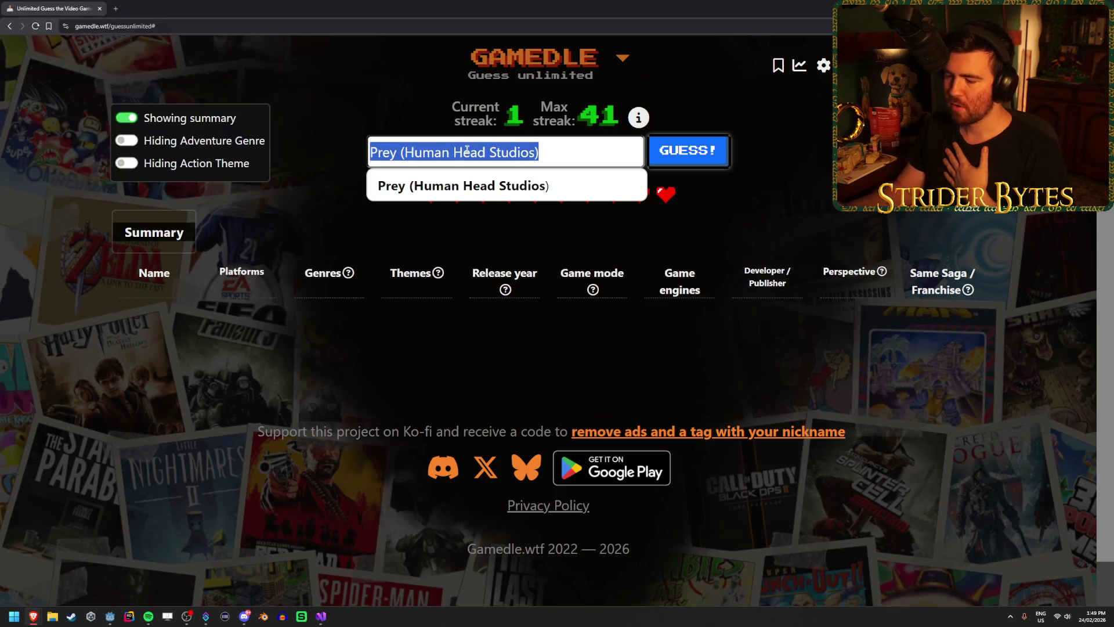
pyautogui.press('BackSpace')
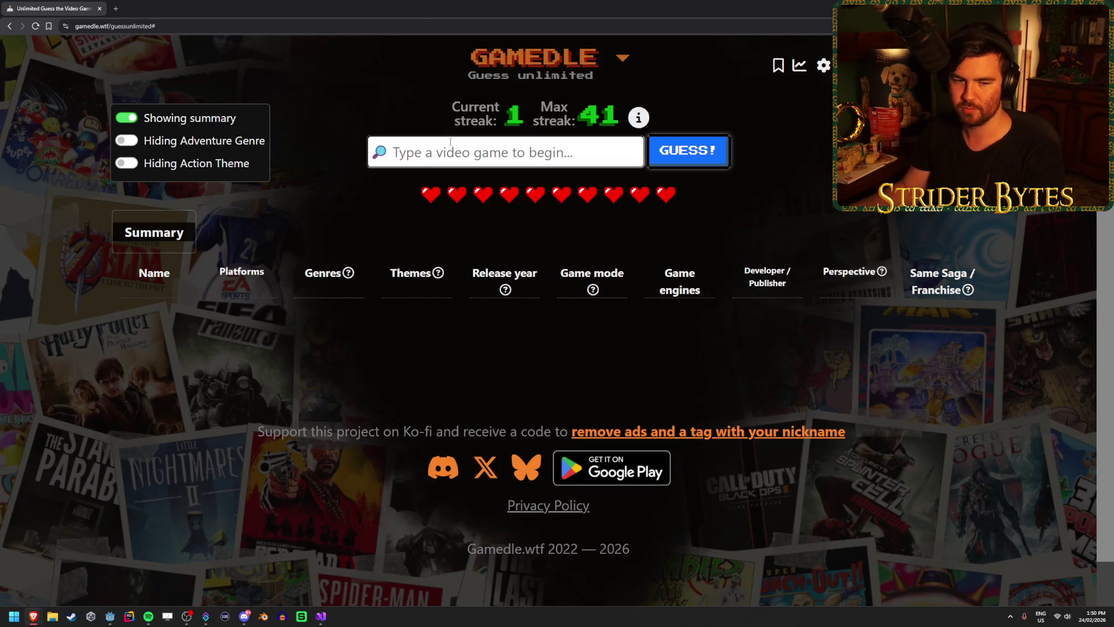
pyautogui.write('dishonor')
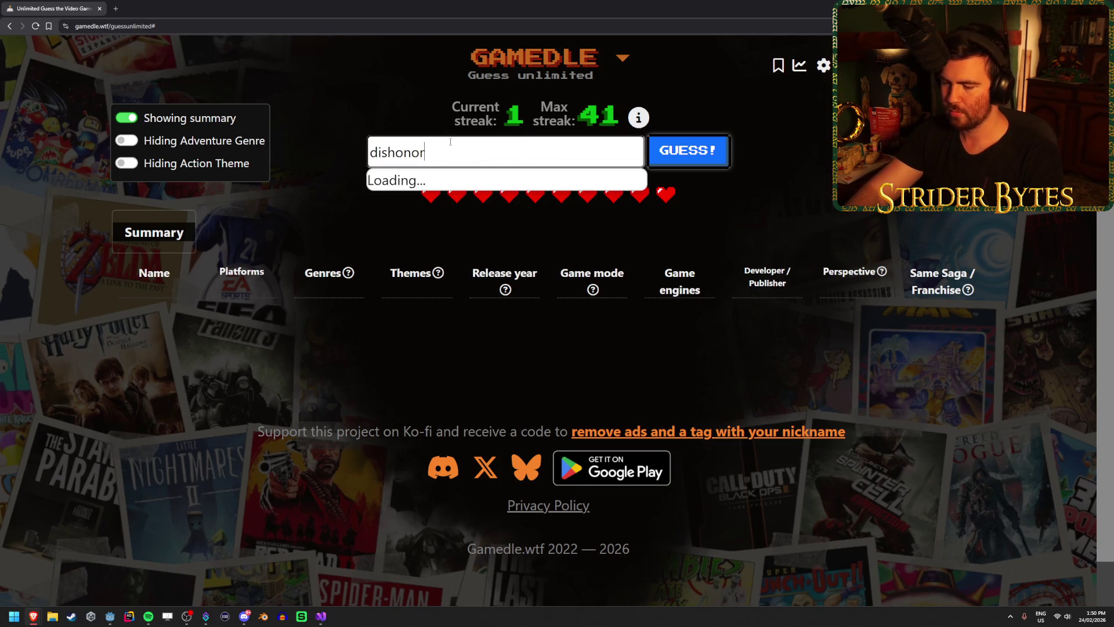
pyautogui.write('ed')
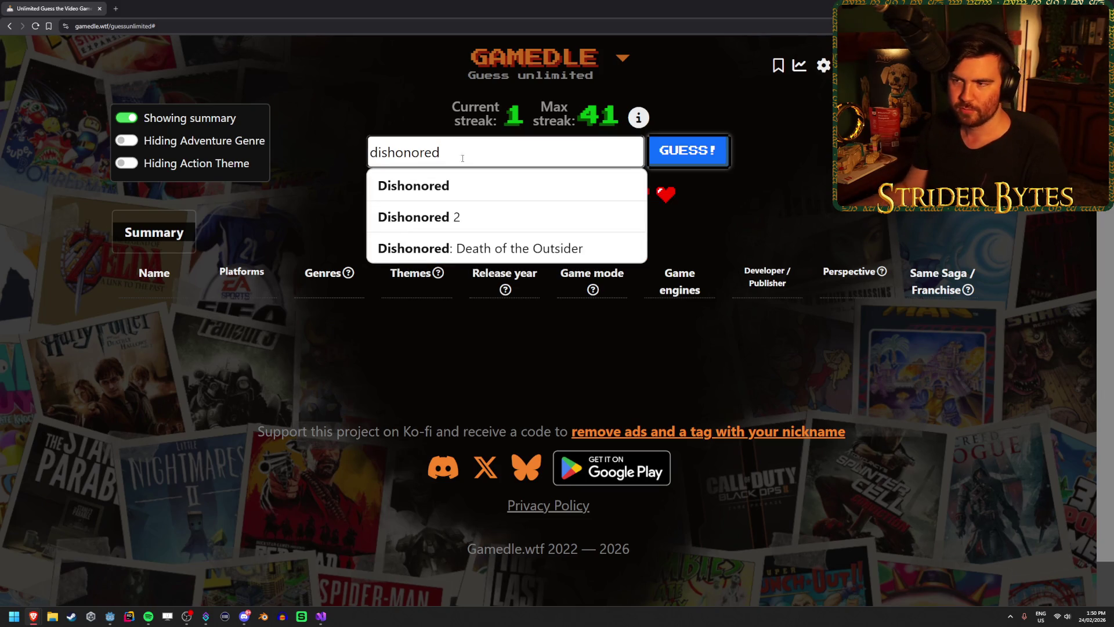
pyautogui.press('Return')
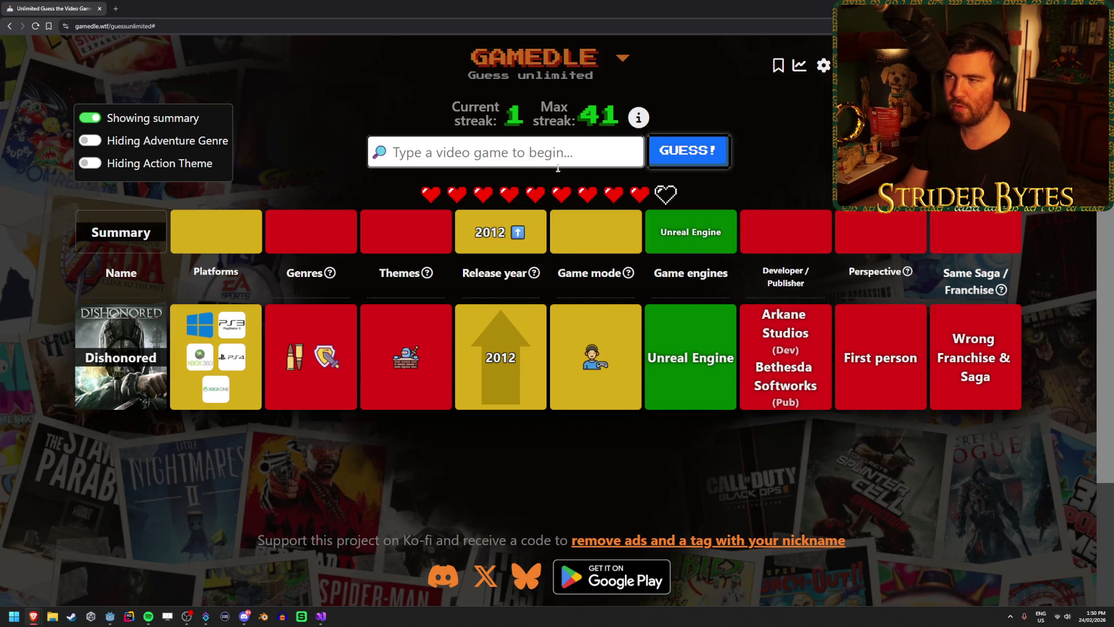
# Step: Guess Marvel Rivals and inspect its genre clue icons
pyautogui.click(568, 151)
pyautogui.write('marvel')
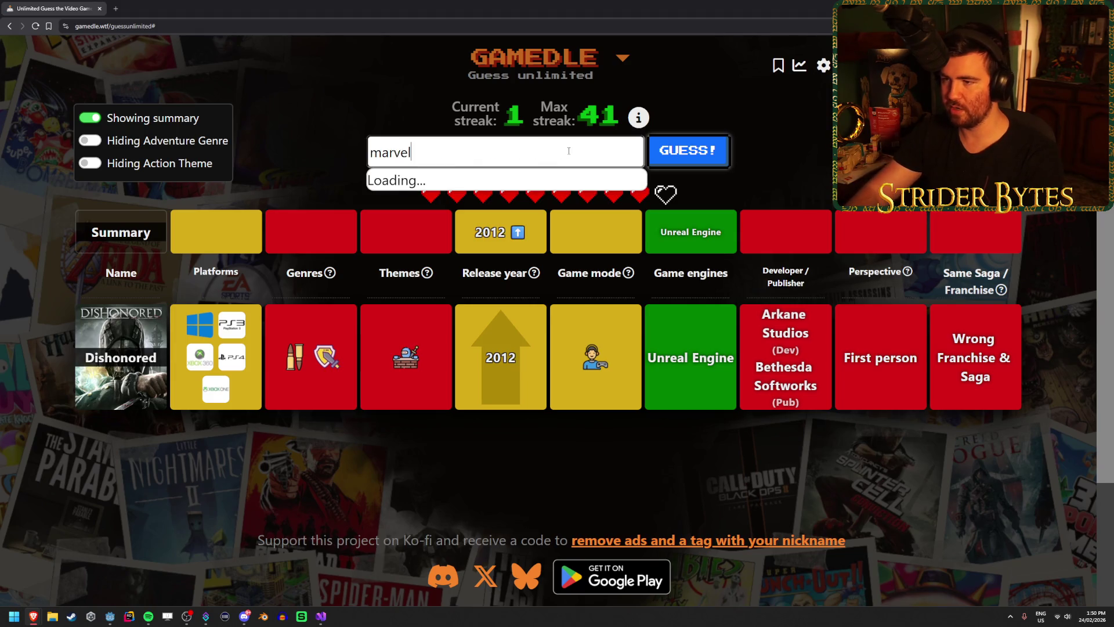
pyautogui.click(487, 182)
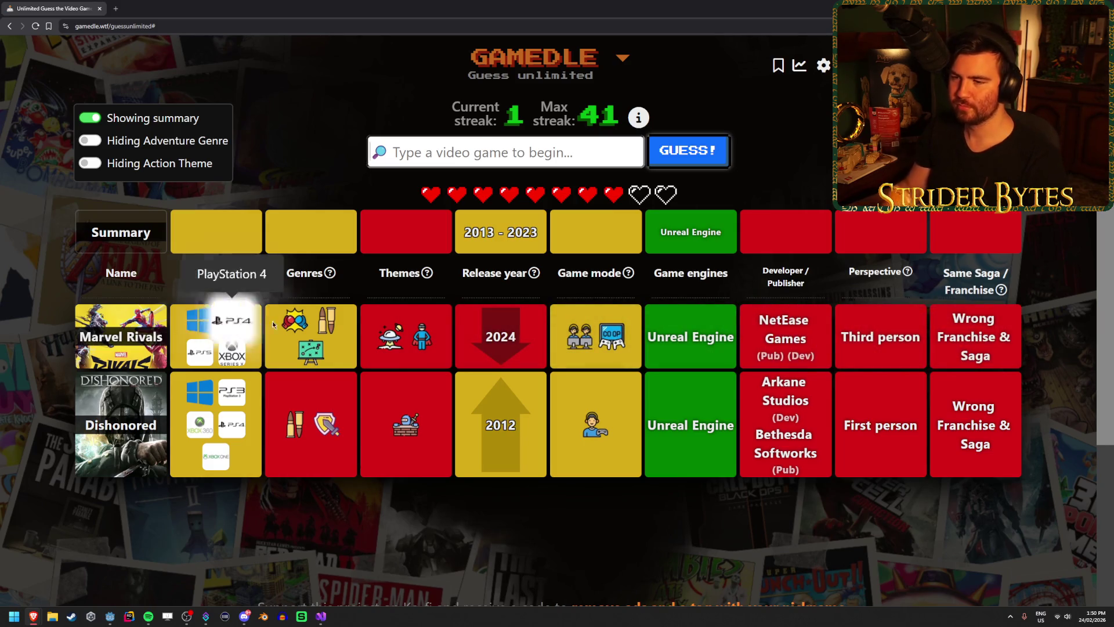
pyautogui.moveTo(288, 318)
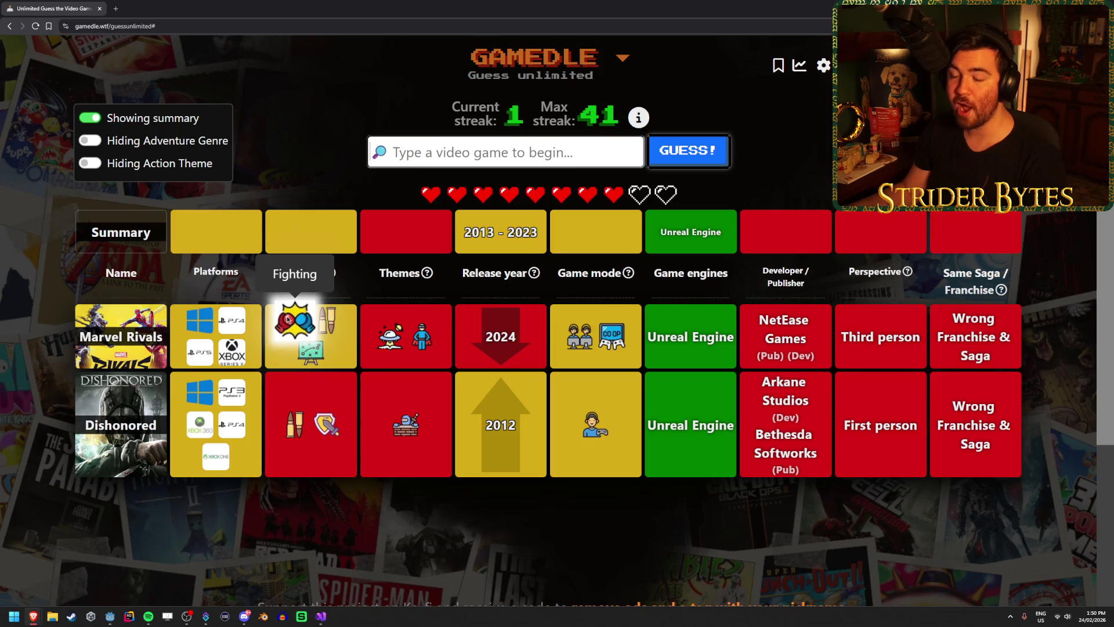
pyautogui.moveTo(300, 350)
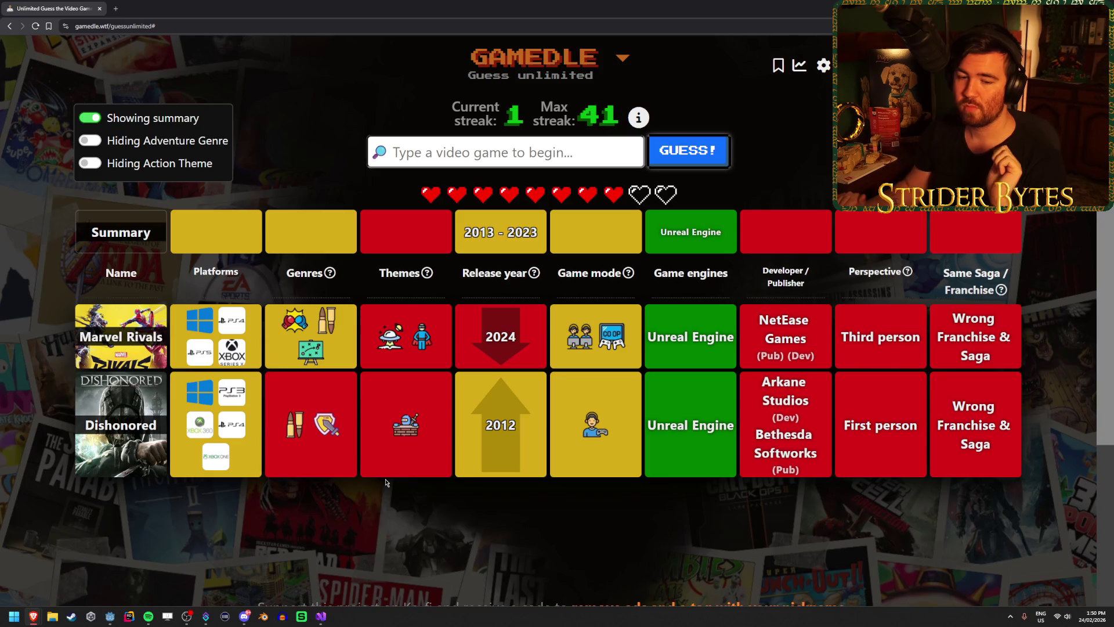
# Step: Search 'mortal kombat' and submit Mortal Kombat 11 as a guess
pyautogui.click(450, 152)
pyautogui.write('morta')
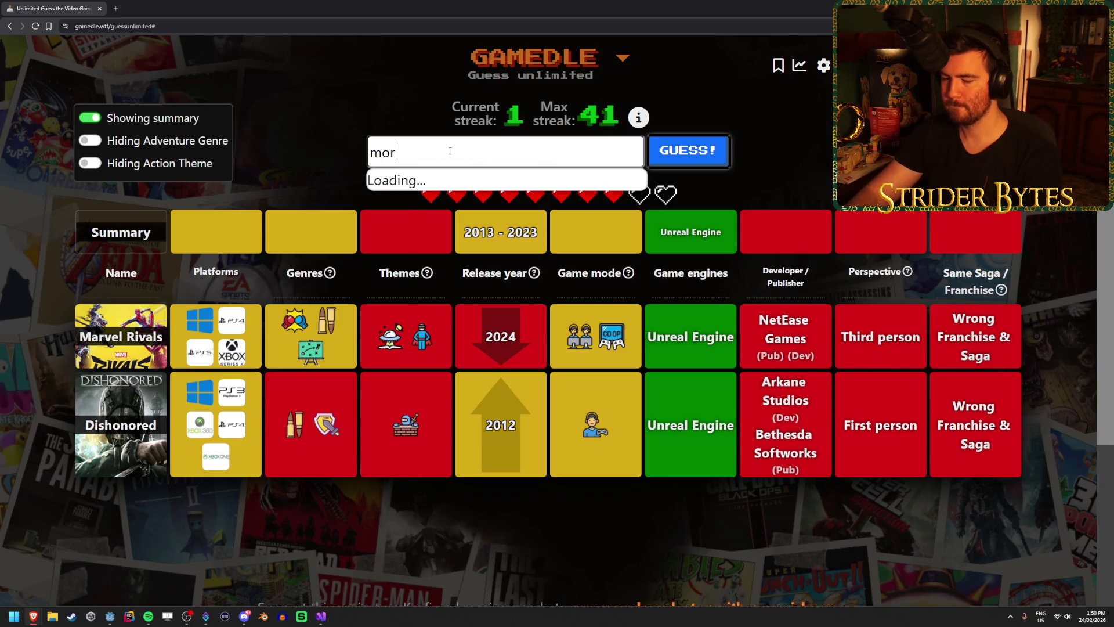
pyautogui.write('l komb')
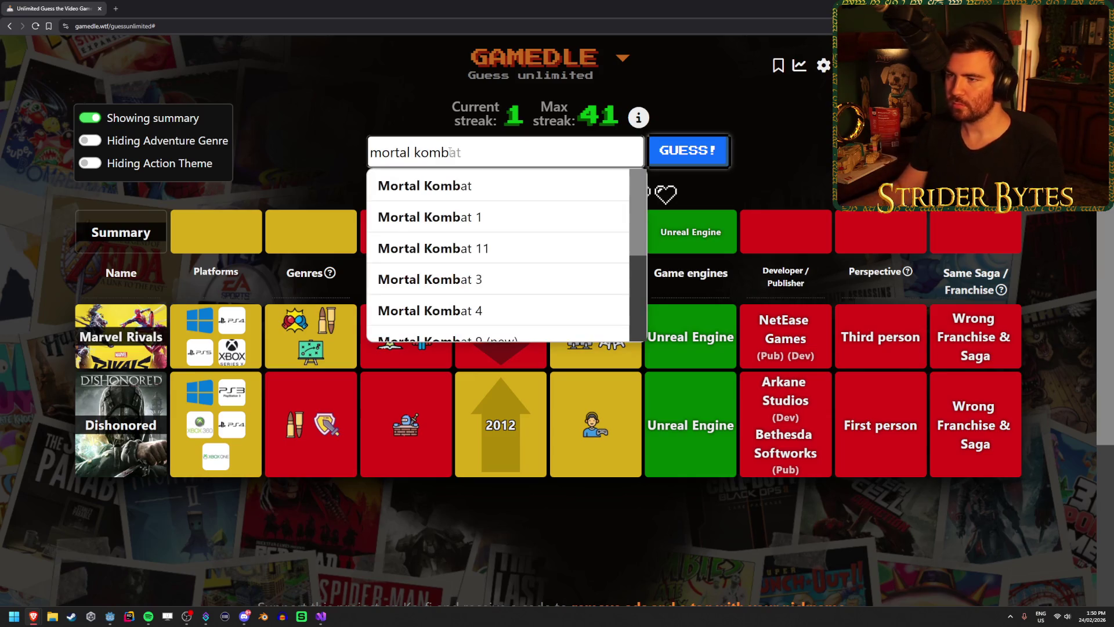
pyautogui.press('Escape')
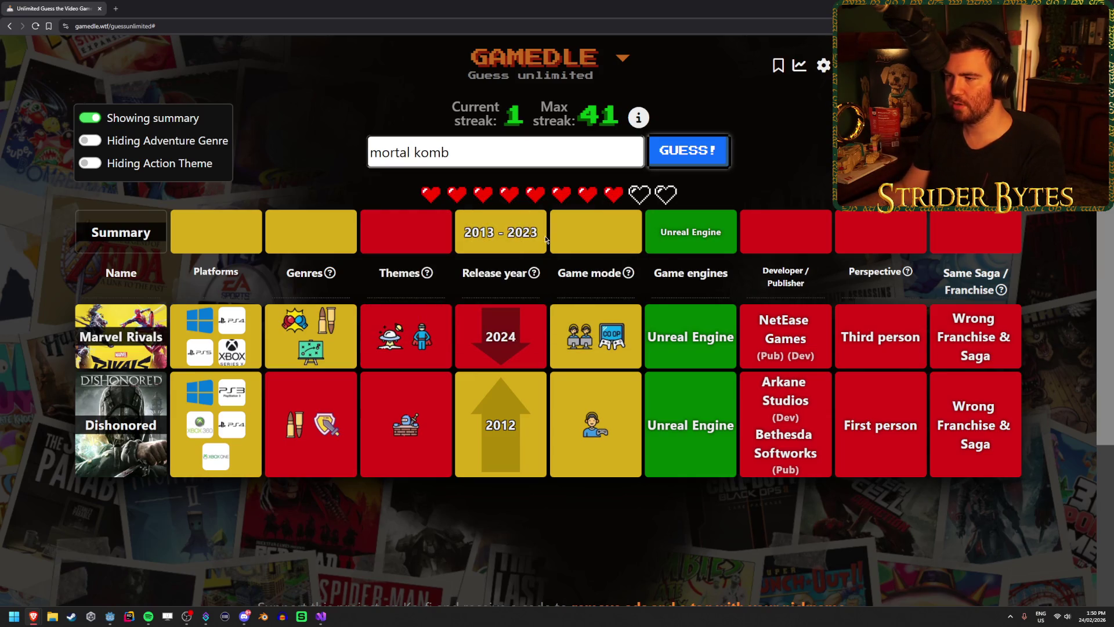
pyautogui.write('at')
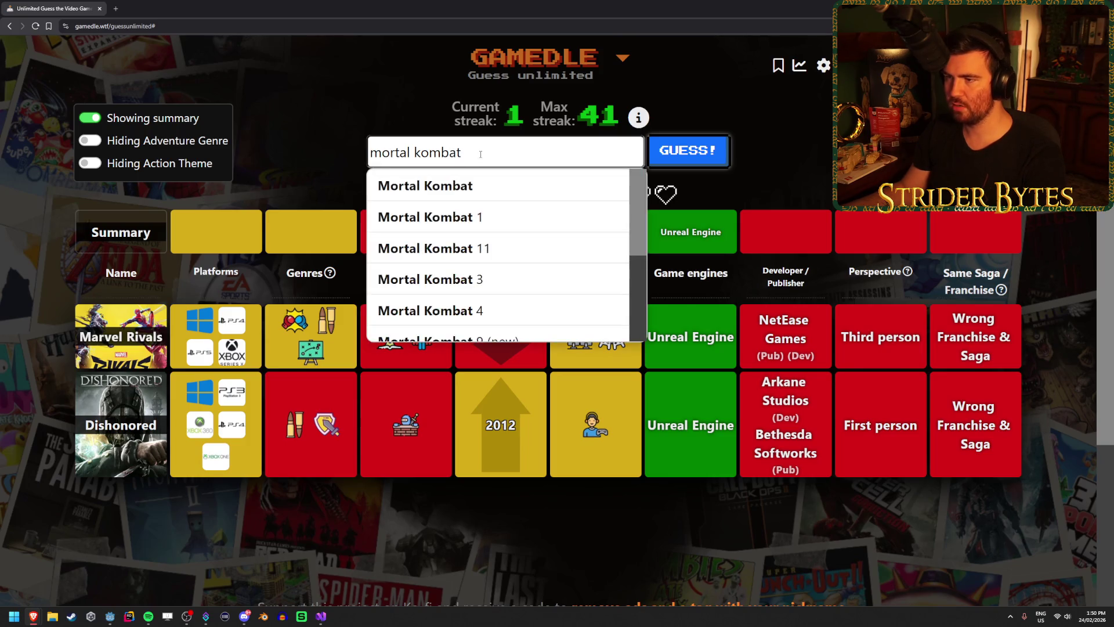
pyautogui.scroll(-1, 540, 224)
pyautogui.scroll(1, 551, 244)
pyautogui.click(551, 247)
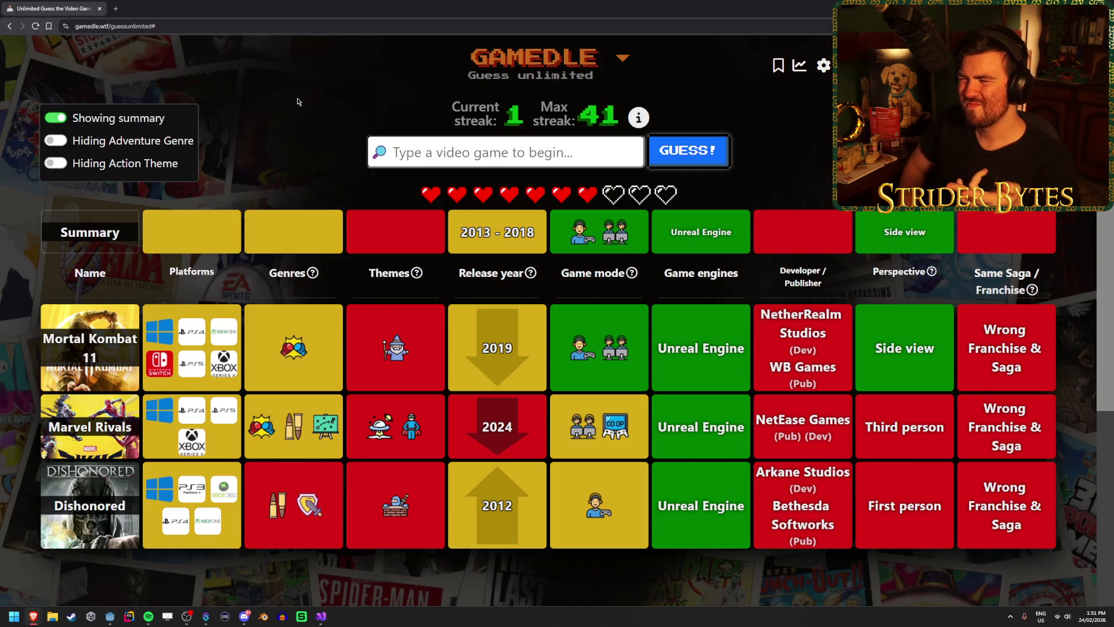
# Step: Search 'street' and guess Street Fighter V, solving the second round
pyautogui.write('street f')
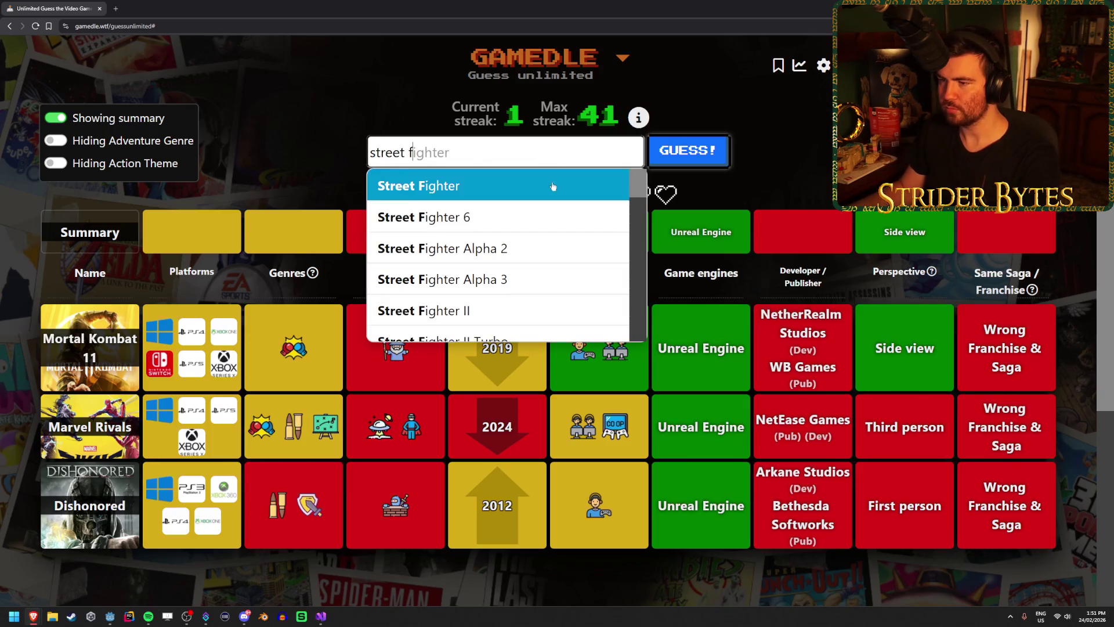
pyautogui.scroll(-2, 548, 200)
pyautogui.click(522, 298)
pyautogui.click(712, 152)
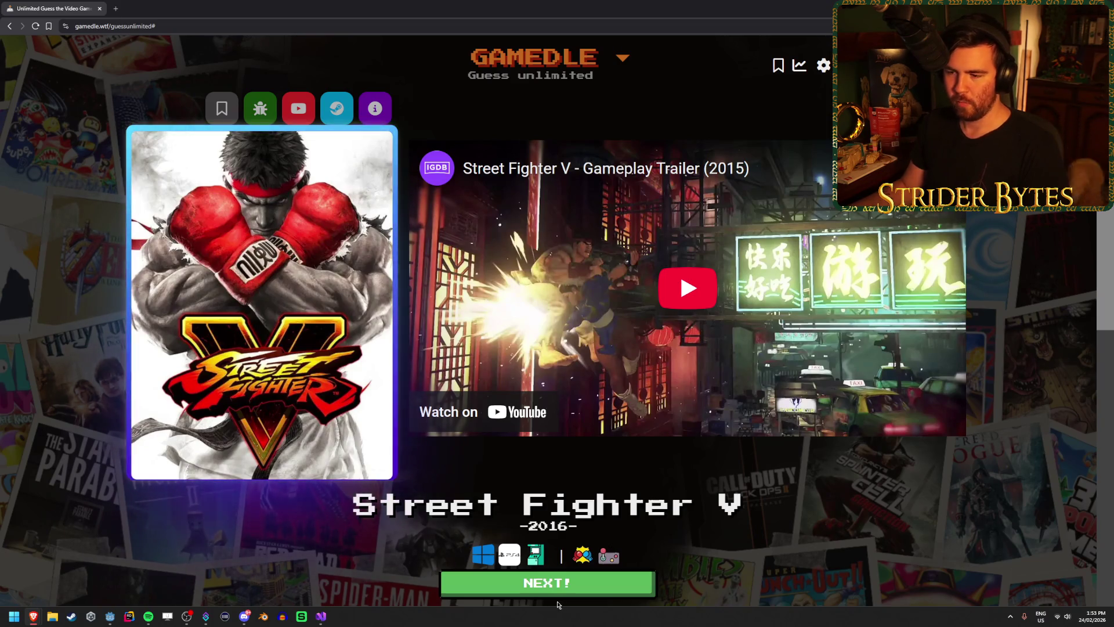
# Step: Leave the reveal screen and begin a fresh Gamedle round with the streak at 2
pyautogui.click(576, 590)
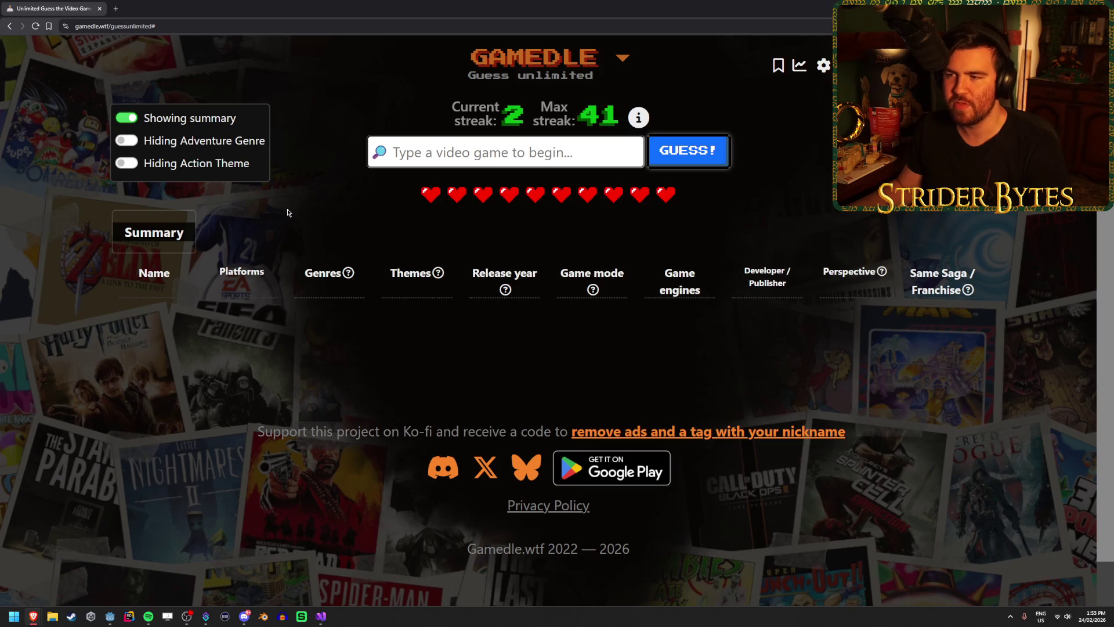
# Step: Guess Marvel Rivals, then The Legend of Zelda: Breath of the Wild
pyautogui.click(502, 162)
pyautogui.write('marvel r')
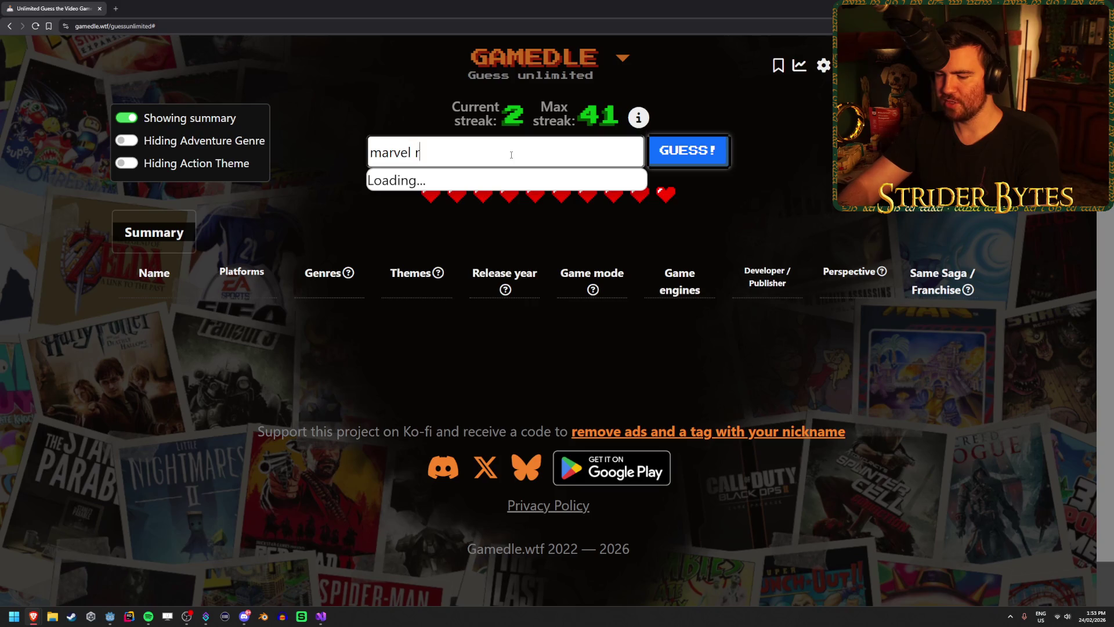
pyautogui.write('s')
pyautogui.click(517, 186)
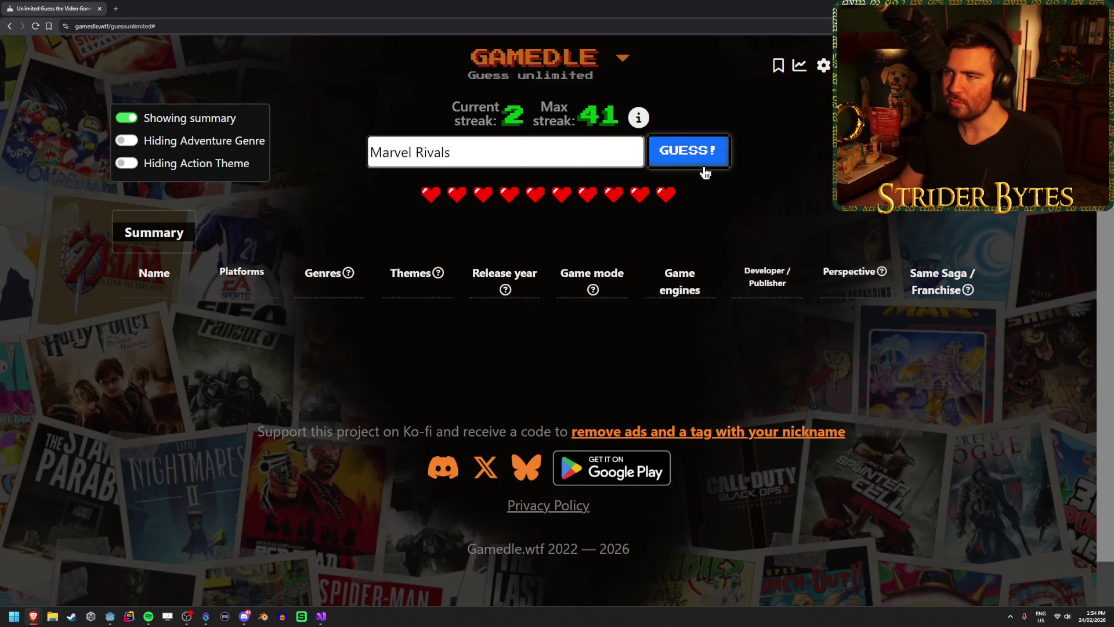
pyautogui.click(704, 166)
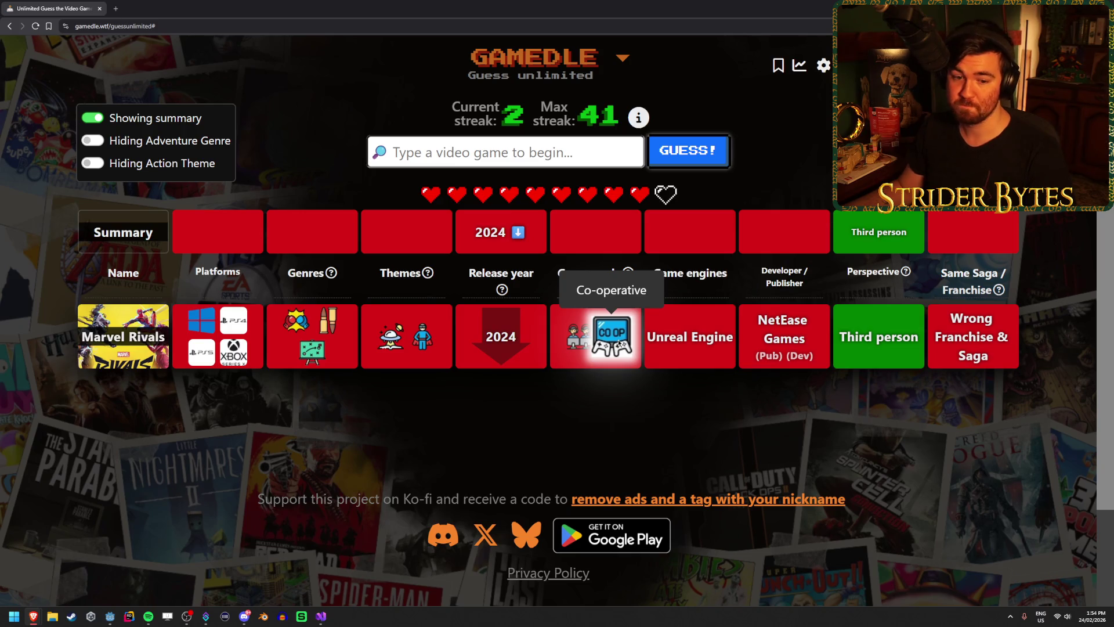
pyautogui.write('brea')
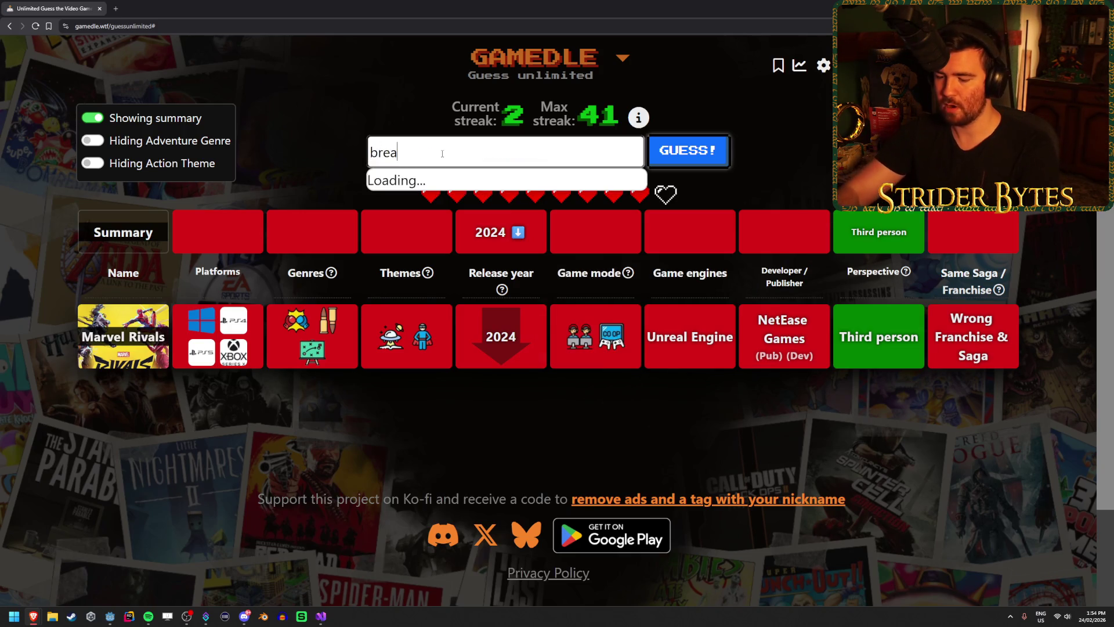
pyautogui.write('th of tld')
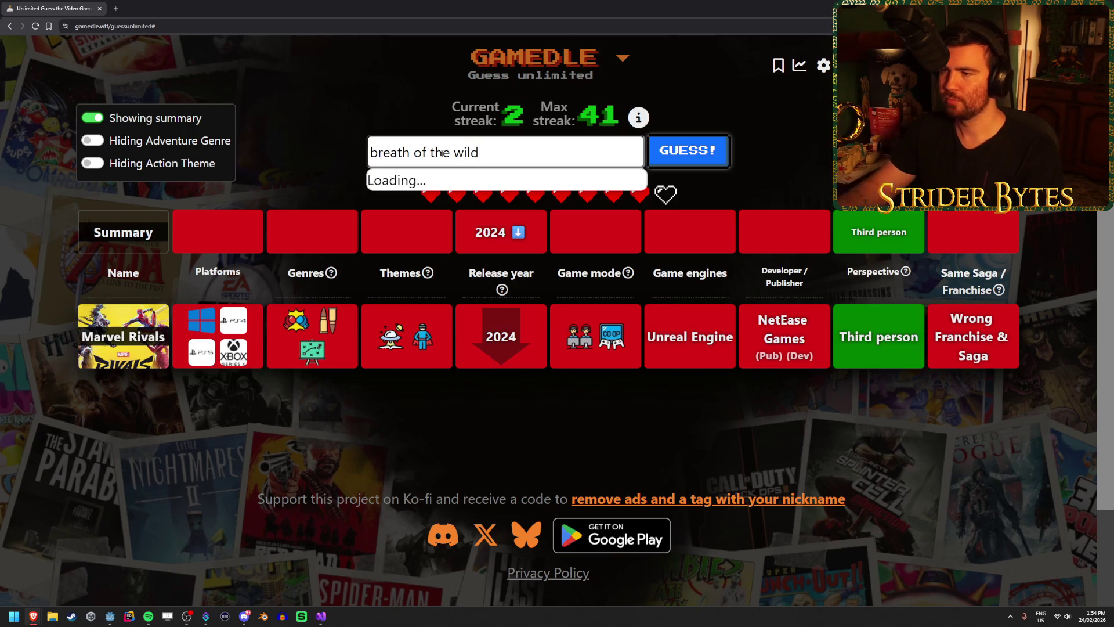
pyautogui.press('Return')
pyautogui.press('Return')
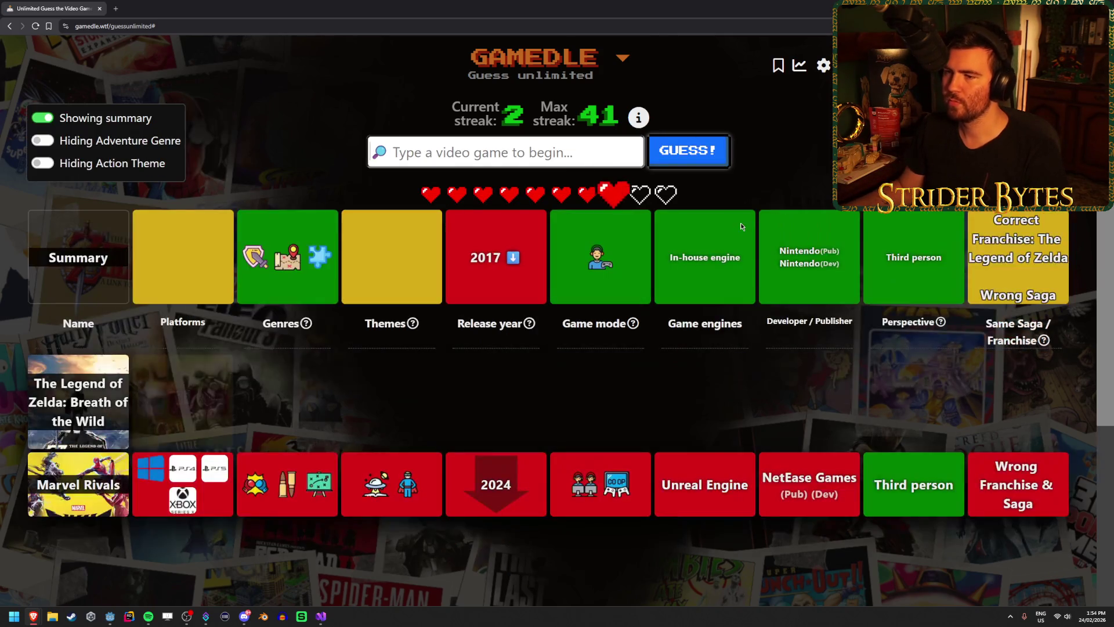
# Step: Submit The Legend of Zelda: Skyward Sword as the third guess
pyautogui.moveTo(1070, 293)
pyautogui.mouseDown()
pyautogui.moveTo(975, 238)
pyautogui.moveTo(984, 223)
pyautogui.mouseUp()
pyautogui.click(984, 223)
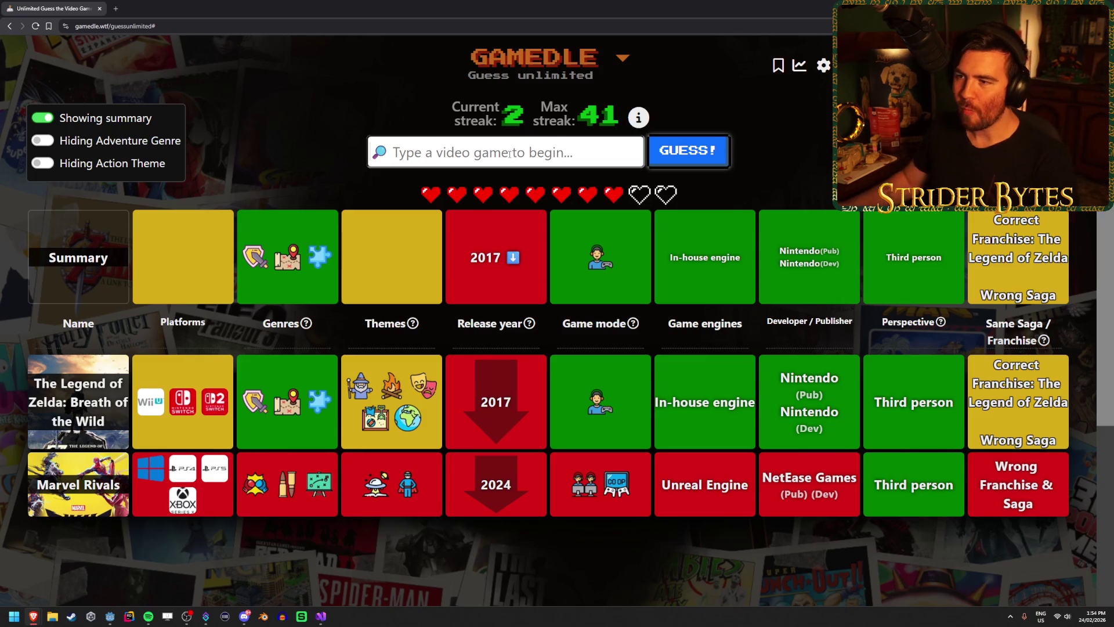
pyautogui.write('skyward')
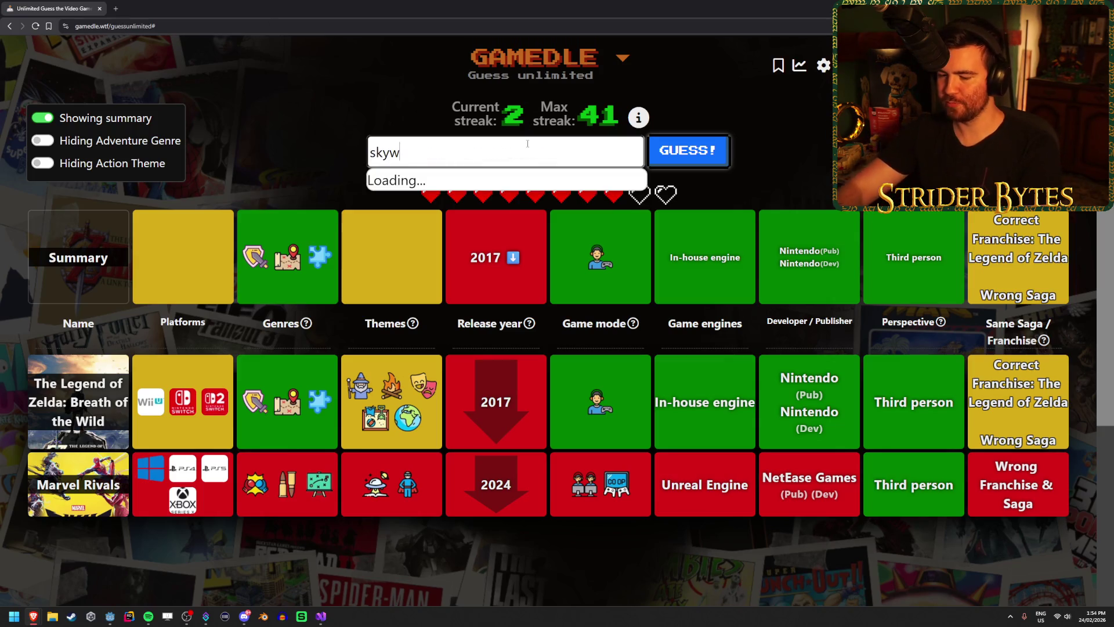
pyautogui.click(522, 186)
pyautogui.click(686, 152)
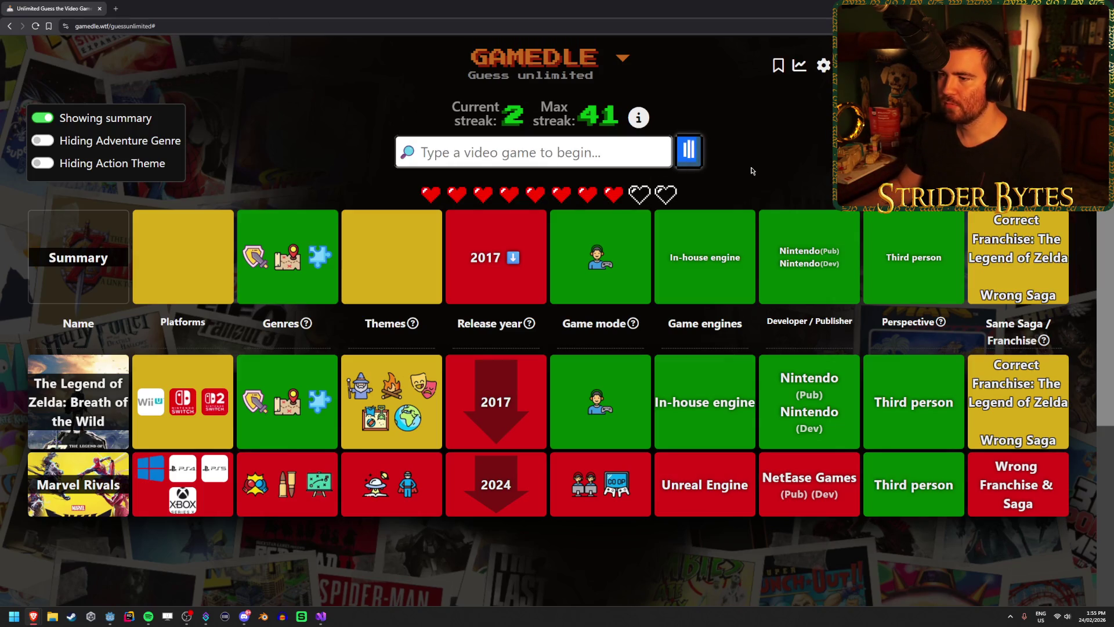
# Step: Guess The Legend of Zelda: Majora's Mask
pyautogui.click(434, 150)
pyautogui.write('majora')
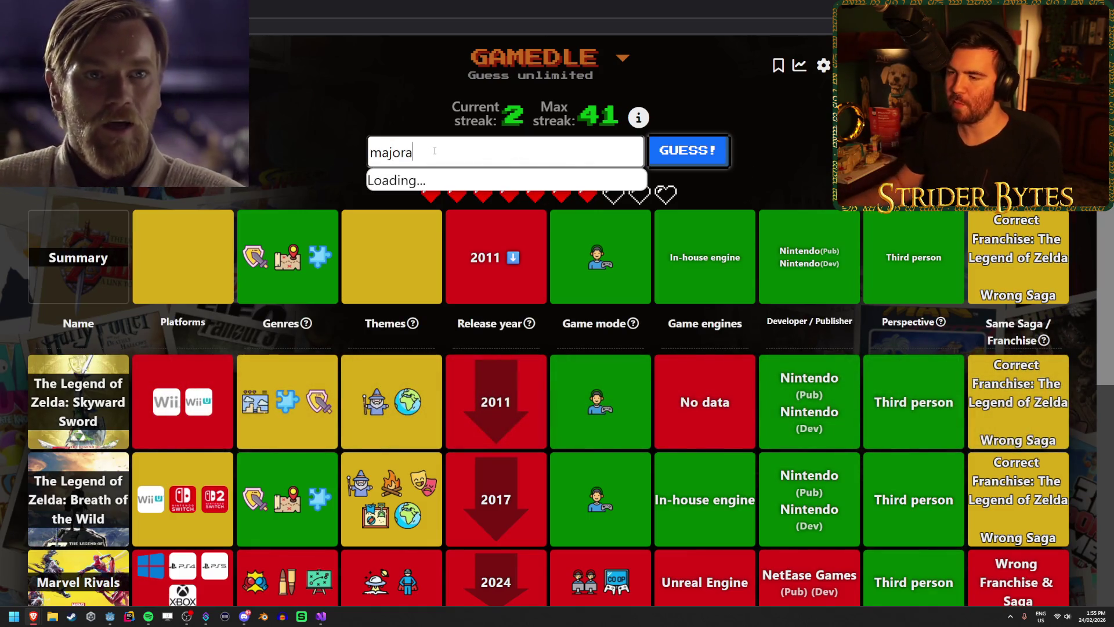
pyautogui.click(522, 182)
pyautogui.click(713, 155)
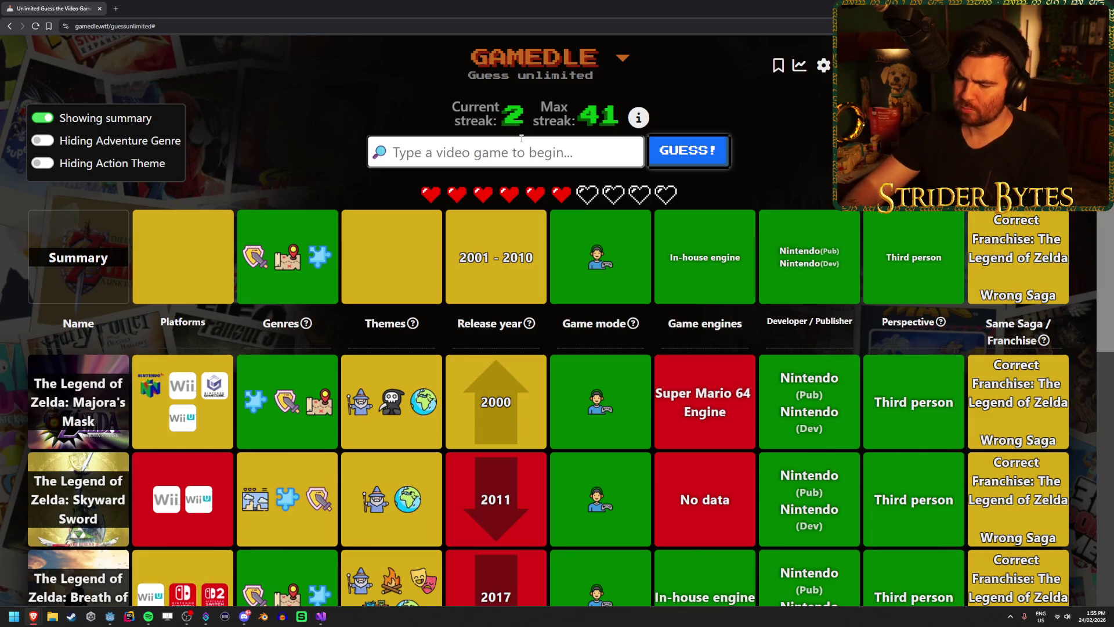
# Step: Clear the mistaken search text and guess Twilight Princess
pyautogui.write('missing')
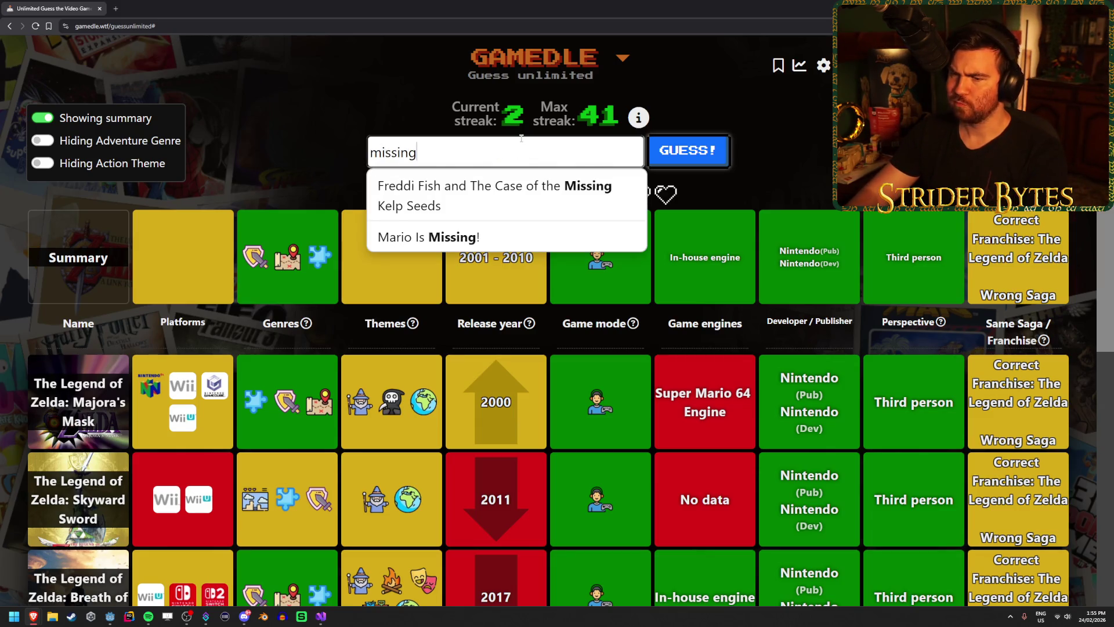
pyautogui.hotkey('ctrl', 'a')
pyautogui.press('BackSpace')
pyautogui.write('twi')
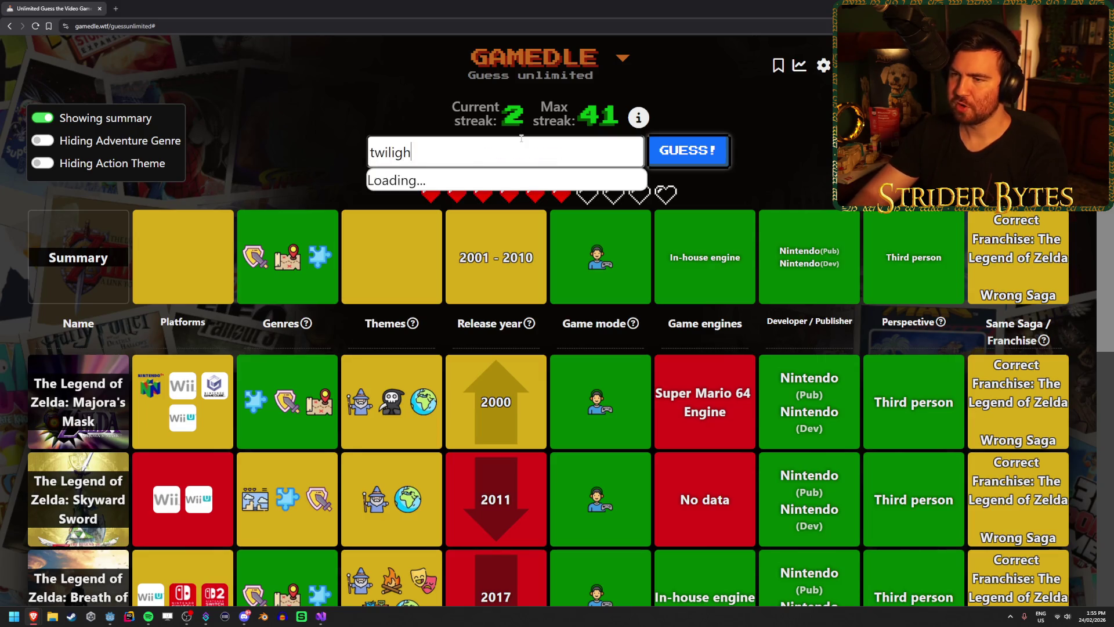
pyautogui.click(522, 180)
pyautogui.click(688, 152)
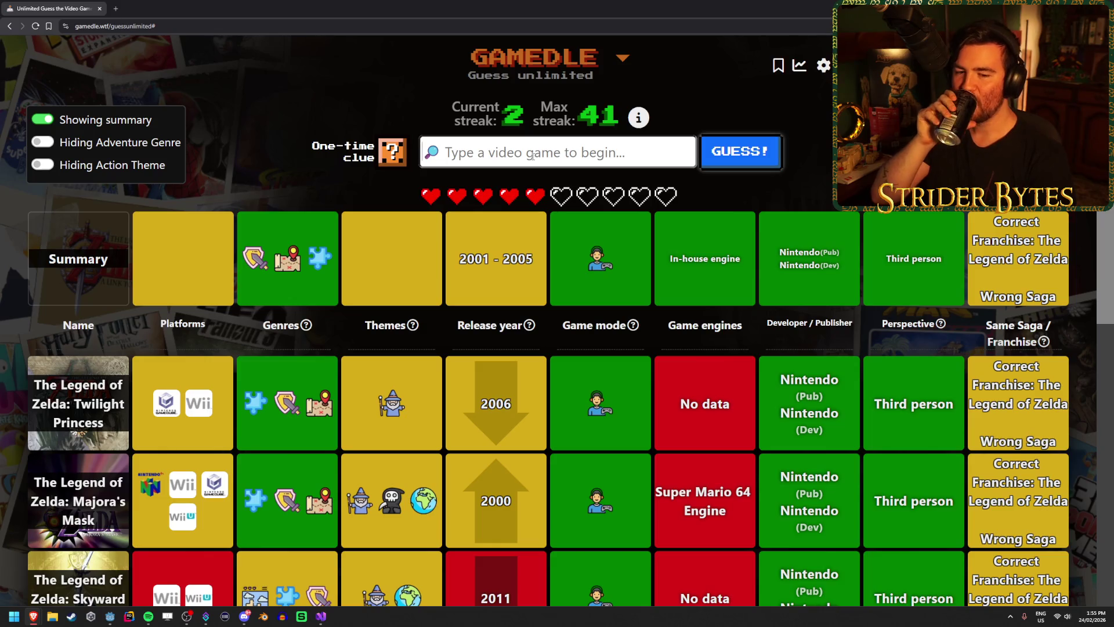
# Step: Guess The Legend of Zelda: The Wind Waker, the correct answer
pyautogui.write('wind')
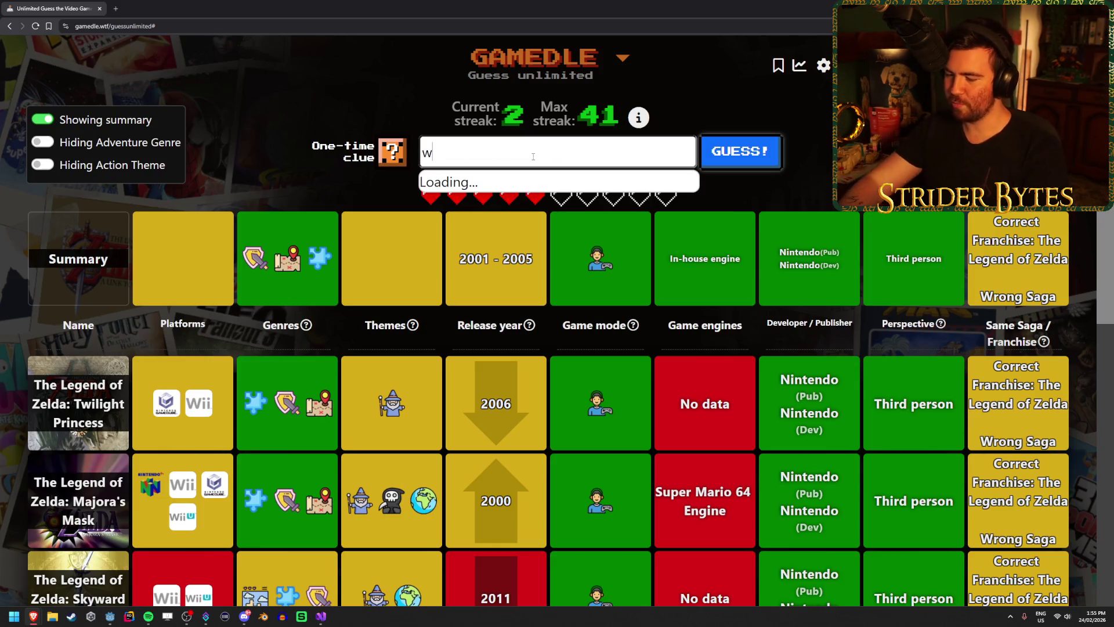
pyautogui.click(545, 187)
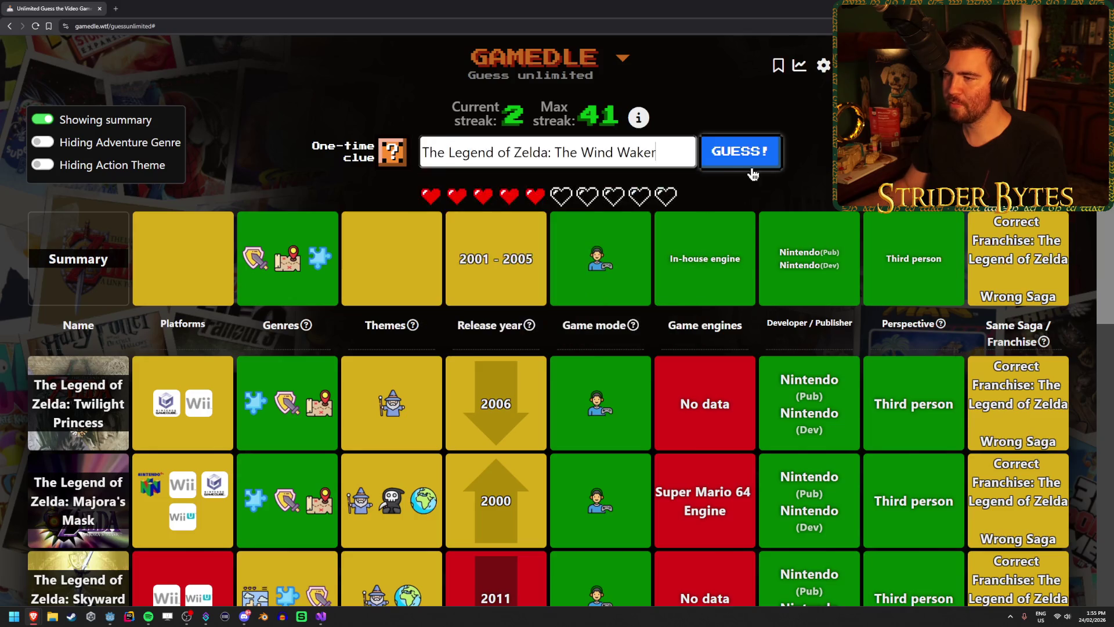
pyautogui.press('Return')
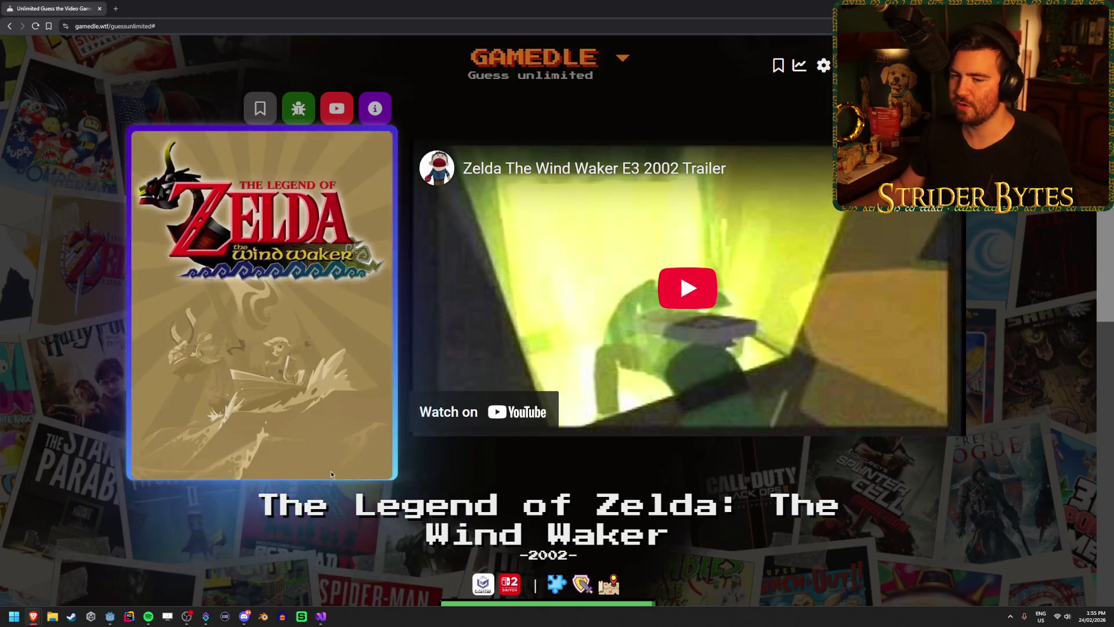
# Step: Move past the Wind Waker reveal to a new round with the streak at 3
pyautogui.scroll(-3, 327, 472)
pyautogui.scroll(-1, 322, 494)
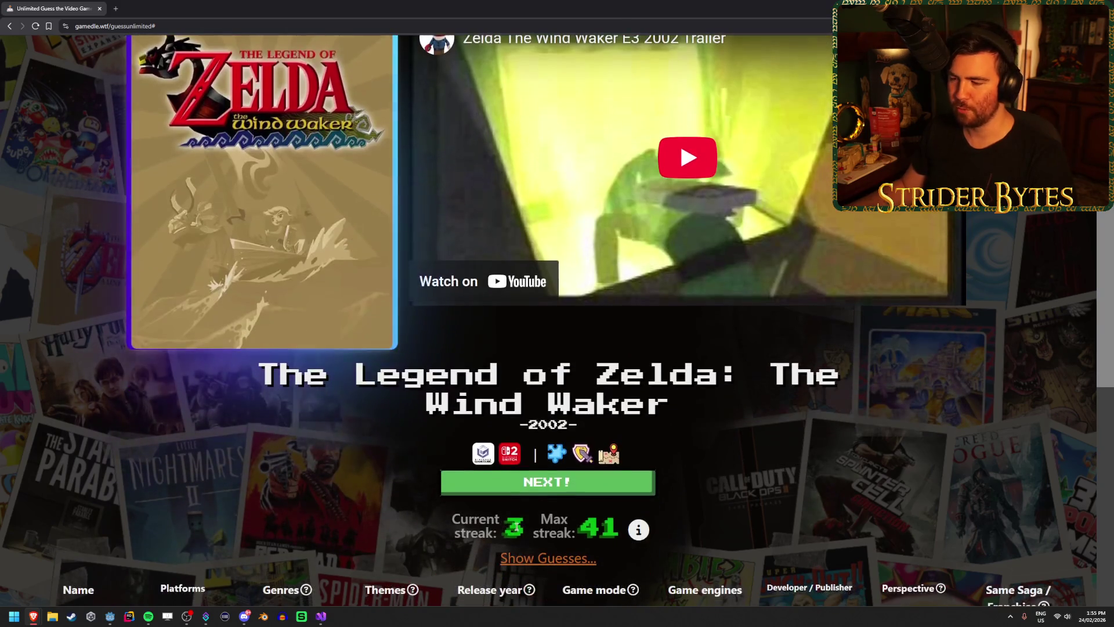
pyautogui.click(545, 486)
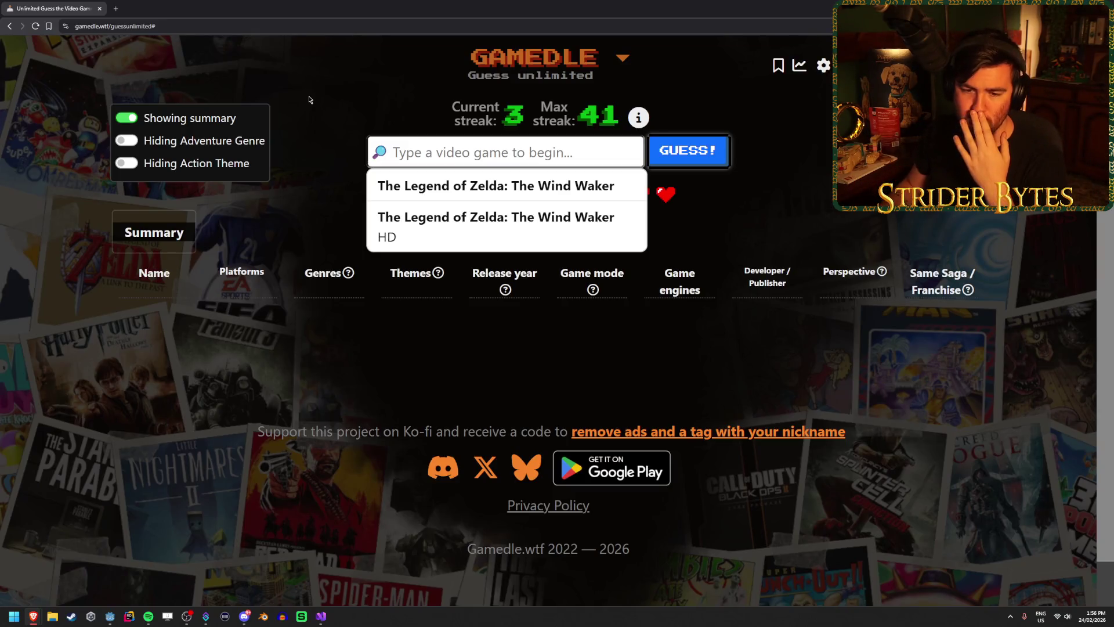
# Step: Guess Stardew Valley as the round's first game
pyautogui.write('stardew')
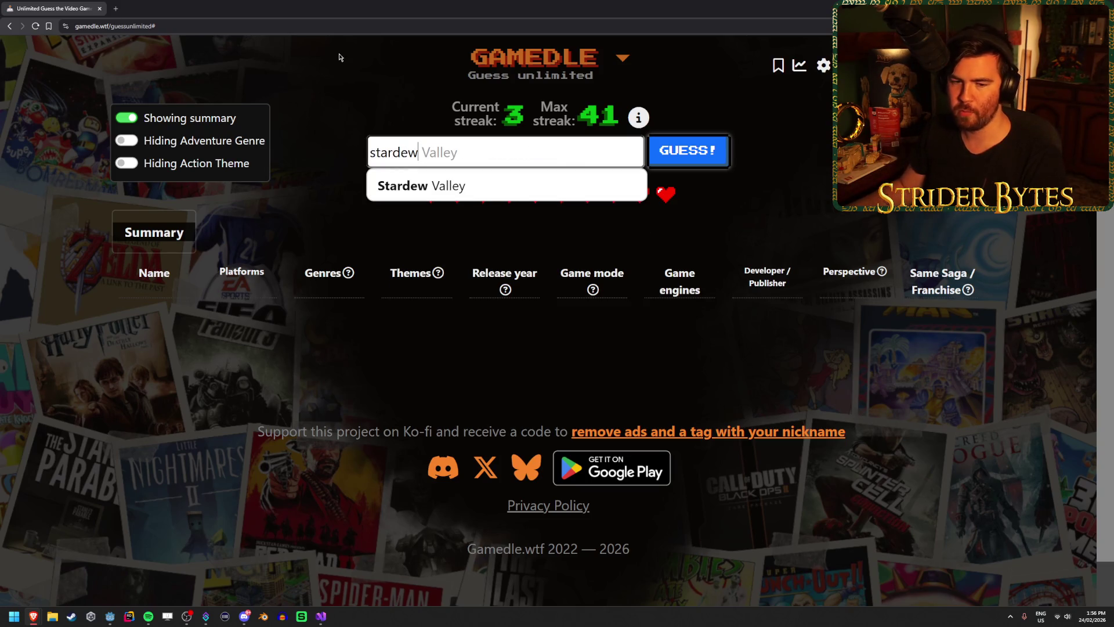
pyautogui.press('Return')
pyautogui.click(727, 165)
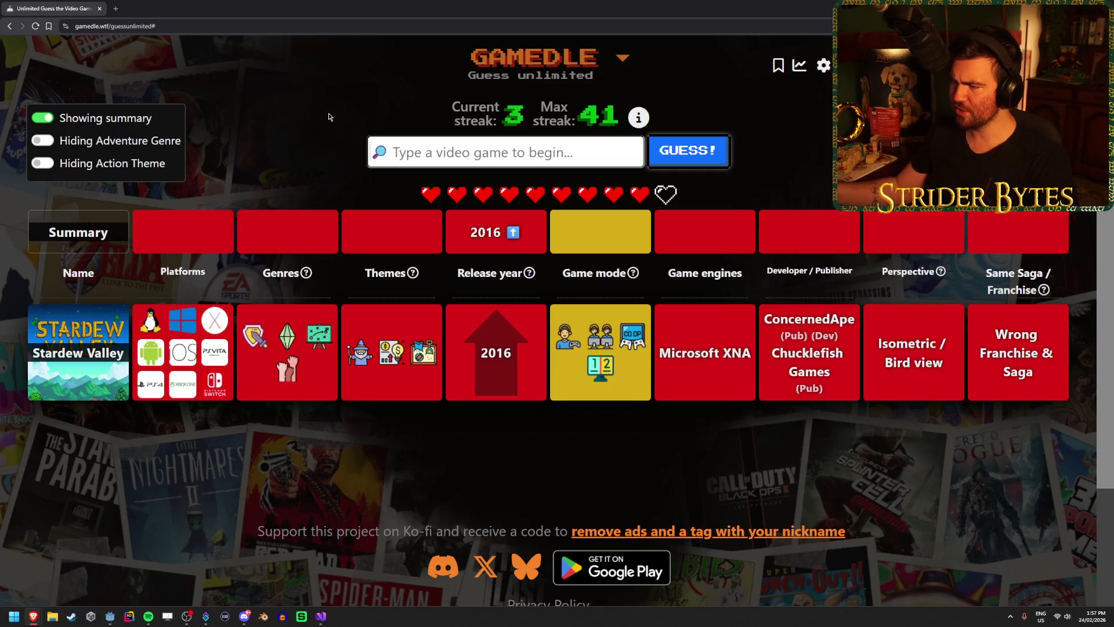
pyautogui.moveTo(607, 371)
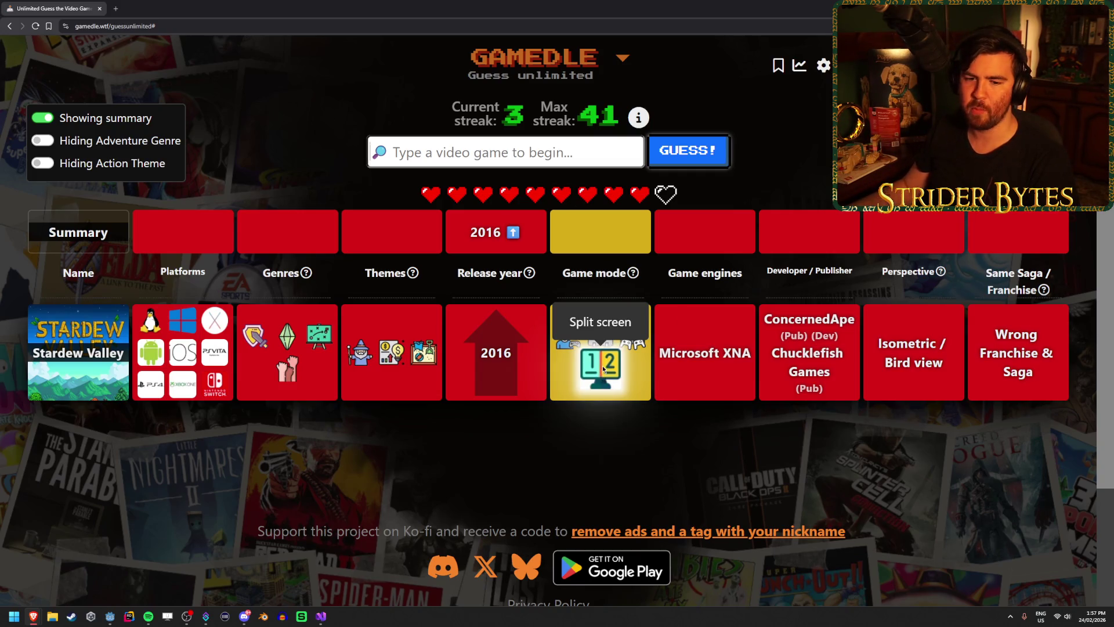
# Step: Guess Astro Bot
pyautogui.click(464, 160)
pyautogui.write('astro bot')
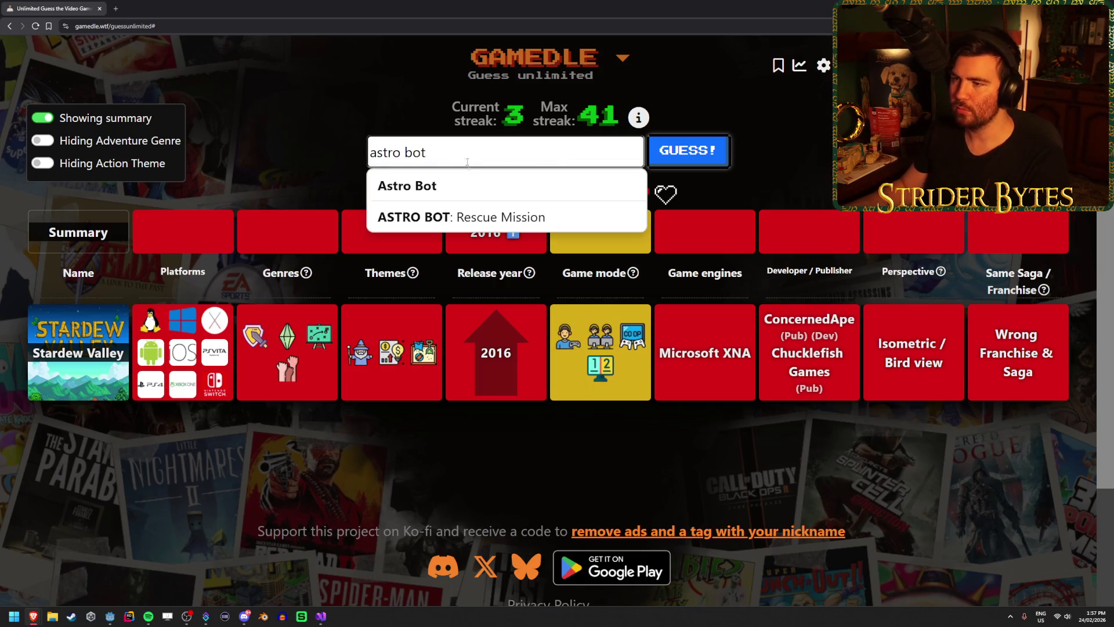
pyautogui.press('Return')
pyautogui.press('Return')
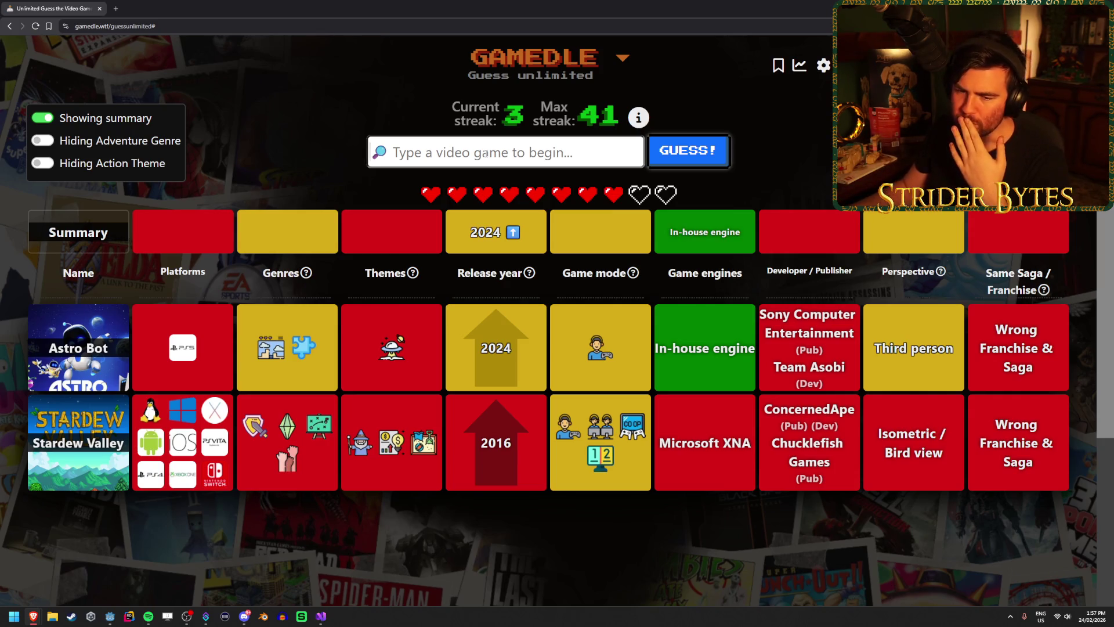
# Step: Guess Baldur's Gate 3 from the search suggestions
pyautogui.write("baldur's gate")
pyautogui.press('Down')
pyautogui.press('Down')
pyautogui.press('Return')
pyautogui.click(687, 166)
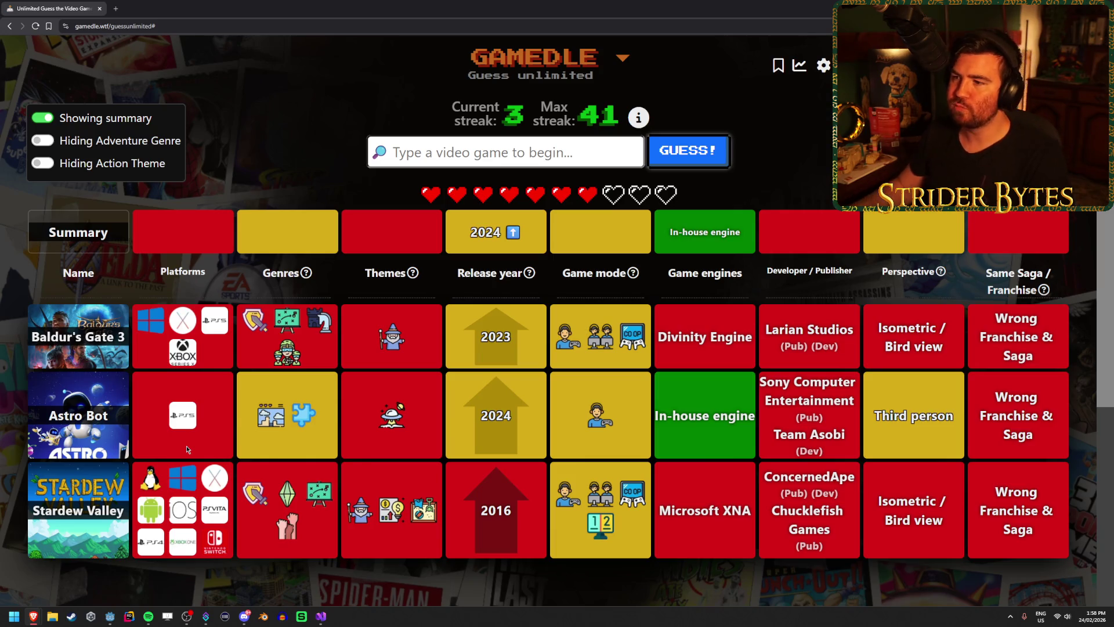
# Step: Guess The Legend of Zelda: Tears of the Kingdom
pyautogui.write('tears of the')
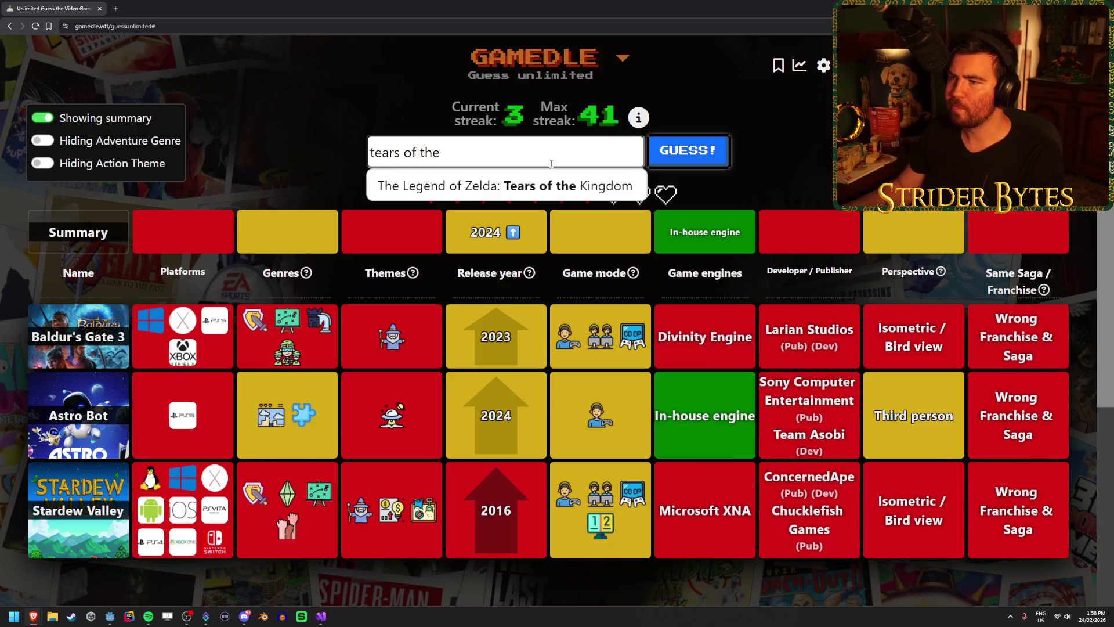
pyautogui.click(575, 184)
pyautogui.press('Return')
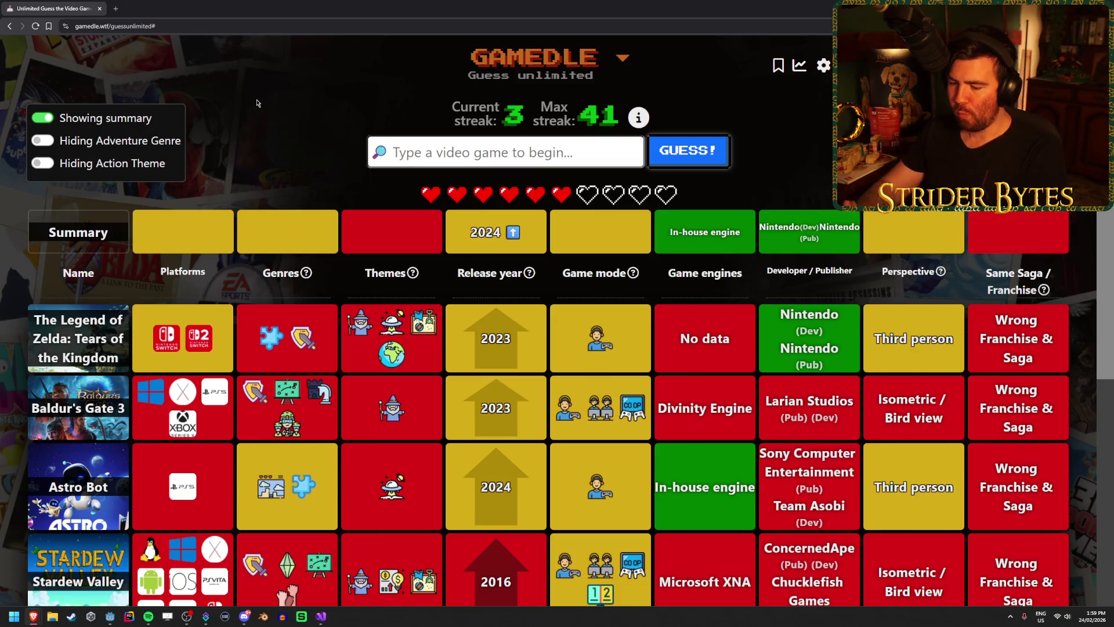
# Step: Guess Donkey Kong Bananza, the correct answer
pyautogui.press('capslock')
pyautogui.write('DK')
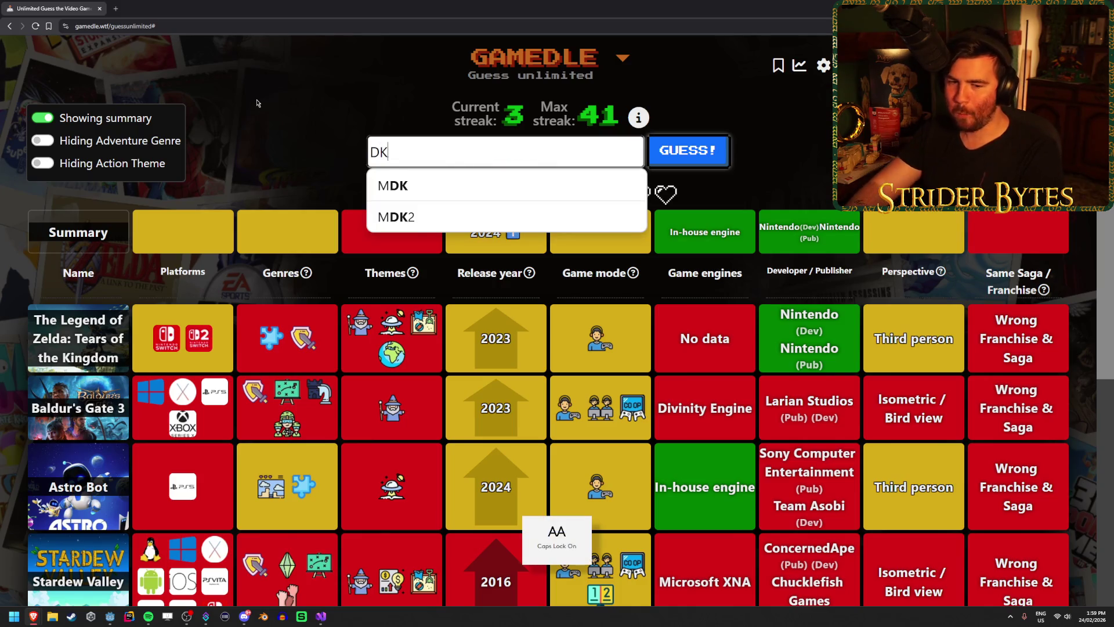
pyautogui.press('BackSpace')
pyautogui.write('ONKEY')
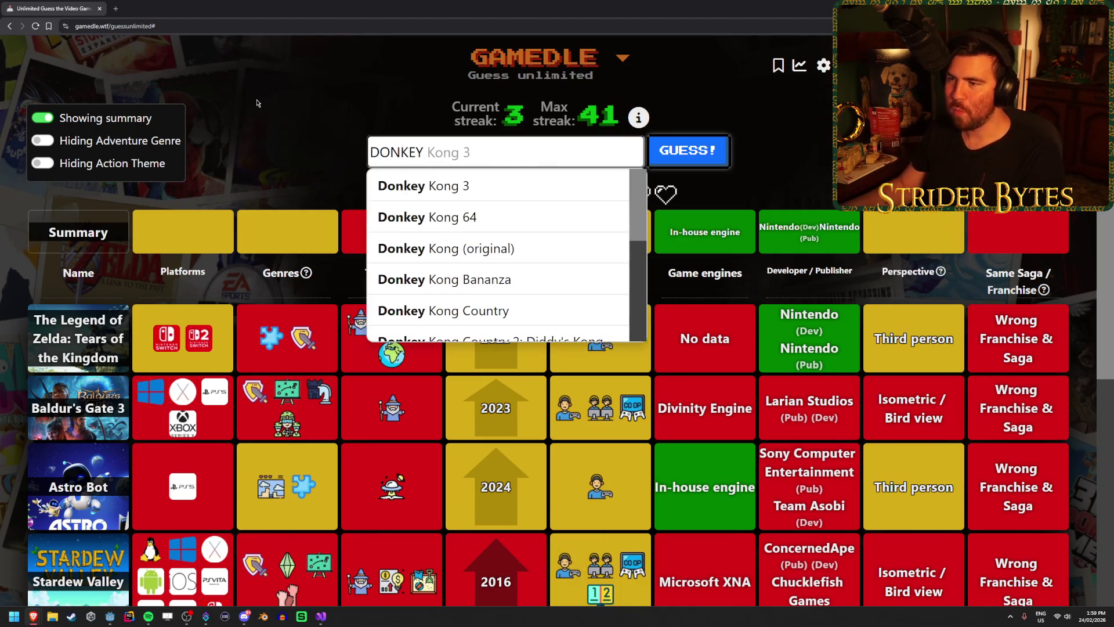
pyautogui.press('capslock')
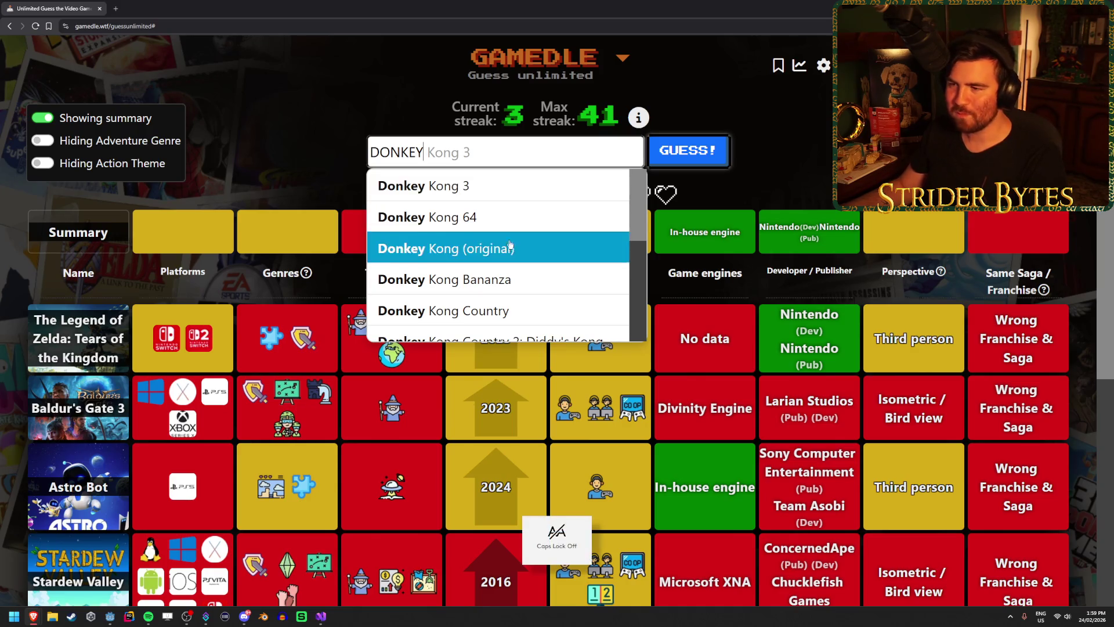
pyautogui.click(441, 279)
pyautogui.click(676, 156)
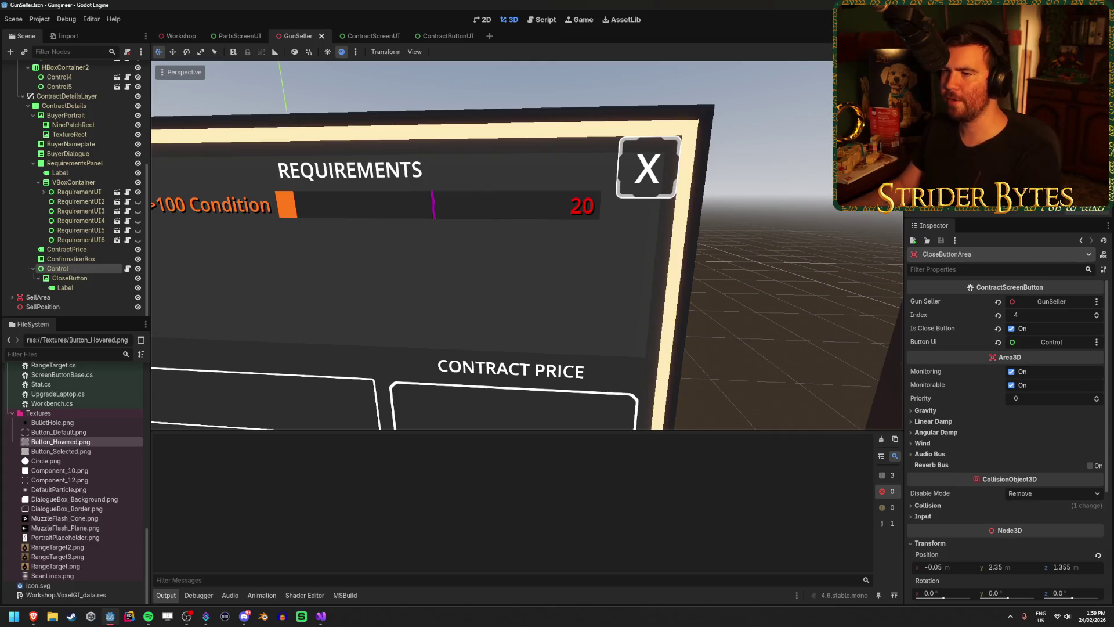
pyautogui.moveTo(635, 180); pyautogui.dragTo(574, 266)
pyautogui.click(167, 37)
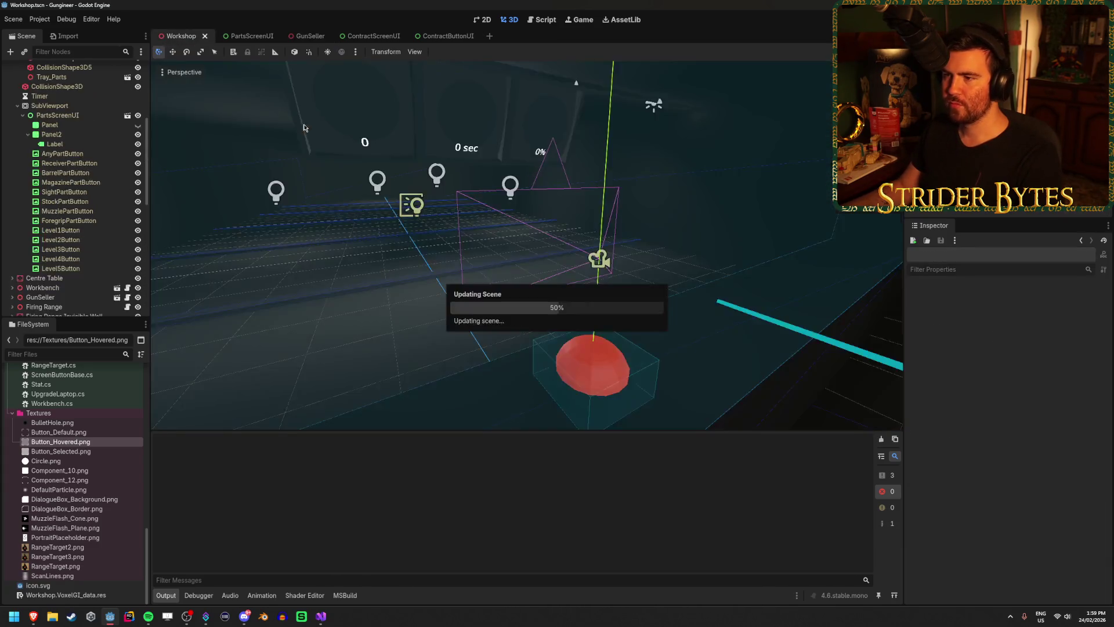
pyautogui.press('w')
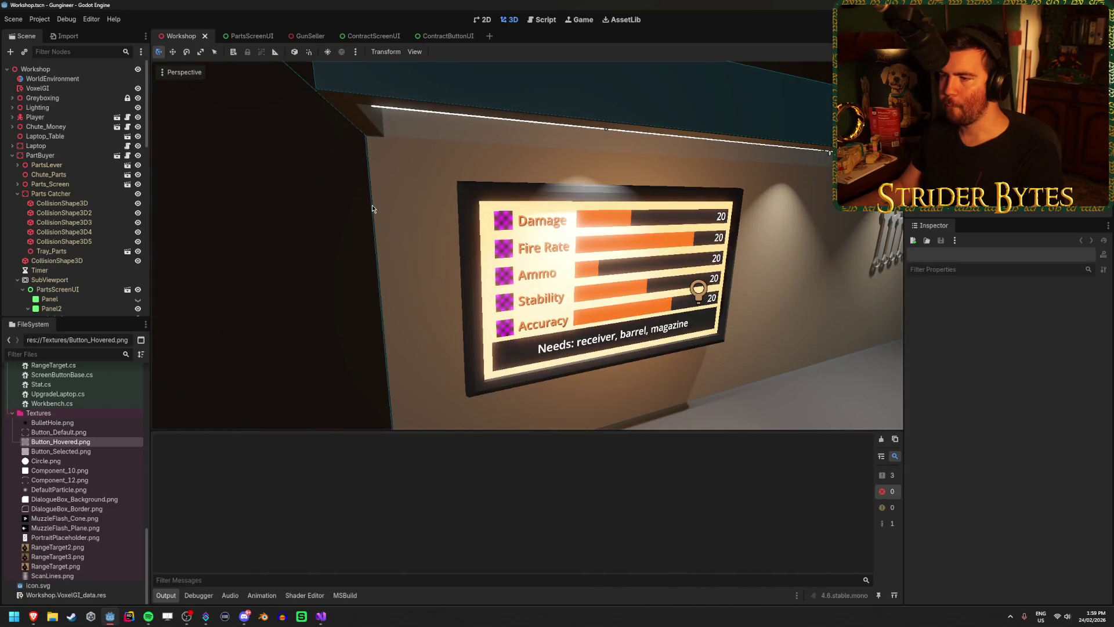
pyautogui.scroll(-5, 493, 215)
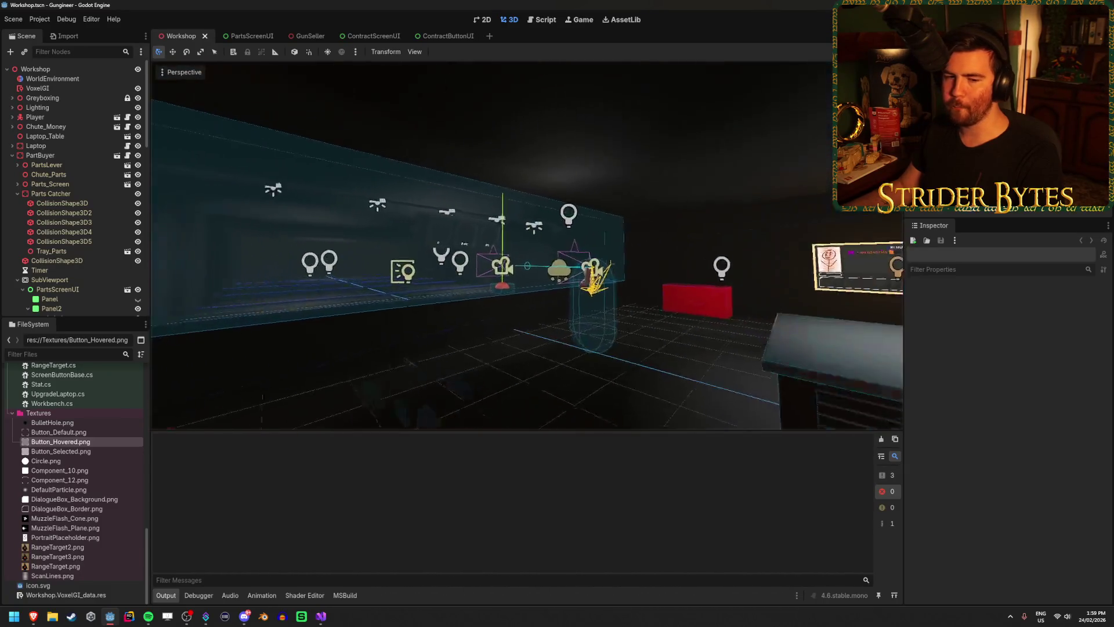
pyautogui.moveTo(463, 275)
pyautogui.mouseDown()
pyautogui.moveTo(441, 321)
pyautogui.moveTo(545, 321)
pyautogui.mouseUp()
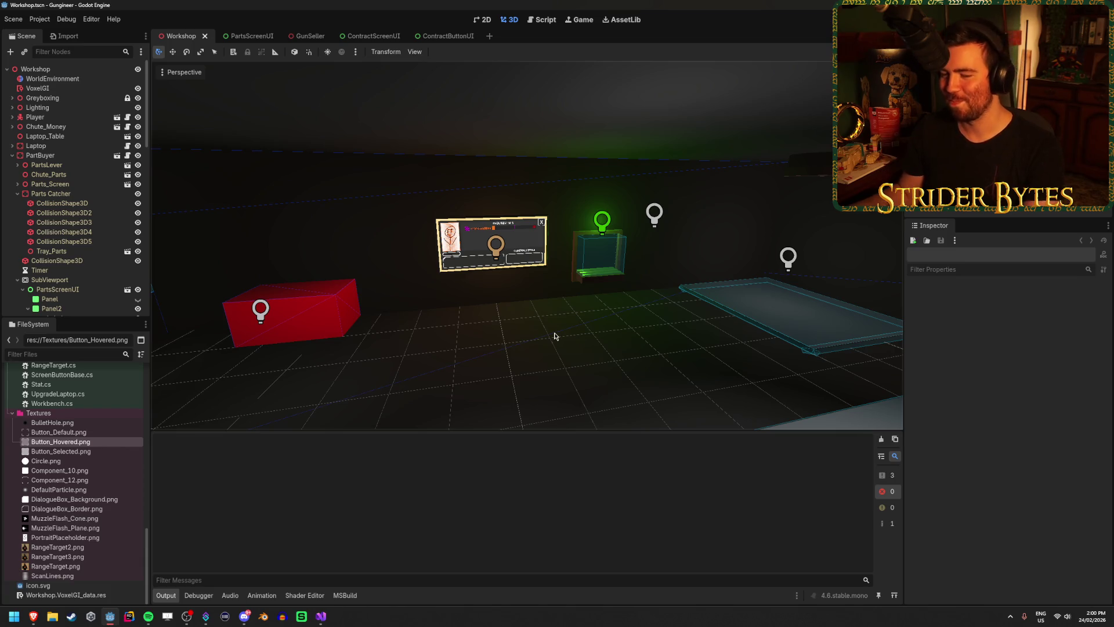
# Step: Inspect the Workshop room from several angles, switch to the Move tool and save the scene
pyautogui.moveTo(556, 340); pyautogui.dragTo(594, 334)
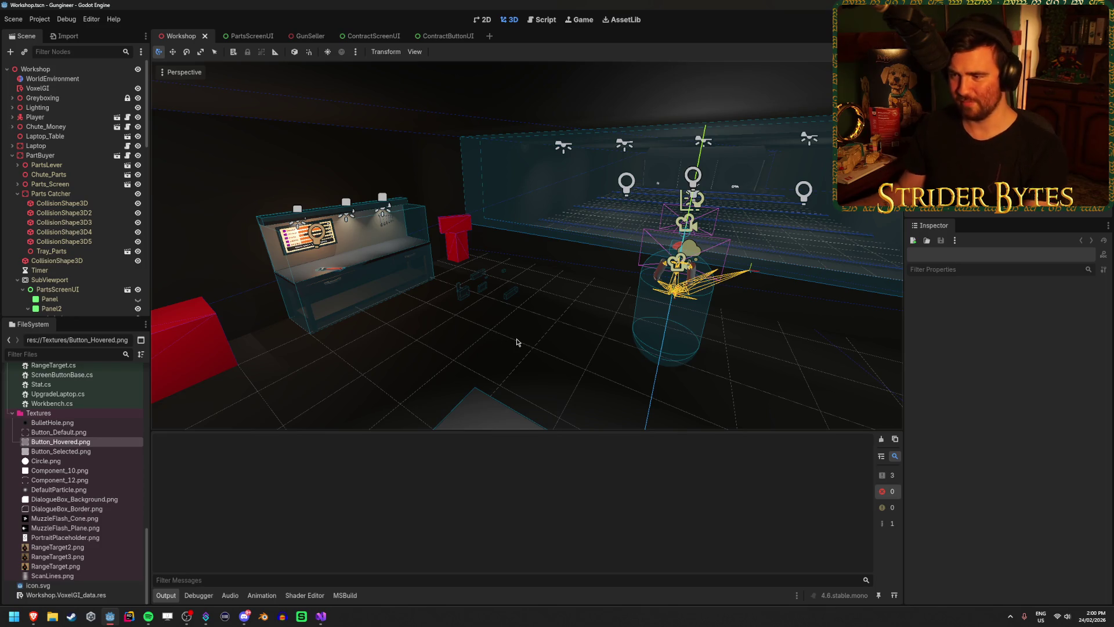
pyautogui.moveTo(489, 333)
pyautogui.mouseDown()
pyautogui.moveTo(272, 345)
pyautogui.moveTo(568, 330)
pyautogui.mouseUp()
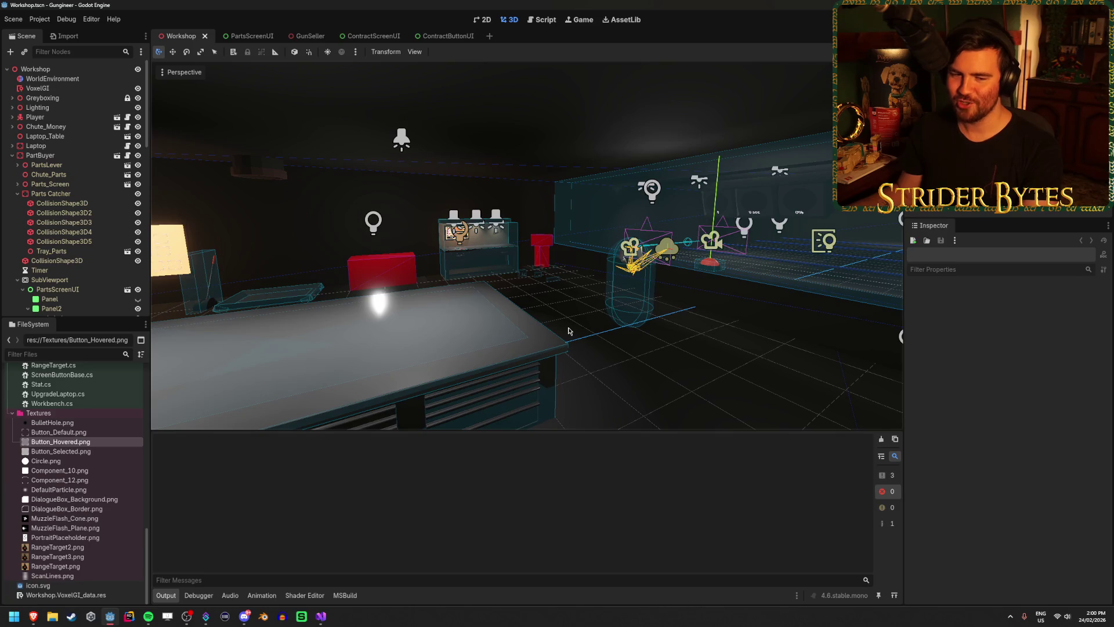
pyautogui.scroll(5, 568, 330)
pyautogui.moveTo(519, 375)
pyautogui.mouseDown()
pyautogui.moveTo(475, 374)
pyautogui.moveTo(522, 374)
pyautogui.mouseUp()
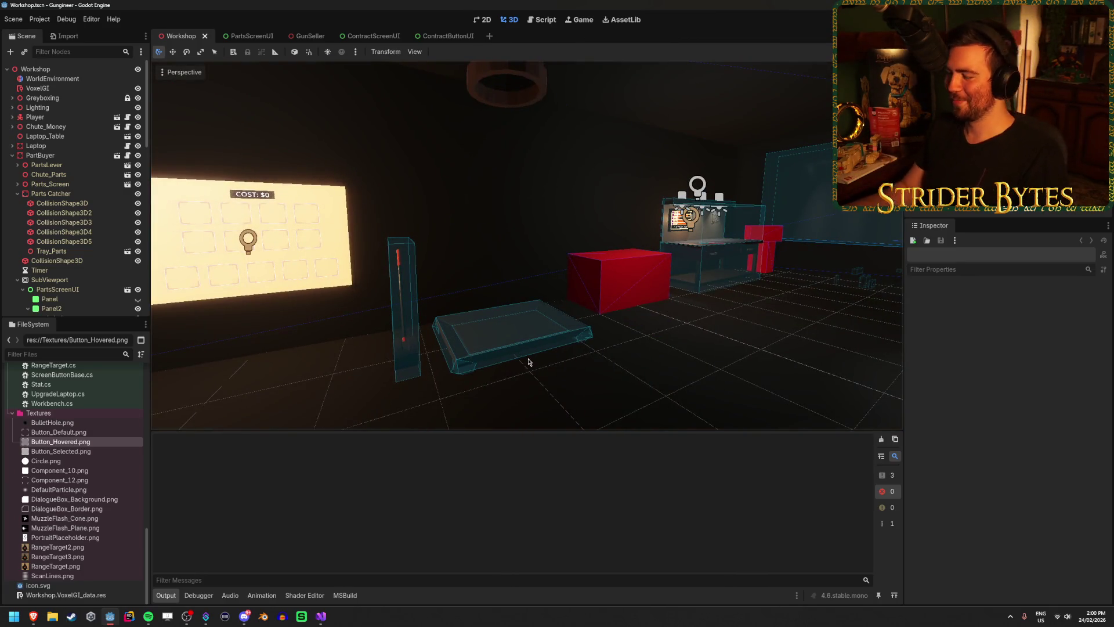
pyautogui.moveTo(627, 357)
pyautogui.mouseDown()
pyautogui.moveTo(522, 337)
pyautogui.moveTo(490, 389)
pyautogui.moveTo(457, 129)
pyautogui.mouseUp()
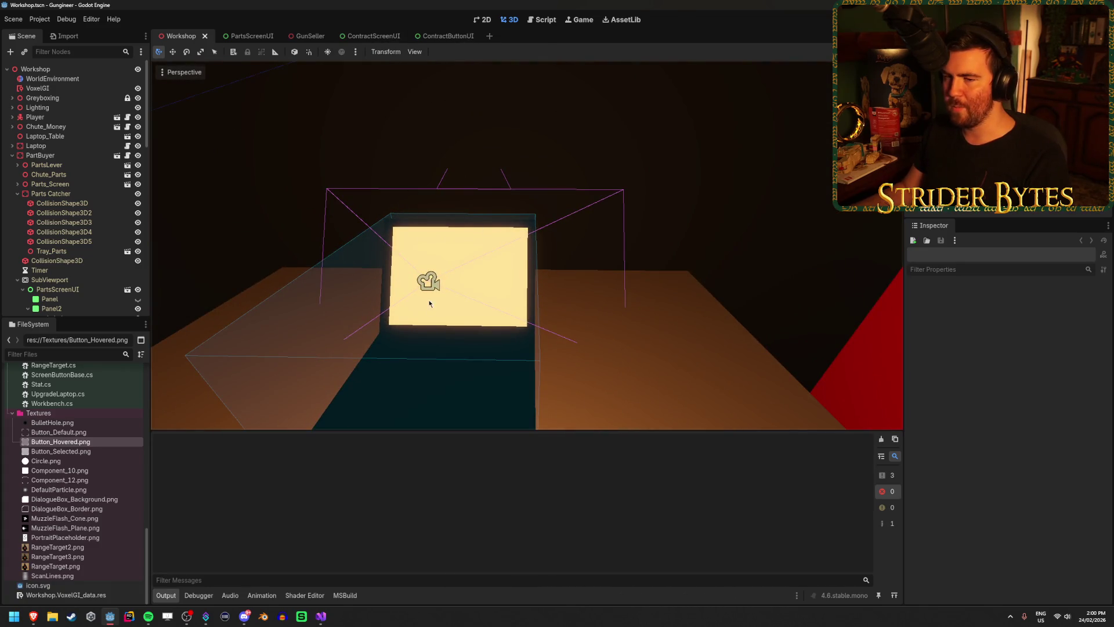
pyautogui.moveTo(405, 266)
pyautogui.mouseDown()
pyautogui.moveTo(340, 247)
pyautogui.moveTo(592, 276)
pyautogui.mouseUp()
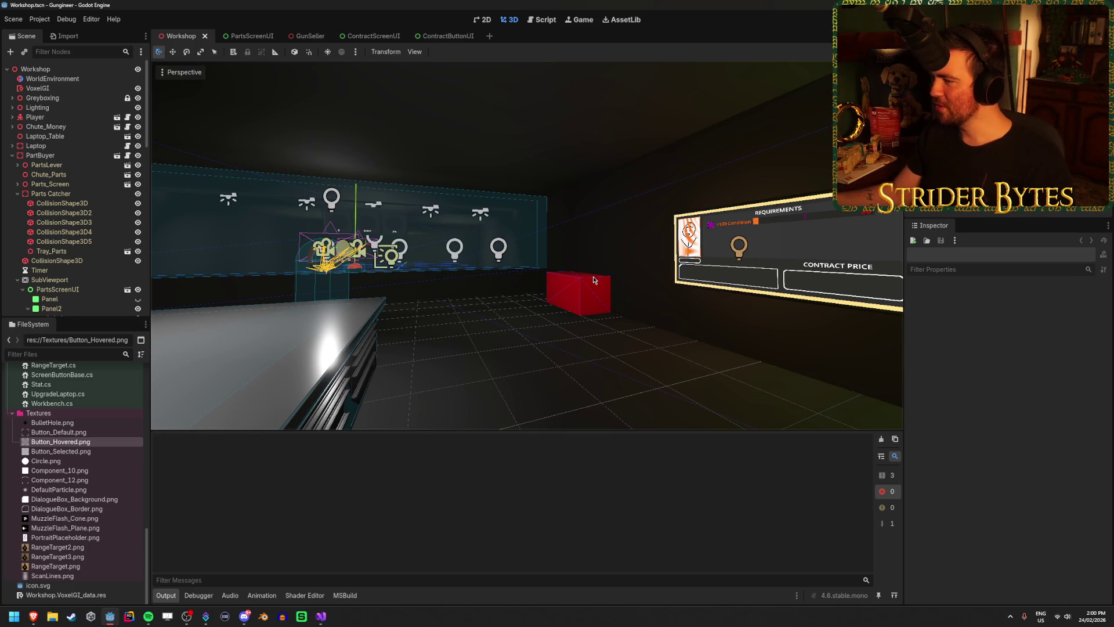
pyautogui.moveTo(593, 280); pyautogui.dragTo(554, 154)
pyautogui.press('w')
pyautogui.hotkey('ctrl', 's')
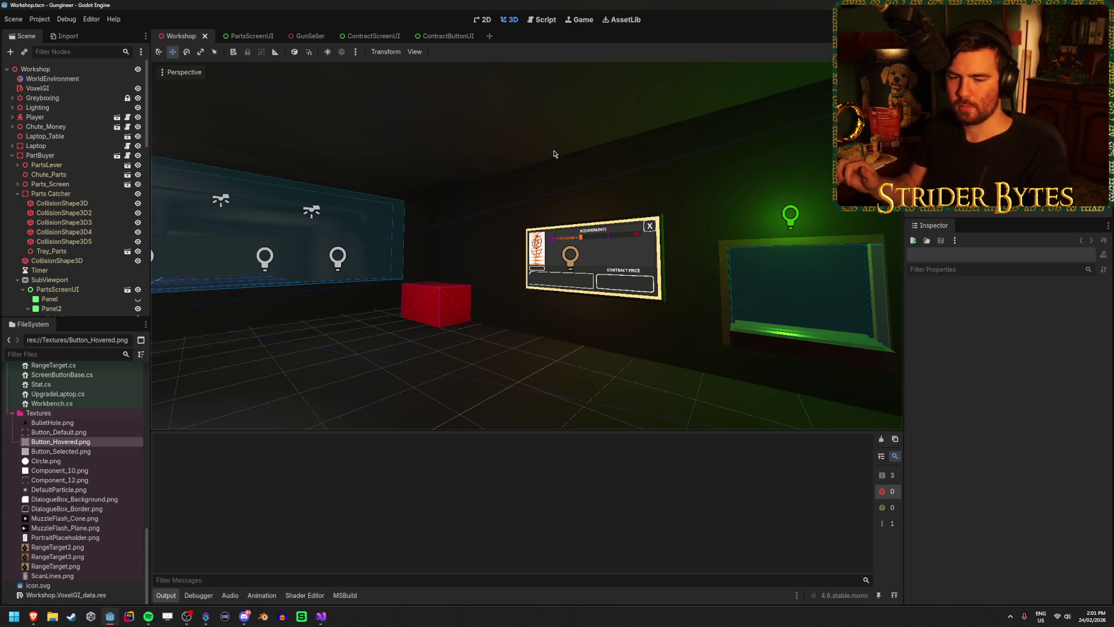
# Step: Hide the ContractDetails layer in ContractScreenUI and save that scene
pyautogui.click(374, 35)
pyautogui.click(142, 166)
pyautogui.scroll(-5, 519, 314)
pyautogui.hotkey('ctrl', 's')
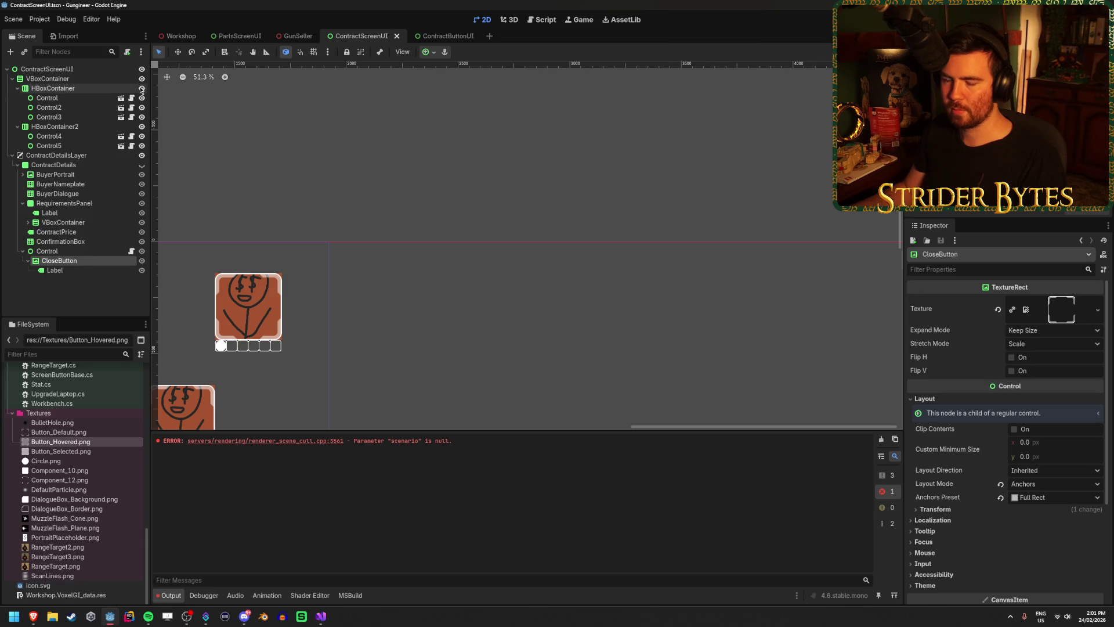
pyautogui.click(330, 236)
pyautogui.click(184, 38)
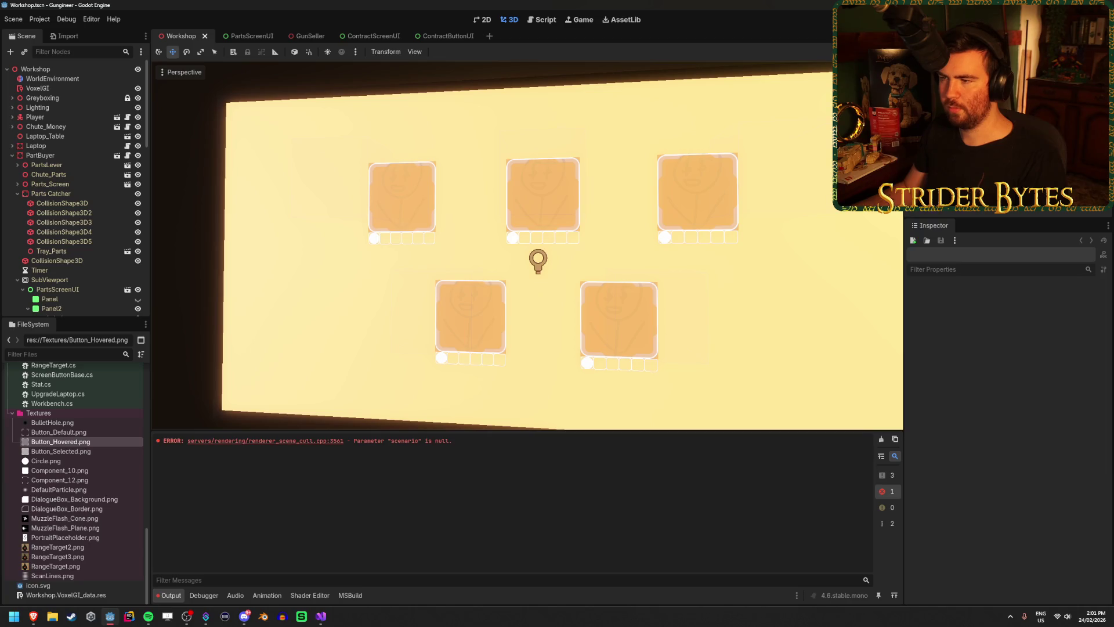
# Step: Raise the ButtonPortrait Self Modulate opacity in ContractButtonUI and save it
pyautogui.click(371, 36)
pyautogui.click(444, 36)
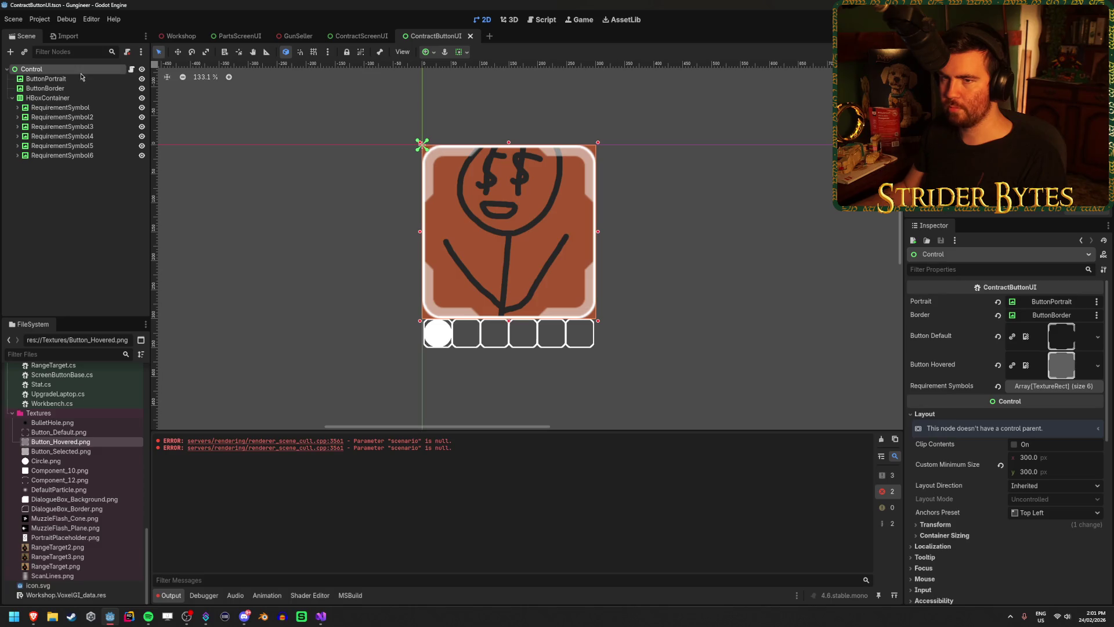
pyautogui.scroll(-5, 952, 366)
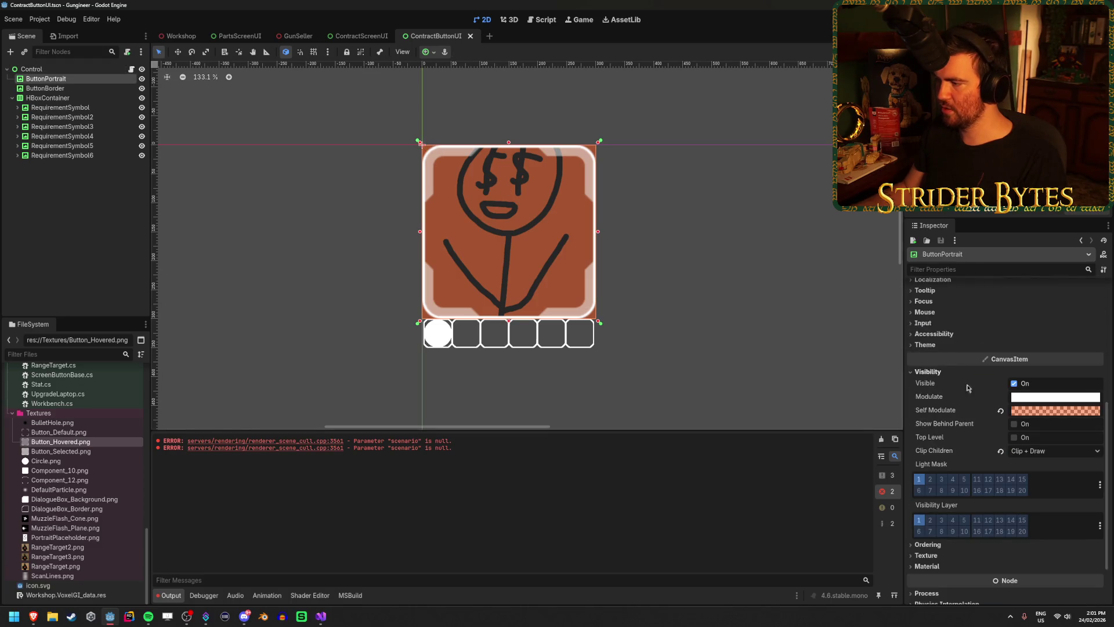
pyautogui.click(1057, 411)
pyautogui.moveTo(1086, 344); pyautogui.dragTo(1108, 347)
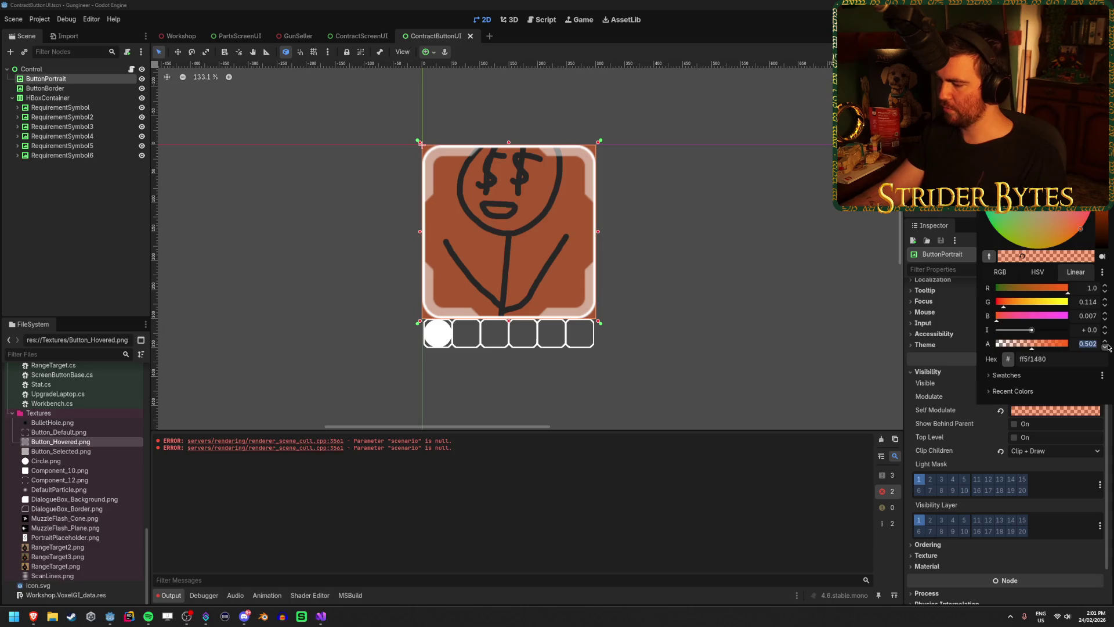
pyautogui.click(1108, 347)
pyautogui.hotkey('ctrl', 's')
# Step: Check the brighter portrait tint on the Workshop scene's contract screen
pyautogui.click(177, 36)
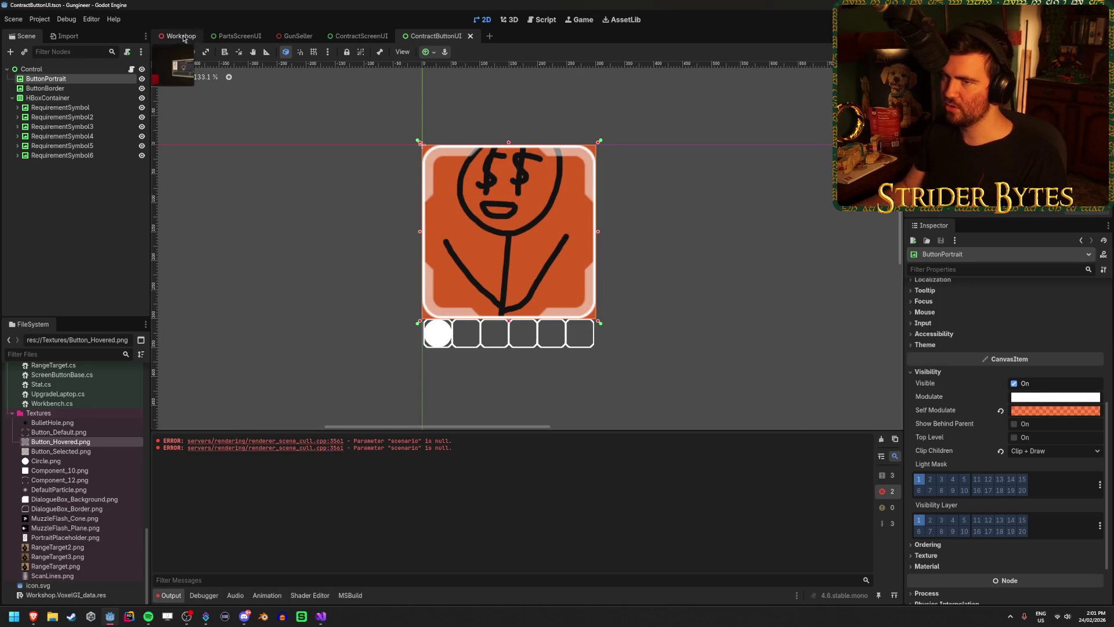
pyautogui.scroll(-5, 374, 237)
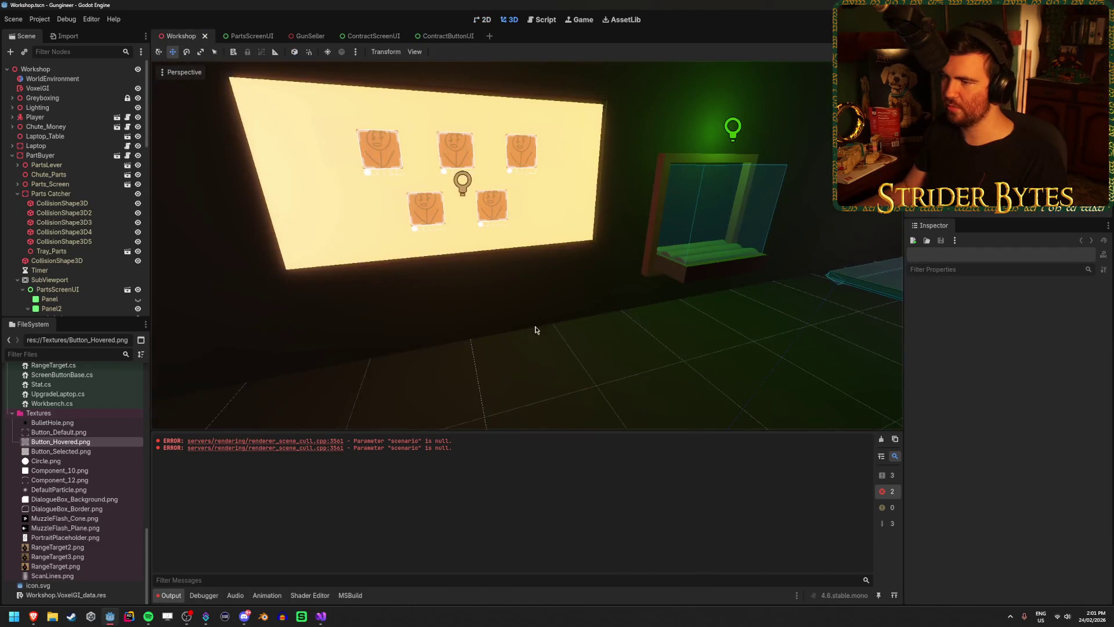
pyautogui.scroll(3, 589, 321)
pyautogui.scroll(3, 527, 244)
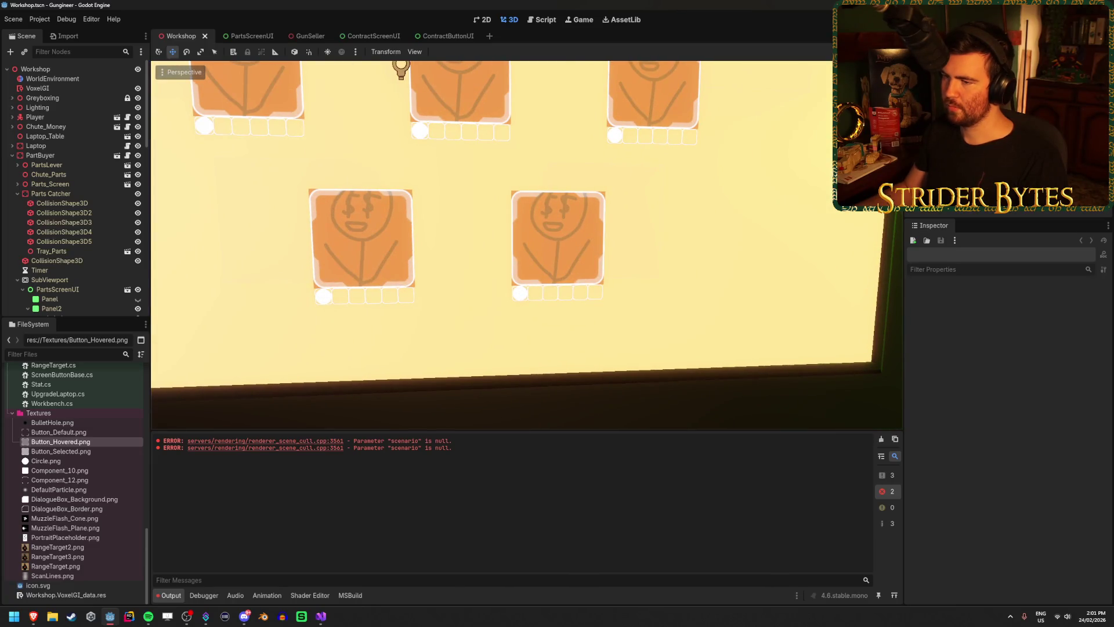
# Step: Swing the Workshop 3D view toward the workbench and counter
pyautogui.scroll(-3, 526, 245)
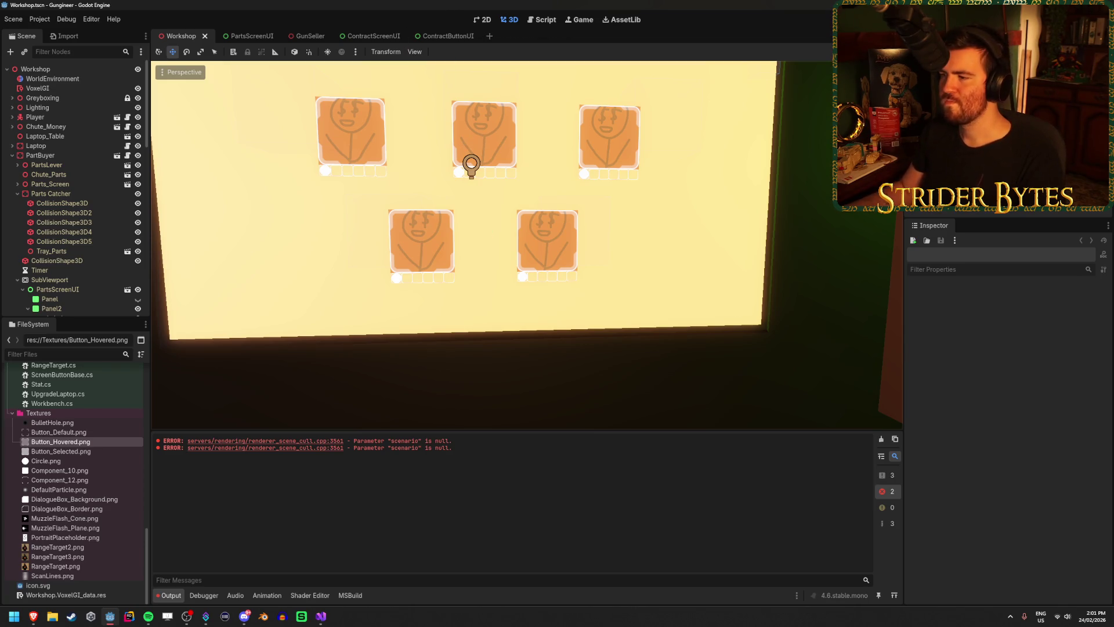
pyautogui.scroll(-5, 482, 135)
pyautogui.moveTo(481, 135)
pyautogui.mouseDown()
pyautogui.moveTo(560, 374)
pyautogui.moveTo(493, 366)
pyautogui.moveTo(591, 359)
pyautogui.moveTo(557, 311)
pyautogui.moveTo(536, 310)
pyautogui.mouseUp()
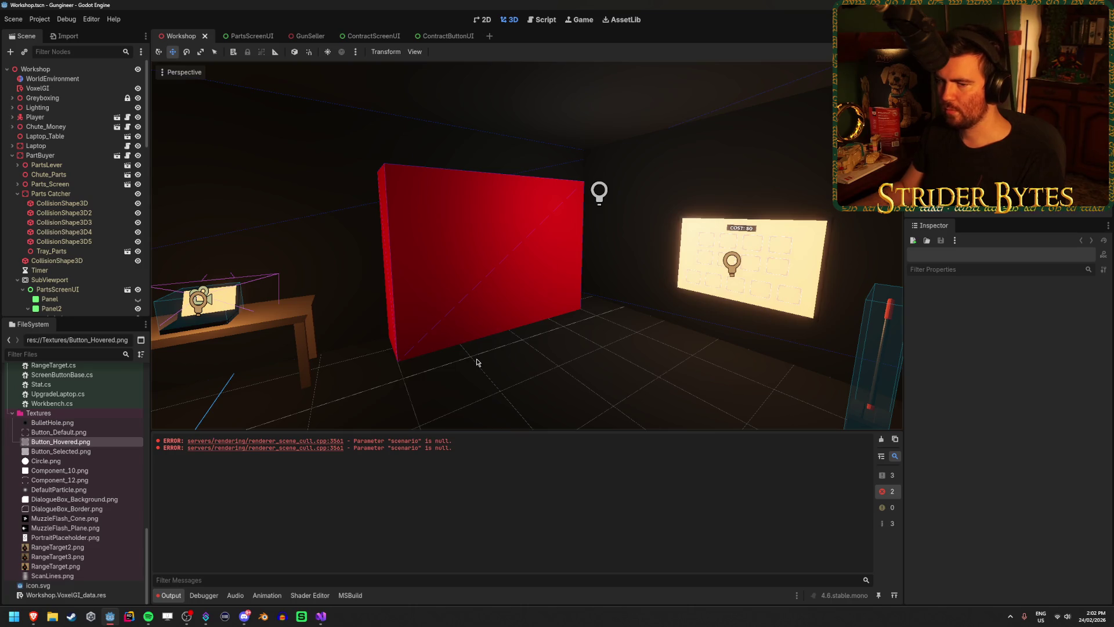
pyautogui.moveTo(477, 362); pyautogui.dragTo(489, 365)
# Step: Scroll the FileSystem dock to the top and collapse the Prefabs/UI and Prefabs folders
pyautogui.scroll(10, 57, 460)
pyautogui.scroll(5, 57, 460)
pyautogui.click(18, 448)
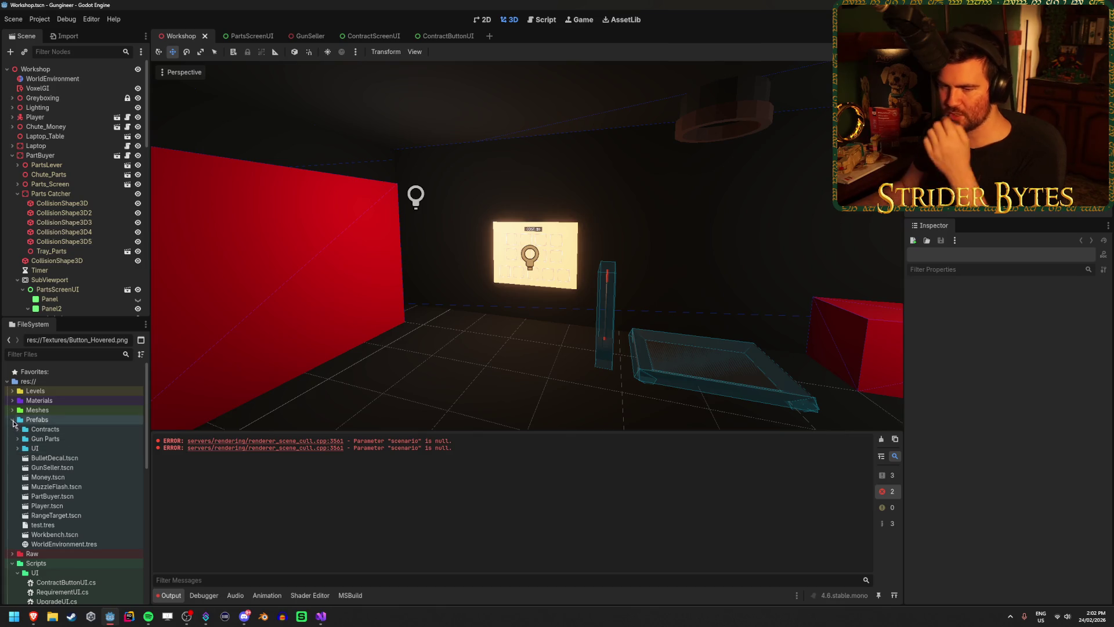
pyautogui.click(12, 419)
pyautogui.click(53, 617)
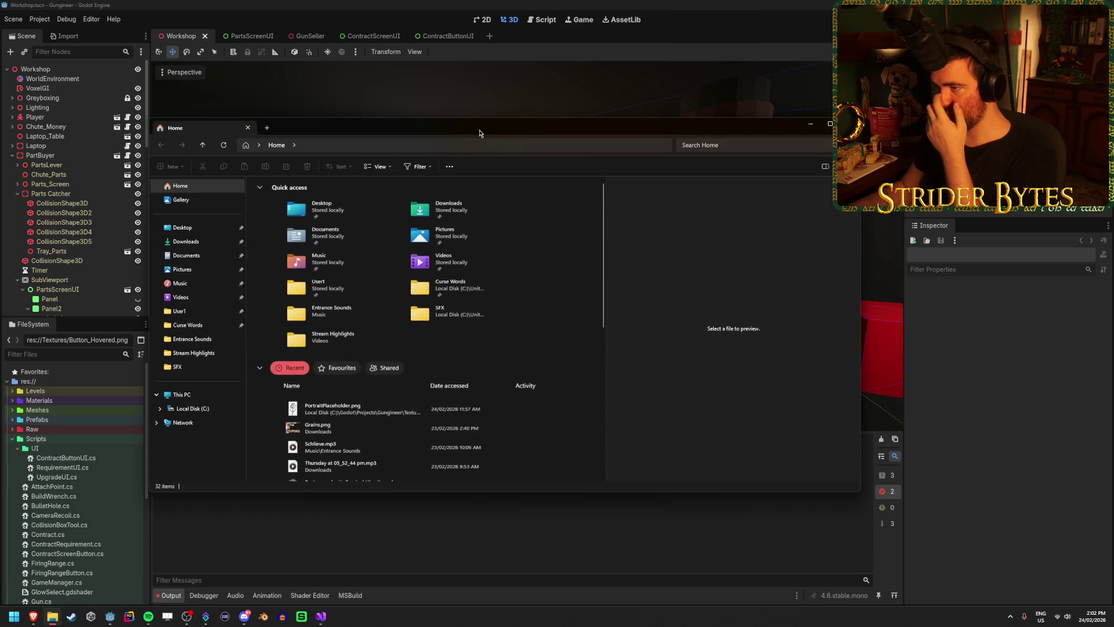
pyautogui.click(210, 246)
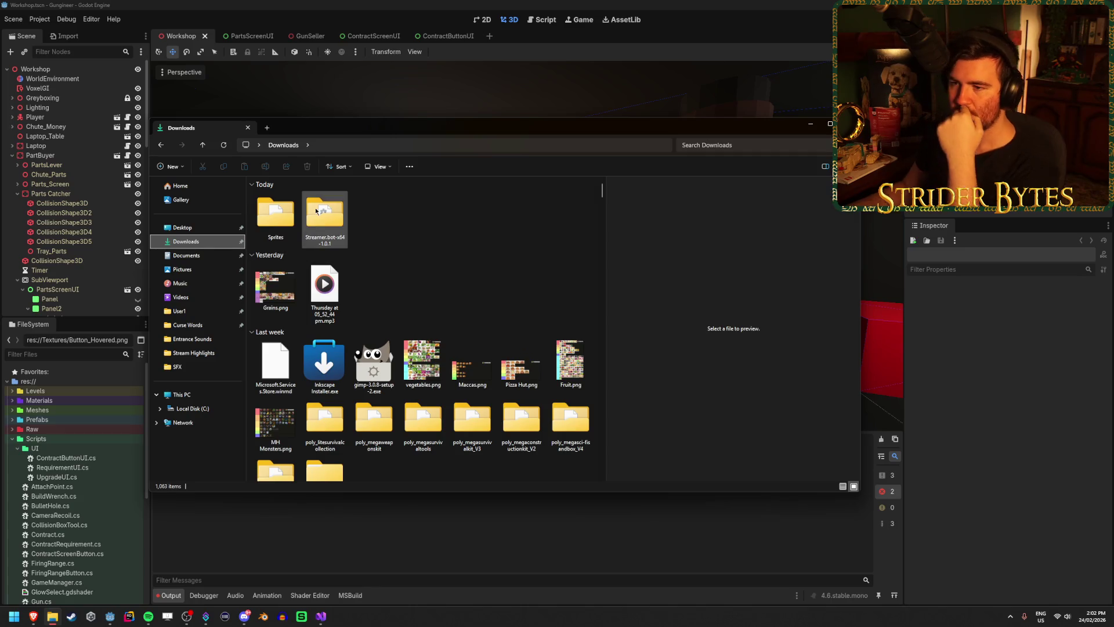
pyautogui.scroll(-2, 419, 371)
pyautogui.doubleClick(325, 308)
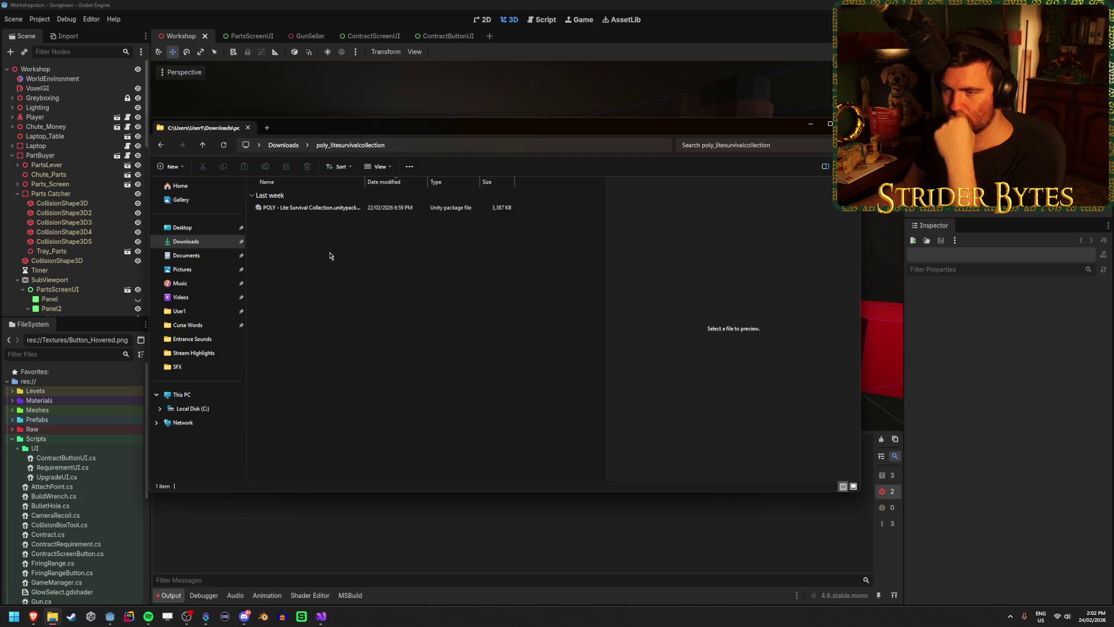
pyautogui.click(342, 113)
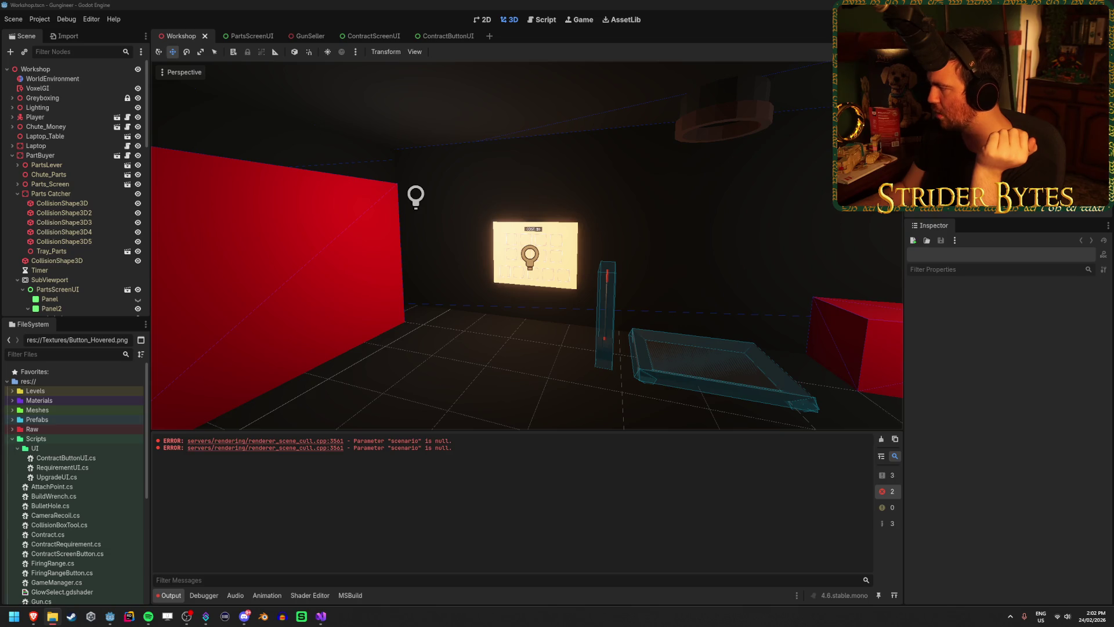
# Step: Back in Godot, collapse the UI scripts folder and nudge the room view toward the parts screen
pyautogui.click(339, 3)
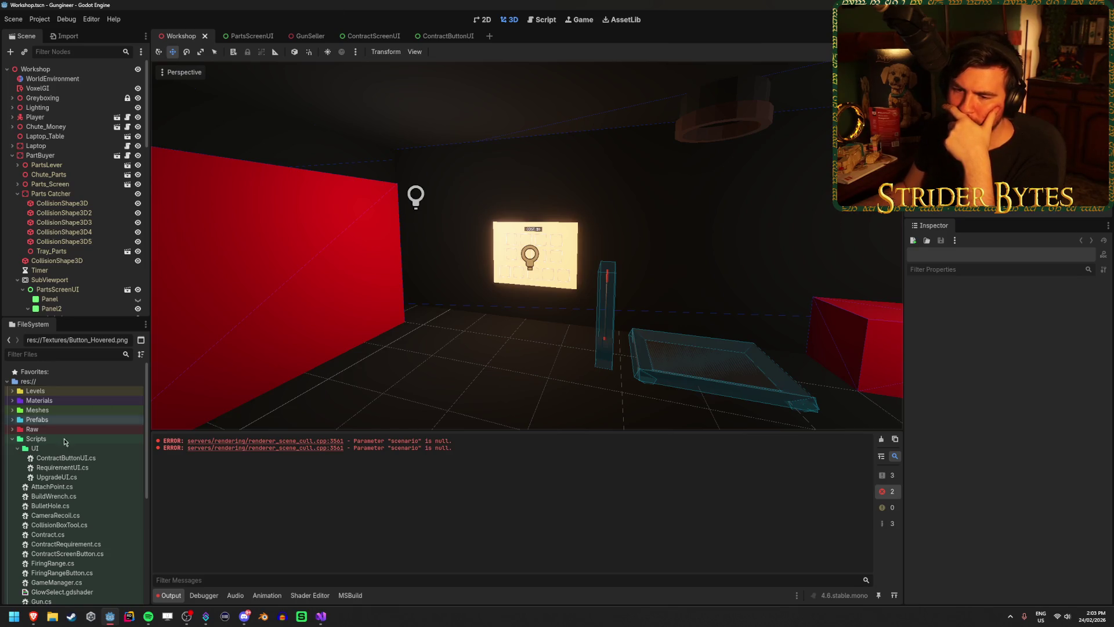
pyautogui.click(18, 449)
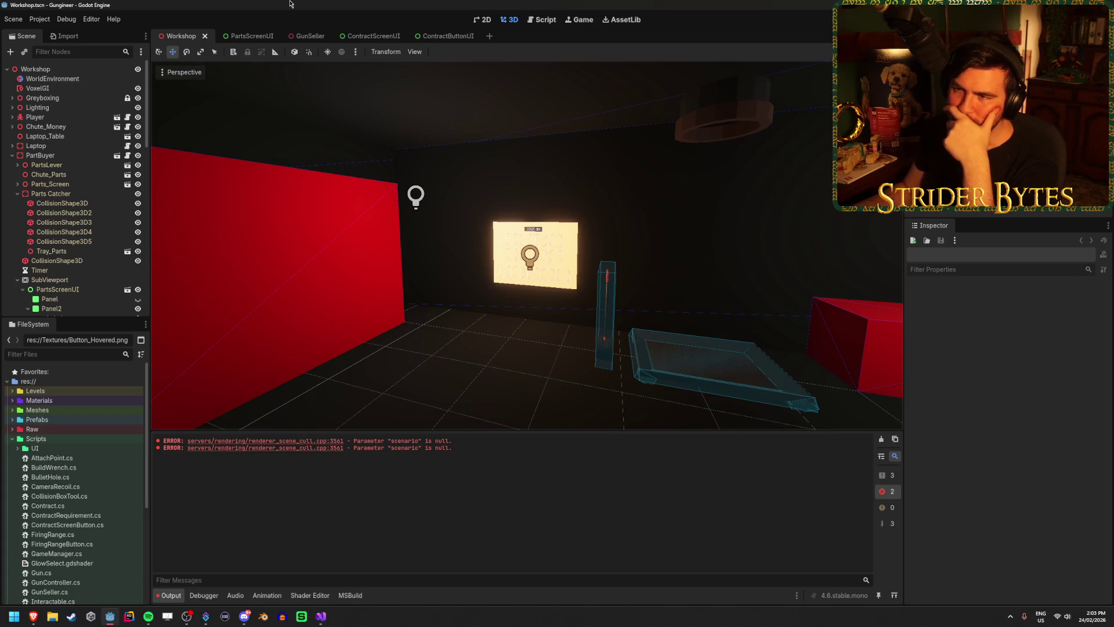
pyautogui.moveTo(567, 281)
pyautogui.mouseDown()
pyautogui.moveTo(601, 285)
pyautogui.moveTo(458, 282)
pyautogui.mouseUp()
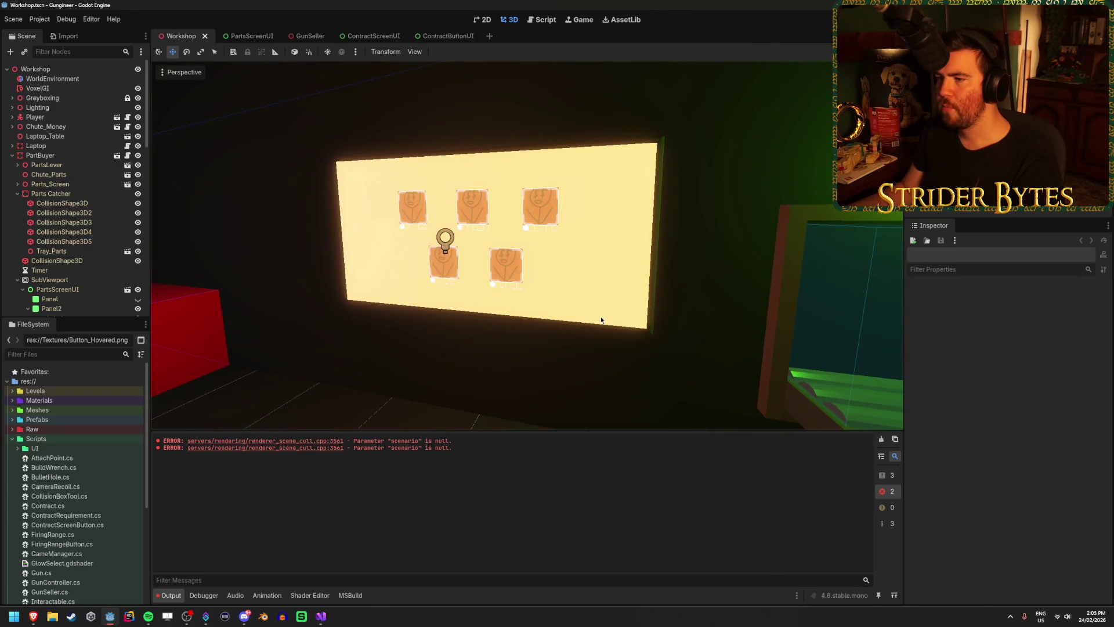
pyautogui.moveTo(589, 304); pyautogui.dragTo(574, 304)
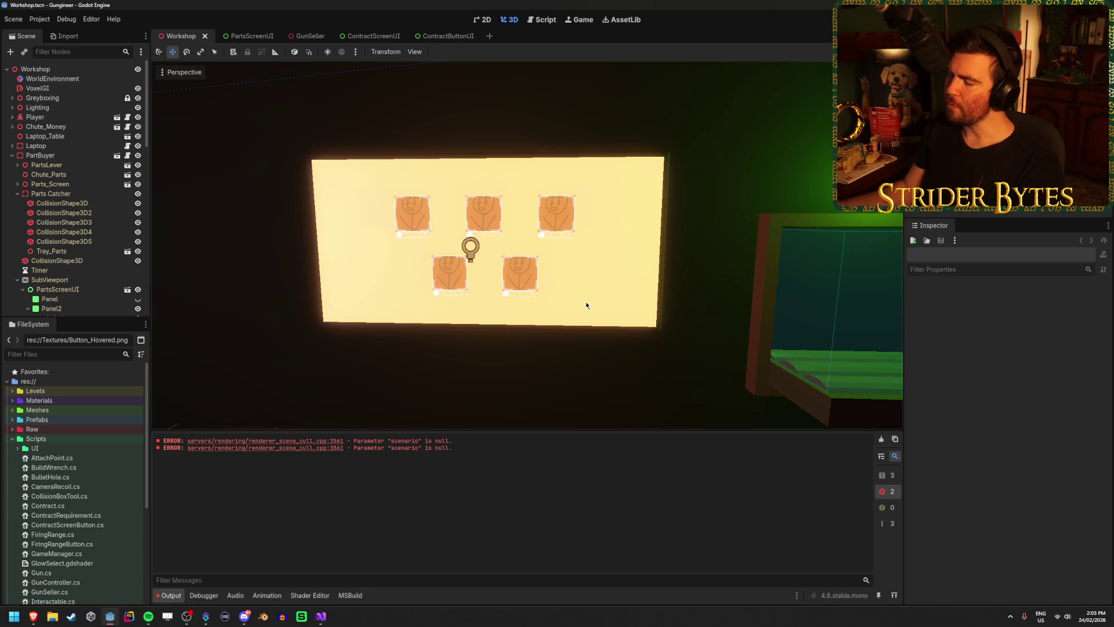
# Step: Freelook-fly the camera up to face the parts screen showing COST: $0 and its empty slots
pyautogui.hotkey('shift', 'f')
pyautogui.press('w')
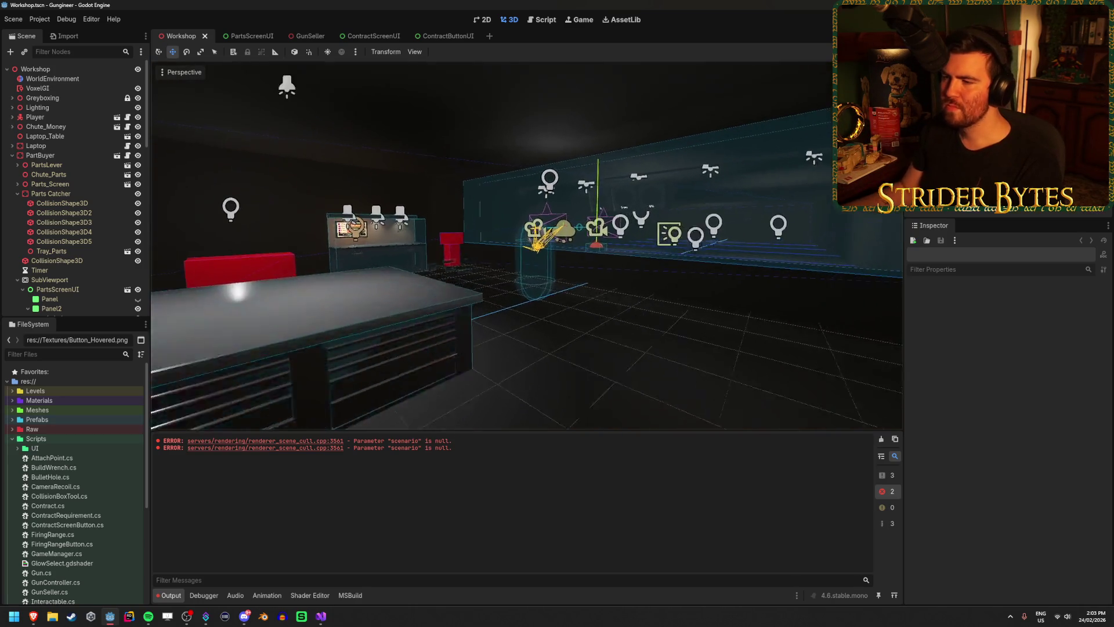
pyautogui.press('s')
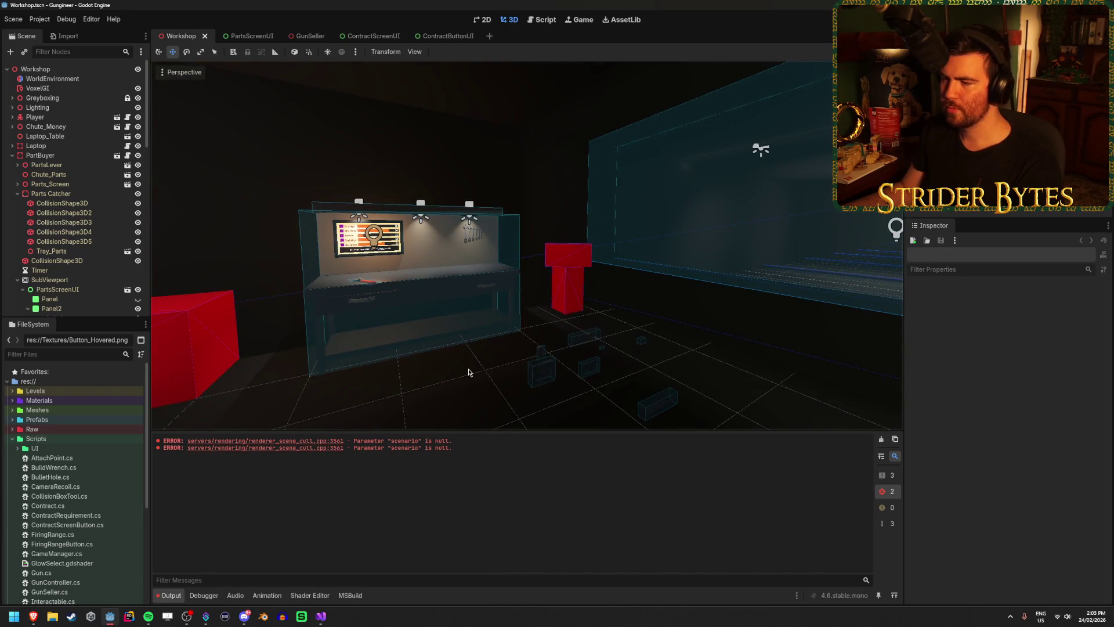
pyautogui.press('w')
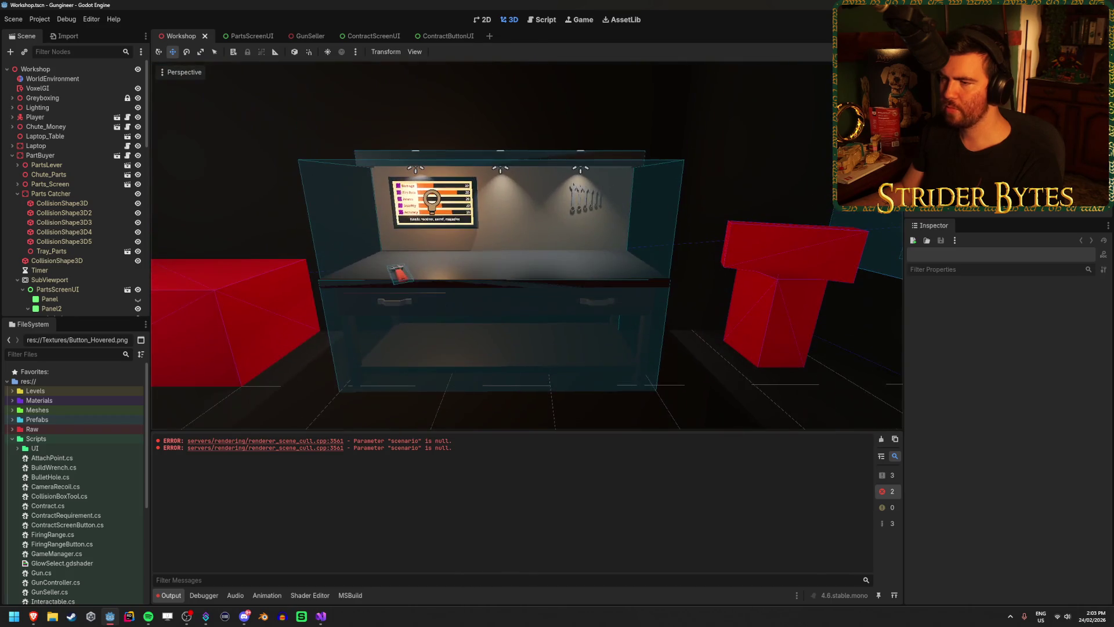
pyautogui.press('d')
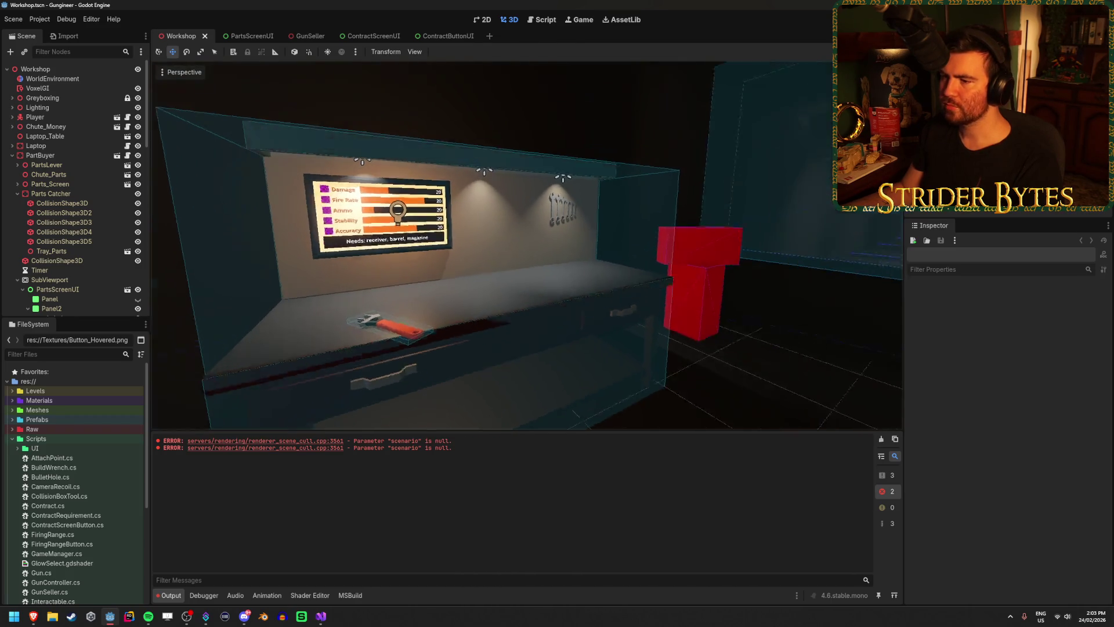
pyautogui.press('d')
pyautogui.press('s')
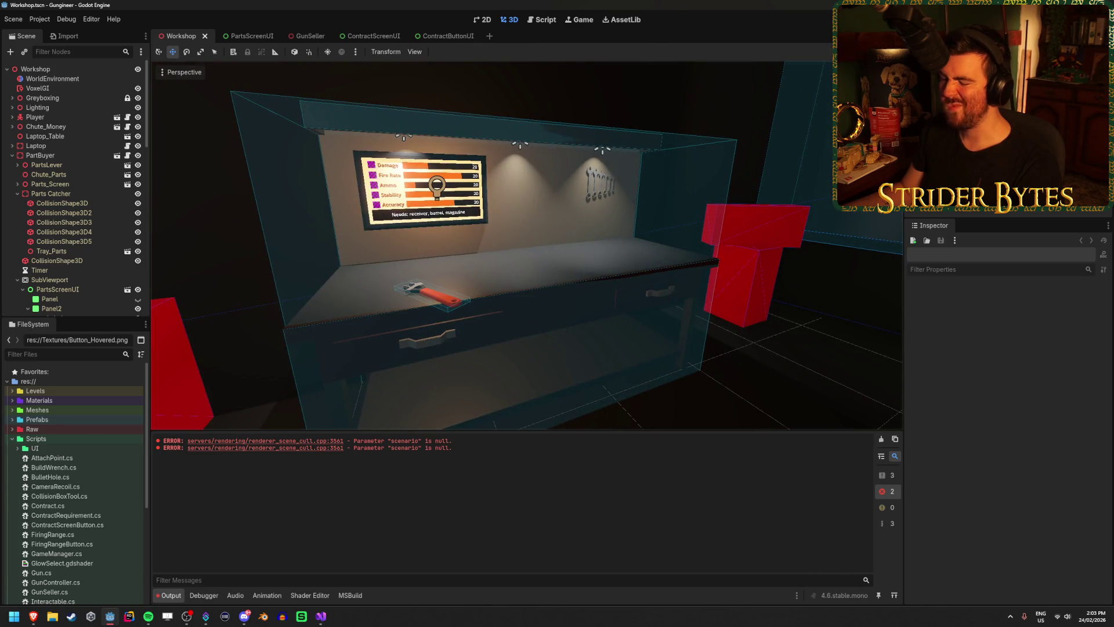
pyautogui.press('a')
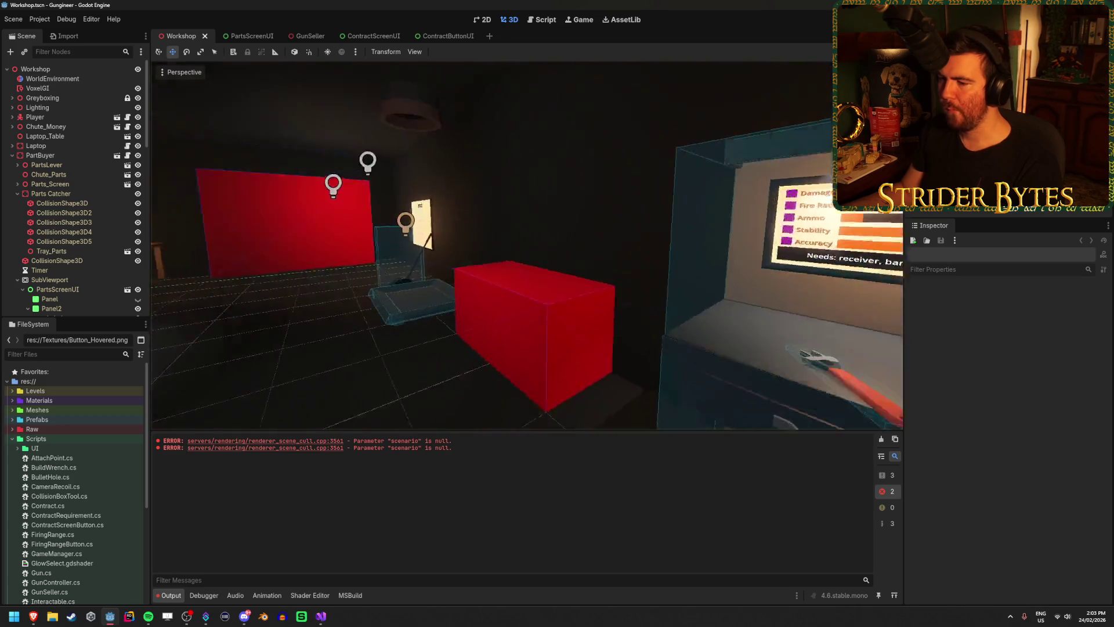
pyautogui.press('w')
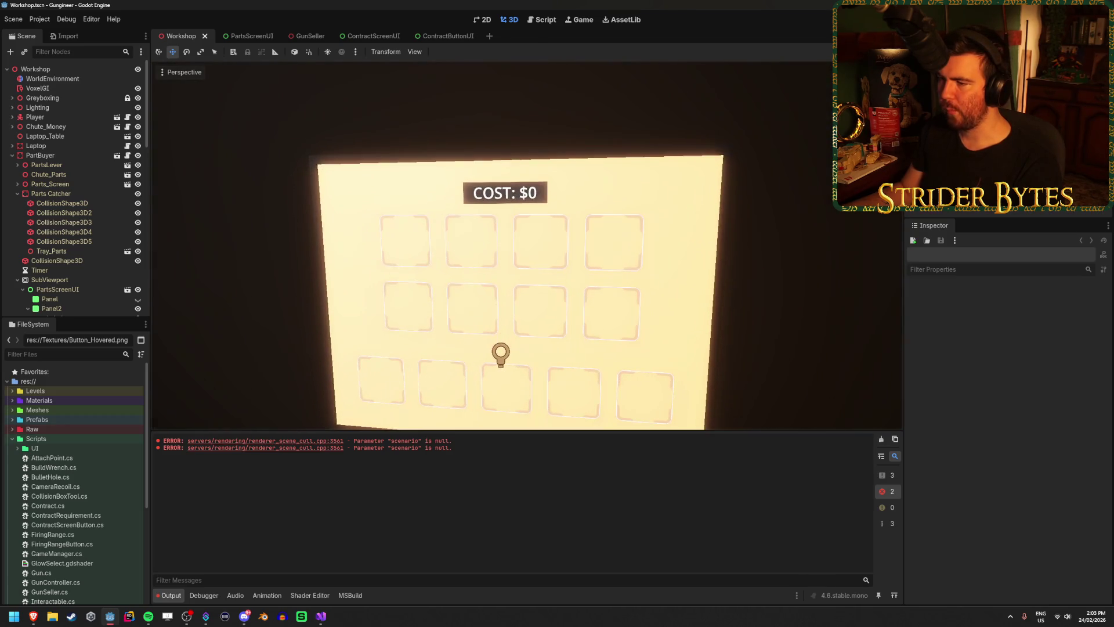
pyautogui.press('q')
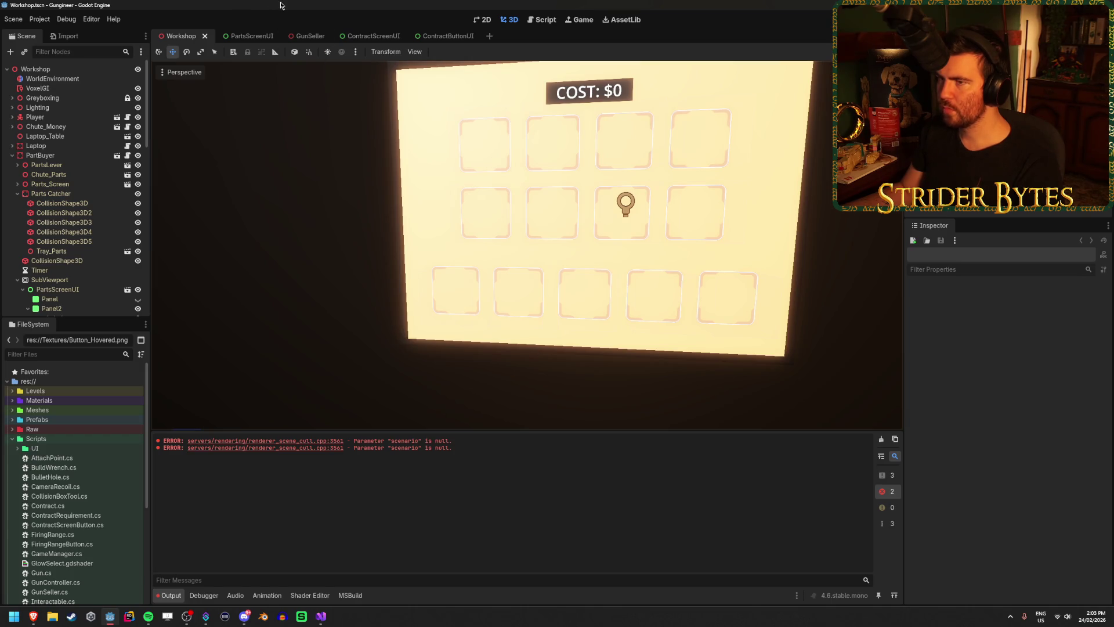
pyautogui.click(448, 35)
# Step: Open the PartsScreenUI scene and add a Label child node under Level1Button
pyautogui.click(365, 36)
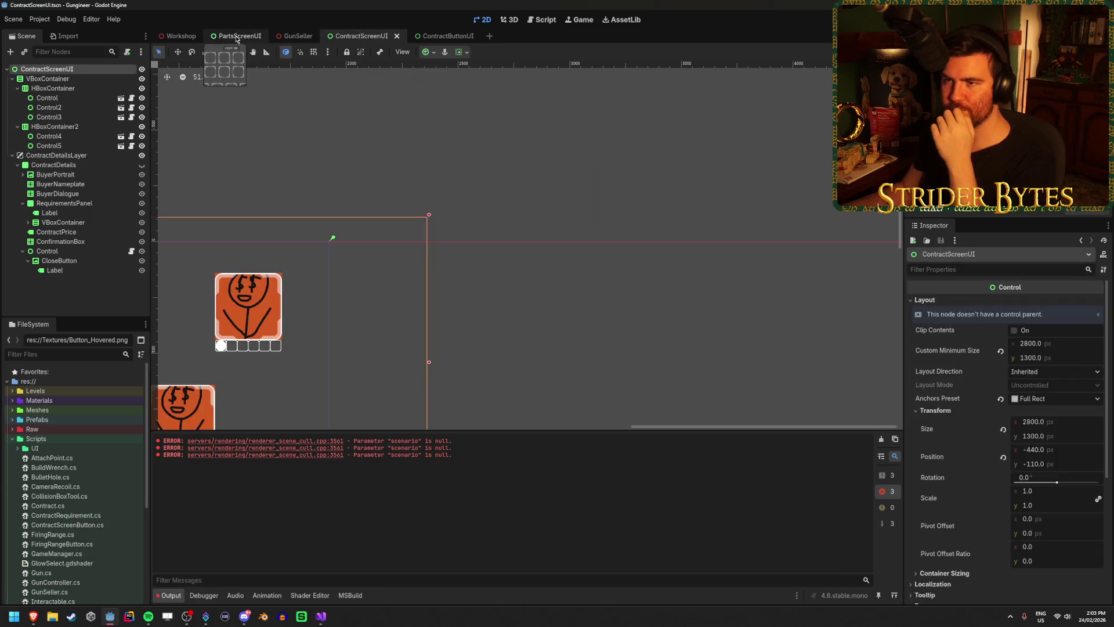
pyautogui.click(236, 36)
pyautogui.rightClick(68, 187)
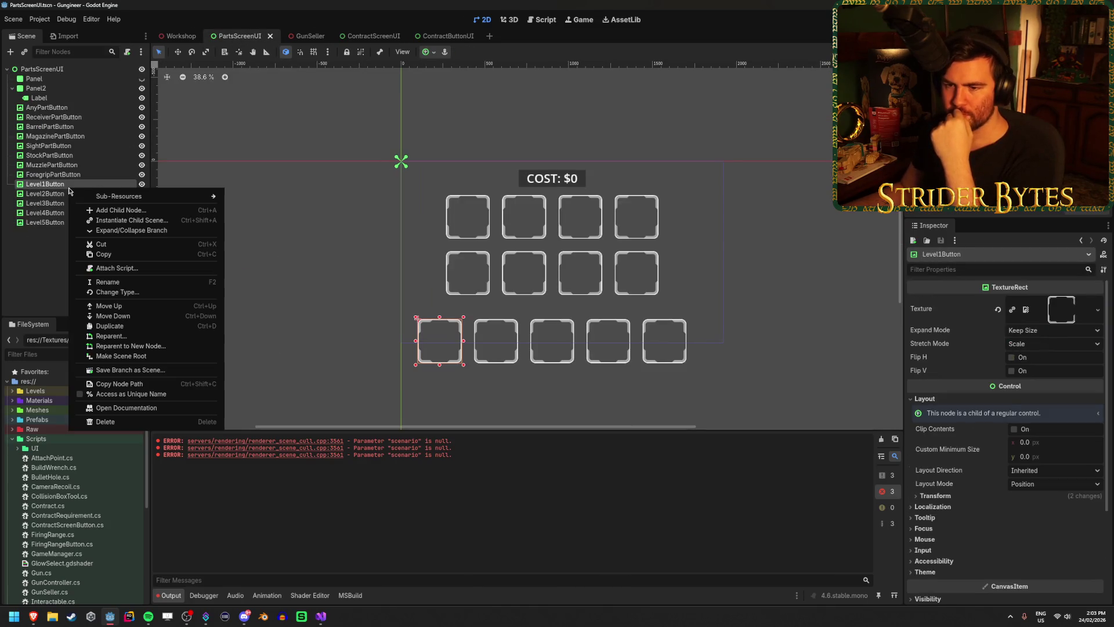
pyautogui.click(112, 212)
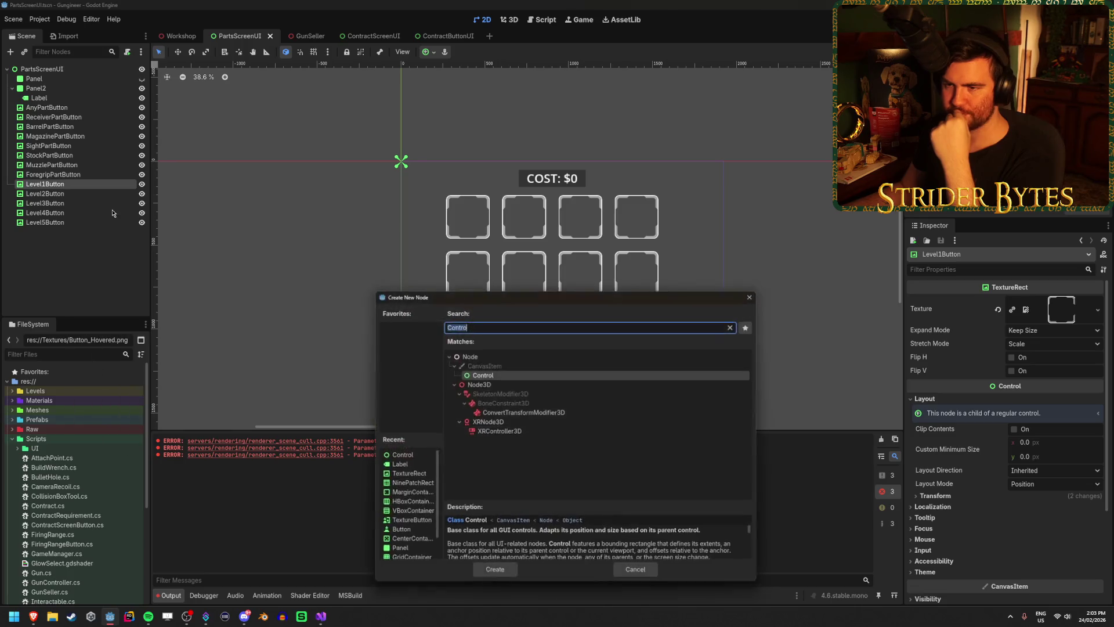
pyautogui.moveTo(699, 289); pyautogui.dragTo(685, 153)
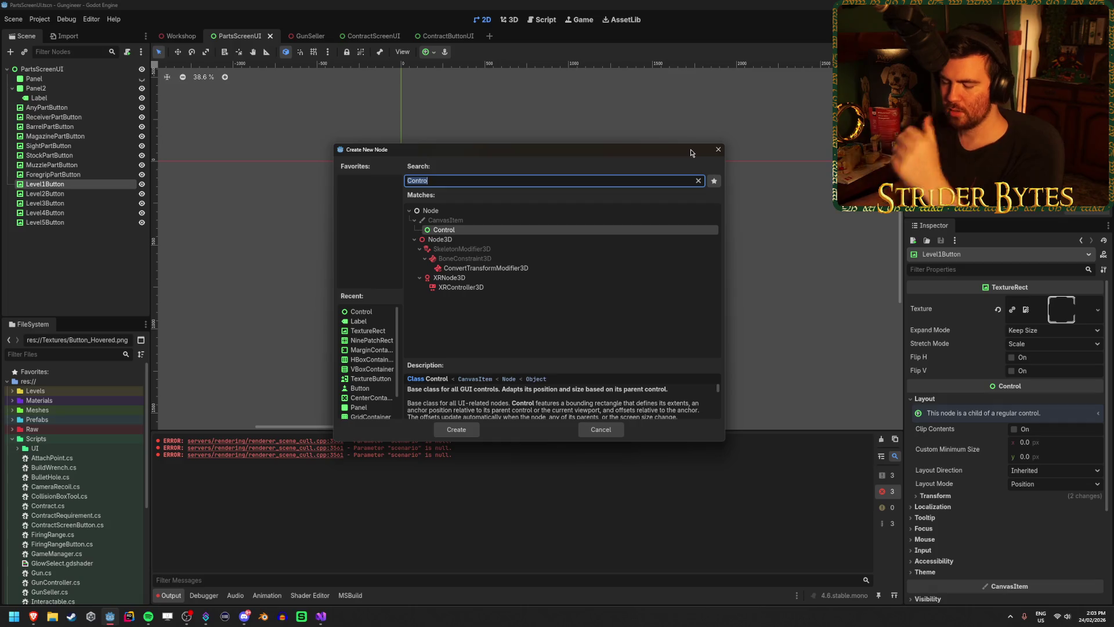
pyautogui.write('label')
pyautogui.press('Return')
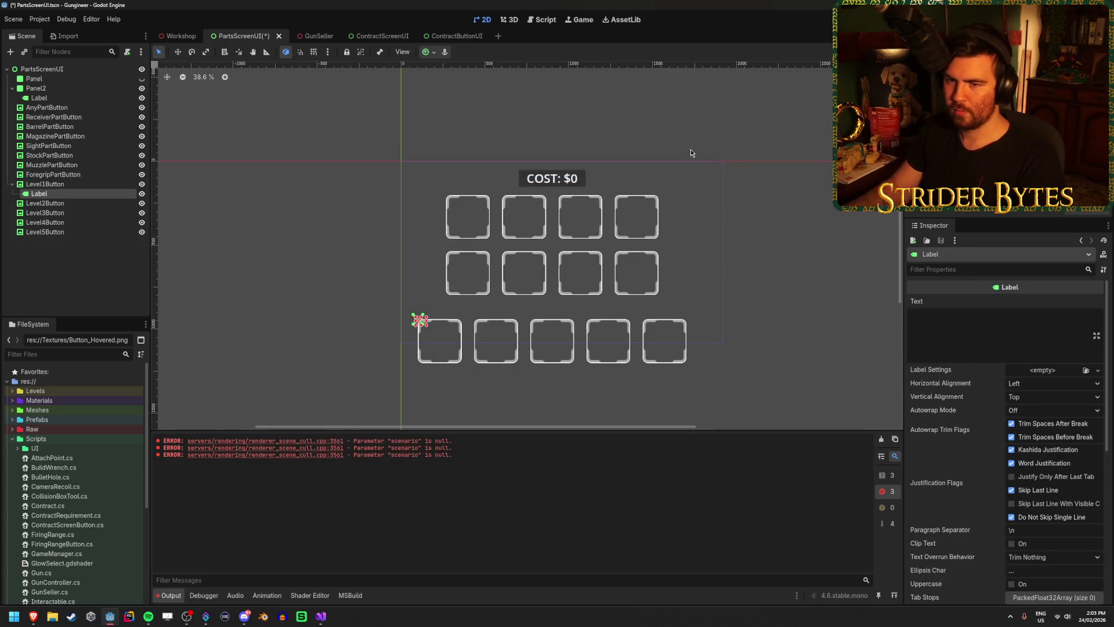
# Step: Set the new Label's anchor preset to Full Rect so it fills the button
pyautogui.scroll(6, 414, 337)
pyautogui.scroll(4, 414, 342)
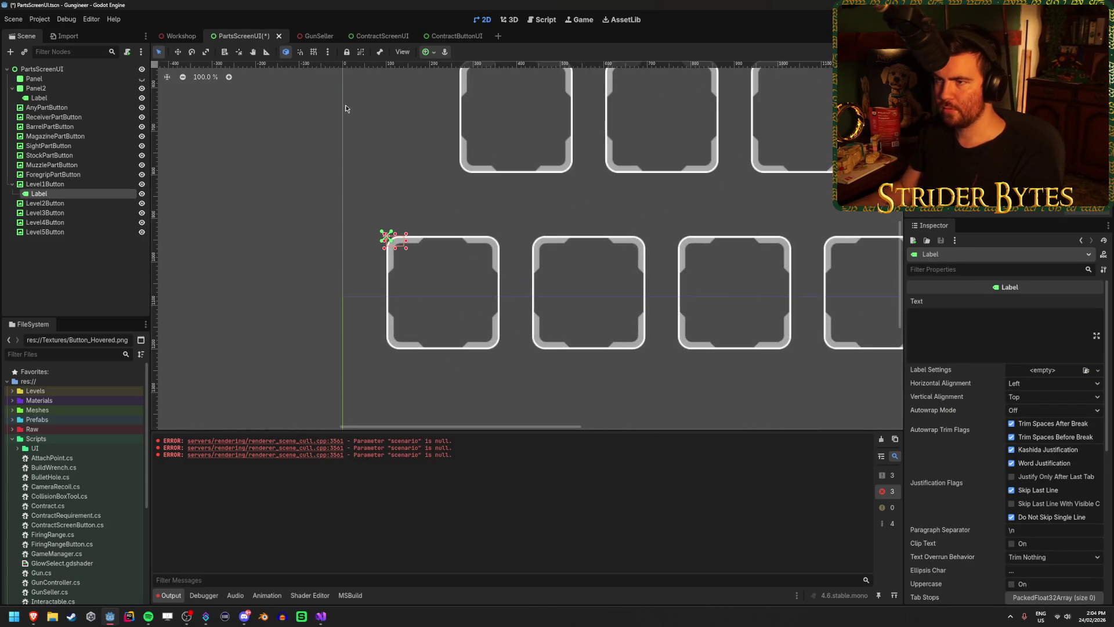
pyautogui.click(429, 52)
pyautogui.click(479, 133)
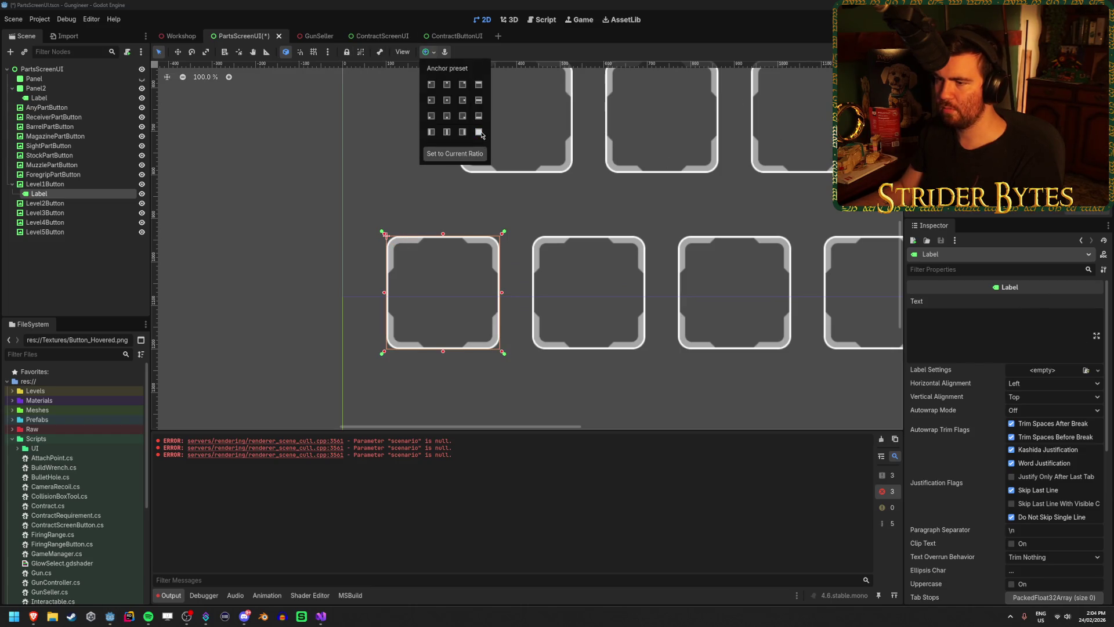
pyautogui.click(965, 320)
pyautogui.click(1010, 321)
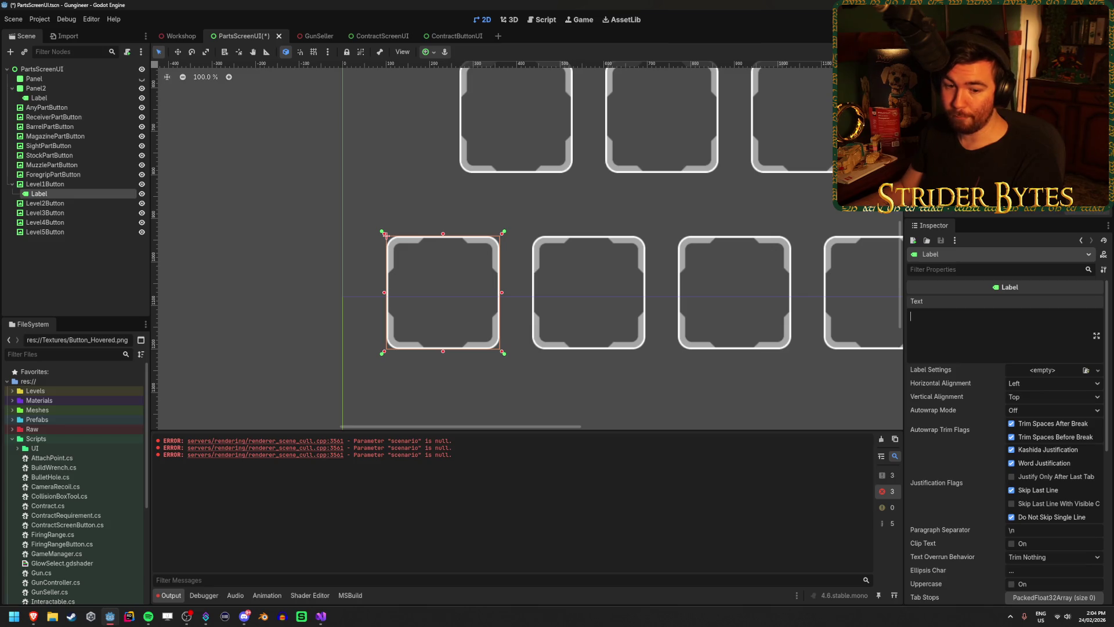
# Step: Give the label new LabelSettings with horizontal and vertical alignment both Center
pyautogui.click(1097, 371)
pyautogui.click(1069, 395)
pyautogui.click(1055, 370)
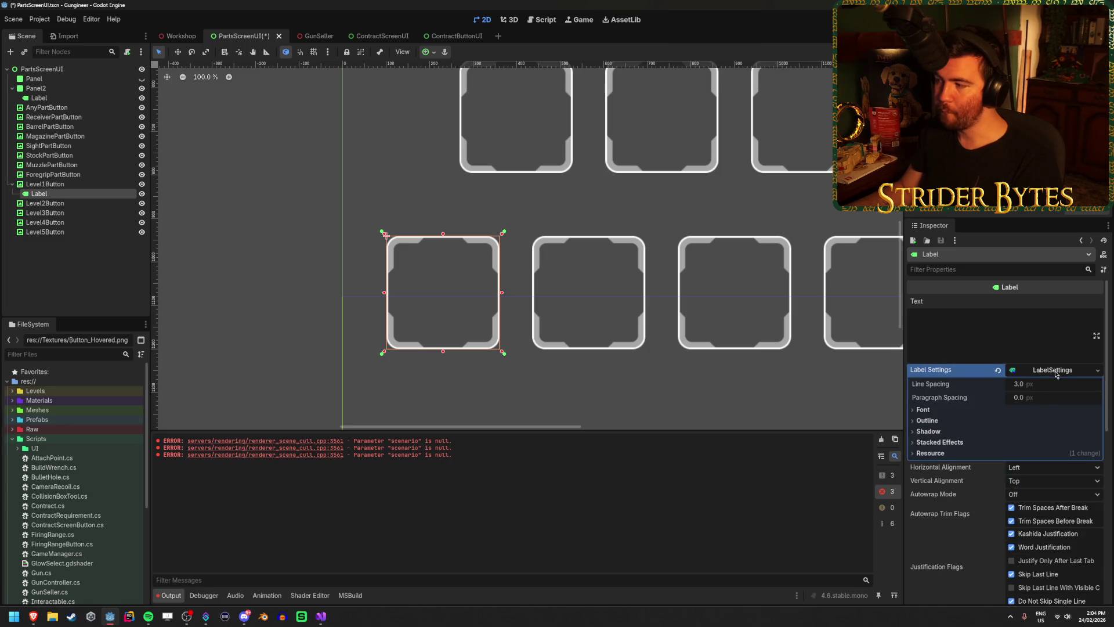
pyautogui.click(1032, 410)
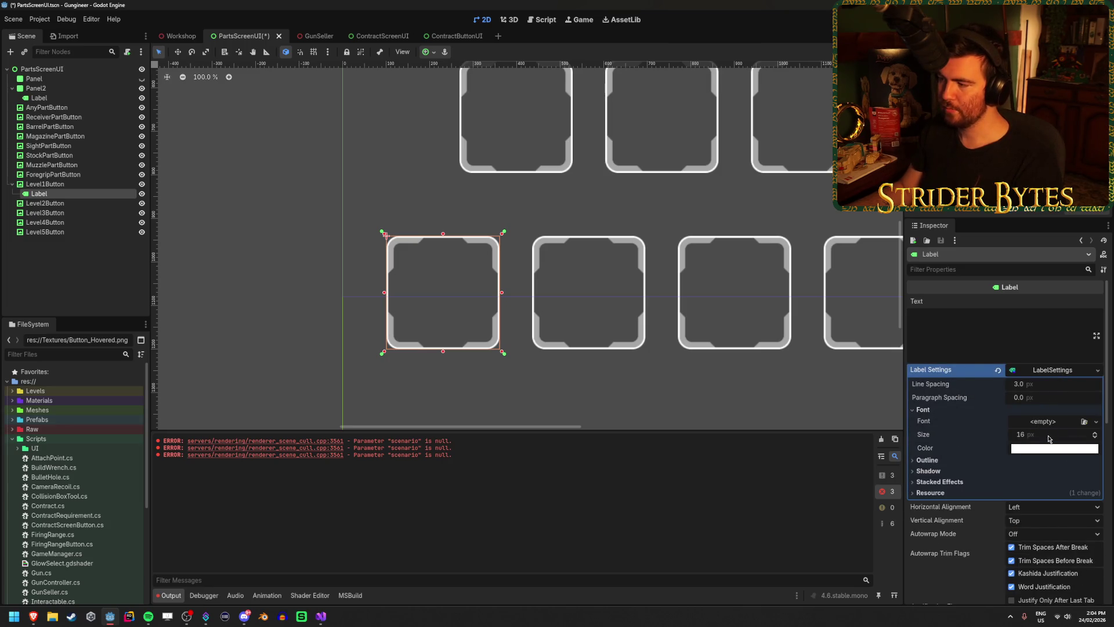
pyautogui.click(970, 340)
pyautogui.write('1')
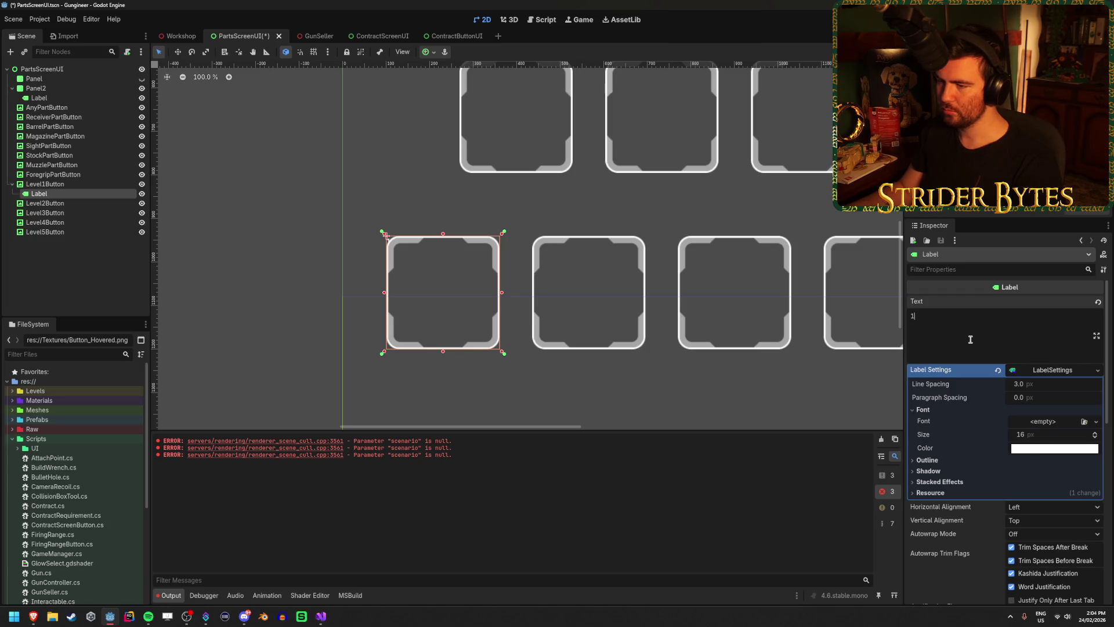
pyautogui.click(1032, 507)
pyautogui.click(1032, 531)
pyautogui.click(1032, 520)
pyautogui.click(1032, 545)
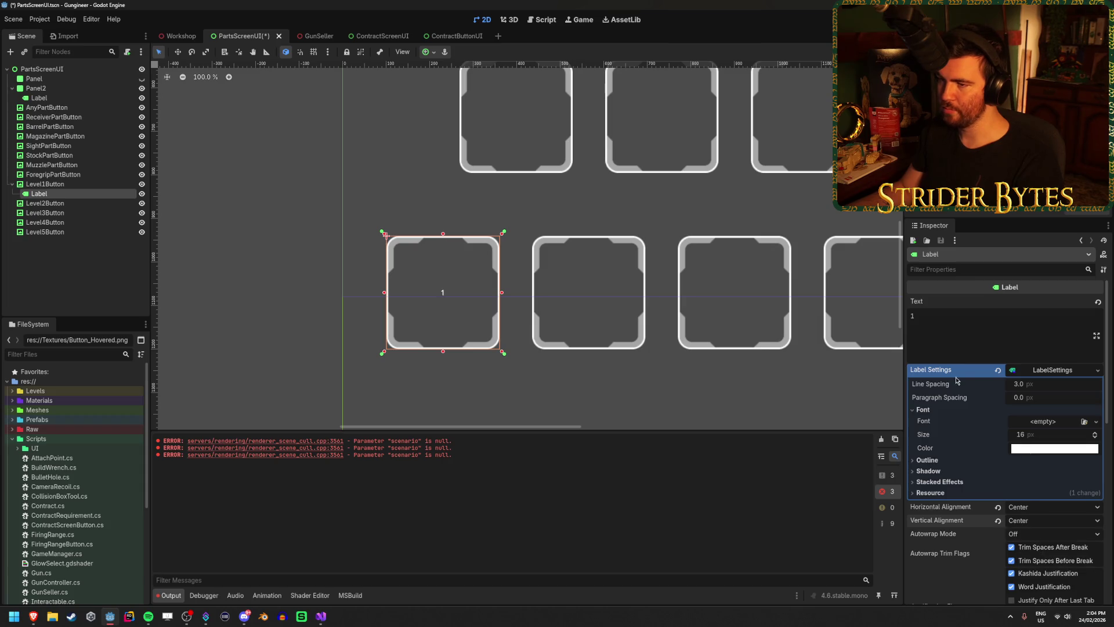
# Step: Set the label's font size to 128 and save the scene
pyautogui.moveTo(1046, 439); pyautogui.dragTo(1010, 439)
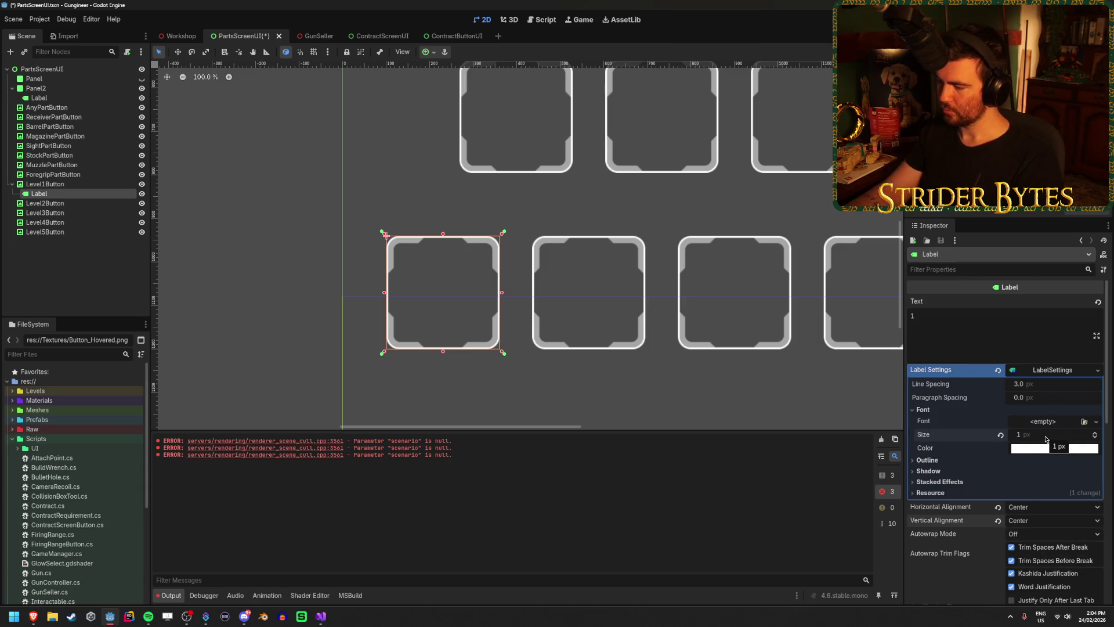
pyautogui.click(1044, 435)
pyautogui.write('128')
pyautogui.press('Return')
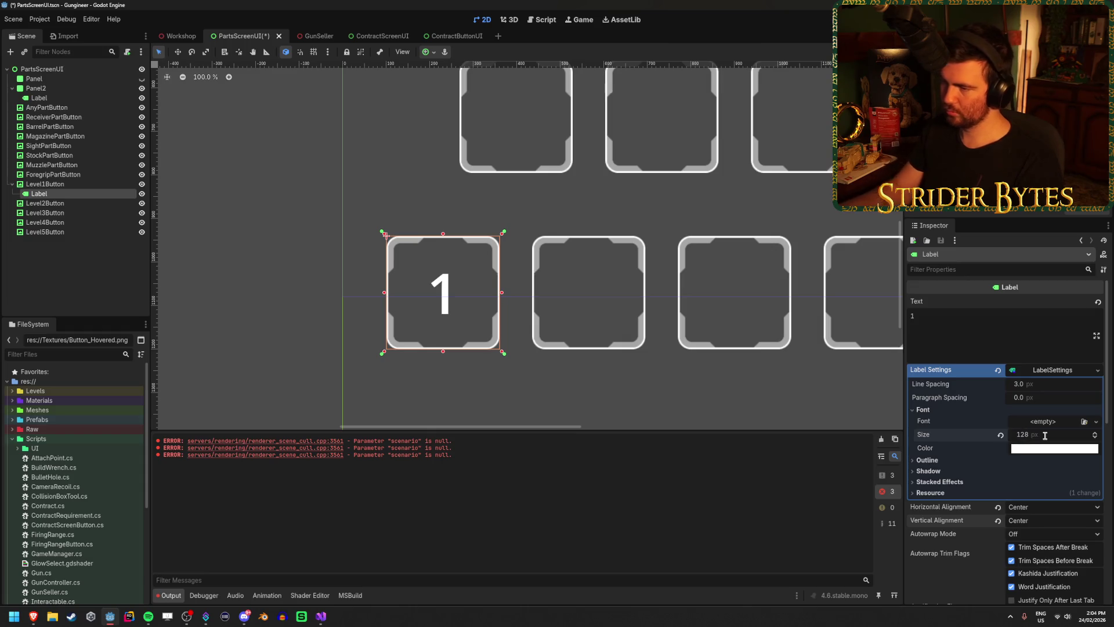
pyautogui.hotkey('ctrl', 's')
# Step: Change the label text from 1 to the Roman numeral I and save
pyautogui.scroll(-10, 530, 297)
pyautogui.scroll(14, 530, 300)
pyautogui.moveTo(539, 284); pyautogui.dragTo(487, 258)
pyautogui.click(967, 313)
pyautogui.press('BackSpace')
pyautogui.write('I')
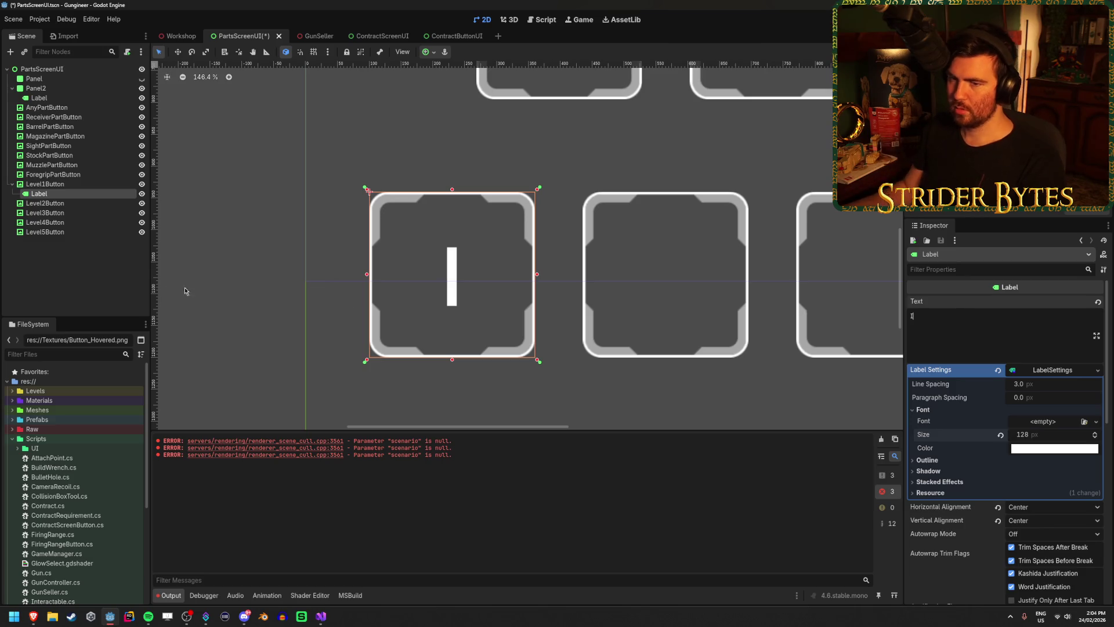
pyautogui.click(88, 284)
pyautogui.hotkey('ctrl', 's')
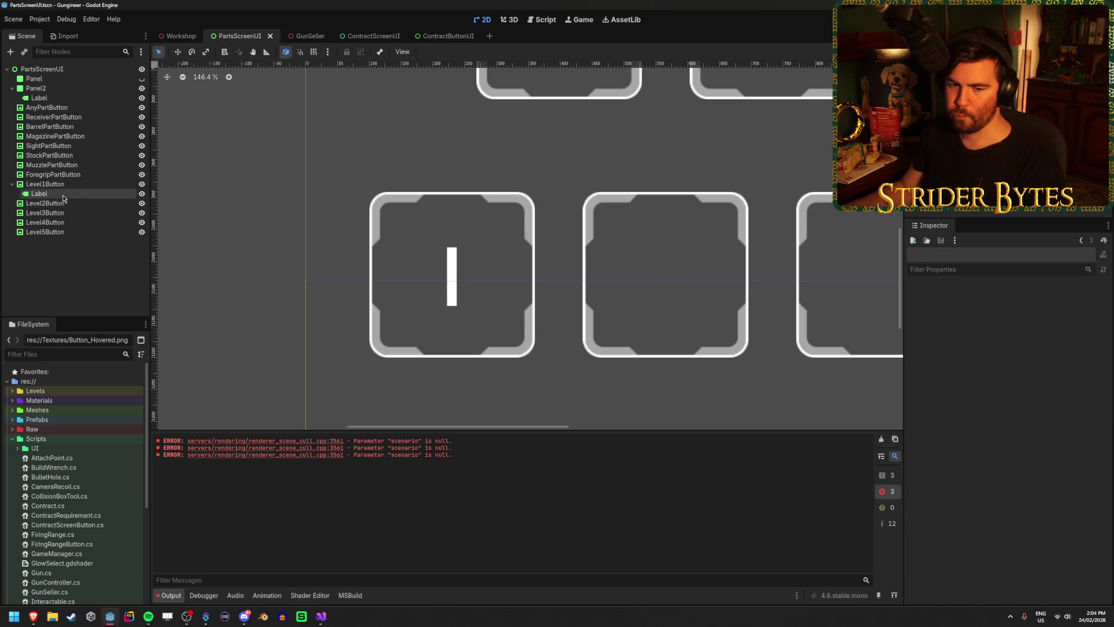
# Step: Copy the label into Level2Button and Level3Button, setting their text to II and III
pyautogui.click(64, 195)
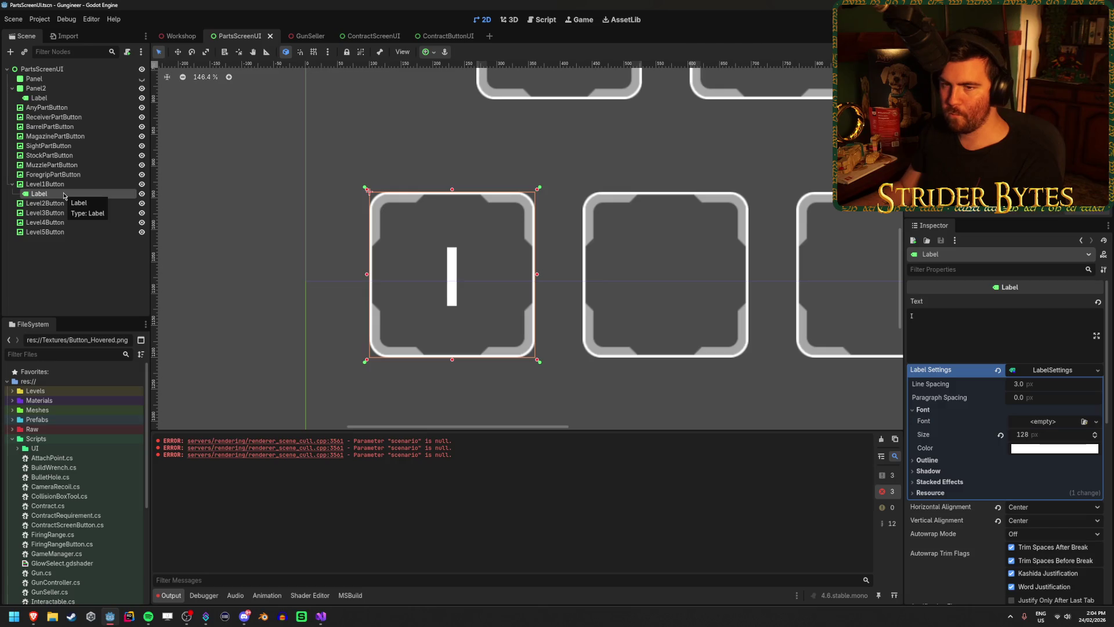
pyautogui.click(665, 275)
pyautogui.click(967, 316)
pyautogui.write('I')
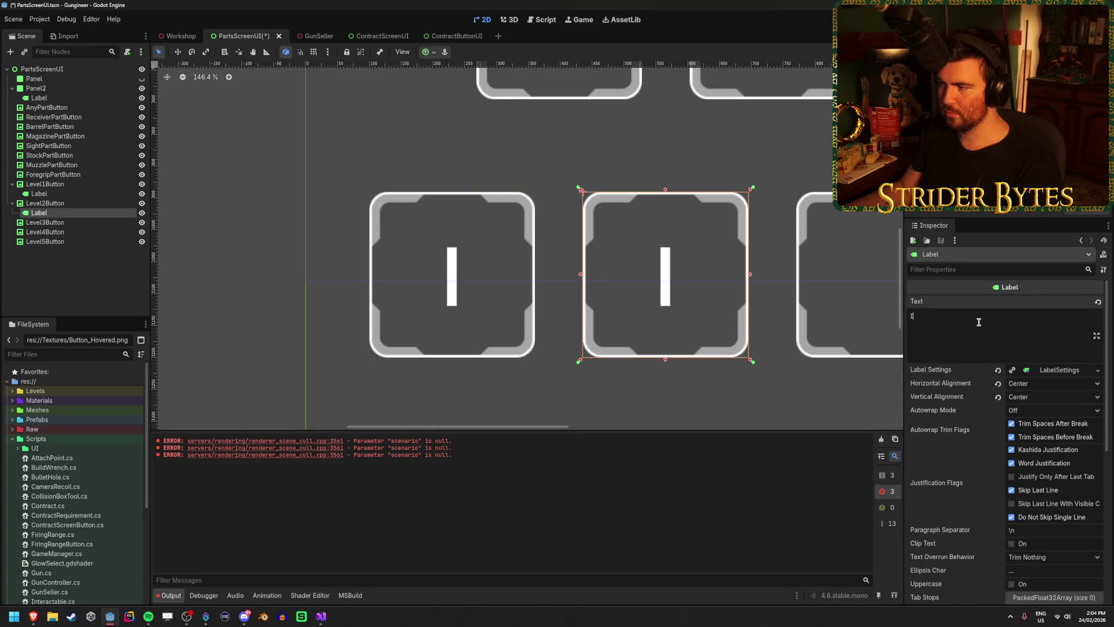
pyautogui.write('I')
pyautogui.click(61, 261)
pyautogui.click(45, 203)
pyautogui.click(39, 212)
pyautogui.moveTo(39, 212); pyautogui.dragTo(60, 225)
pyautogui.click(954, 331)
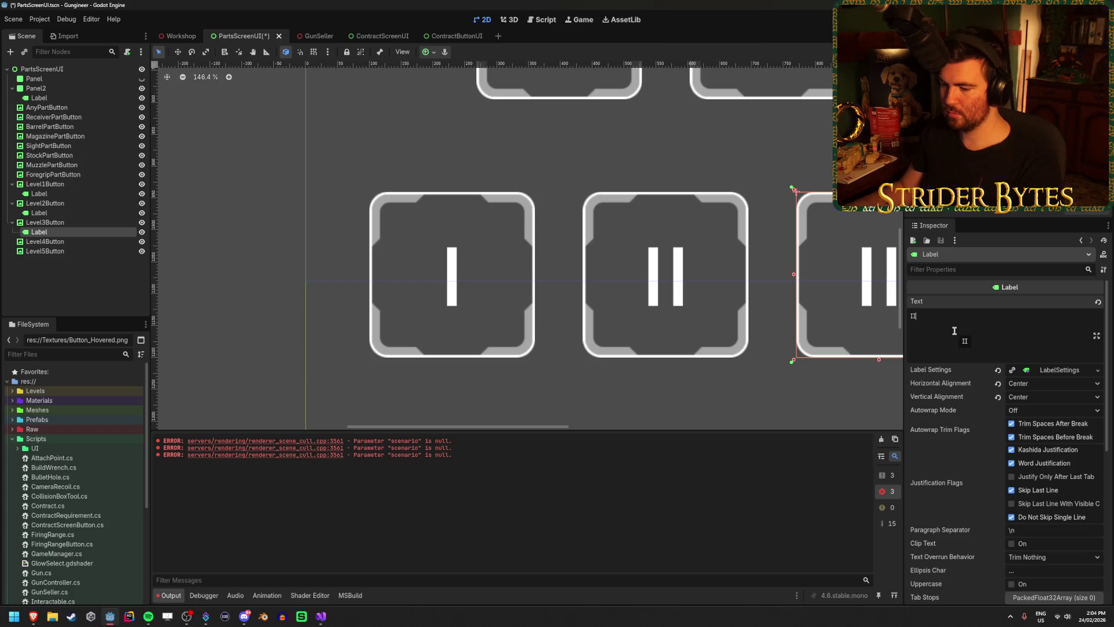
pyautogui.write('I')
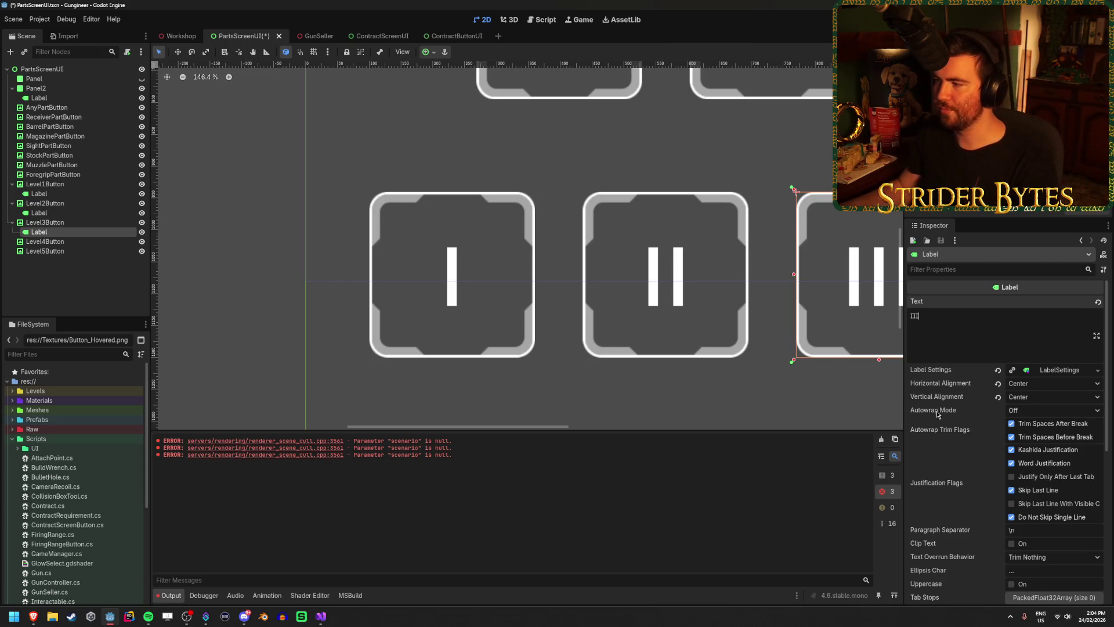
pyautogui.scroll(-6, 406, 238)
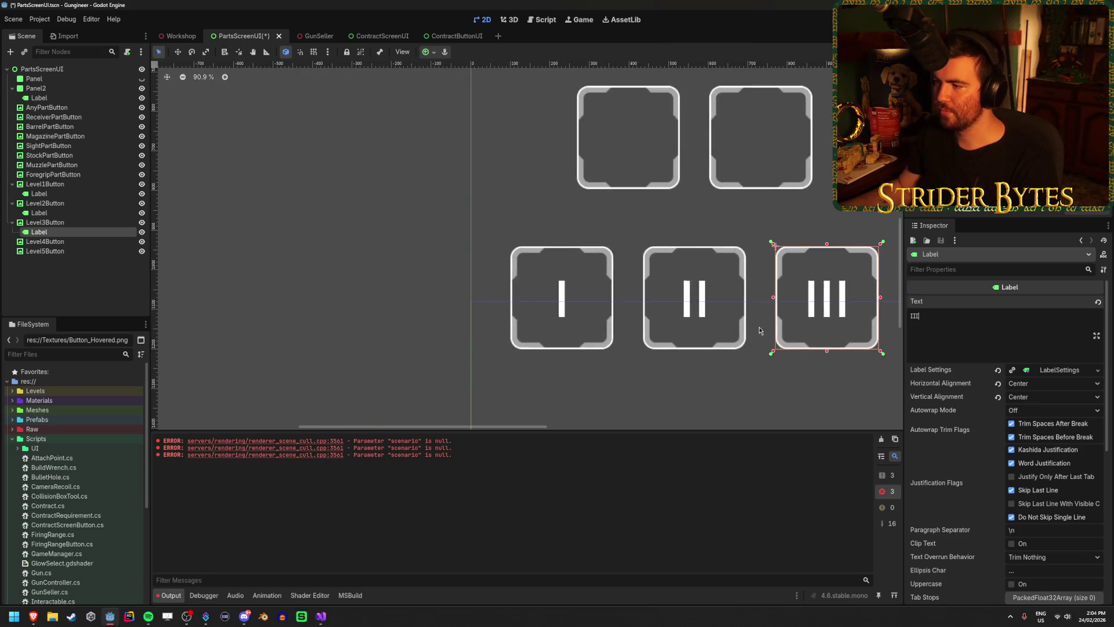
# Step: Paste the label into Level4Button and Level5Button with text IV and V
pyautogui.click(50, 242)
pyautogui.hotkey('ctrl', 'v')
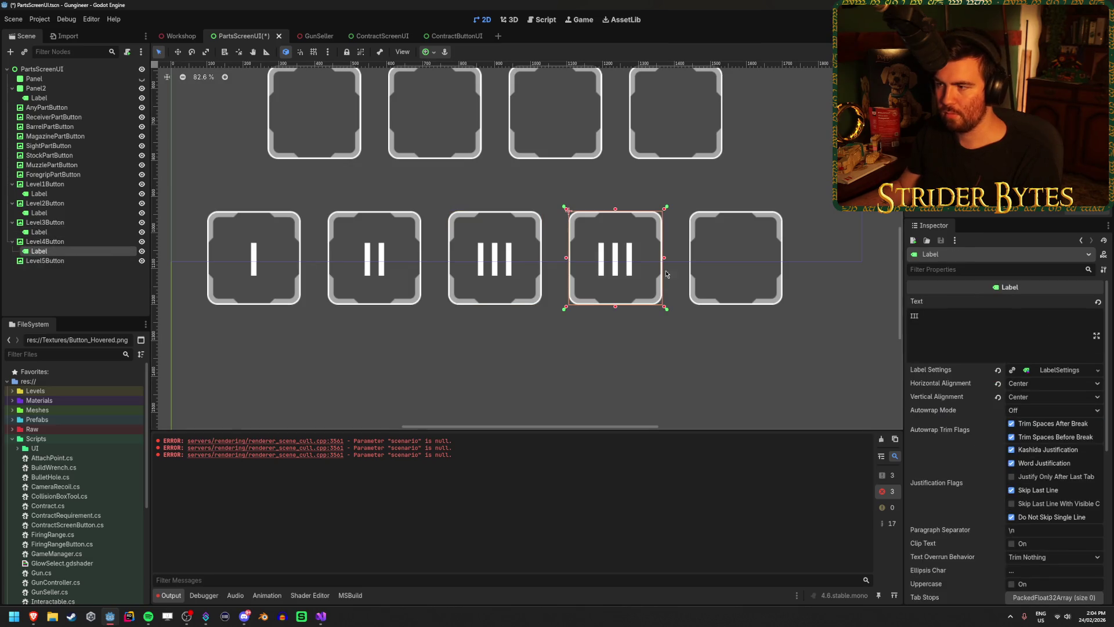
pyautogui.click(944, 327)
pyautogui.hotkey('ctrl', 'a')
pyautogui.write('IV')
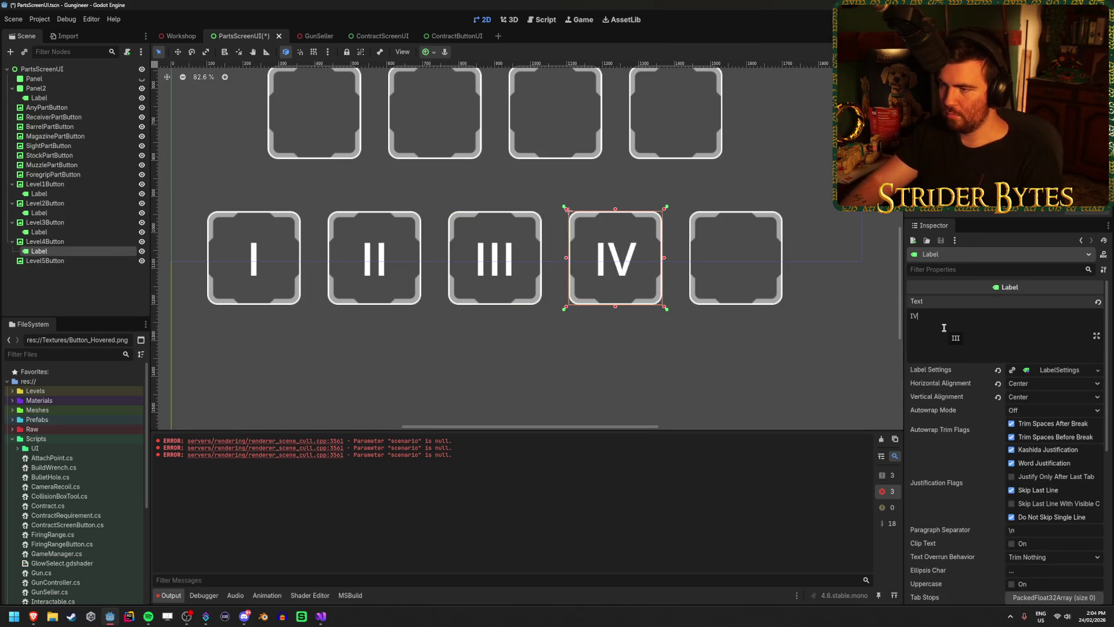
pyautogui.click(47, 260)
pyautogui.hotkey('ctrl', 'v')
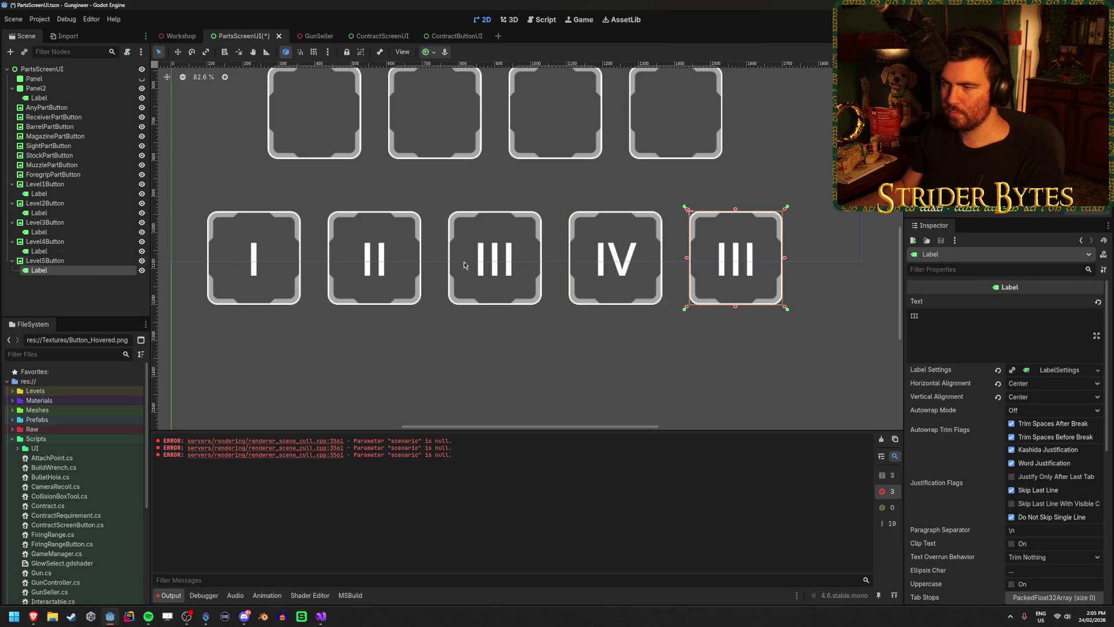
pyautogui.write('V')
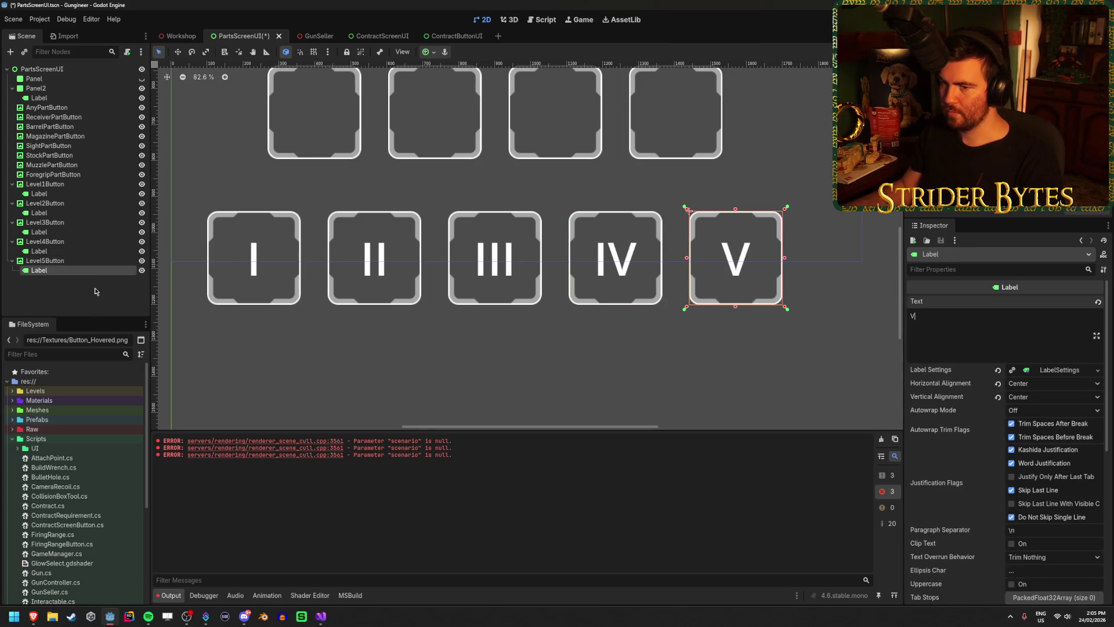
pyautogui.click(420, 308)
pyautogui.scroll(-5, 420, 308)
pyautogui.scroll(4, 409, 307)
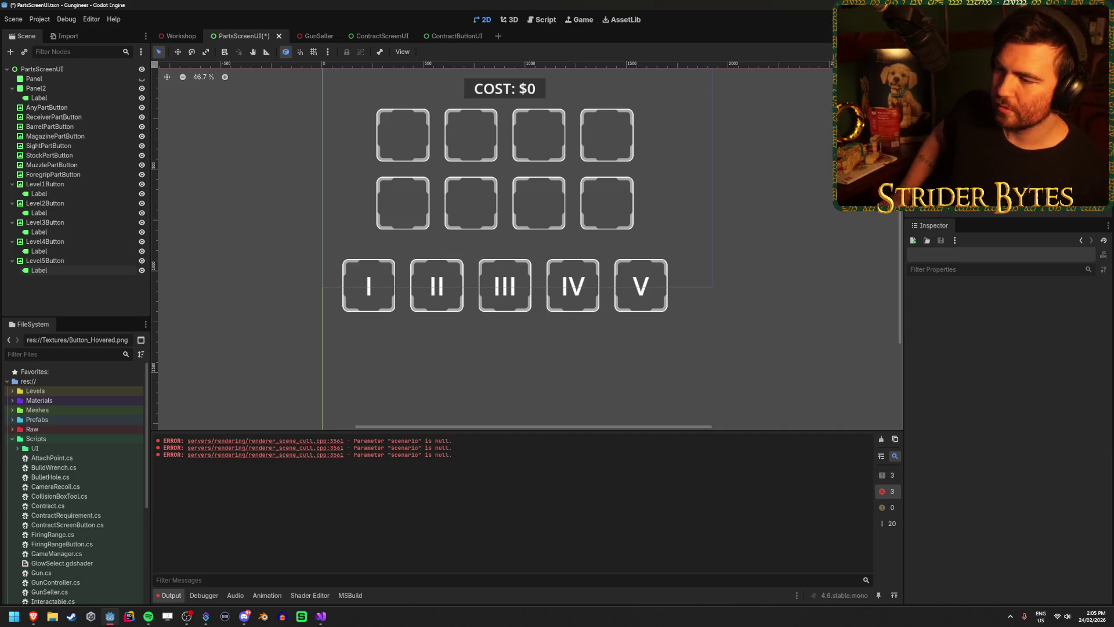
# Step: Recentre the 2D view on the I–V level buttons and save PartsScreenUI
pyautogui.moveTo(437, 219); pyautogui.dragTo(448, 272)
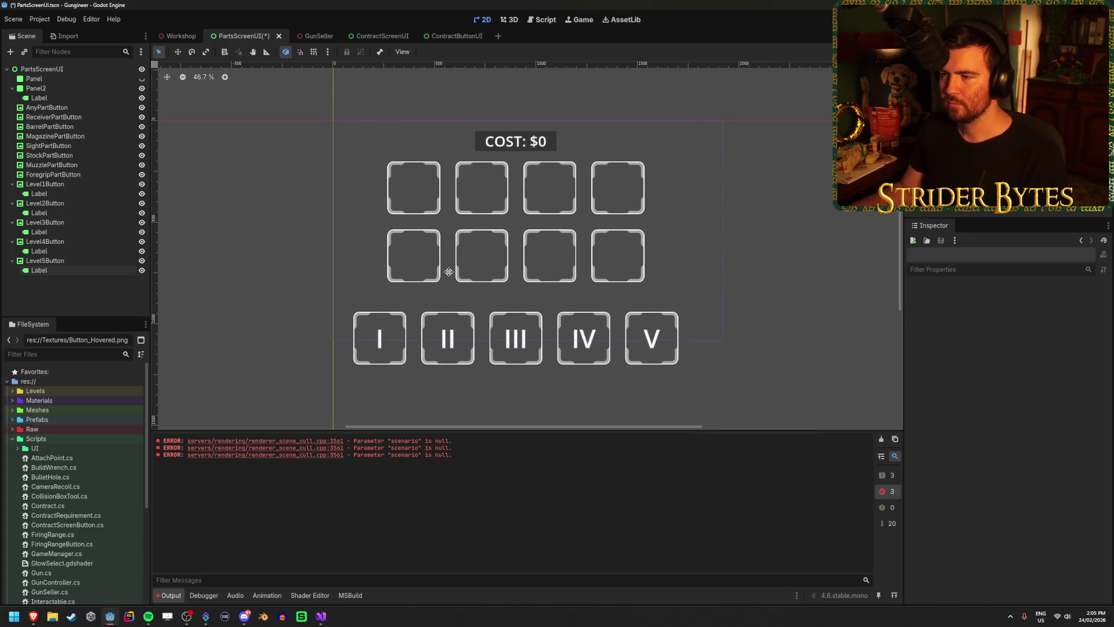
pyautogui.scroll(2, 476, 193)
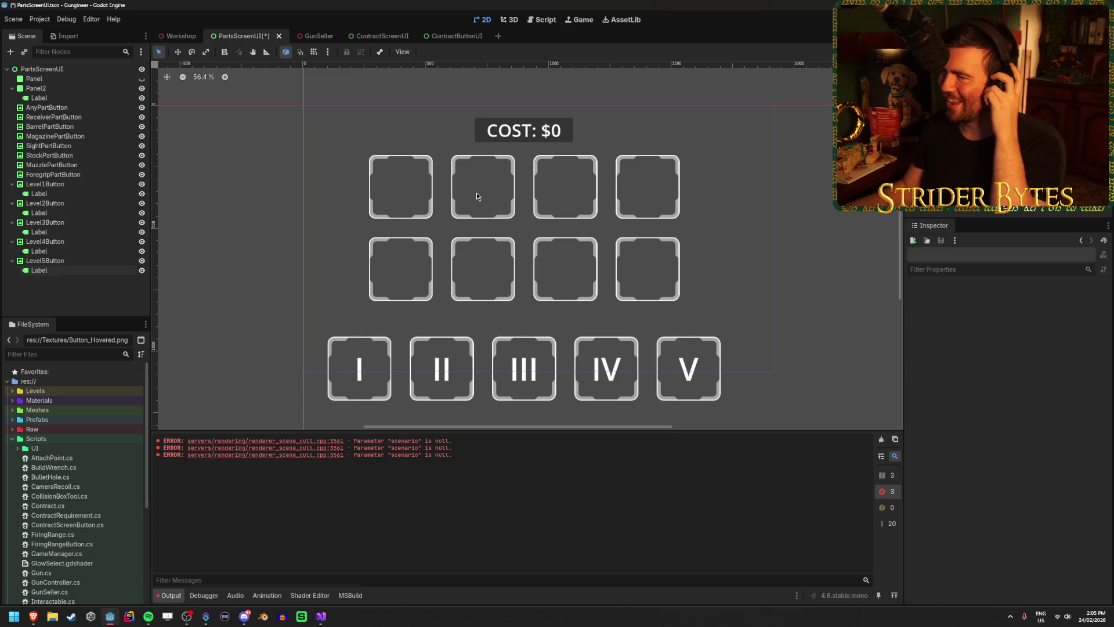
pyautogui.hotkey('ctrl', 's')
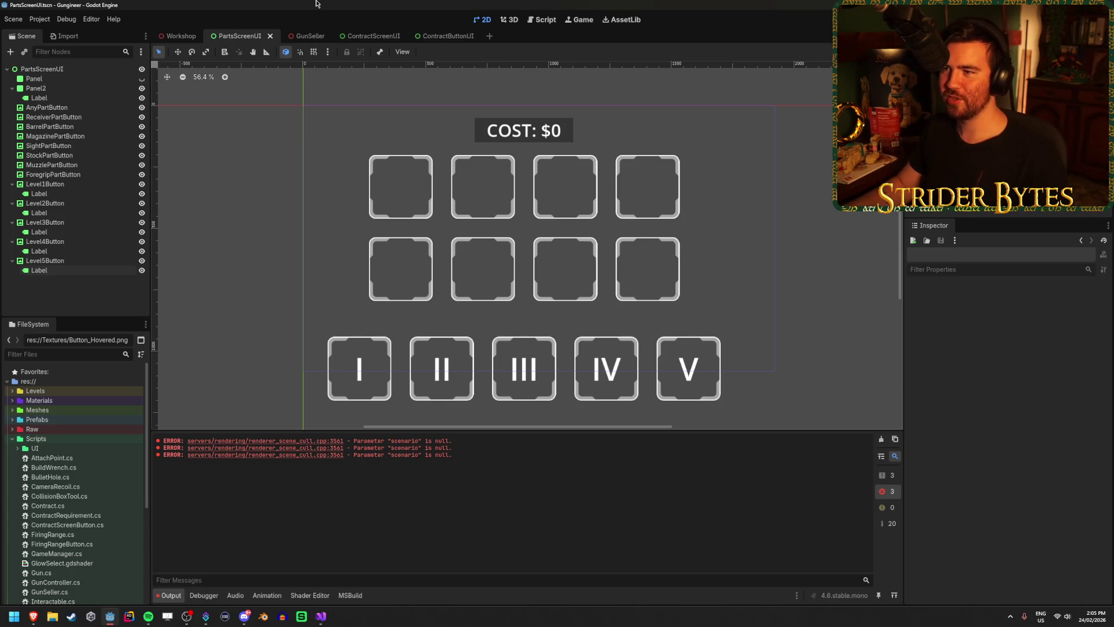
# Step: Clear the Output log errors, save the scene, and launch Inkscape from the system menu
pyautogui.click(881, 439)
pyautogui.scroll(-1, 522, 252)
pyautogui.hotkey('ctrl', 's')
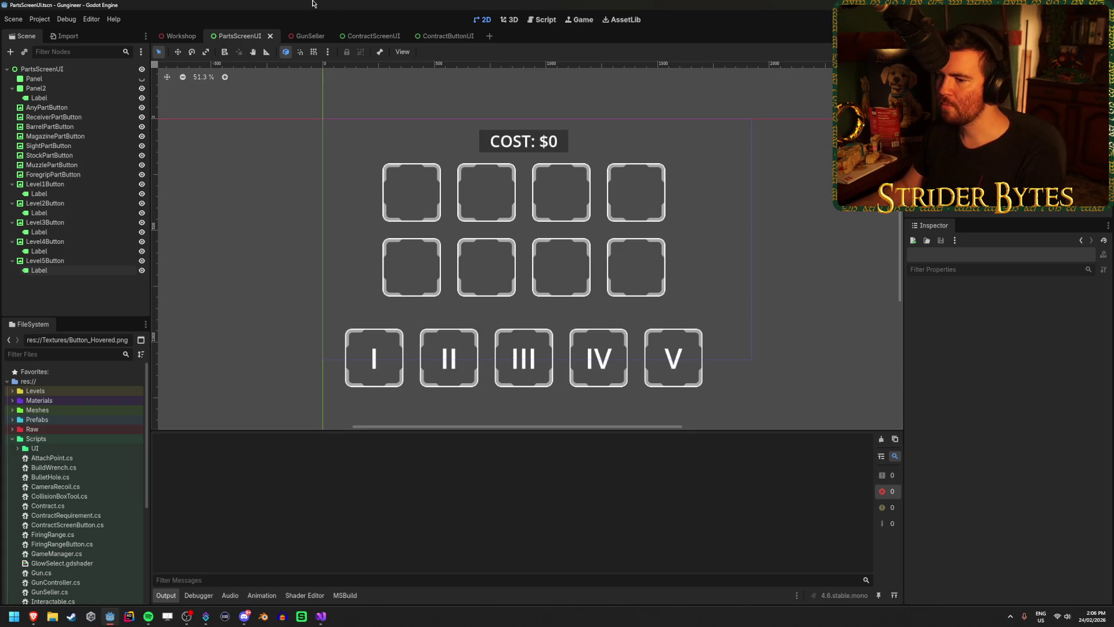
pyautogui.press('super')
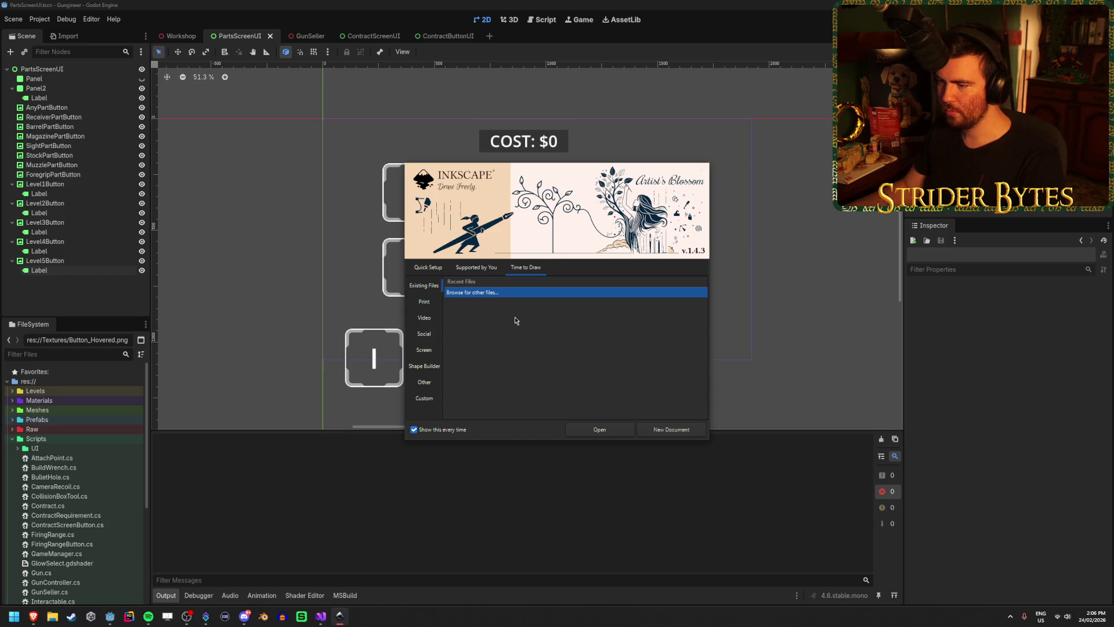
# Step: Create blank New document 1, then view Screen presets in File > New from Template
pyautogui.click(678, 431)
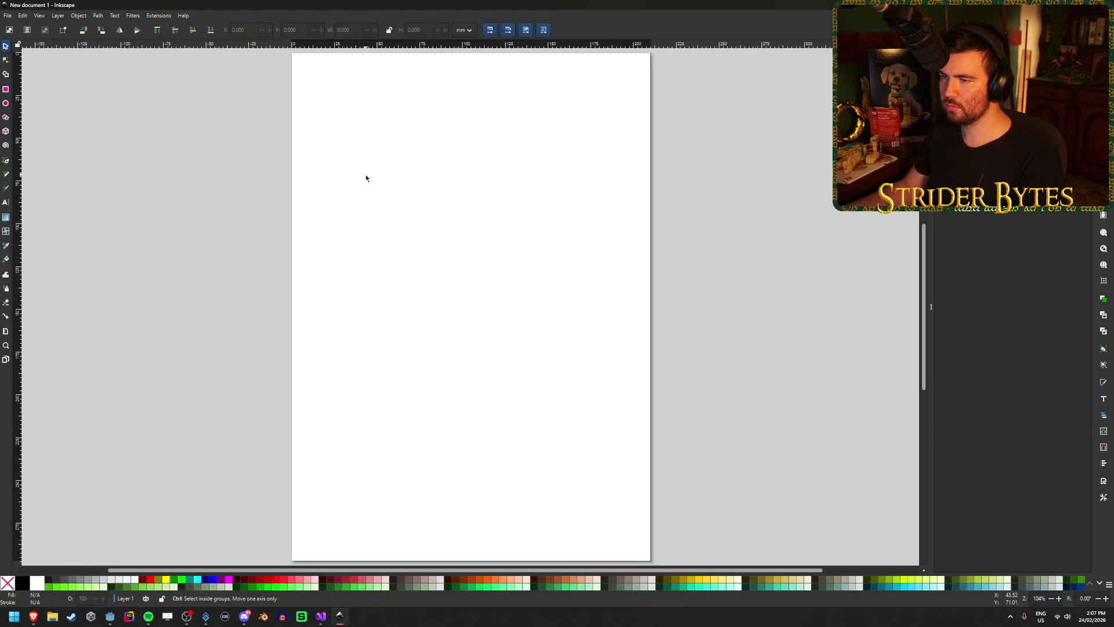
pyautogui.scroll(-1, 365, 176)
pyautogui.click(8, 15)
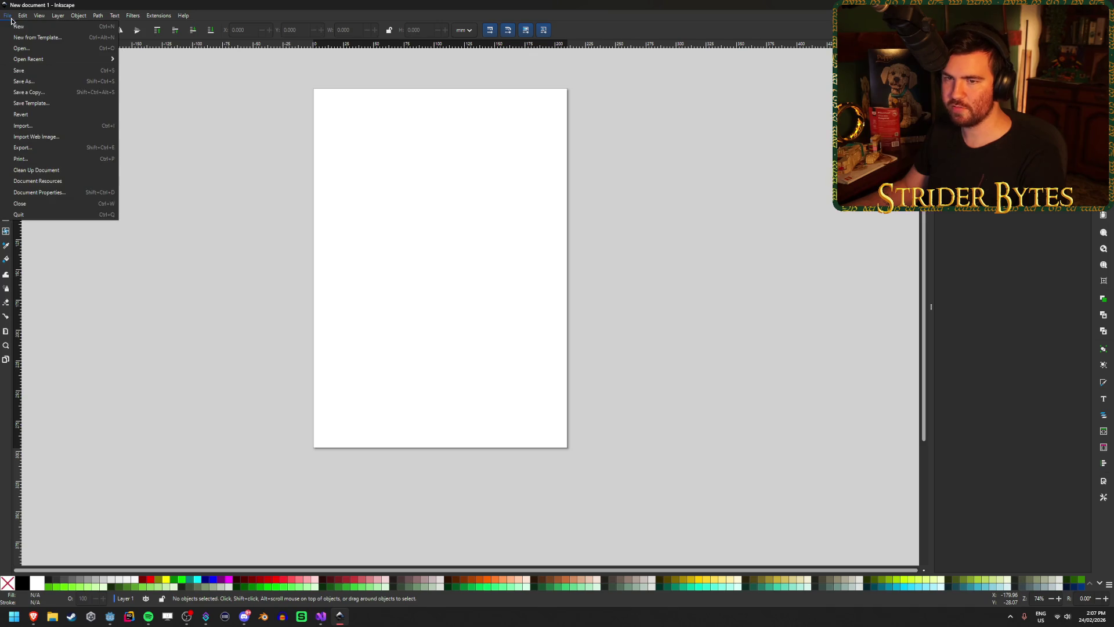
pyautogui.click(35, 37)
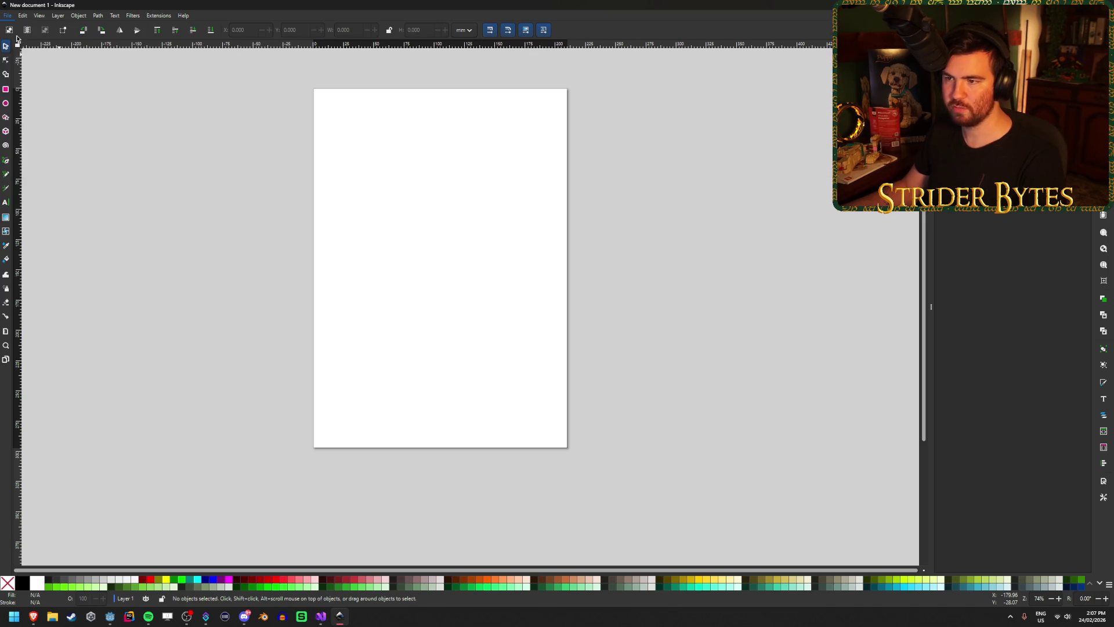
pyautogui.click(226, 147)
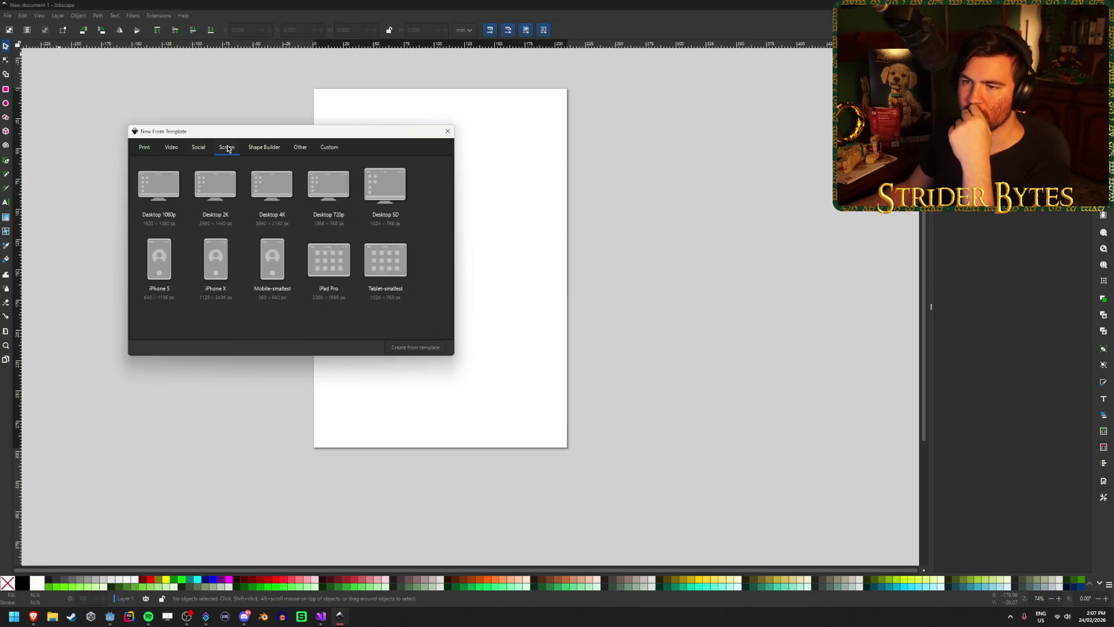
# Step: Browse the Icon, Custom, Screen, Video, Print and Social template categories
pyautogui.click(300, 148)
pyautogui.click(329, 148)
pyautogui.click(302, 148)
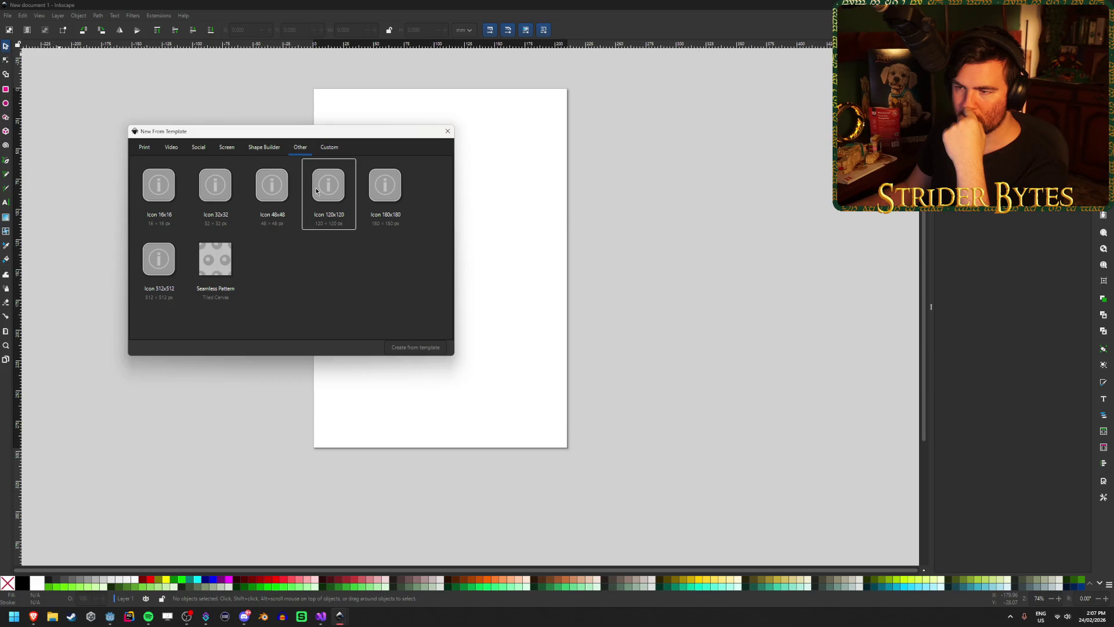
pyautogui.click(221, 150)
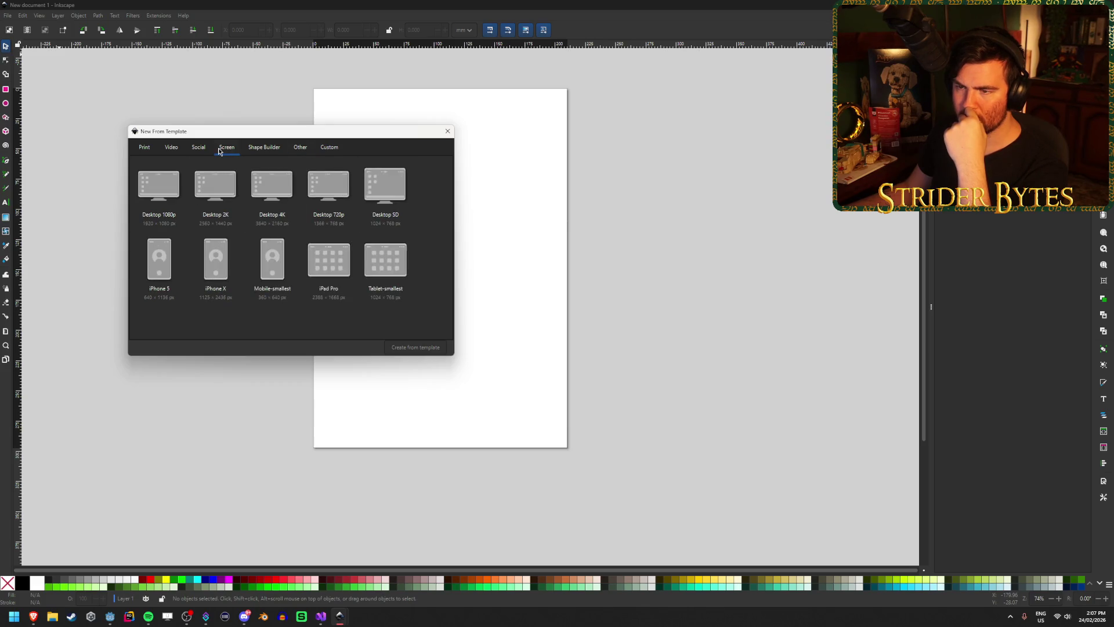
pyautogui.click(171, 149)
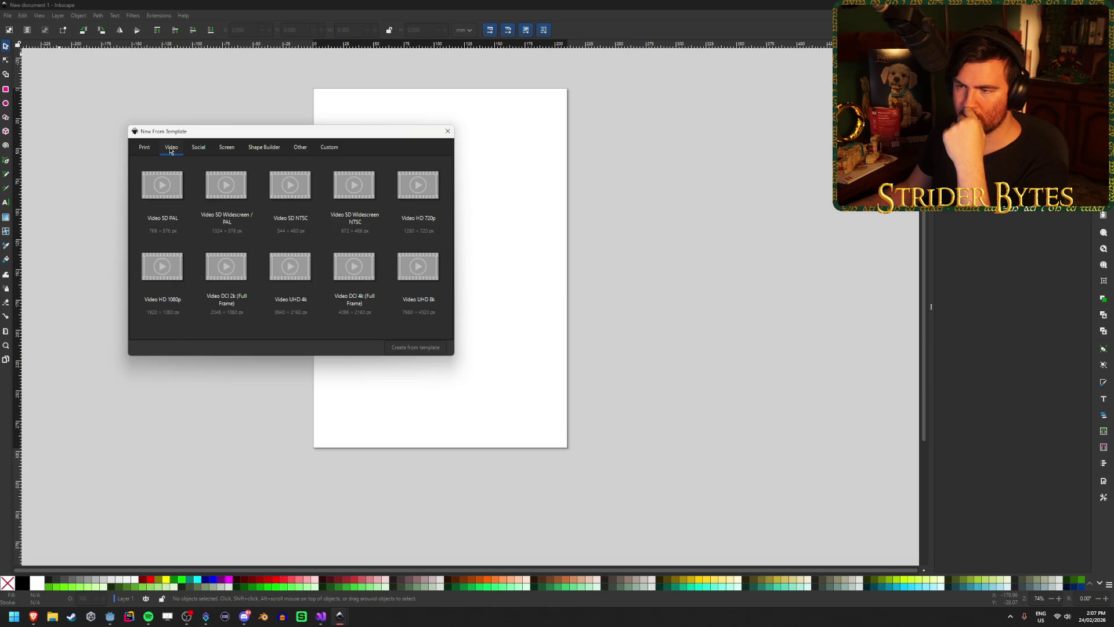
pyautogui.click(144, 148)
pyautogui.scroll(-5, 291, 191)
pyautogui.scroll(5, 332, 159)
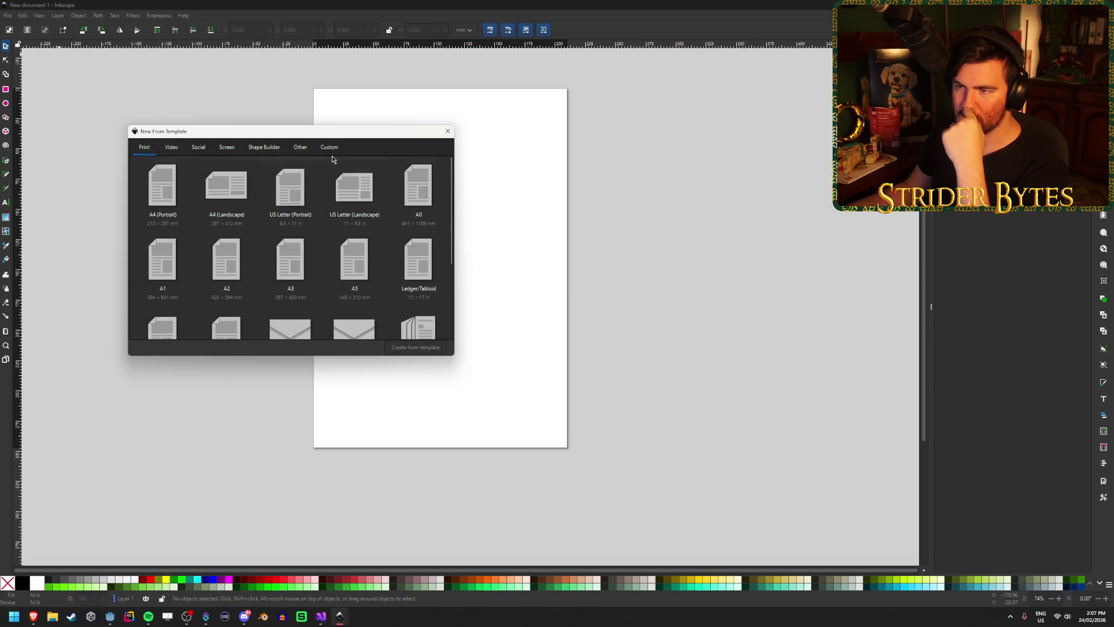
pyautogui.click(330, 149)
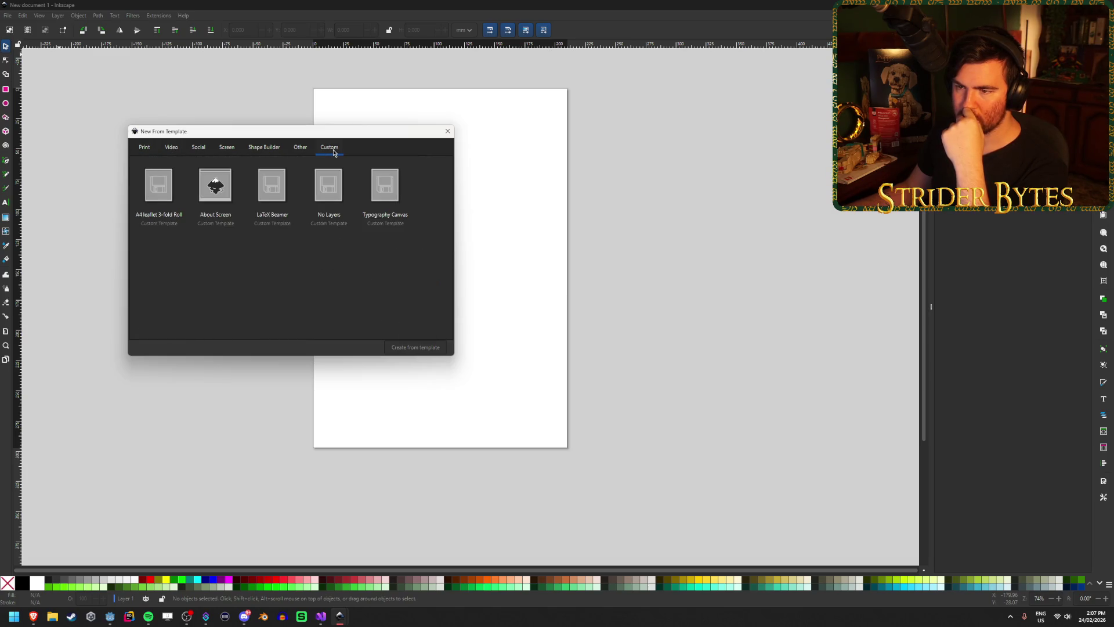
pyautogui.click(304, 150)
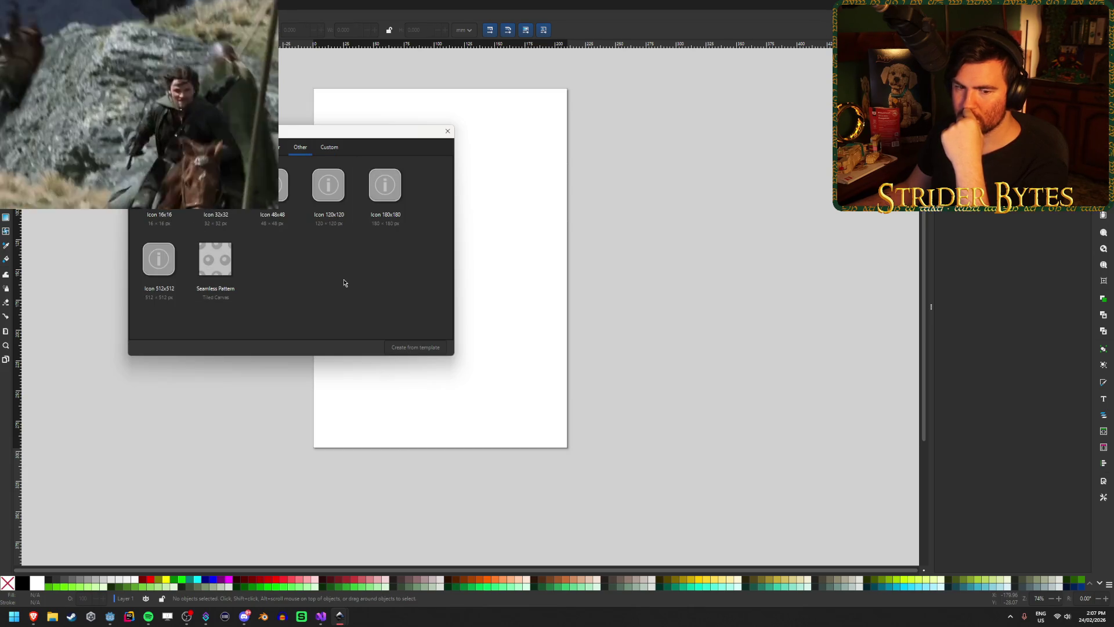
pyautogui.click(334, 152)
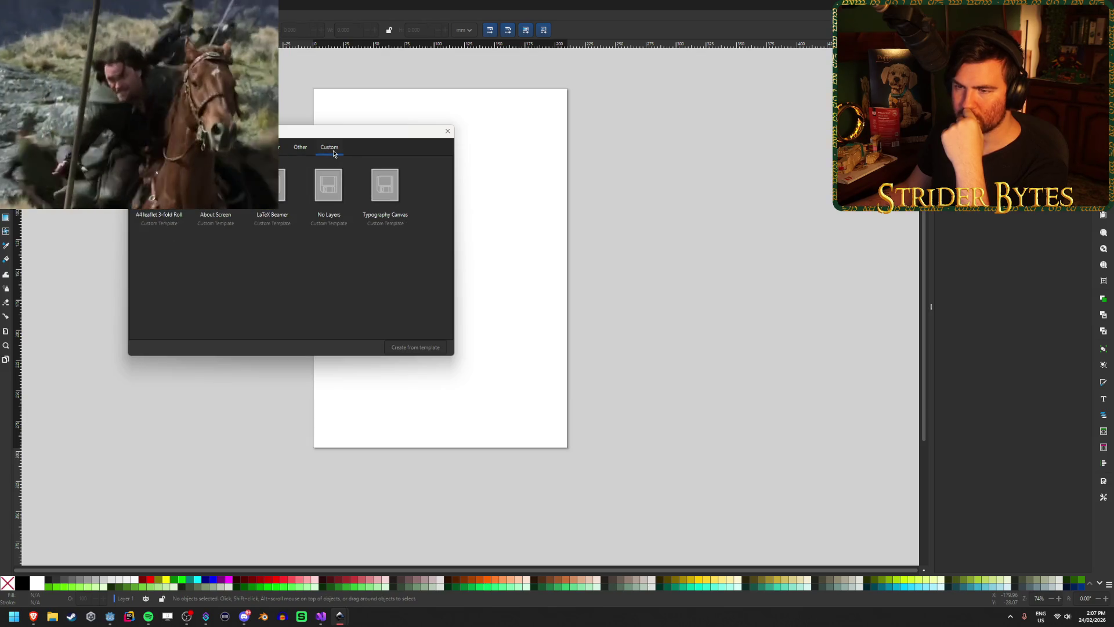
pyautogui.click(295, 152)
pyautogui.click(272, 147)
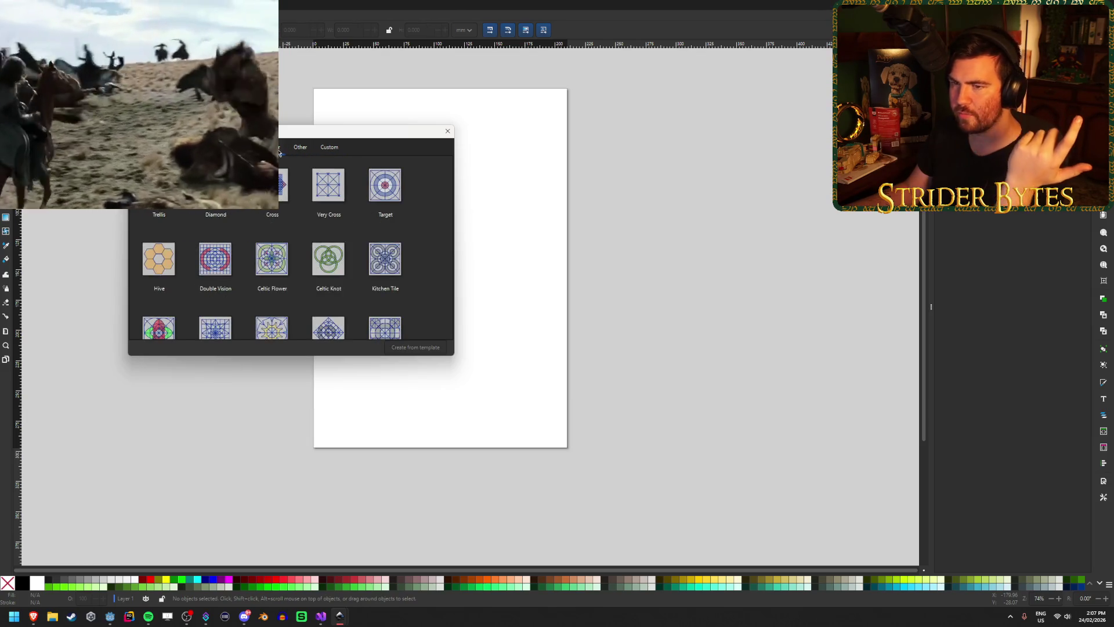
pyautogui.scroll(-2, 404, 262)
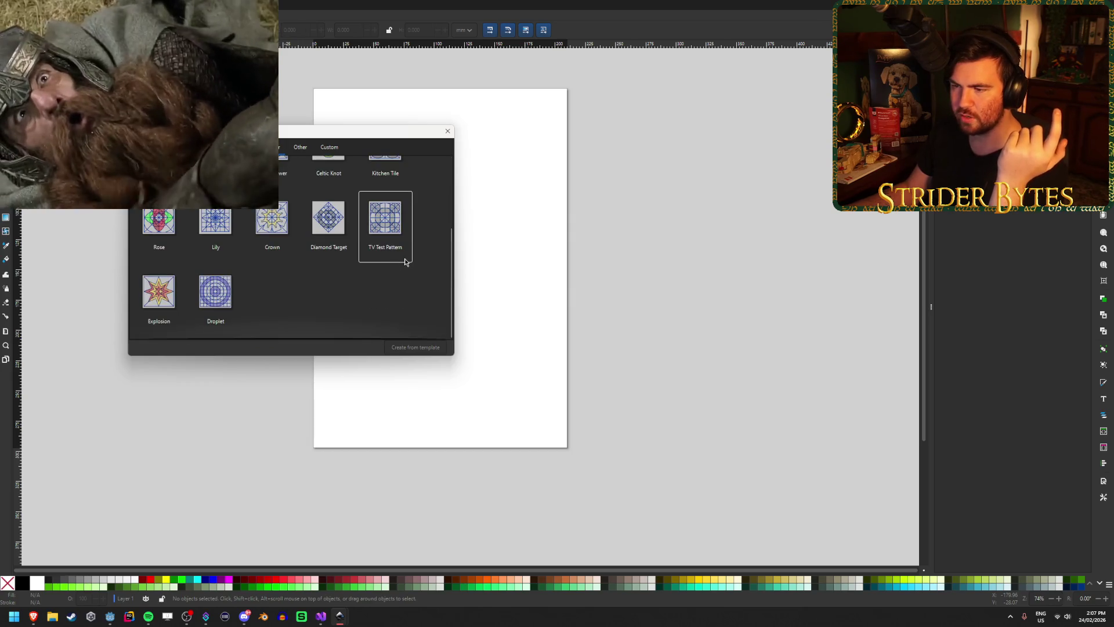
pyautogui.scroll(3, 404, 261)
pyautogui.click(236, 151)
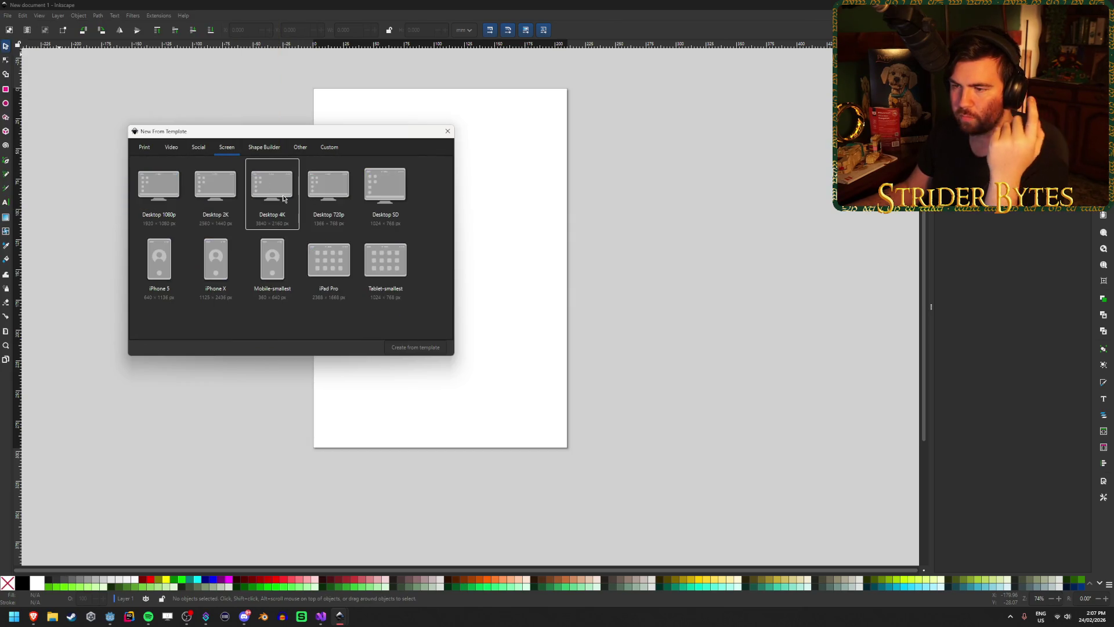
pyautogui.click(196, 150)
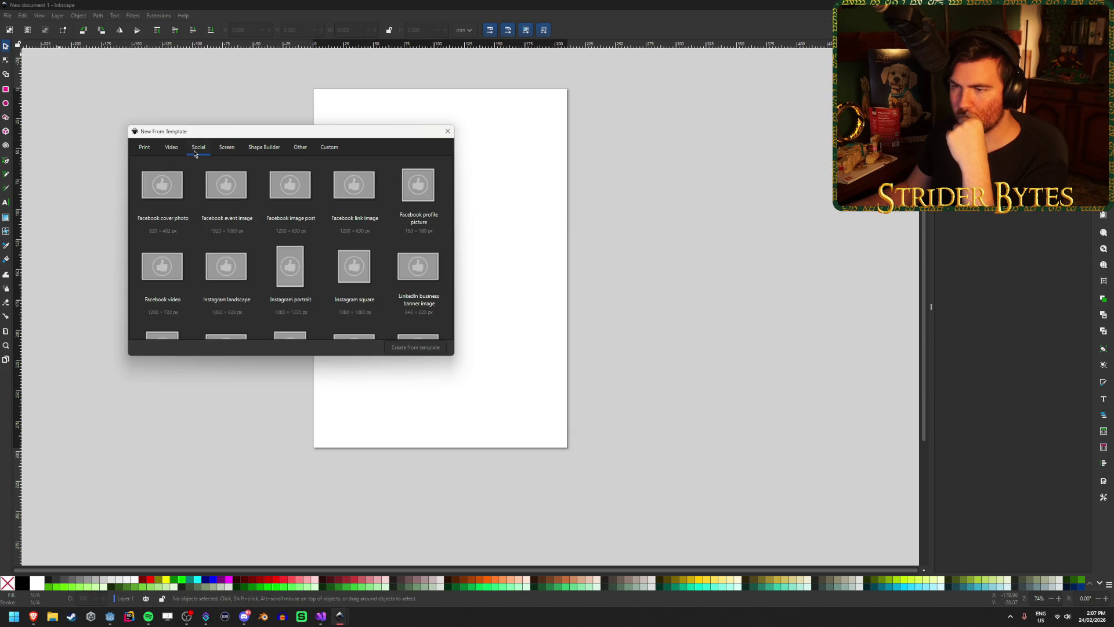
pyautogui.scroll(-5, 412, 321)
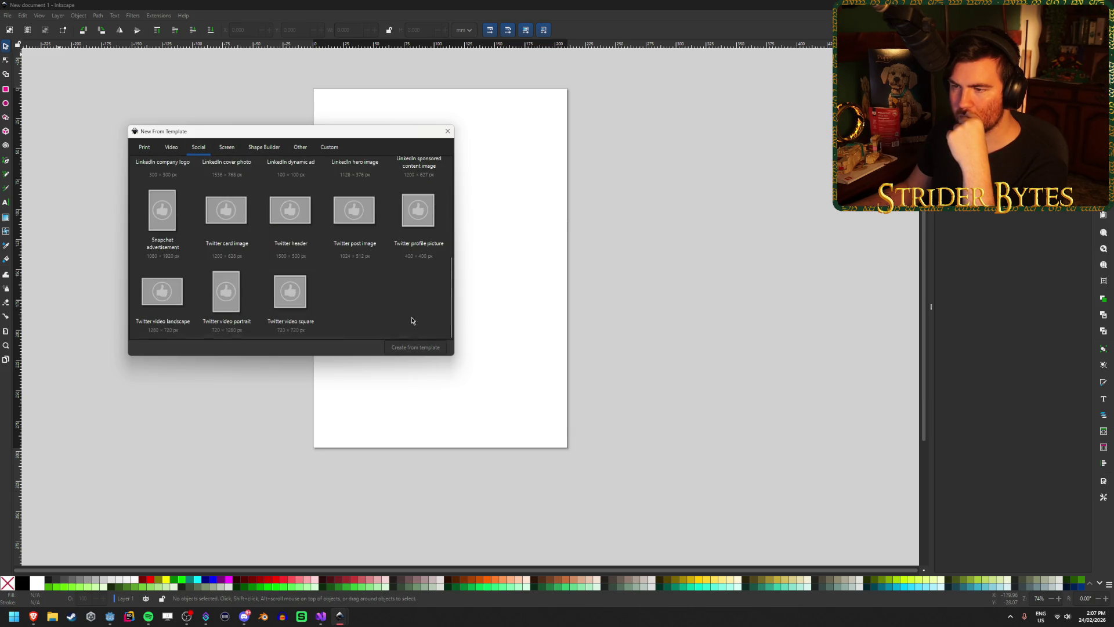
# Step: Create a new document from the Icon 512x512 template and close the old blank window
pyautogui.click(300, 149)
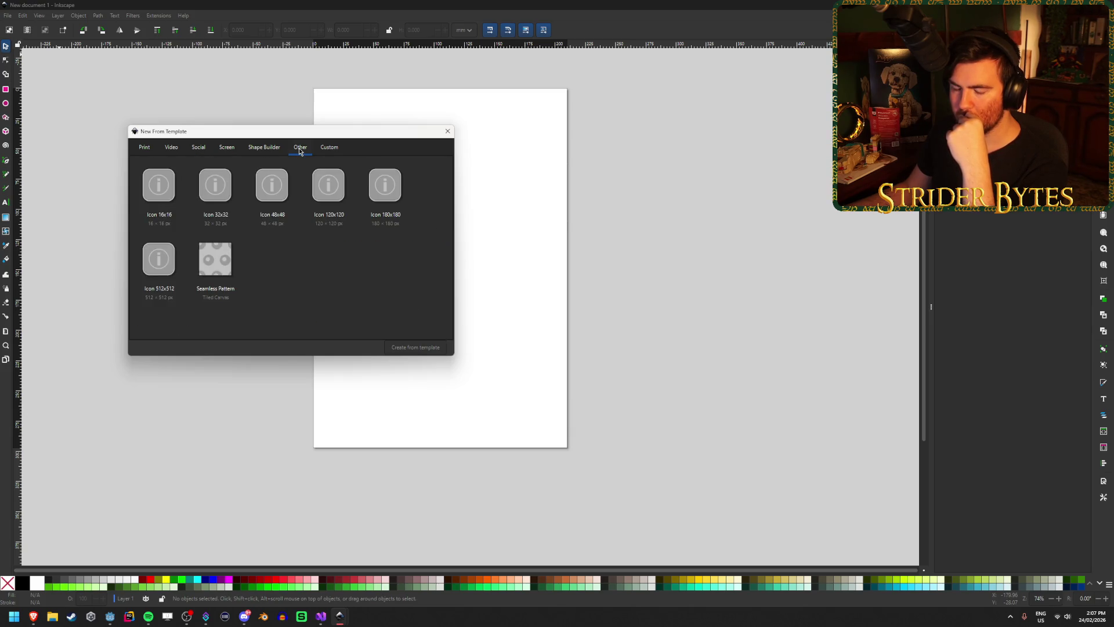
pyautogui.click(159, 264)
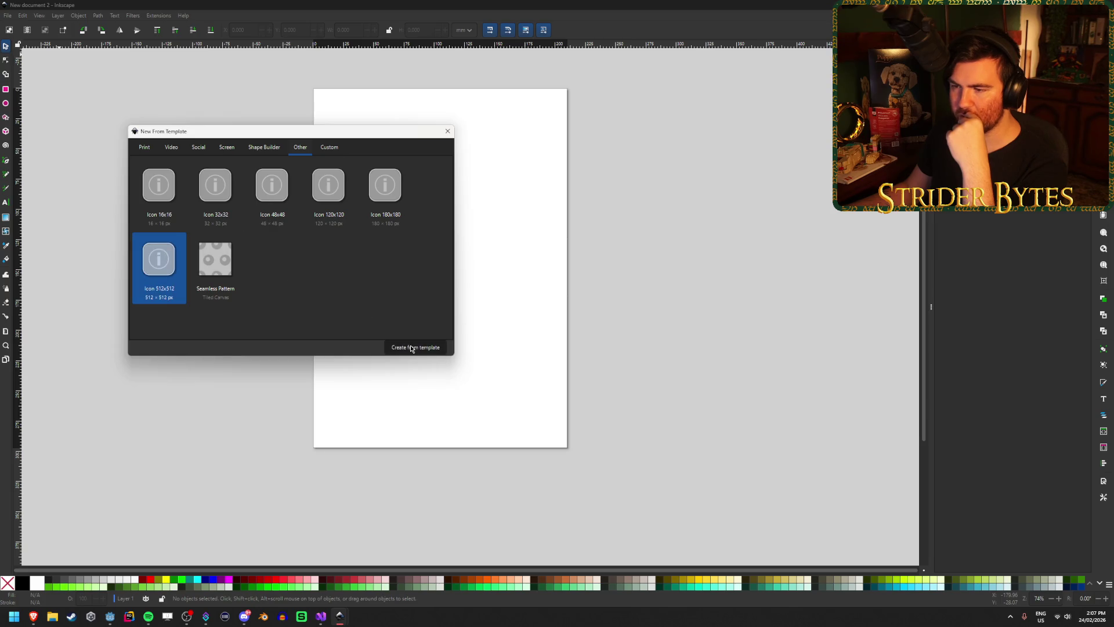
pyautogui.click(411, 347)
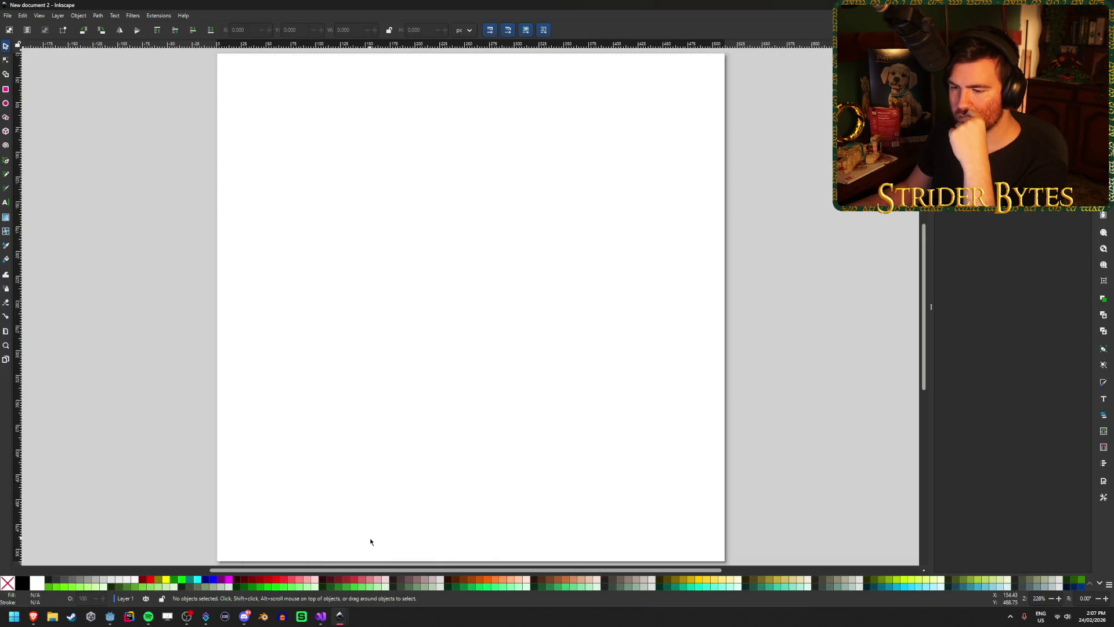
pyautogui.moveTo(340, 616)
pyautogui.click(332, 538)
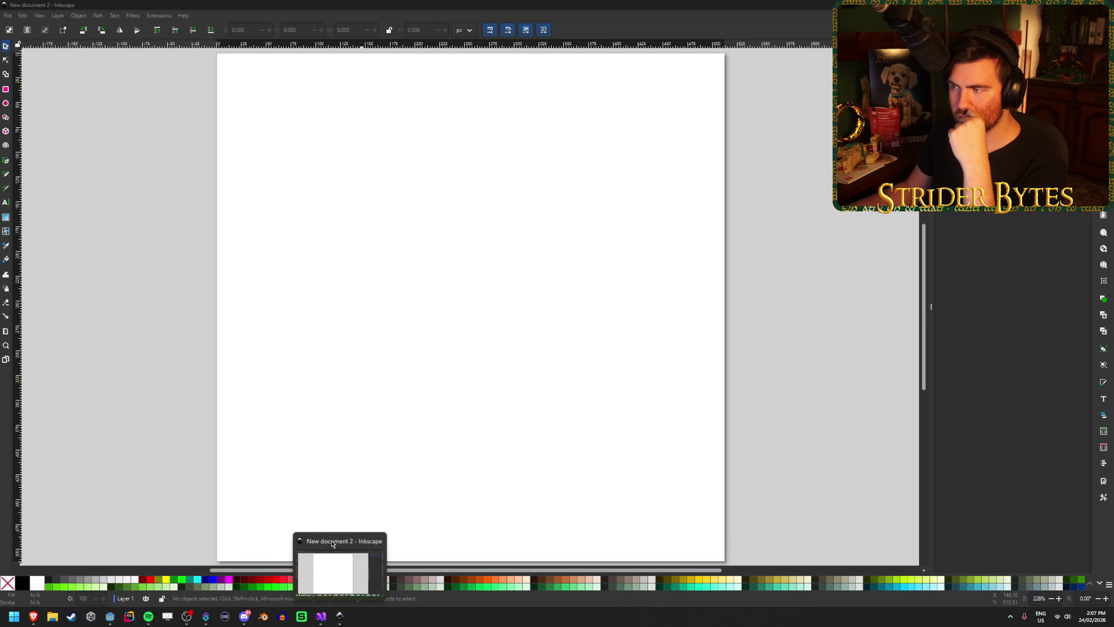
pyautogui.click(333, 544)
pyautogui.scroll(-1, 375, 386)
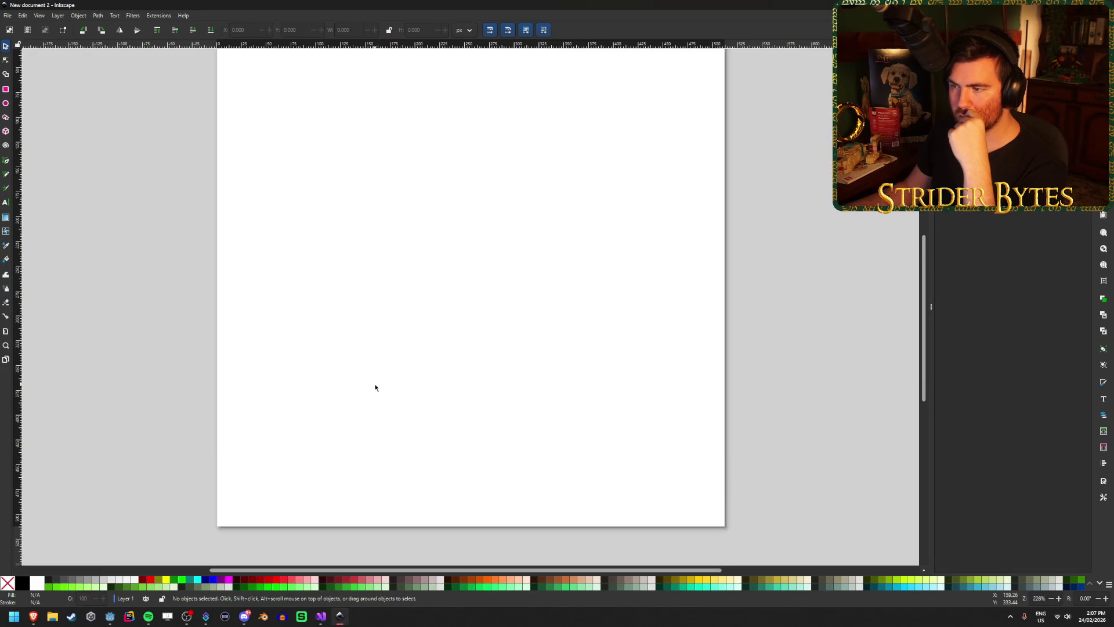
pyautogui.scroll(-3, 455, 316)
pyautogui.scroll(2, 455, 317)
pyautogui.rightClick(995, 145)
pyautogui.press('Escape')
pyautogui.click(1062, 203)
pyautogui.moveTo(1100, 198); pyautogui.dragTo(1056, 197)
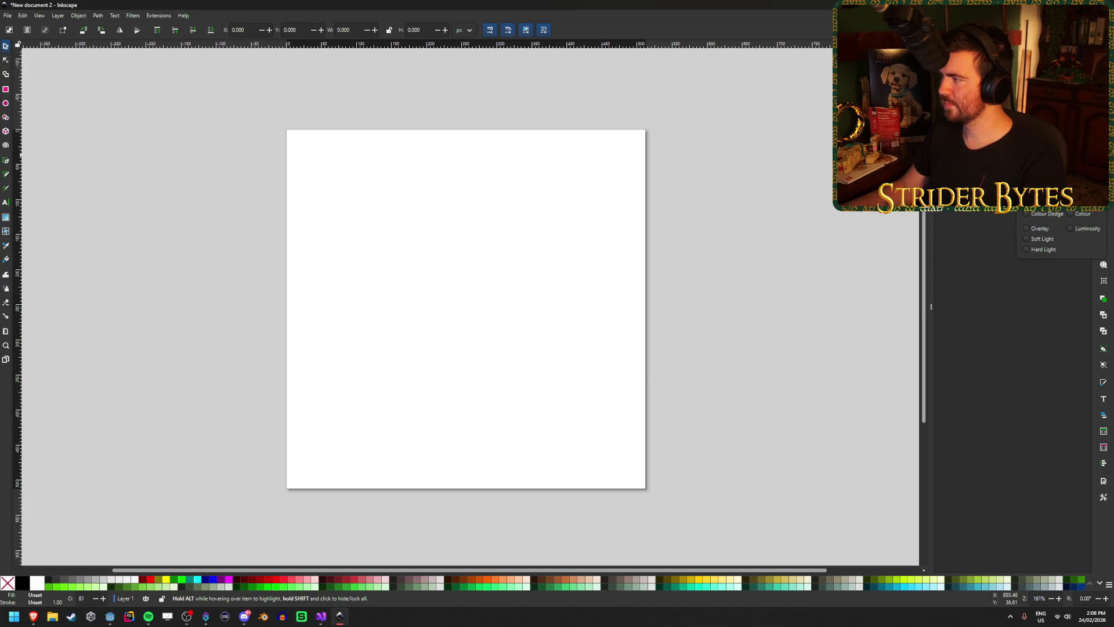
pyautogui.press('Escape')
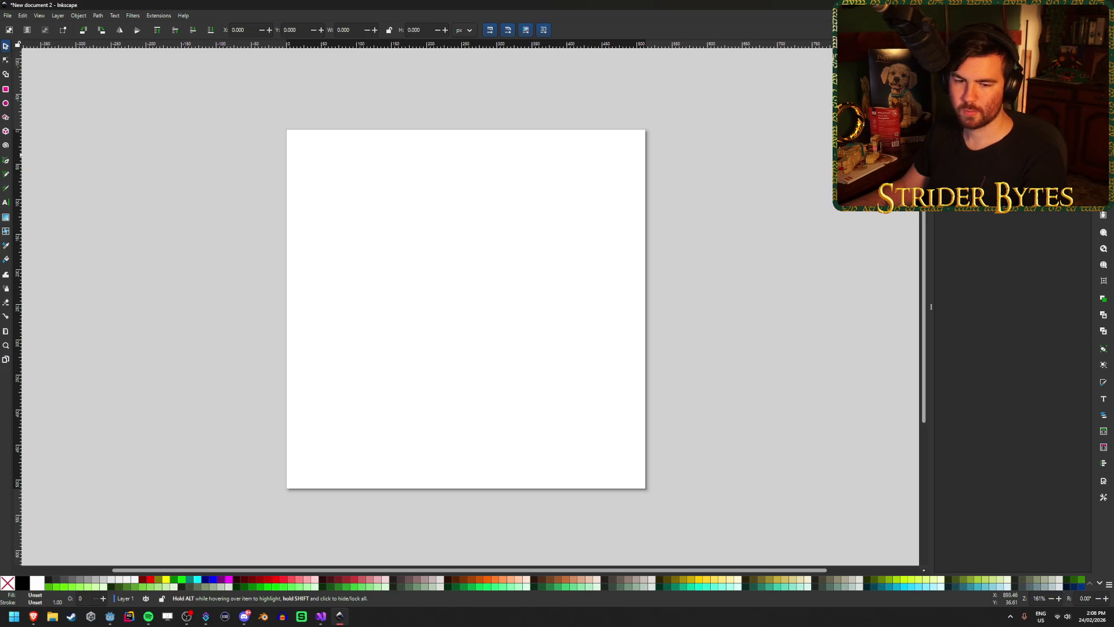
pyautogui.scroll(1, 442, 212)
pyautogui.scroll(-1, 442, 214)
pyautogui.keyDown('ctrl'); pyautogui.scroll(1, 397, 272); pyautogui.keyUp('ctrl')
pyautogui.keyDown('ctrl'); pyautogui.scroll(-1, 396, 273); pyautogui.keyUp('ctrl')
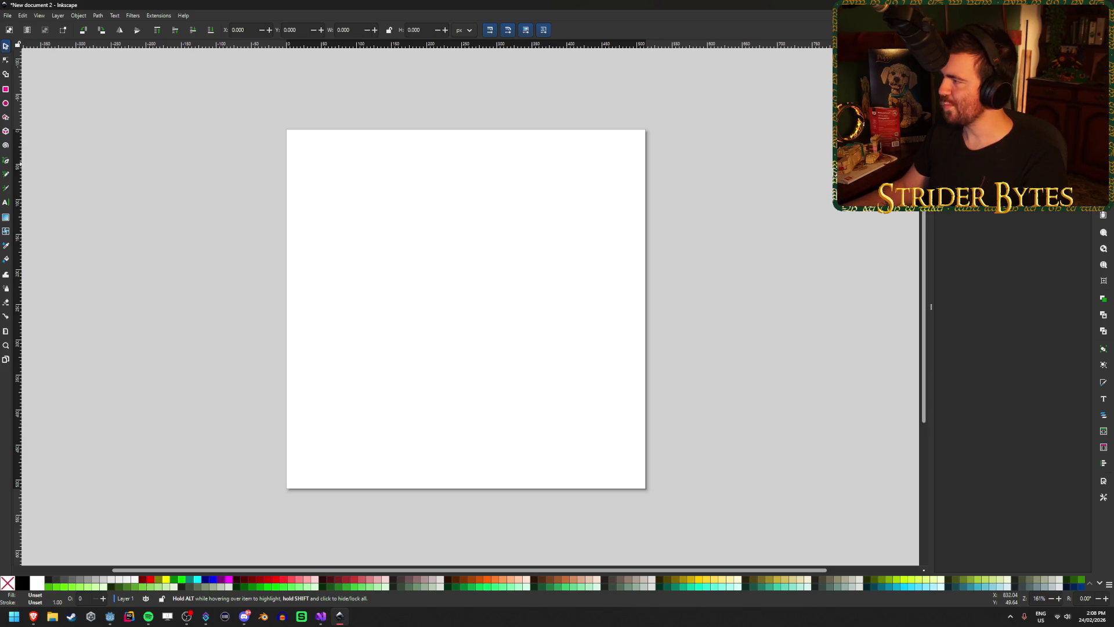
pyautogui.hotkey('alt', 'Tab')
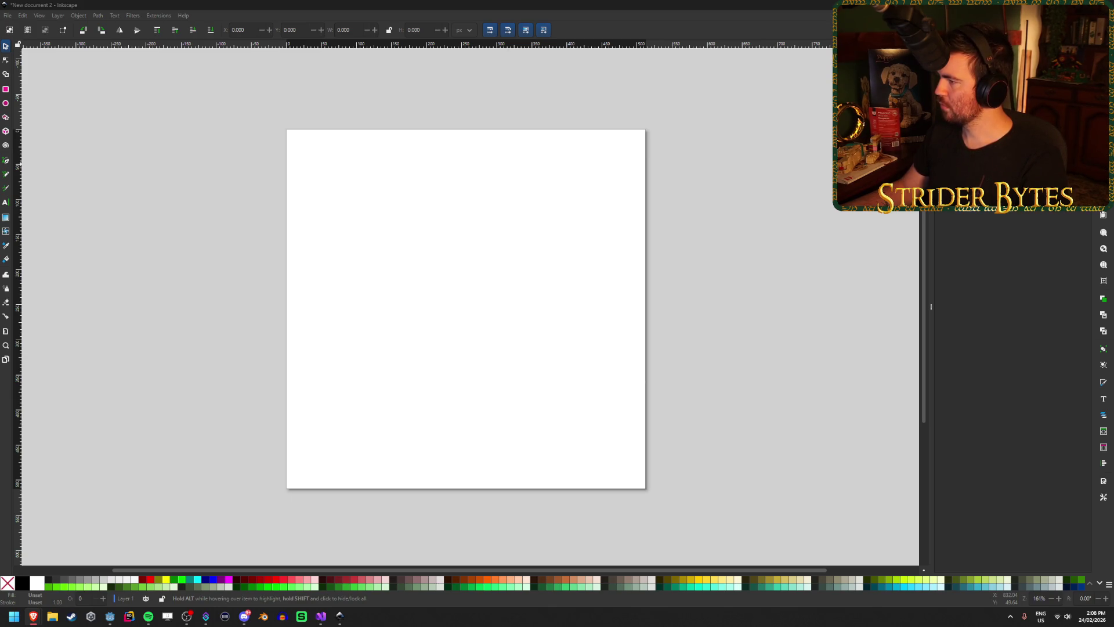
pyautogui.hotkey('alt', 'Tab')
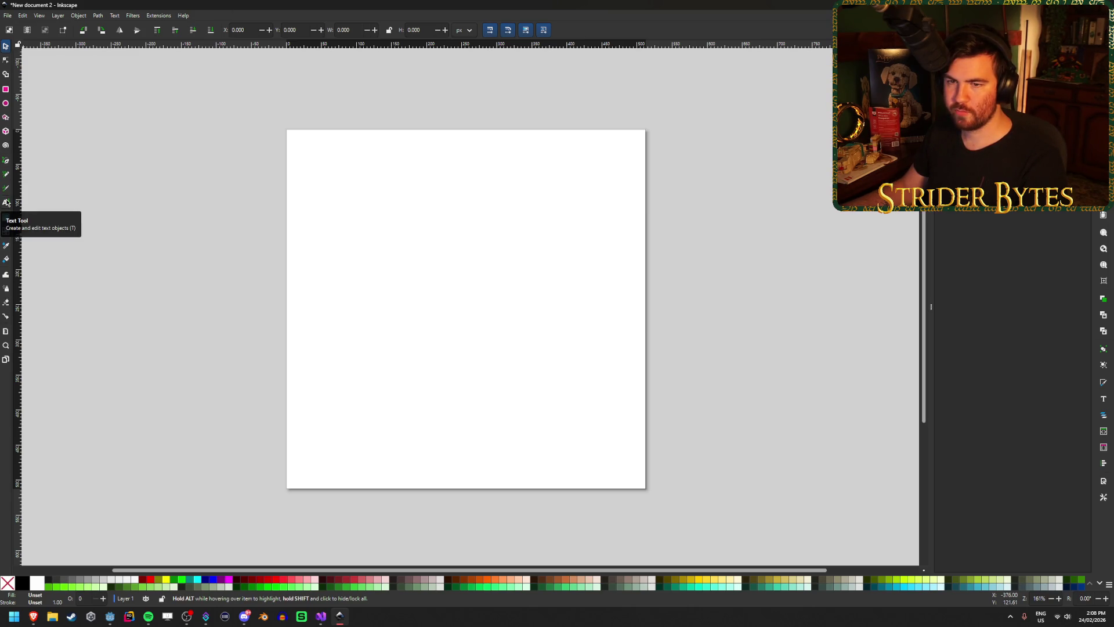
pyautogui.click(6, 165)
pyautogui.click(335, 220)
pyautogui.click(439, 323)
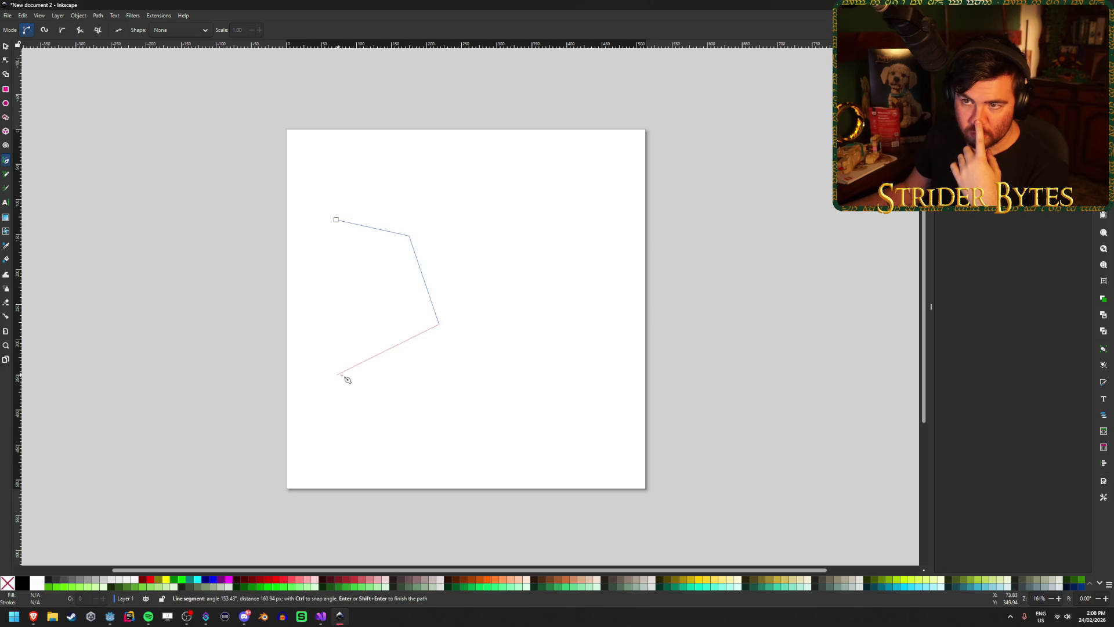
pyautogui.doubleClick(346, 375)
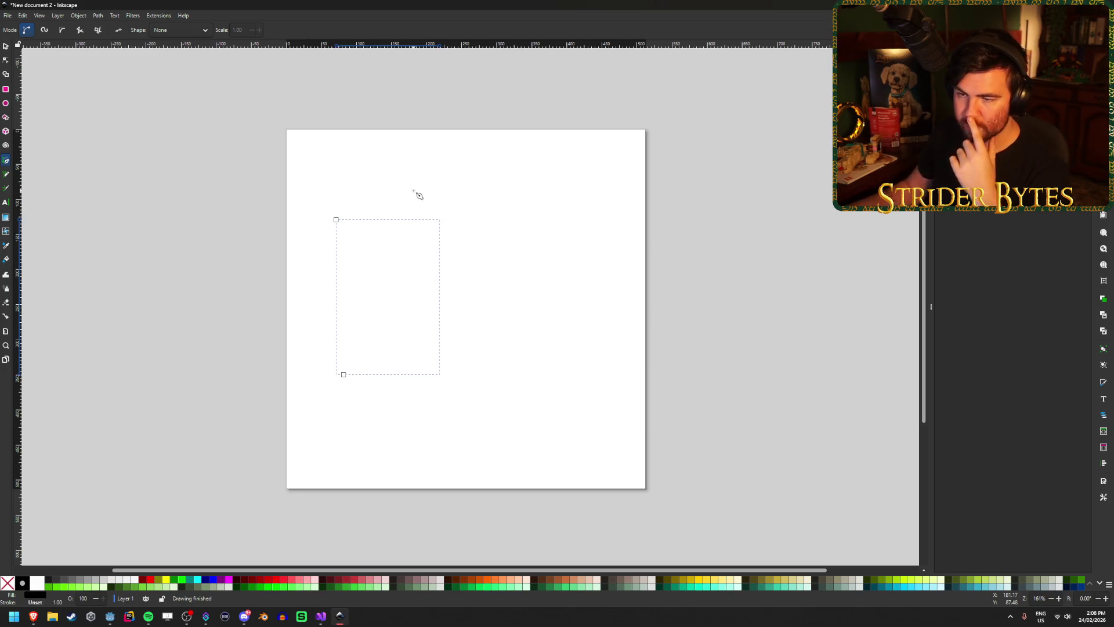
pyautogui.press('Escape')
pyautogui.click(205, 30)
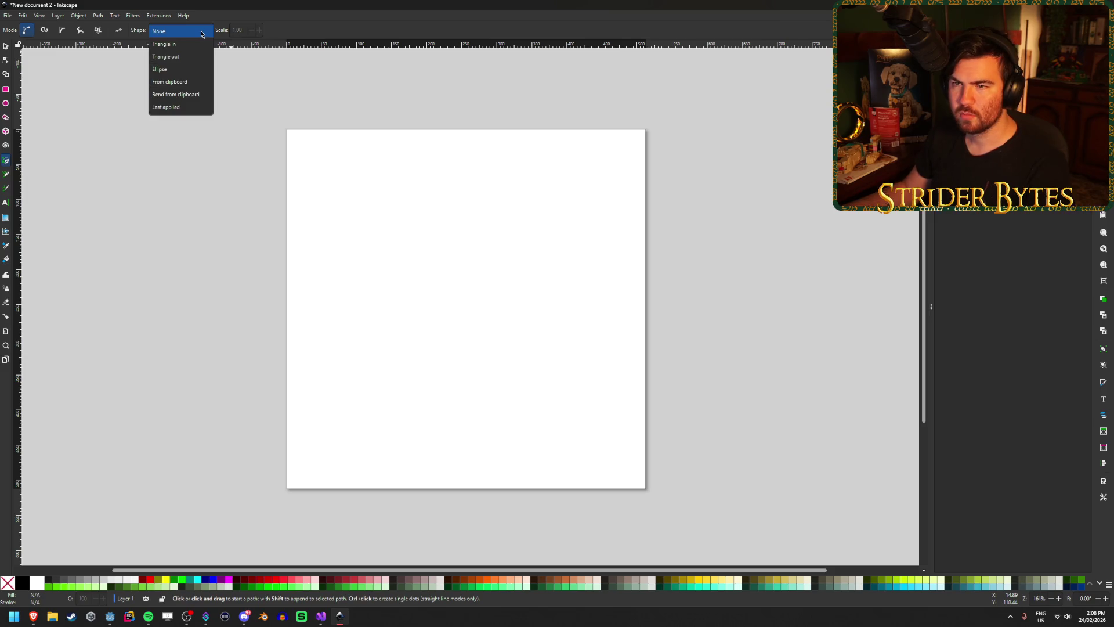
pyautogui.click(202, 34)
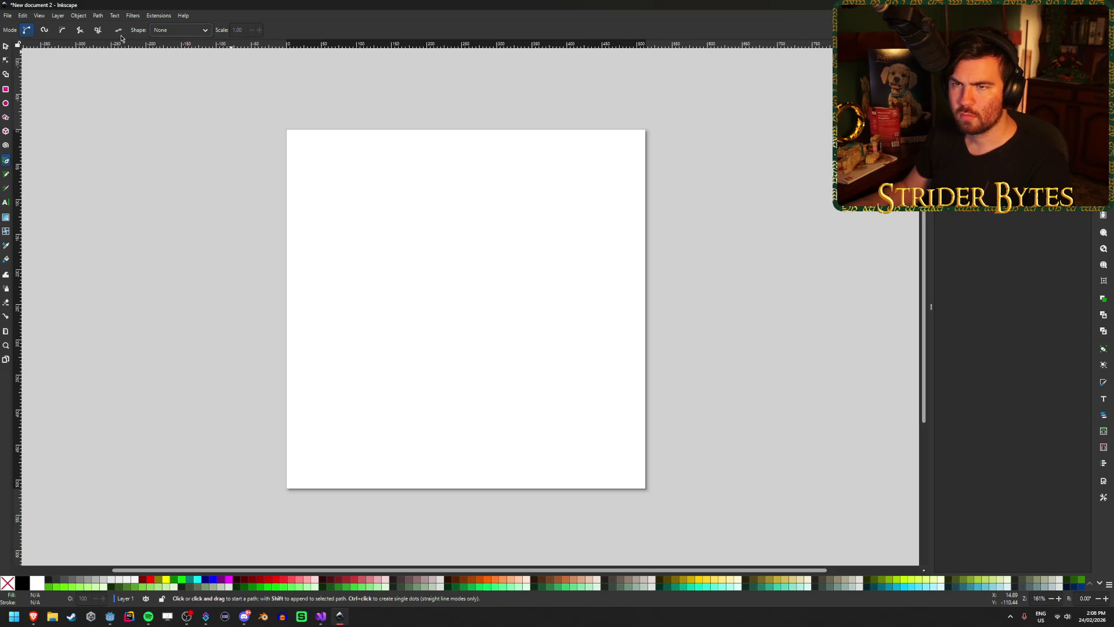
pyautogui.click(43, 30)
pyautogui.click(333, 186)
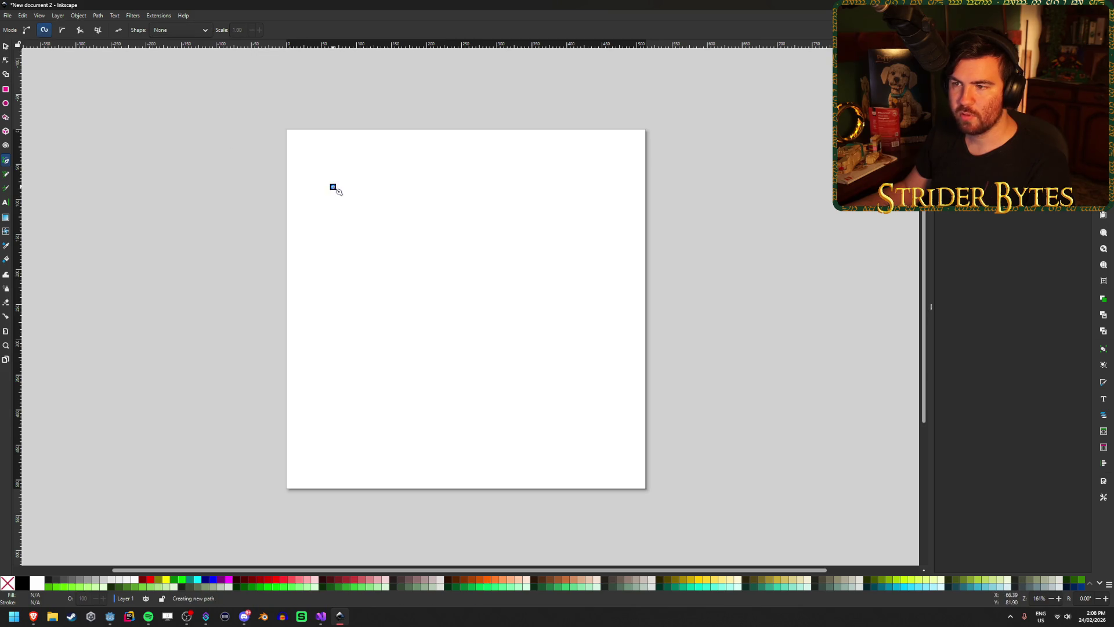
pyautogui.click(430, 230)
pyautogui.click(415, 288)
pyautogui.click(521, 360)
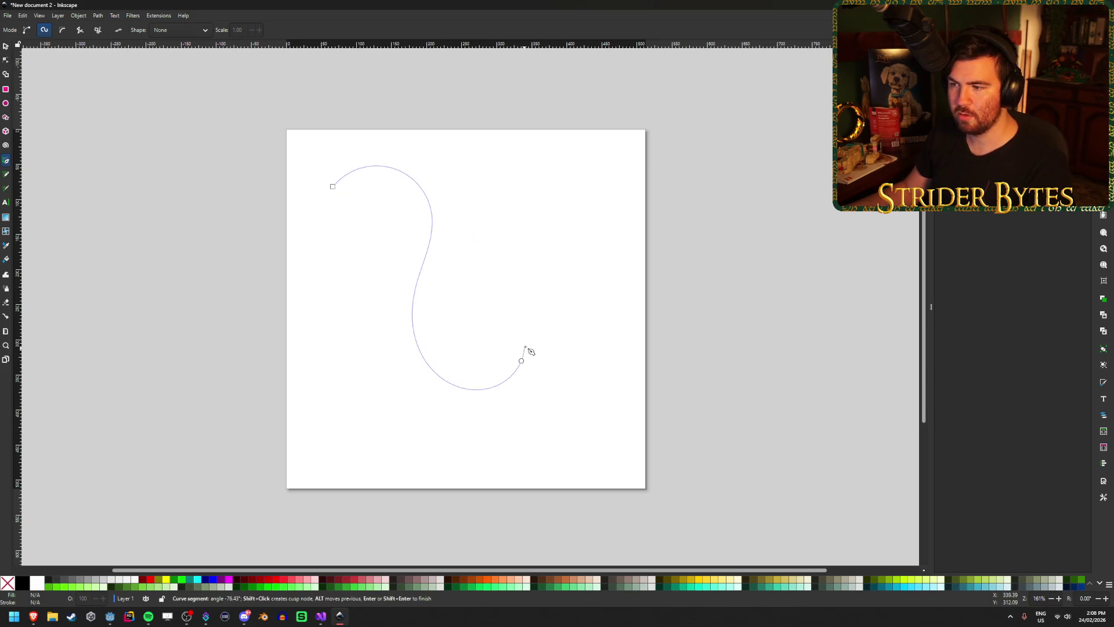
pyautogui.press('Return')
pyautogui.press('Escape')
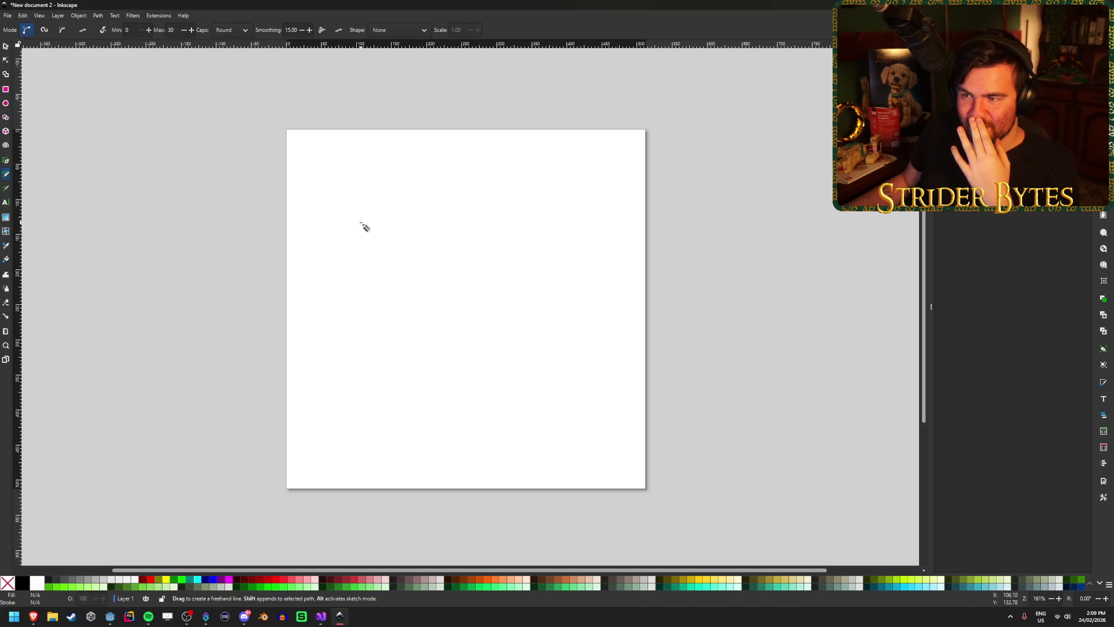
pyautogui.moveTo(328, 244); pyautogui.dragTo(390, 203)
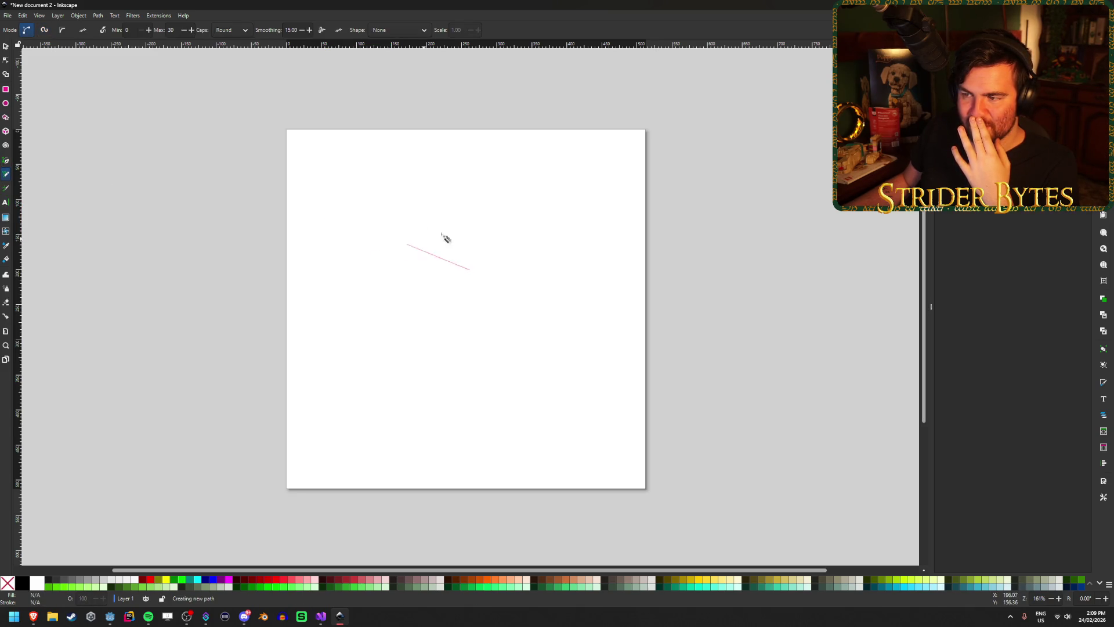
pyautogui.click(375, 190)
pyautogui.click(480, 299)
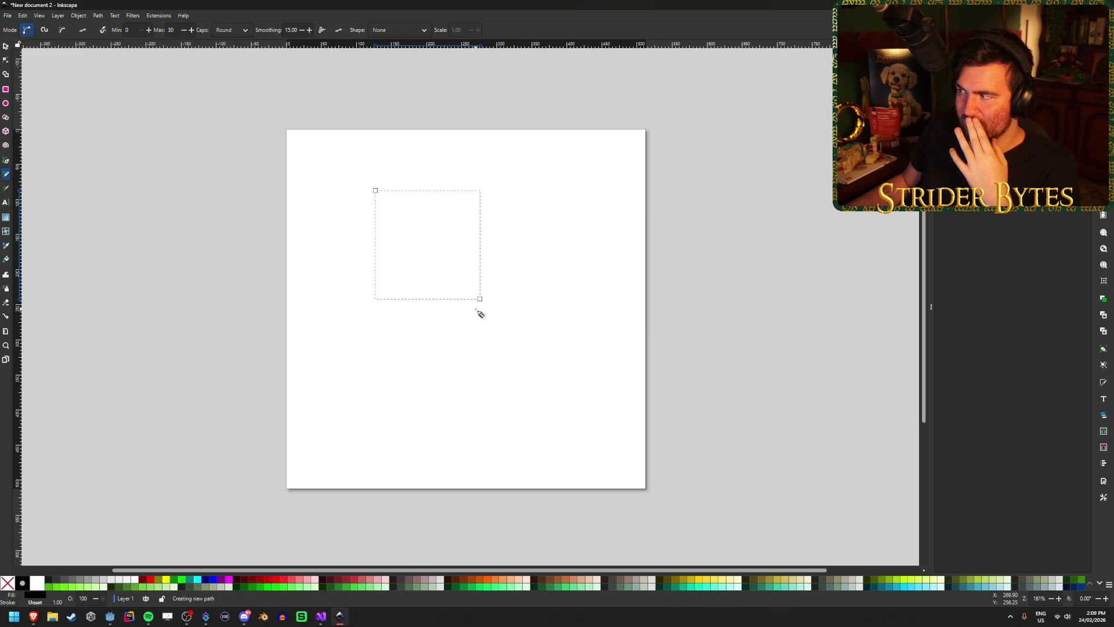
pyautogui.hotkey('ctrl', 'z')
pyautogui.hotkey('ctrl', 'shift', 'z')
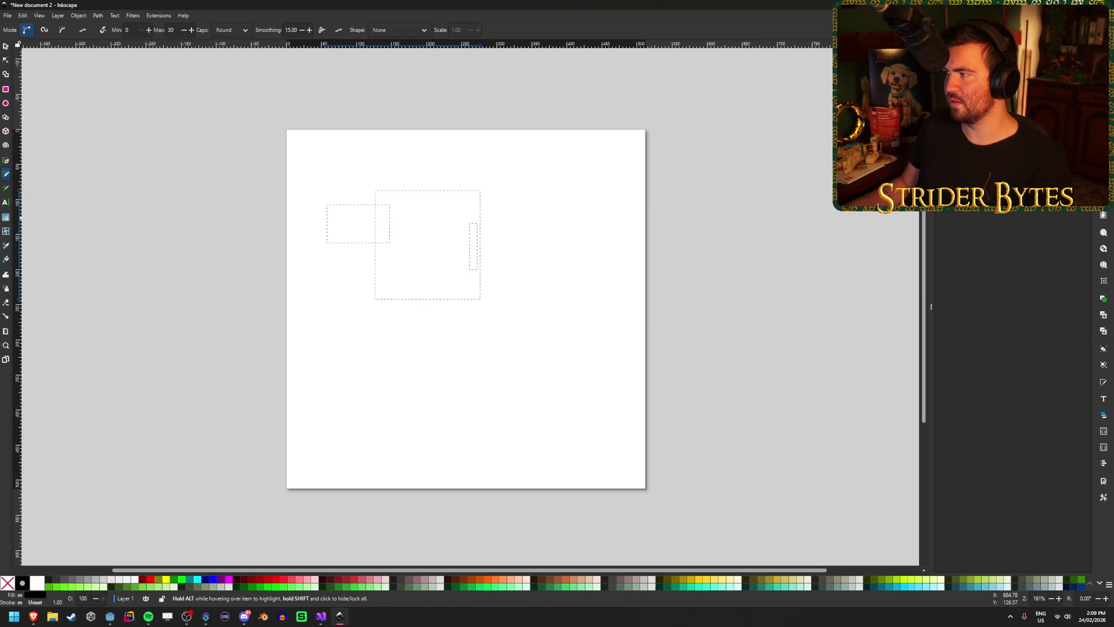
pyautogui.hotkey('ctrl', 'z')
pyautogui.hotkey('ctrl', 'z')
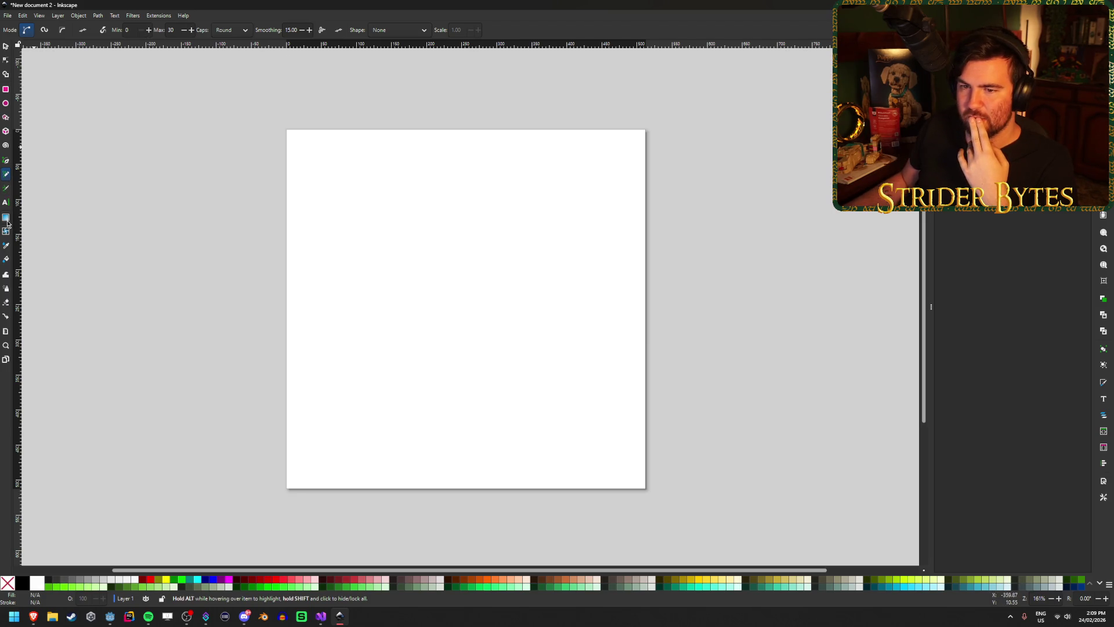
# Step: Draw a tall rectangle, about 117×227 px, in the page's left half and fill it black
pyautogui.click(6, 90)
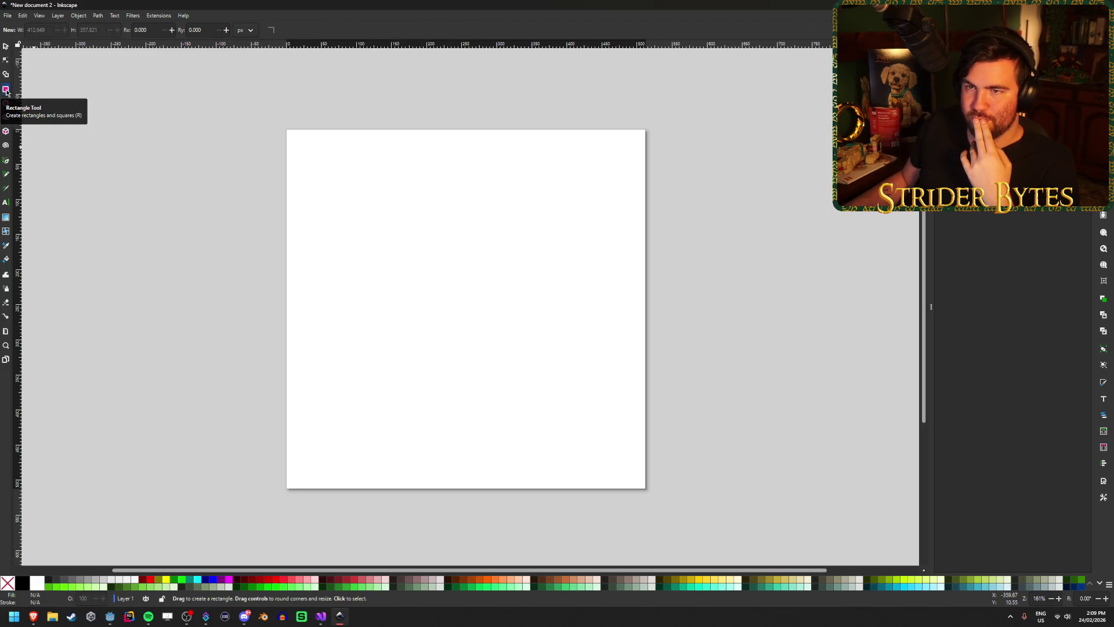
pyautogui.moveTo(355, 228); pyautogui.dragTo(437, 387)
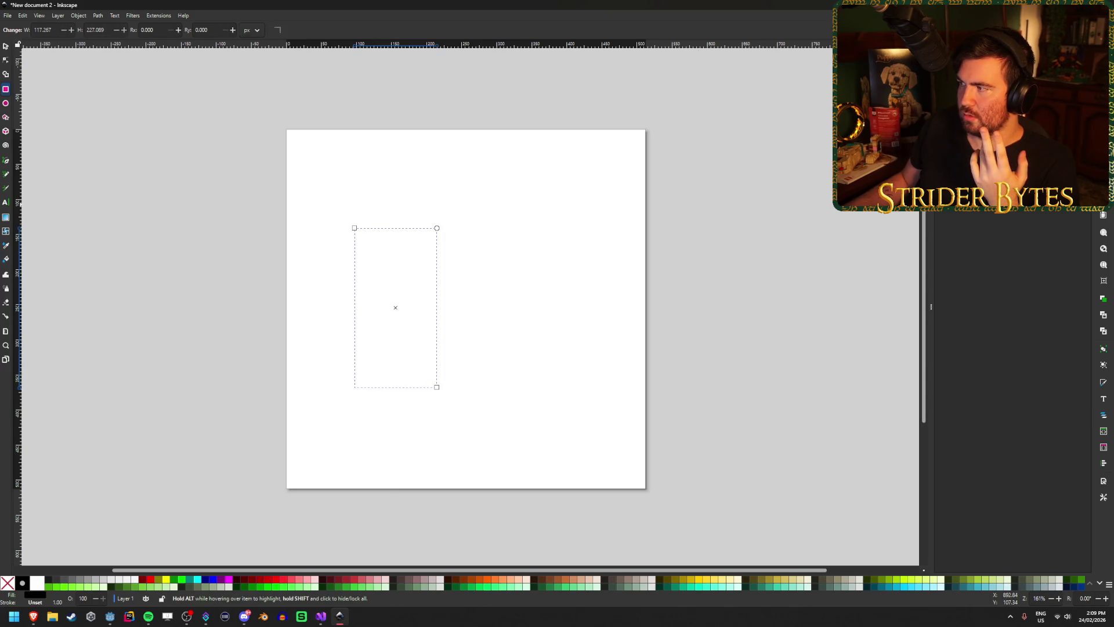
pyautogui.click(1061, 139)
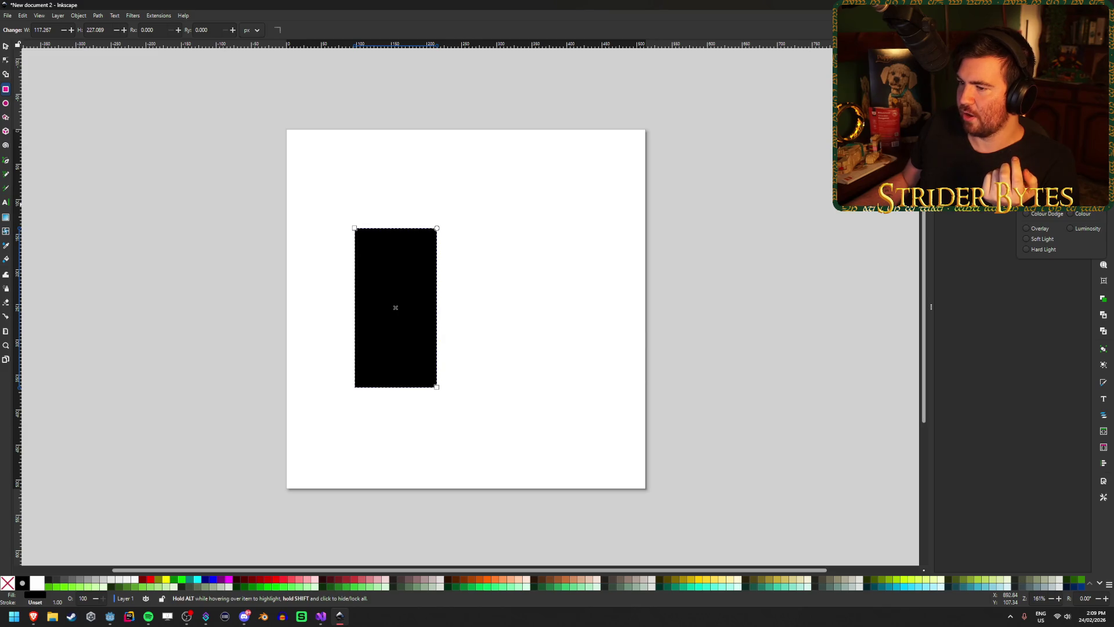
pyautogui.press('Escape')
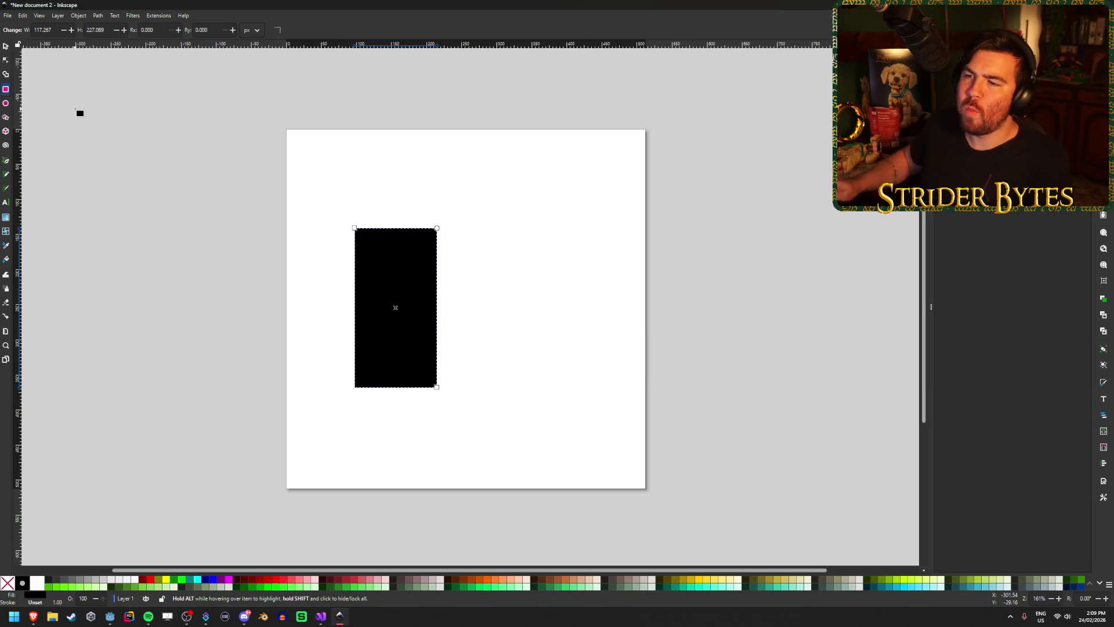
pyautogui.click(6, 161)
pyautogui.click(379, 195)
pyautogui.click(529, 238)
pyautogui.doubleClick(513, 331)
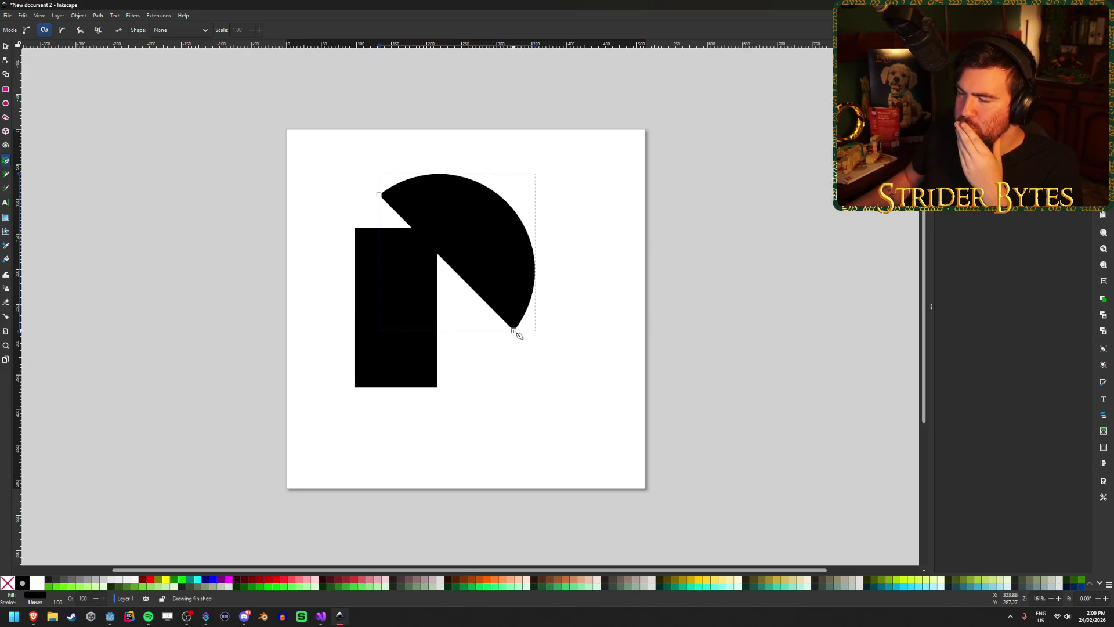
pyautogui.click(64, 30)
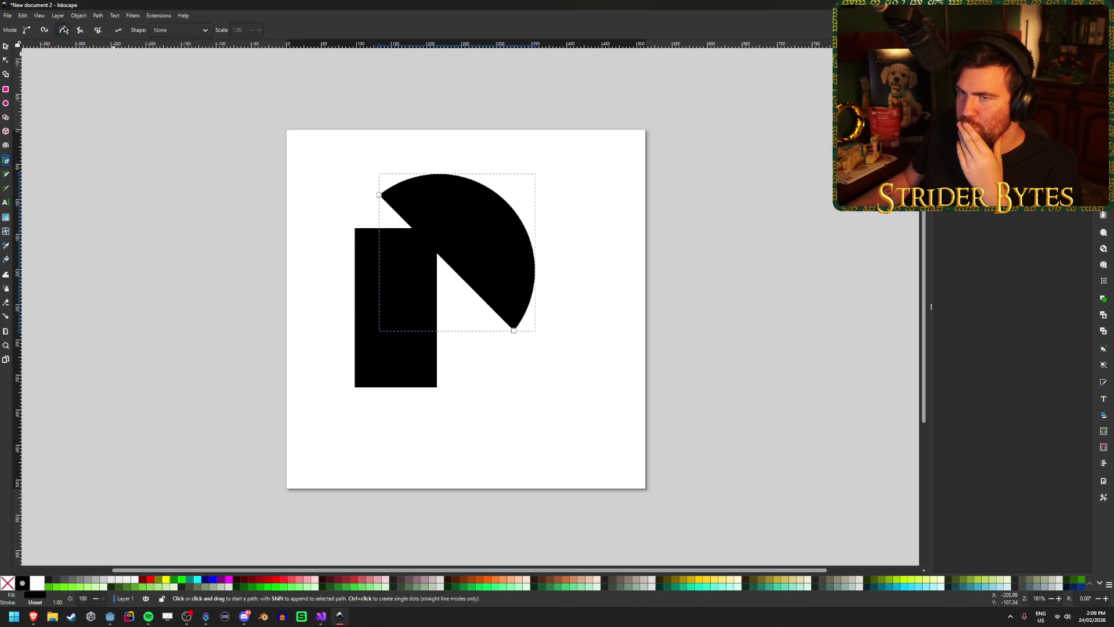
pyautogui.click(99, 30)
pyautogui.click(44, 32)
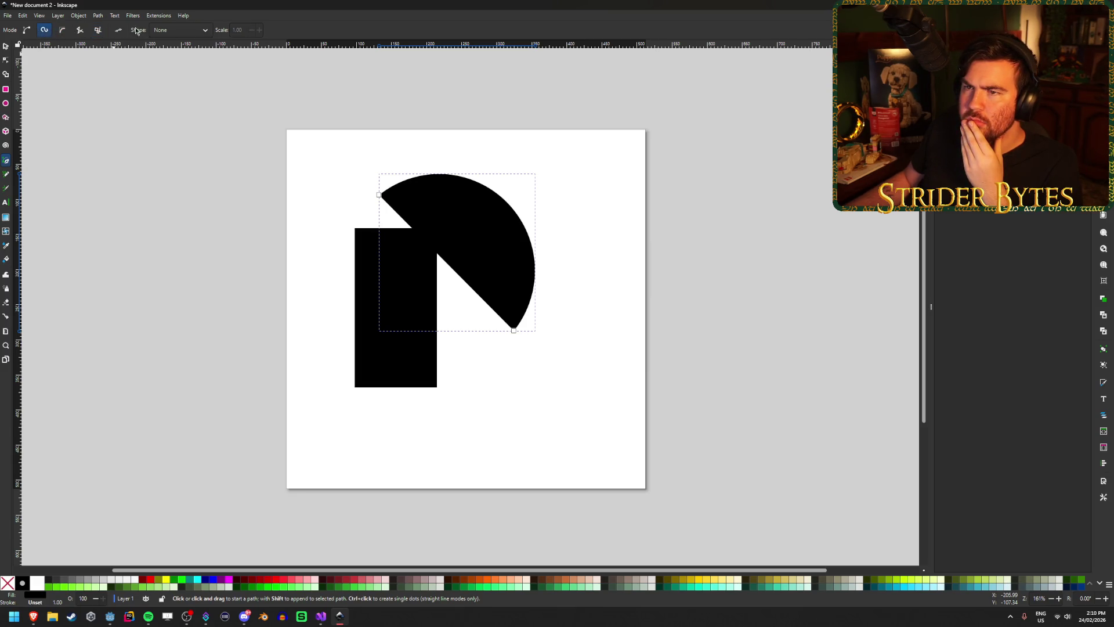
pyautogui.click(188, 35)
pyautogui.click(179, 69)
pyautogui.click(180, 30)
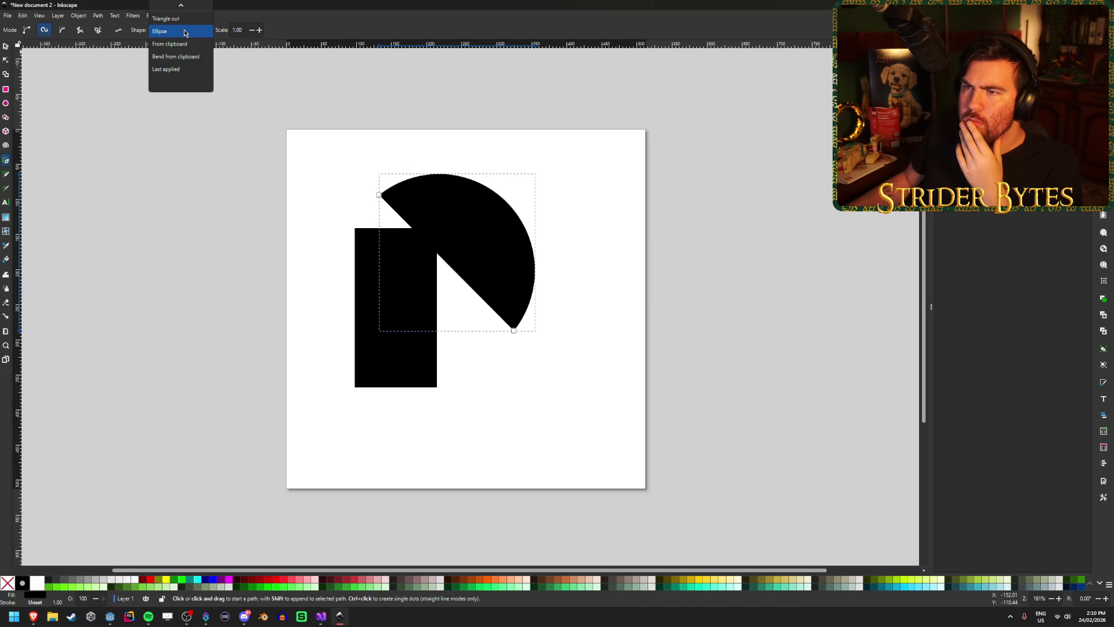
pyautogui.click(183, 17)
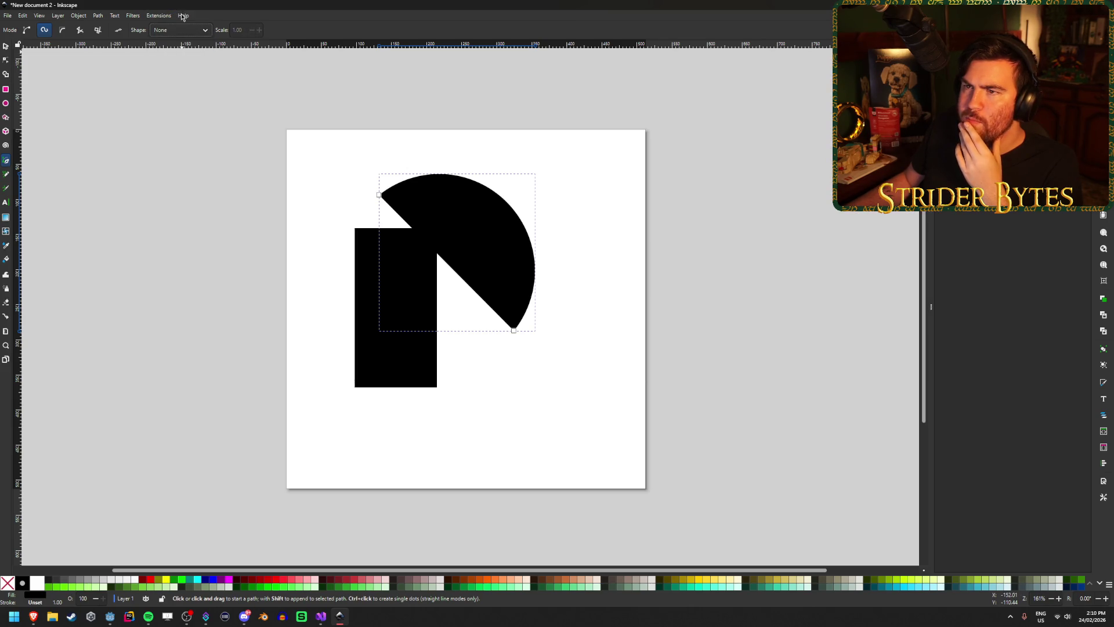
pyautogui.moveTo(379, 195); pyautogui.dragTo(447, 210)
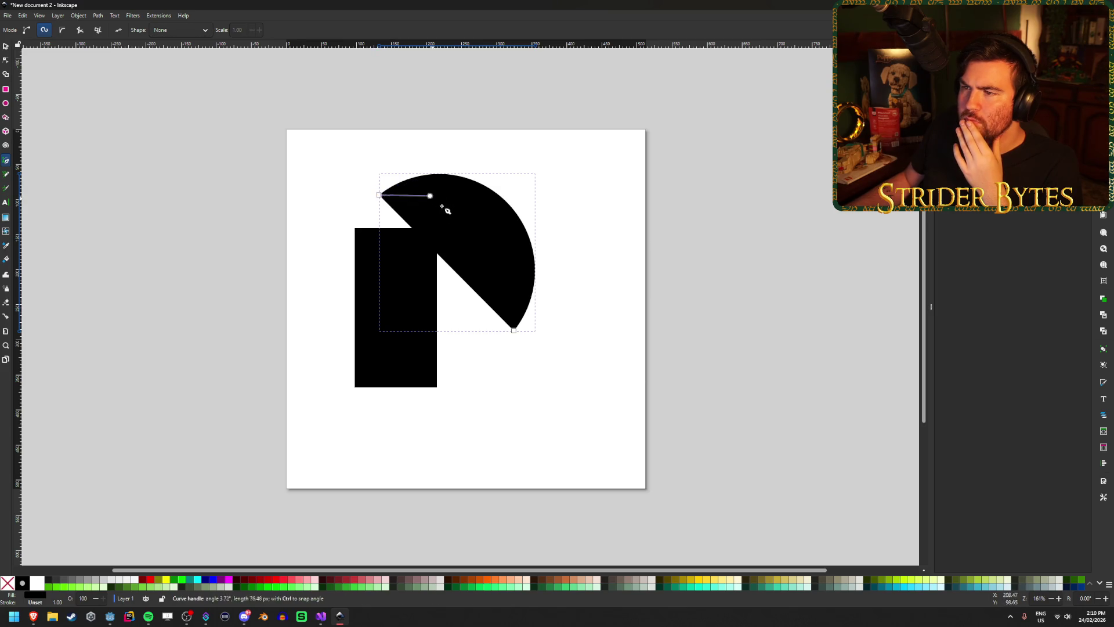
pyautogui.click(492, 352)
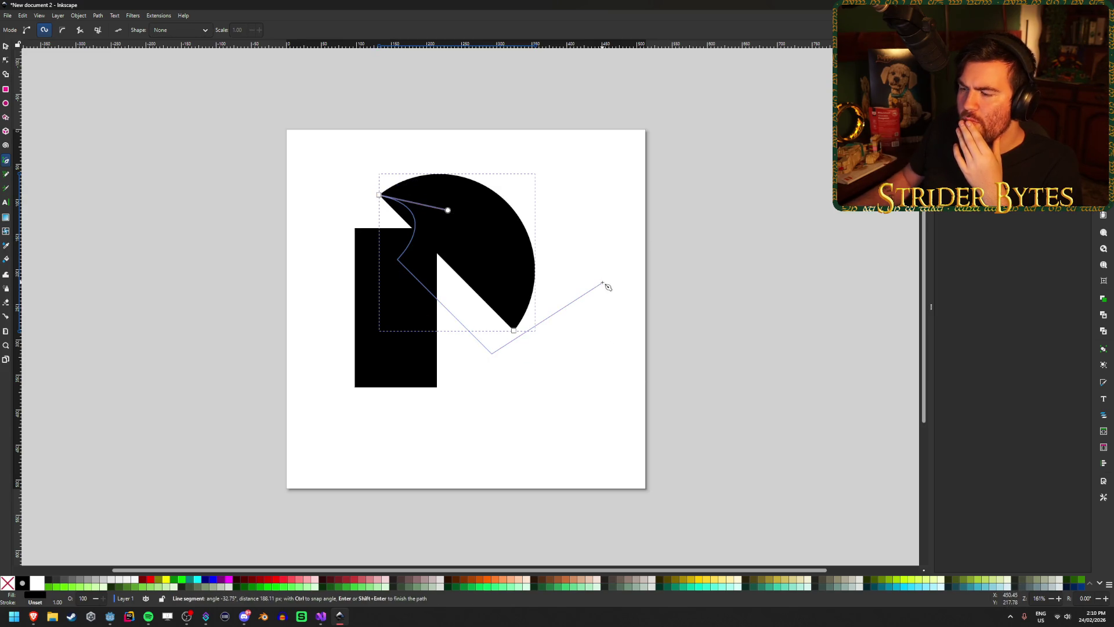
pyautogui.doubleClick(602, 283)
pyautogui.hotkey('ctrl', 'z')
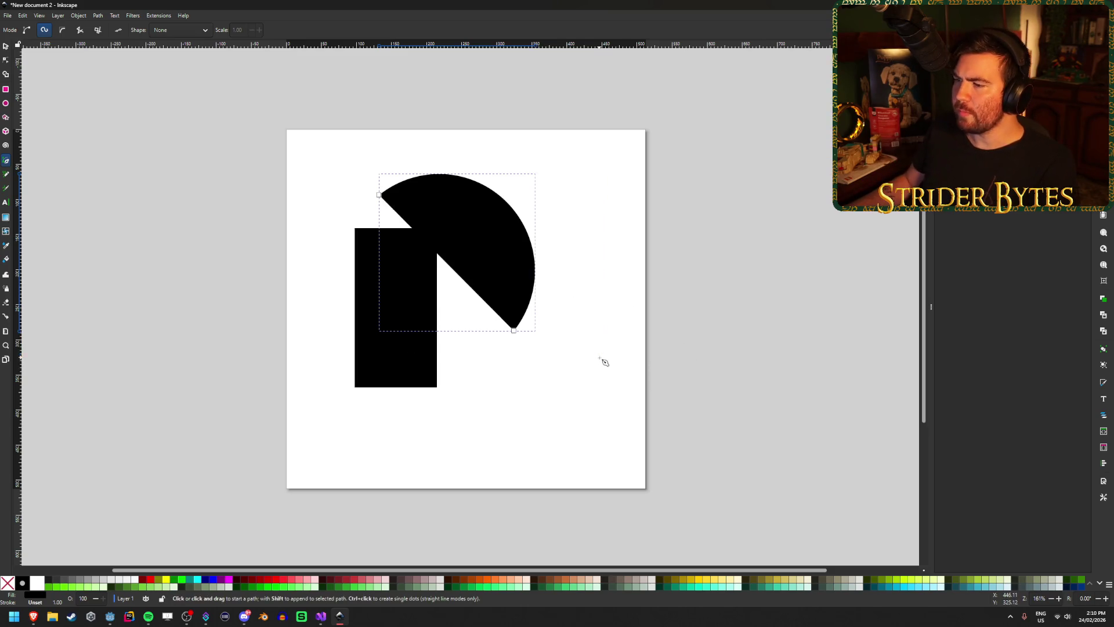
pyautogui.hotkey('ctrl', 'z')
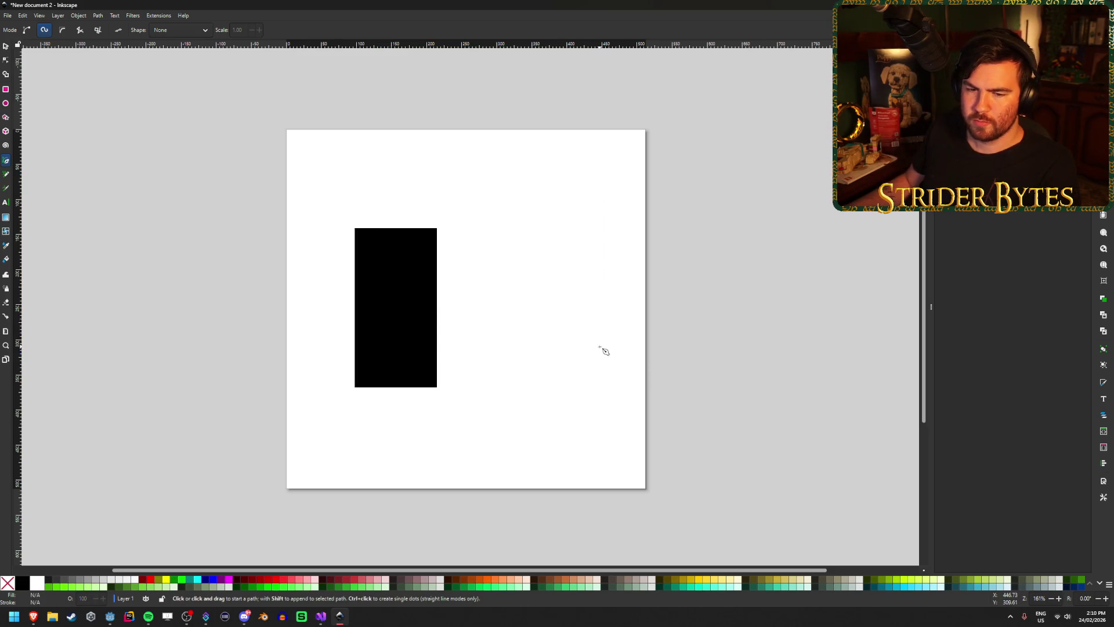
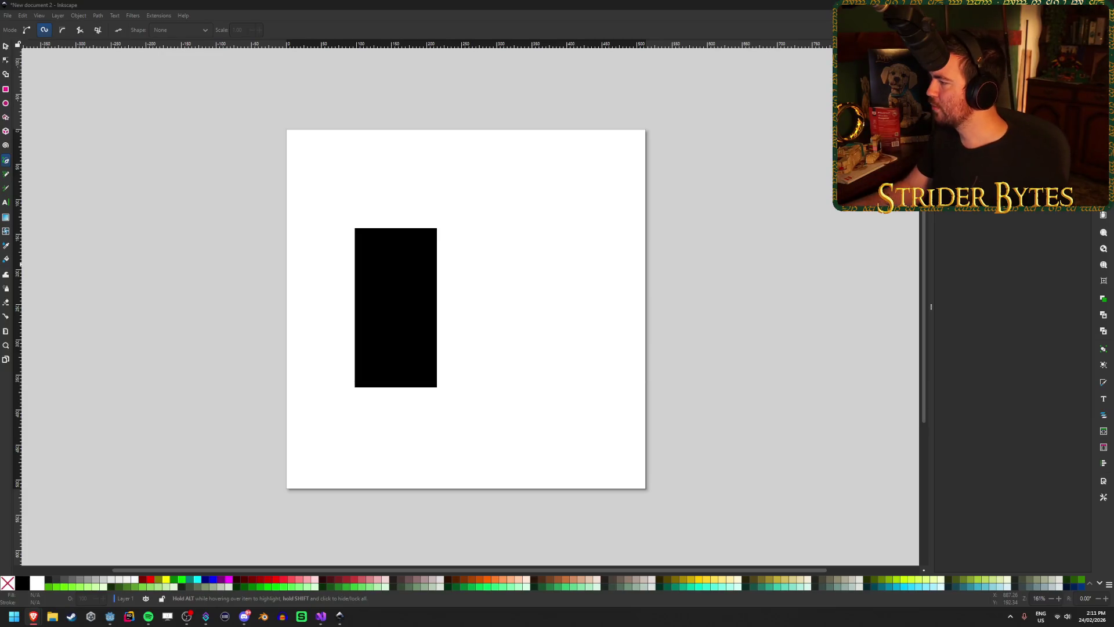
# Step: Switch back to Inkscape and open the File menu
pyautogui.hotkey('alt', 'Tab')
pyautogui.hotkey('alt', 'Tab')
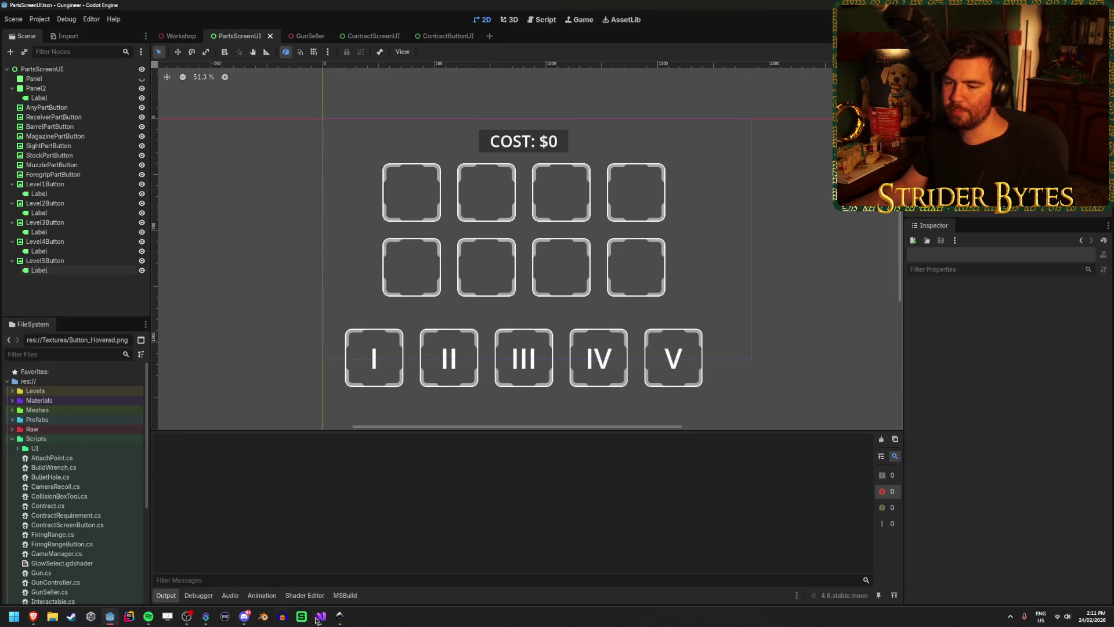
pyautogui.hotkey('alt', 'Tab')
pyautogui.click(8, 15)
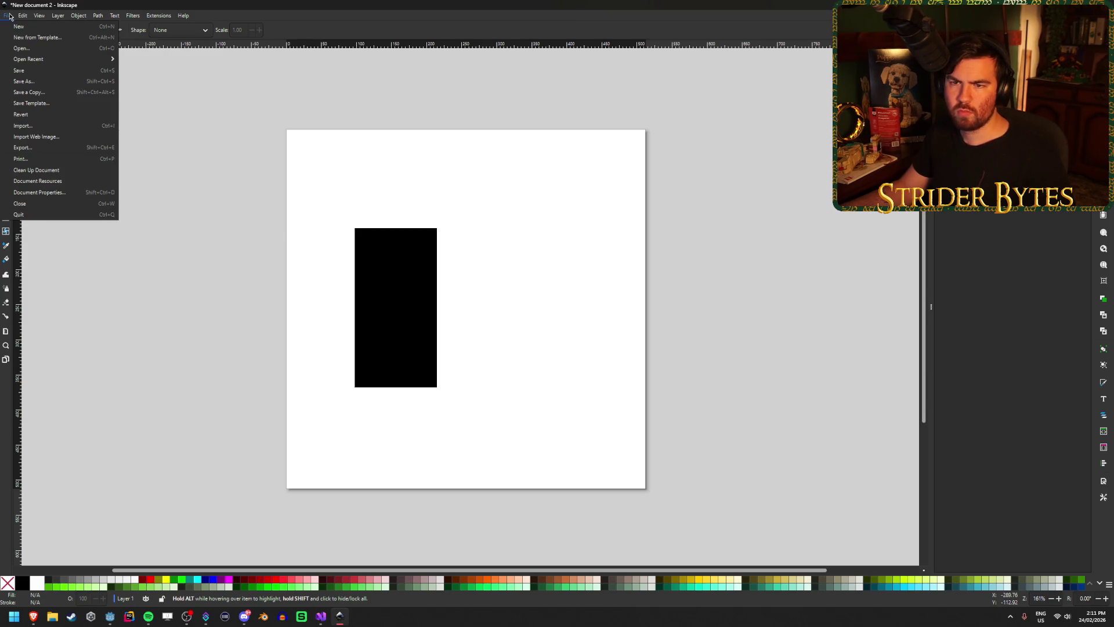
# Step: In Document Properties, show a checkerboard behind the page and keep the page border enabled
pyautogui.click(38, 192)
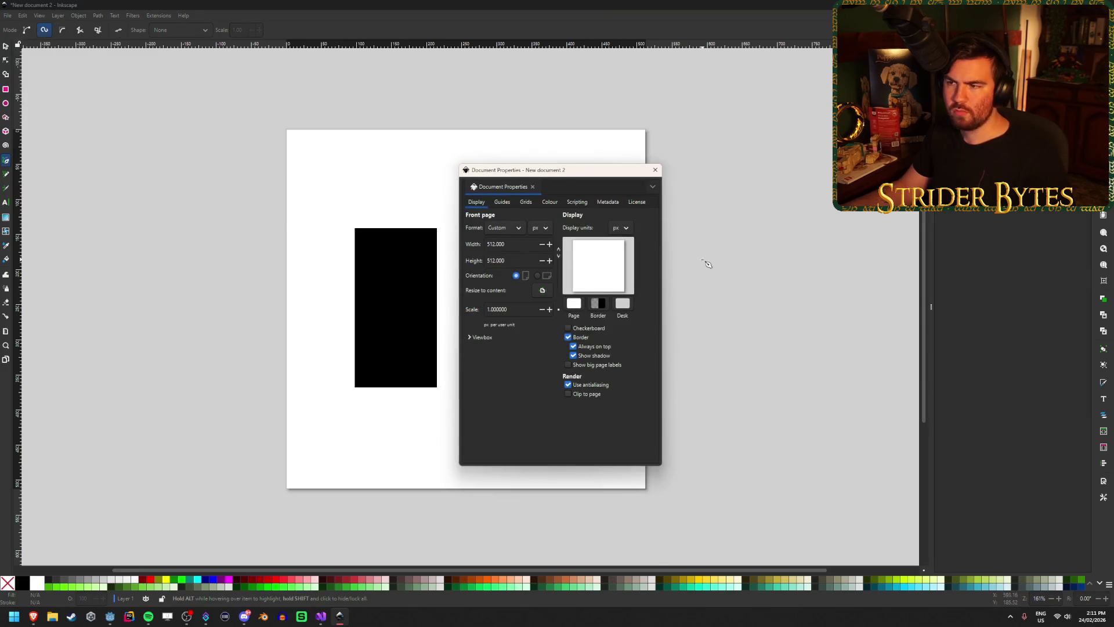
pyautogui.click(601, 307)
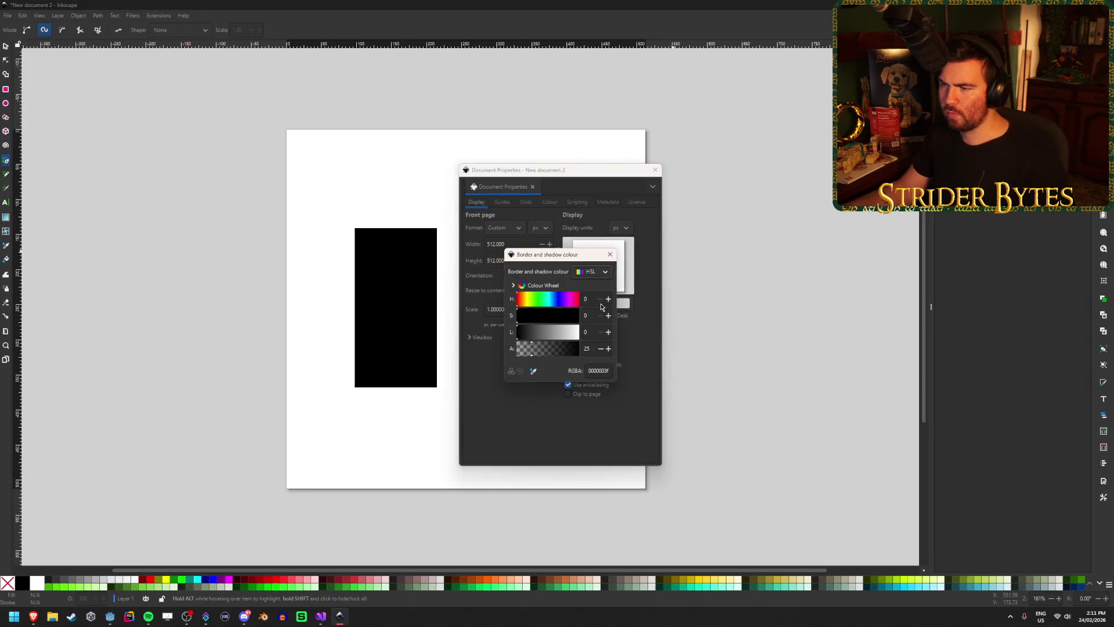
pyautogui.click(612, 400)
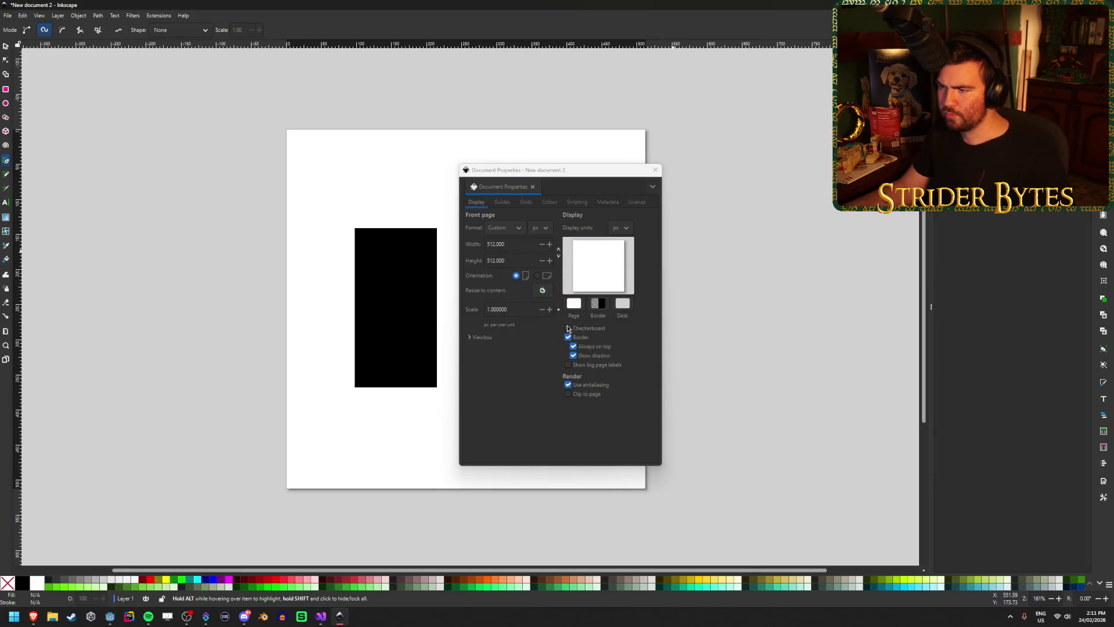
pyautogui.click(567, 328)
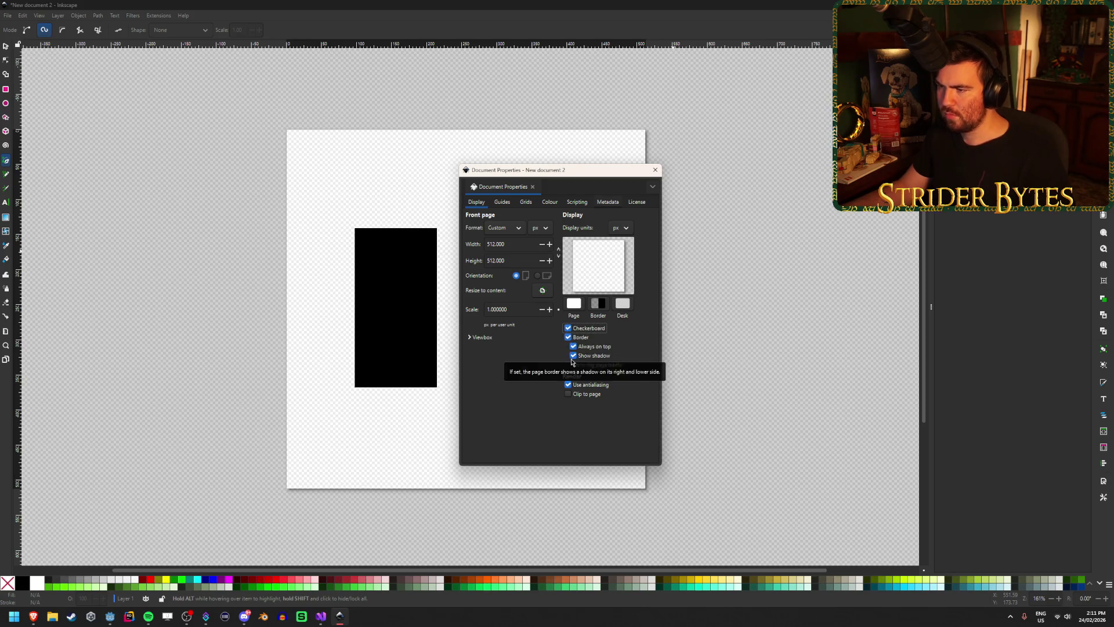
pyautogui.click(572, 339)
pyautogui.click(572, 341)
pyautogui.click(571, 339)
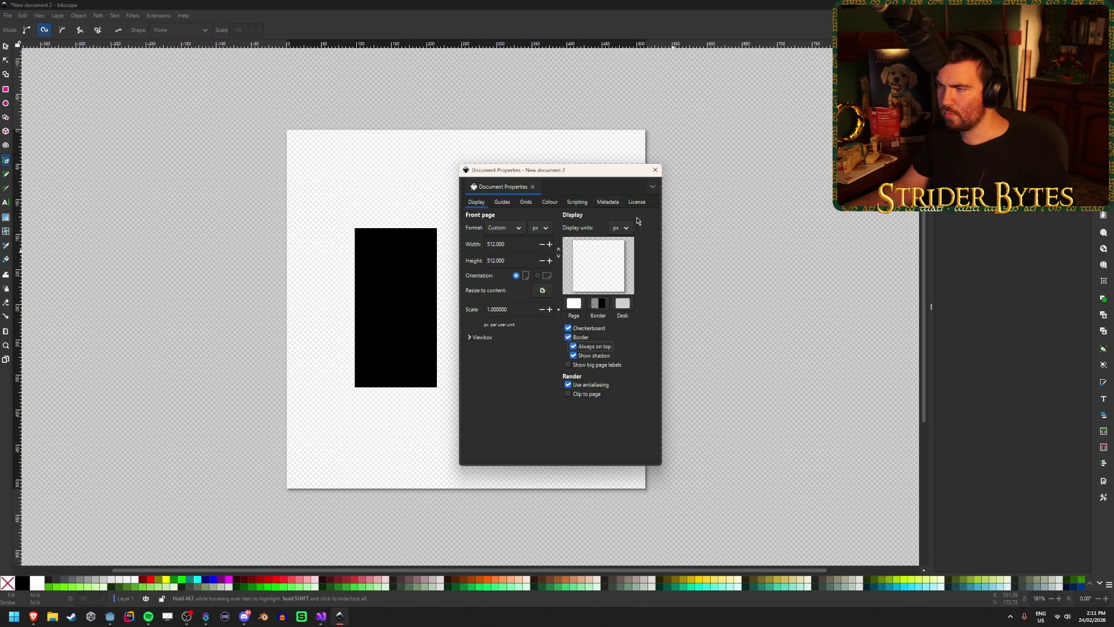
pyautogui.click(654, 172)
# Step: Scroll around the canvas and switch to the Selector tool
pyautogui.hscroll(-2, 413, 288)
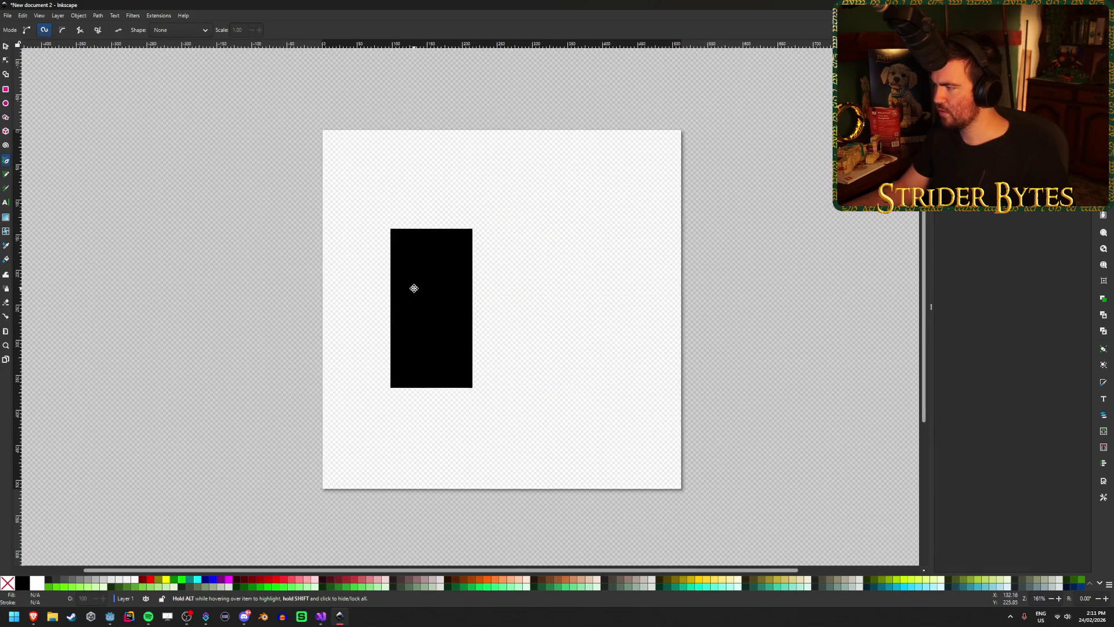
pyautogui.scroll(2, 521, 326)
pyautogui.scroll(-2, 521, 326)
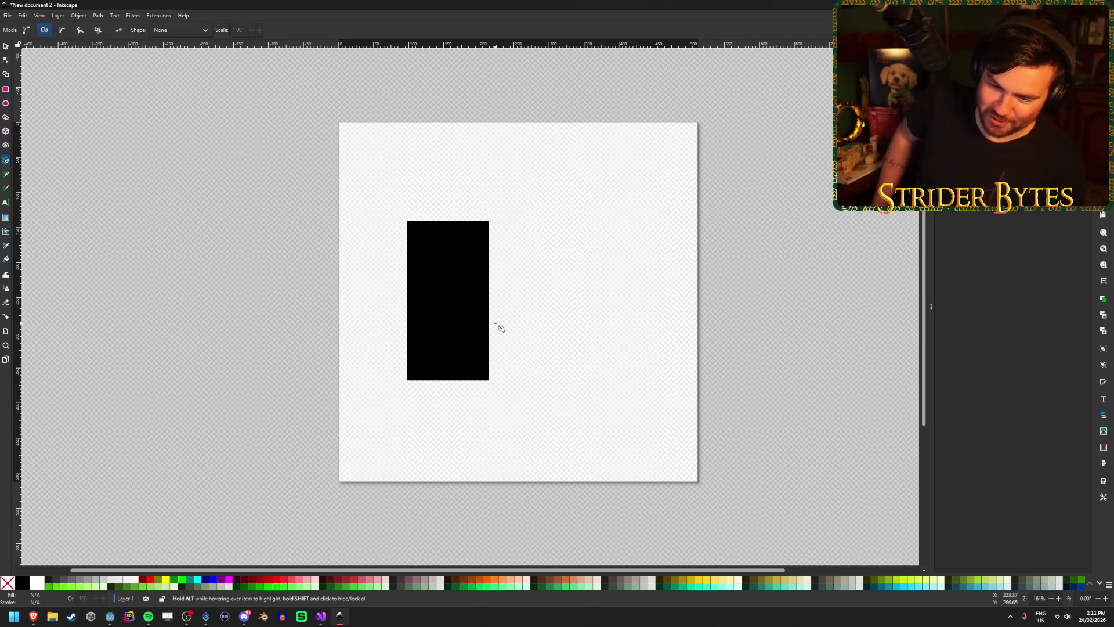
pyautogui.click(5, 46)
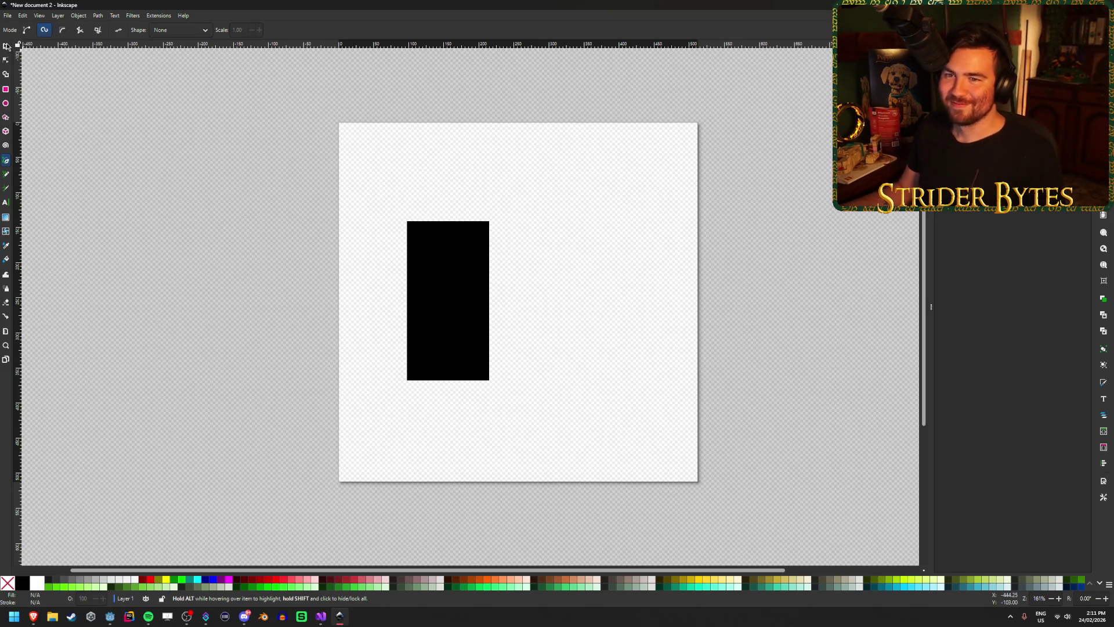
# Step: Move the black rectangle near page centre, resize it to about 88 px wide, then close without saving
pyautogui.click(455, 269)
pyautogui.moveTo(465, 266)
pyautogui.mouseDown()
pyautogui.moveTo(640, 322)
pyautogui.moveTo(629, 326)
pyautogui.mouseUp()
pyautogui.press('Escape')
pyautogui.click(544, 255)
pyautogui.moveTo(470, 230)
pyautogui.mouseDown()
pyautogui.moveTo(435, 172)
pyautogui.moveTo(450, 183)
pyautogui.moveTo(476, 268)
pyautogui.moveTo(465, 240)
pyautogui.mouseUp()
pyautogui.moveTo(632, 323)
pyautogui.mouseDown()
pyautogui.moveTo(525, 326)
pyautogui.moveTo(557, 278)
pyautogui.moveTo(516, 275)
pyautogui.moveTo(555, 261)
pyautogui.moveTo(505, 291)
pyautogui.moveTo(532, 291)
pyautogui.moveTo(535, 181)
pyautogui.moveTo(524, 212)
pyautogui.moveTo(530, 187)
pyautogui.moveTo(512, 186)
pyautogui.moveTo(551, 189)
pyautogui.moveTo(517, 224)
pyautogui.moveTo(520, 302)
pyautogui.moveTo(540, 240)
pyautogui.moveTo(527, 303)
pyautogui.moveTo(554, 304)
pyautogui.moveTo(525, 298)
pyautogui.moveTo(519, 319)
pyautogui.mouseUp()
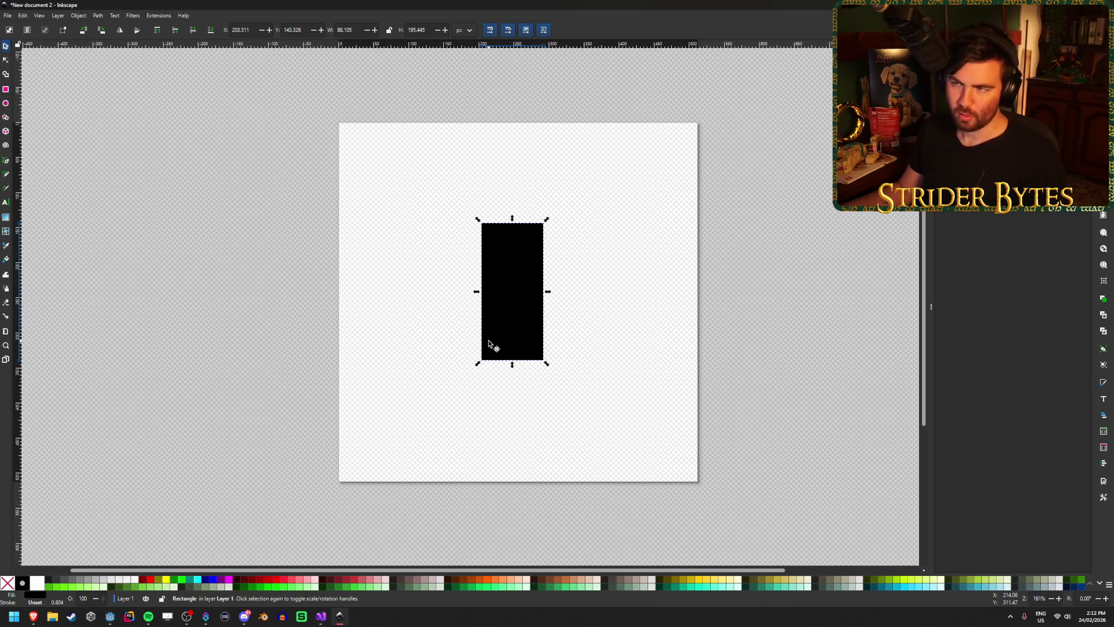
pyautogui.hotkey('ctrl', 'w')
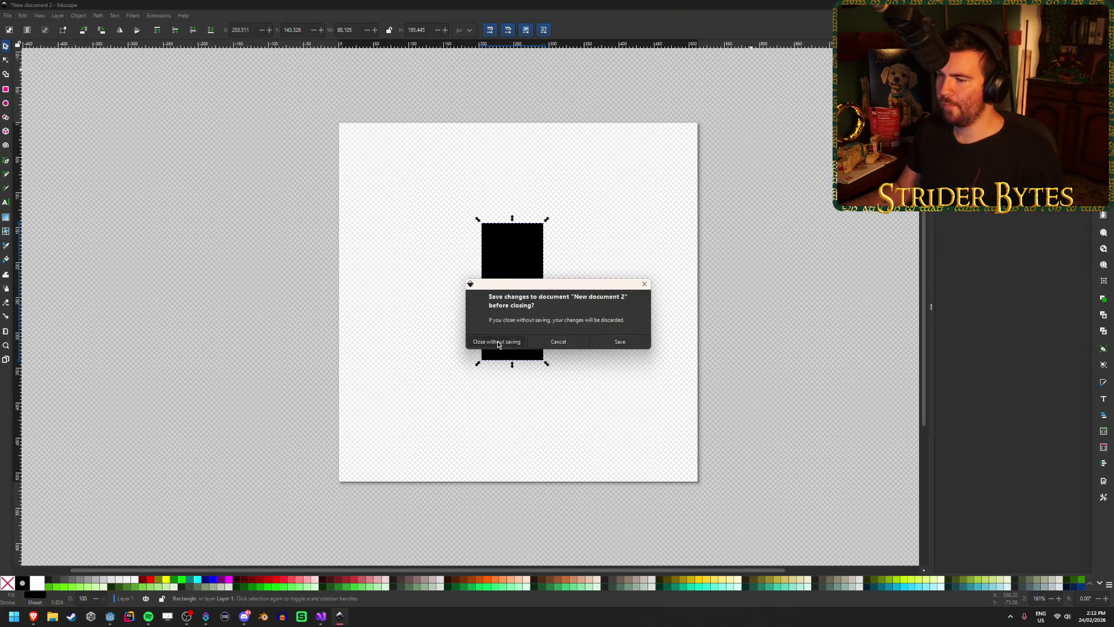
pyautogui.click(497, 342)
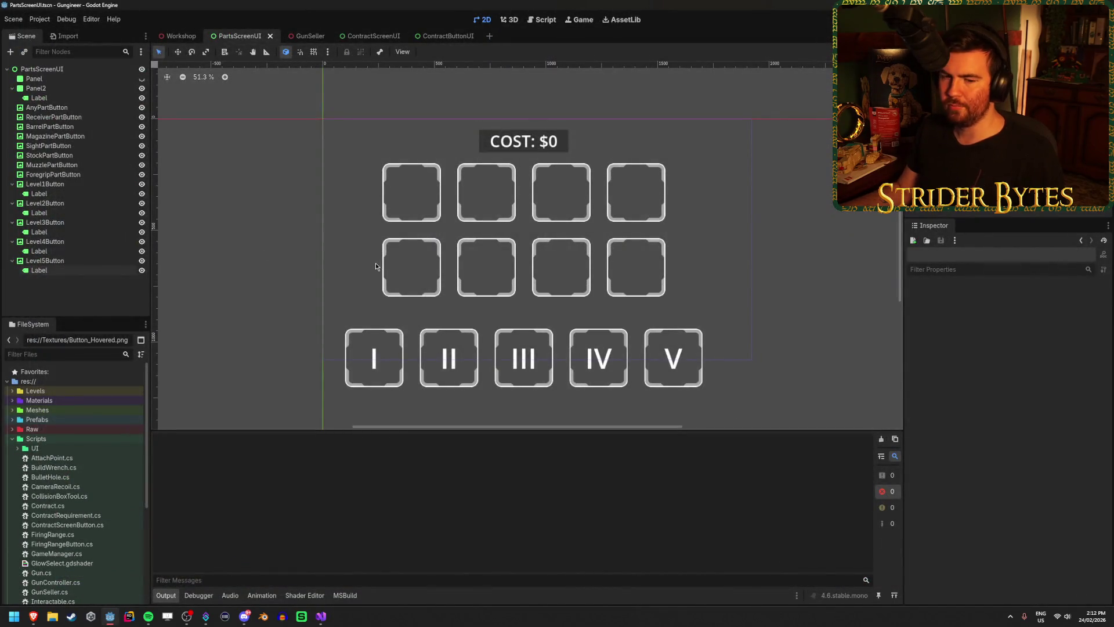
pyautogui.scroll(-3, 374, 264)
pyautogui.scroll(3, 497, 232)
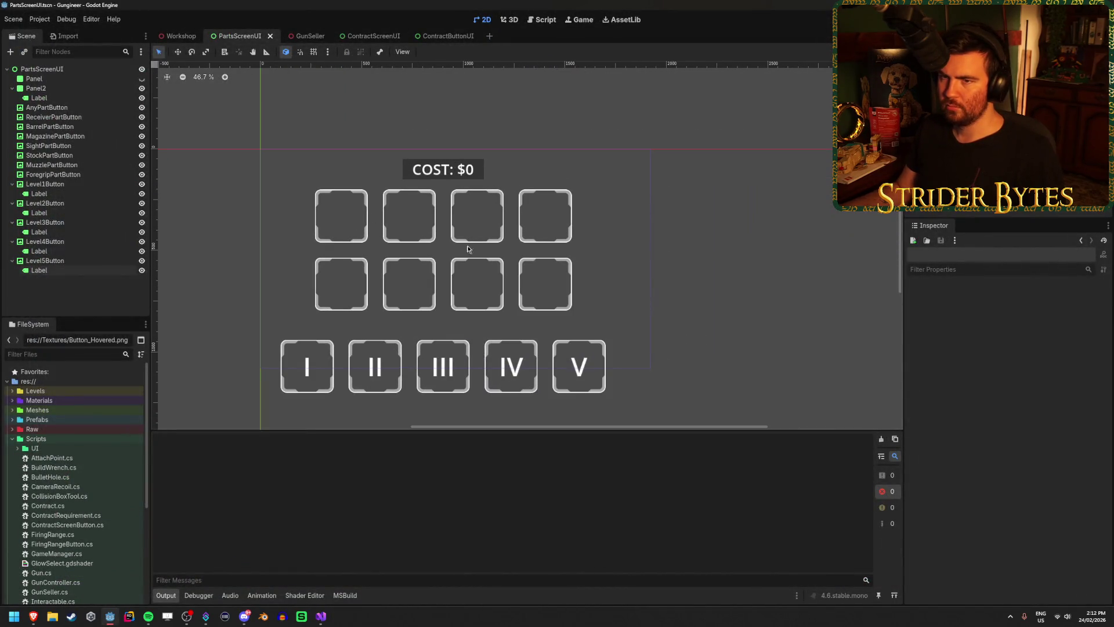
pyautogui.click(177, 36)
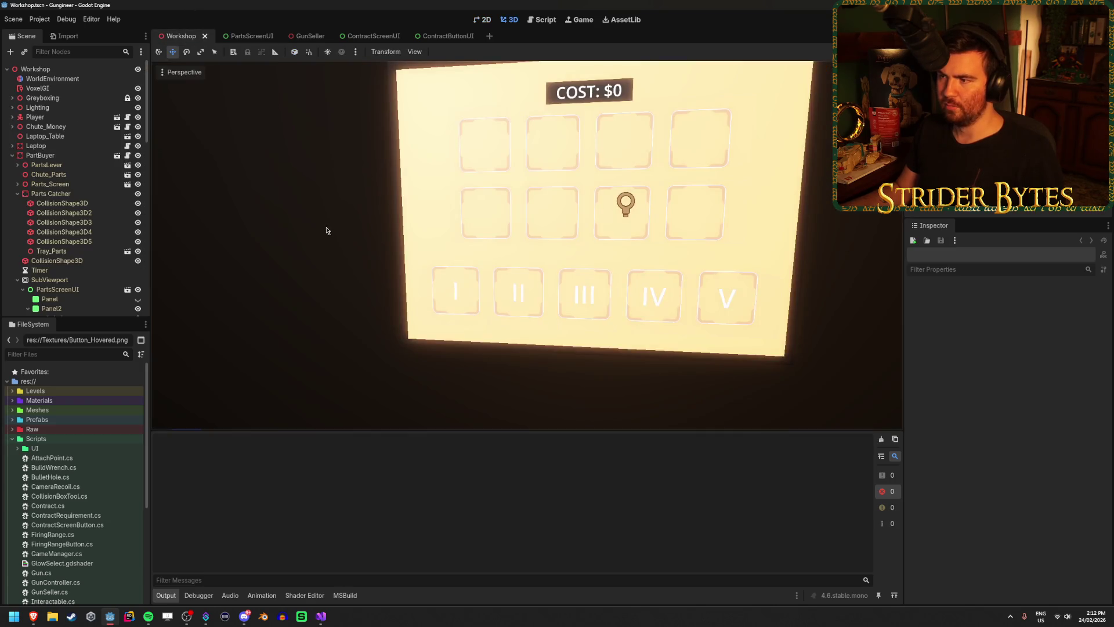
pyautogui.scroll(-1, 331, 230)
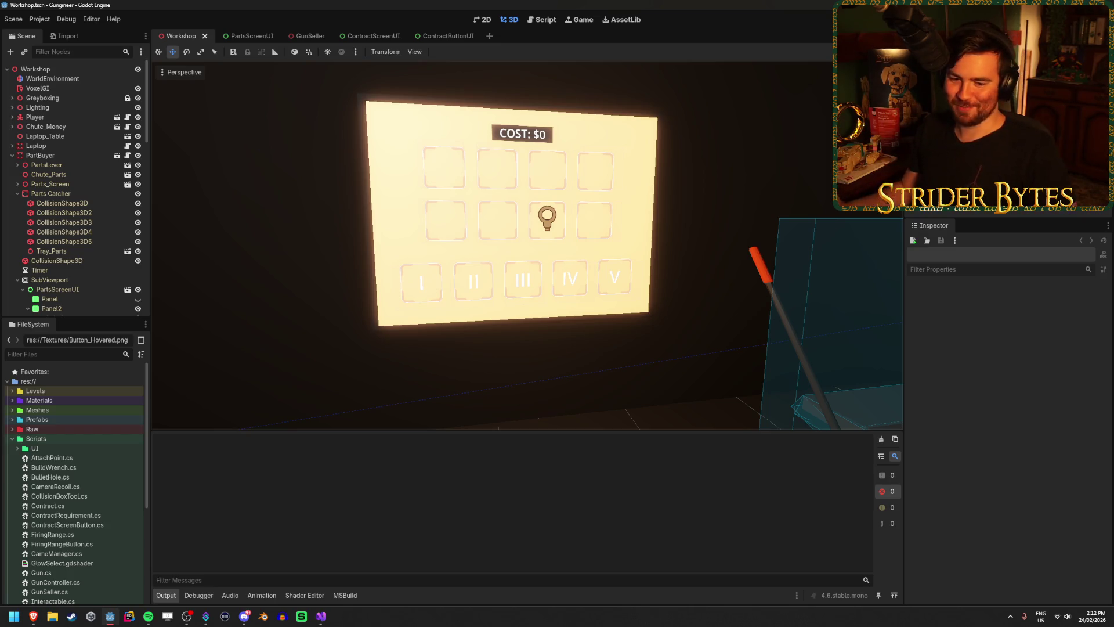
pyautogui.click(365, 34)
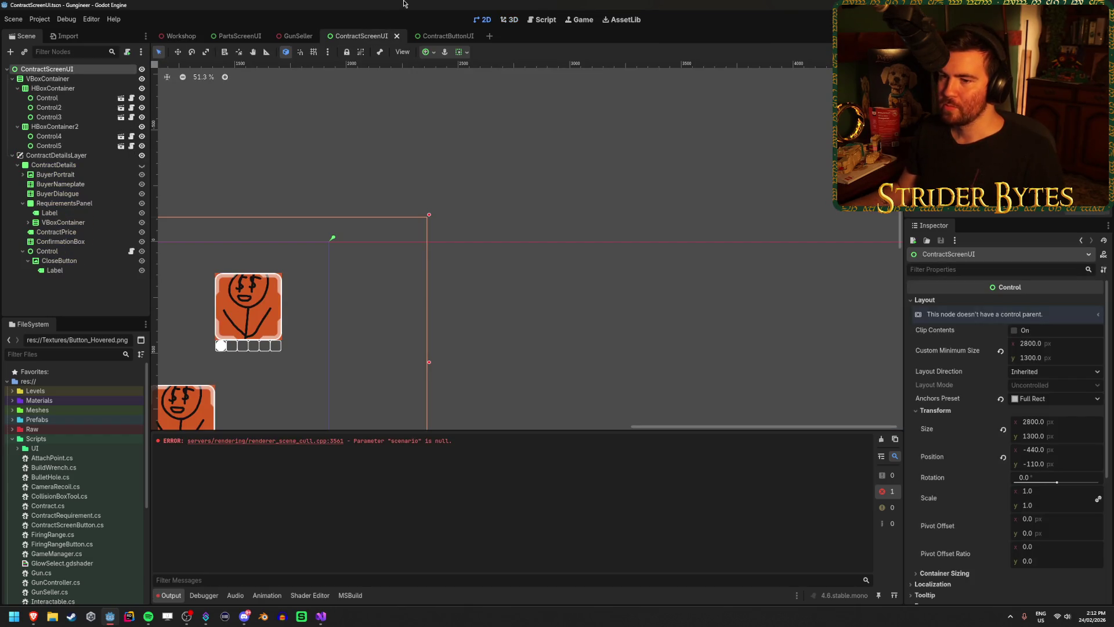
pyautogui.click(238, 36)
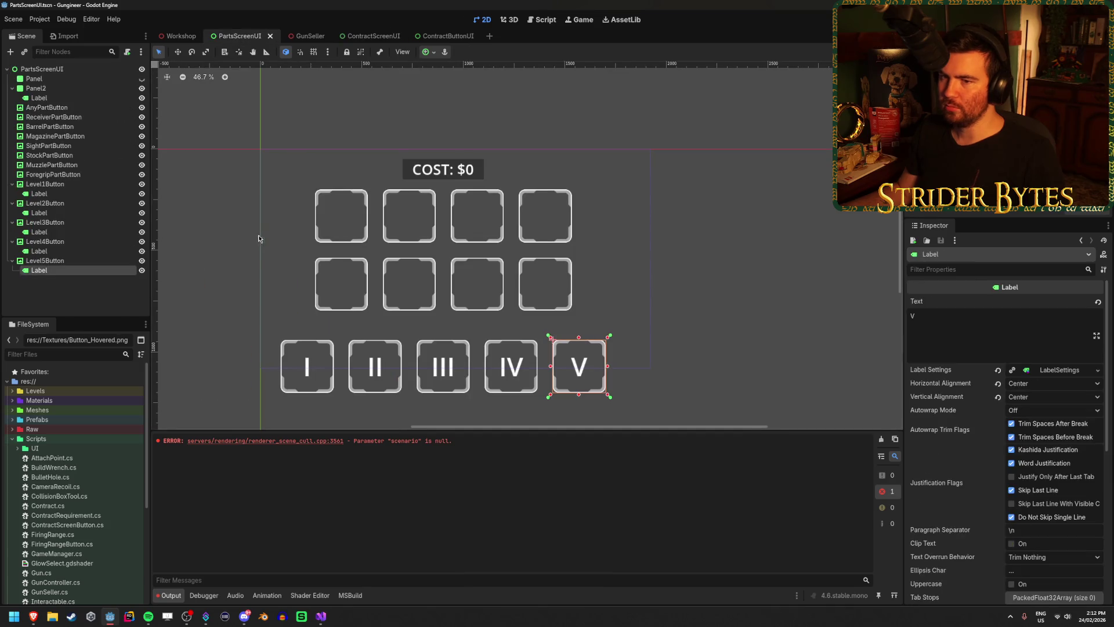
pyautogui.scroll(4, 256, 233)
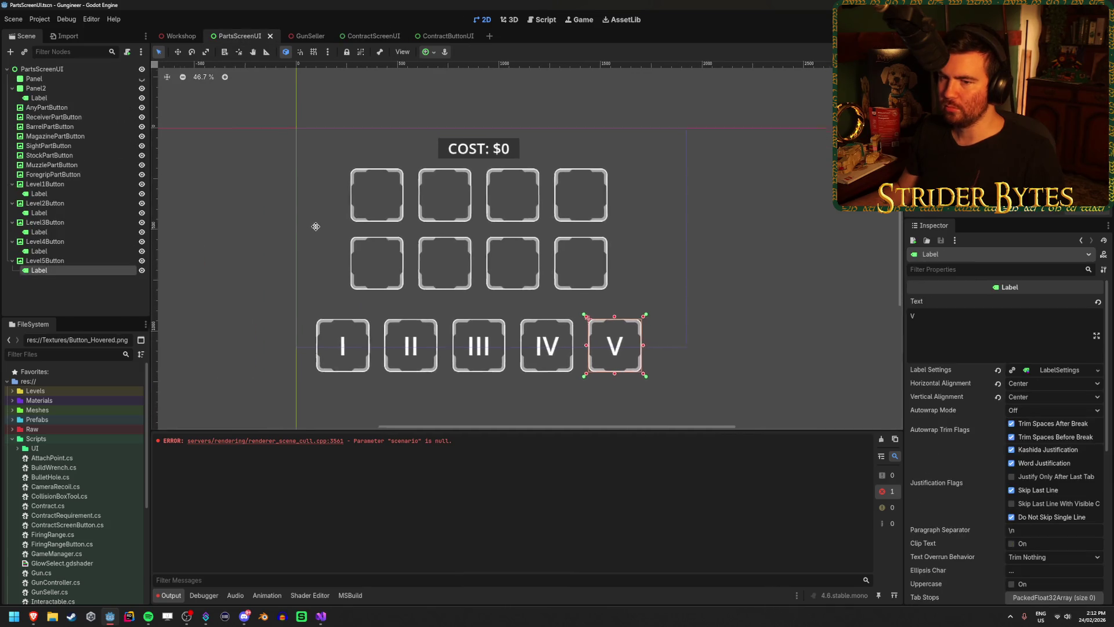
pyautogui.click(68, 121)
pyautogui.click(70, 108)
# Step: Add a TextureRect child node under AnyPartButton
pyautogui.rightClick(74, 110)
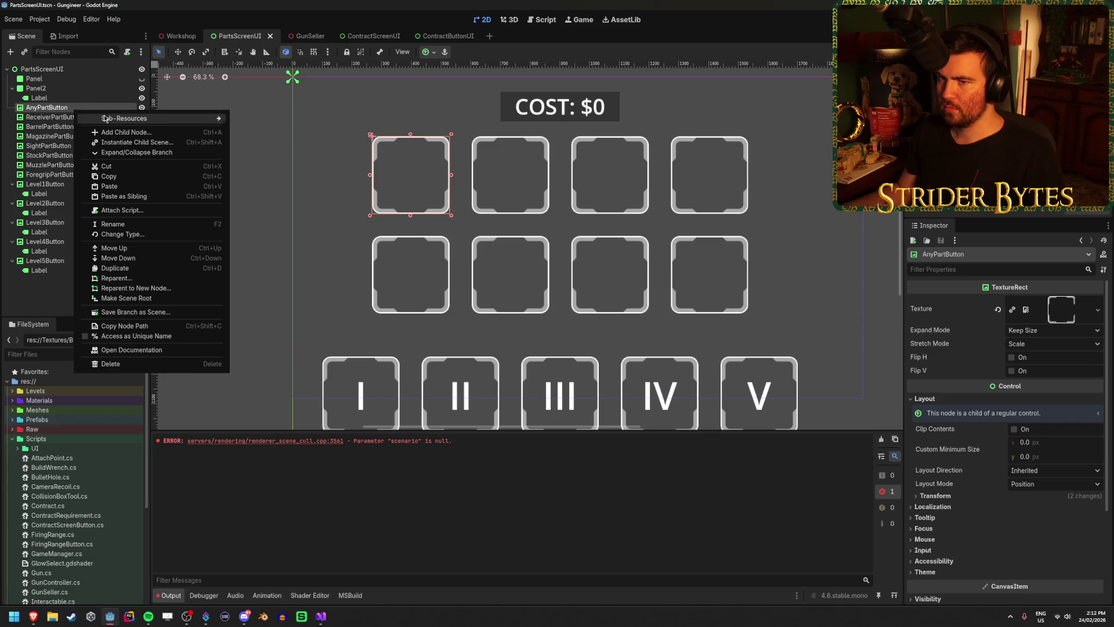
pyautogui.click(138, 135)
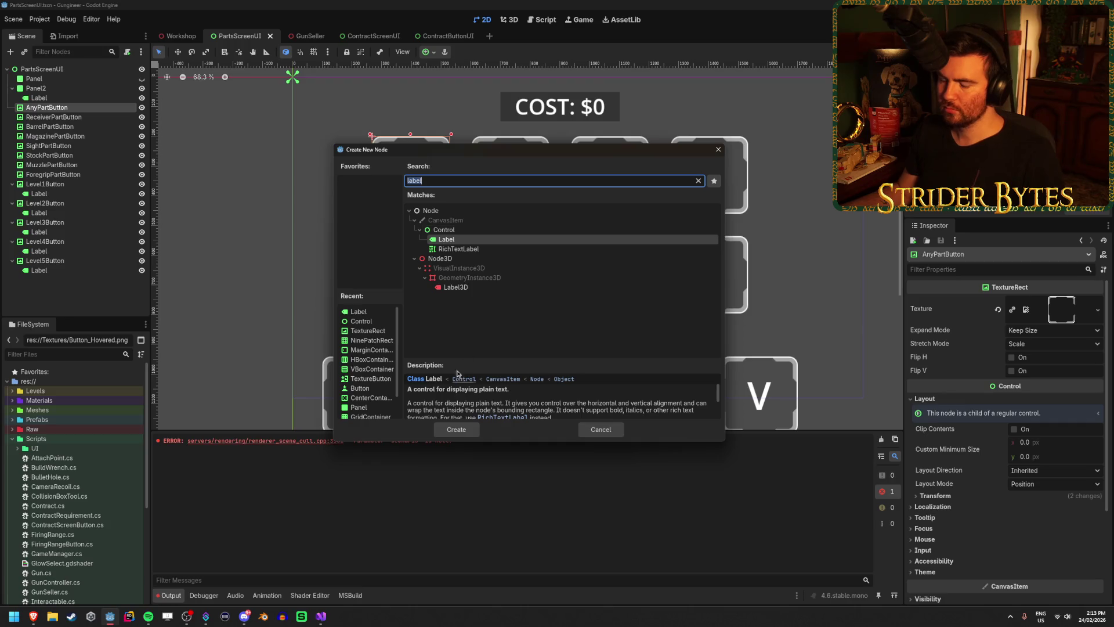
pyautogui.write('text')
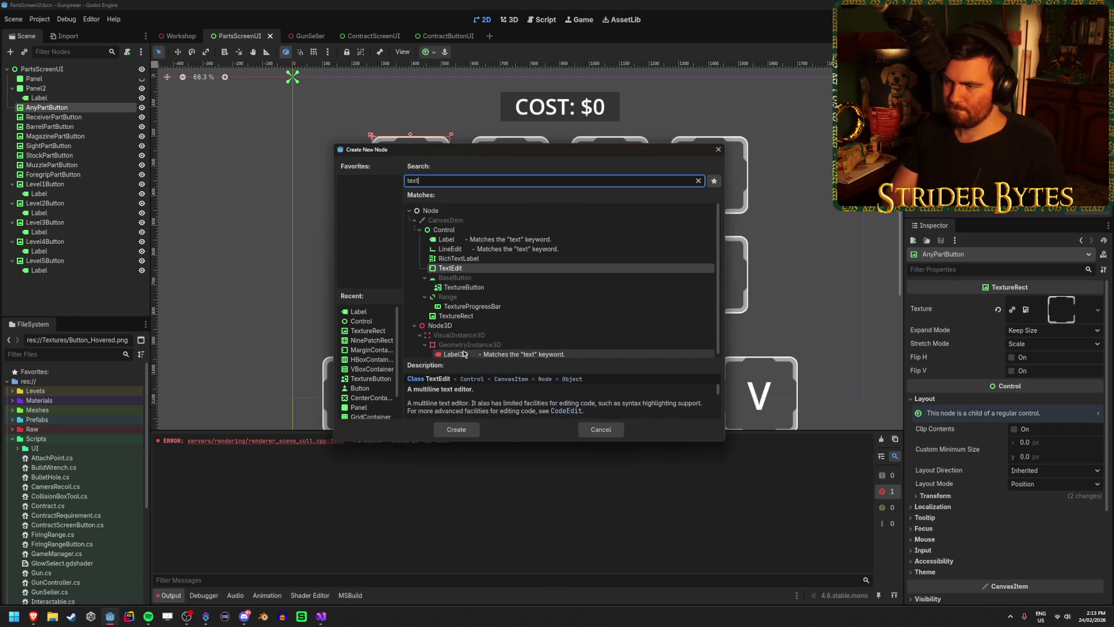
pyautogui.press('Down')
pyautogui.press('Down')
pyautogui.press('Down')
pyautogui.press('Return')
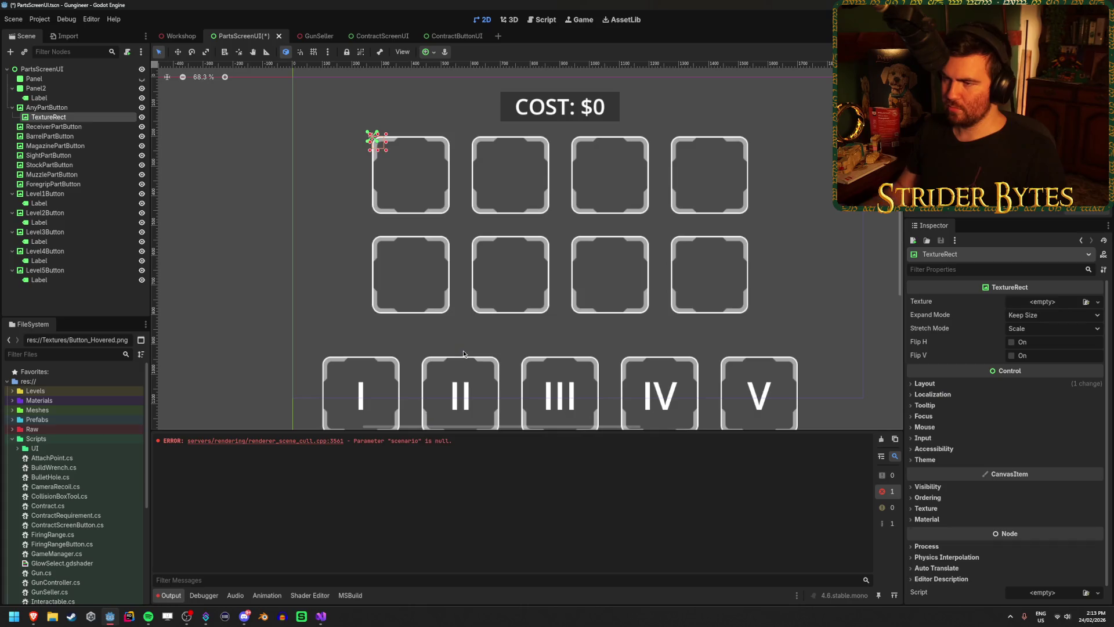
# Step: Give the TextureRect a new PlaceholderTexture2D, save PartsScreenUI, and reselect the TextureRect
pyautogui.click(429, 52)
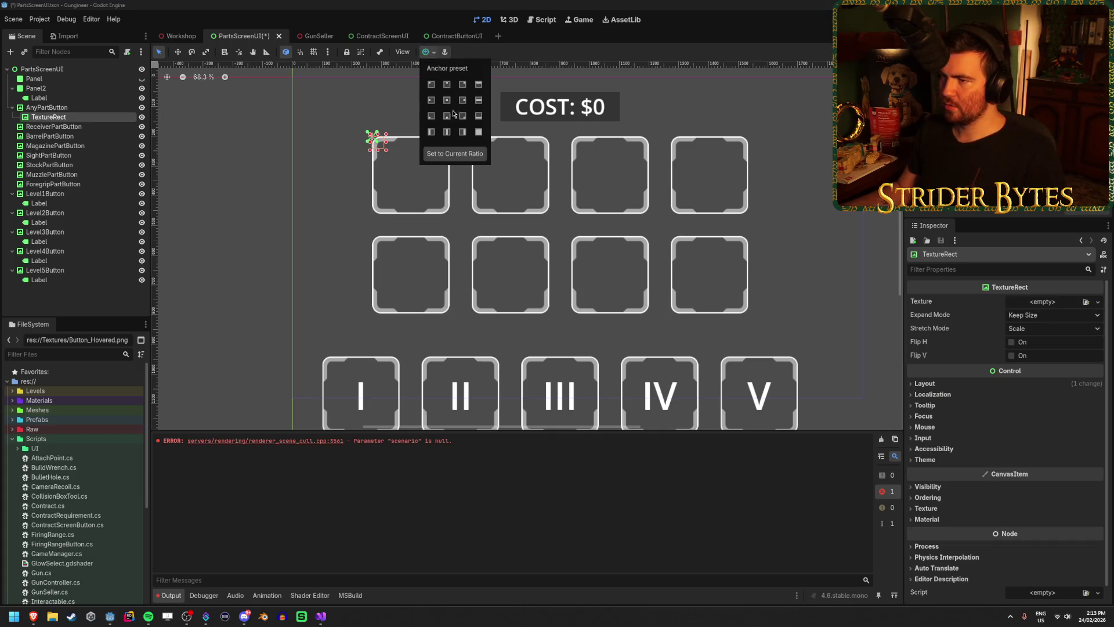
pyautogui.click(1099, 302)
pyautogui.click(1099, 302)
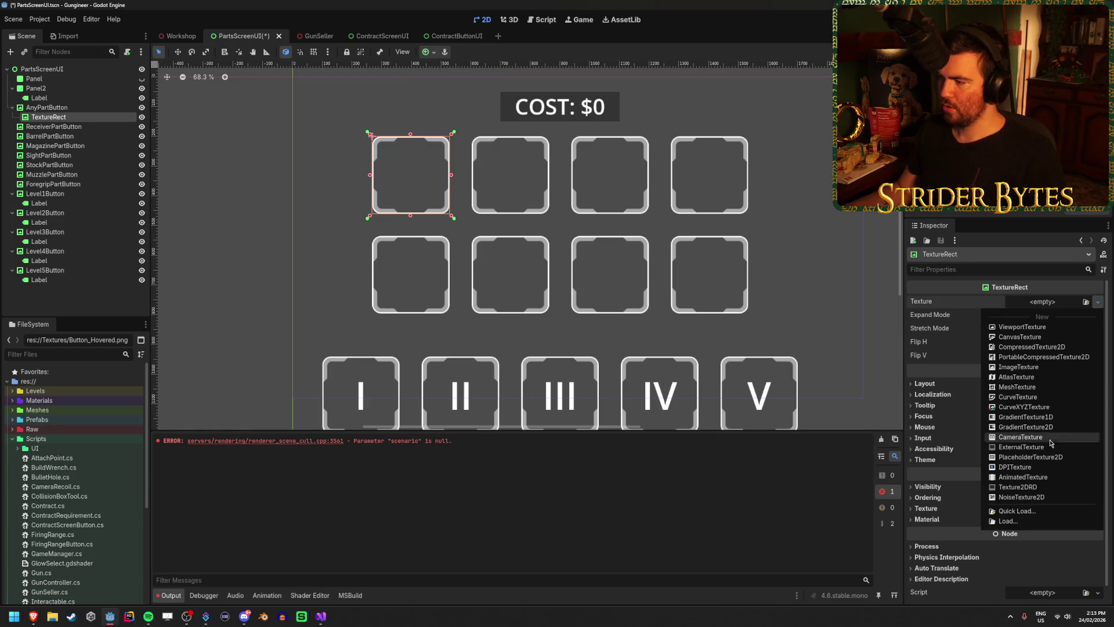
pyautogui.click(1046, 457)
pyautogui.click(75, 299)
pyautogui.hotkey('ctrl', 's')
pyautogui.scroll(1, 429, 125)
pyautogui.scroll(5, 325, 180)
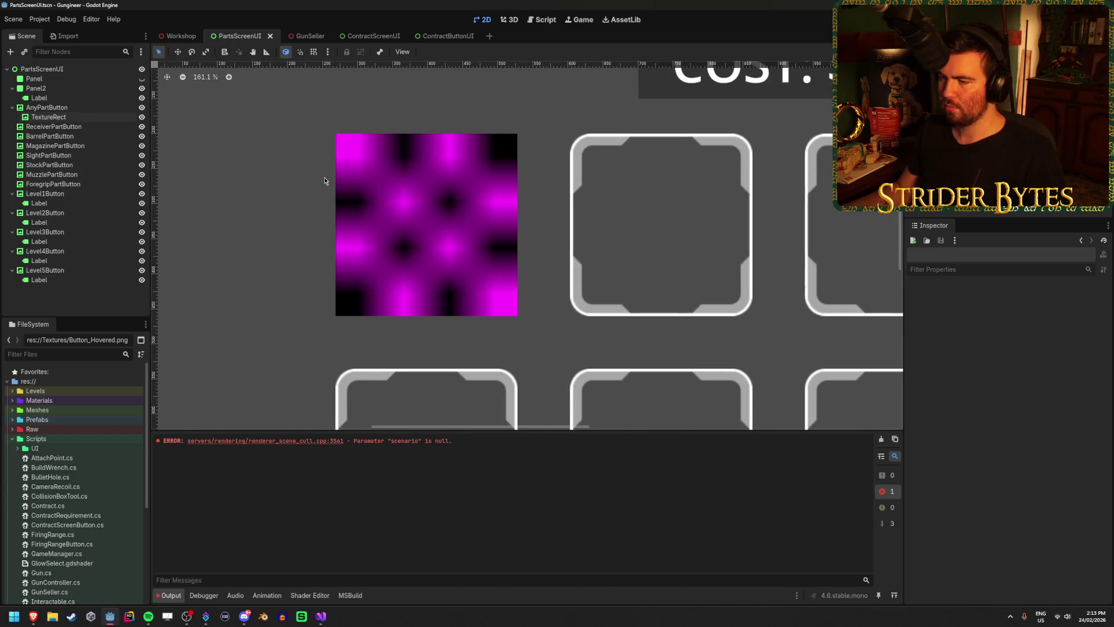
pyautogui.click(49, 117)
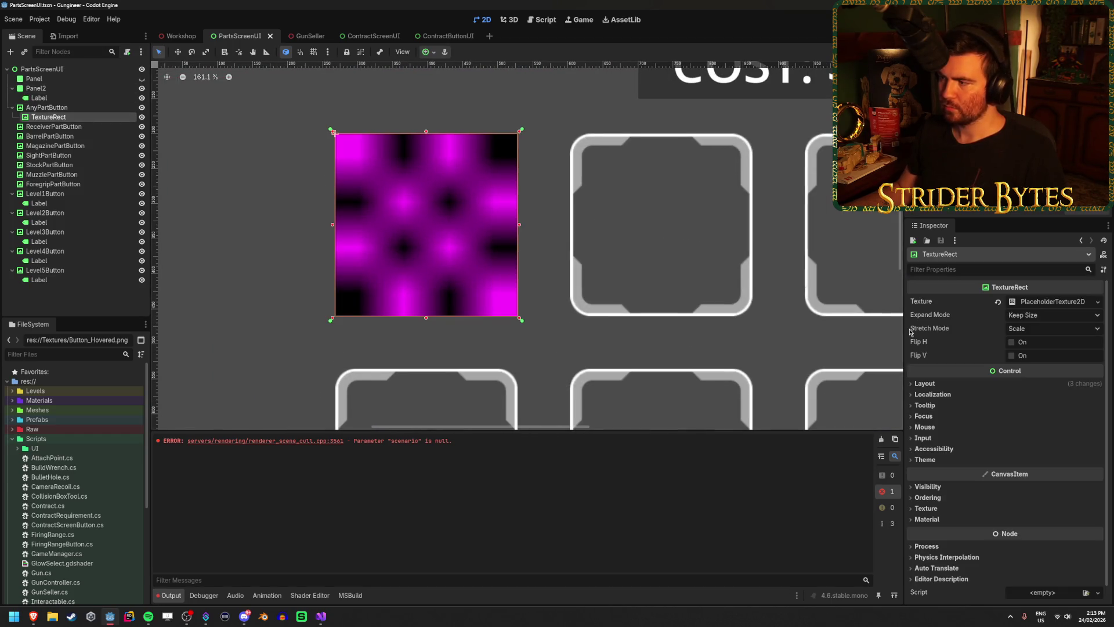
# Step: Apply the Center anchor preset to the TextureRect inside AnyPartButton
pyautogui.click(944, 386)
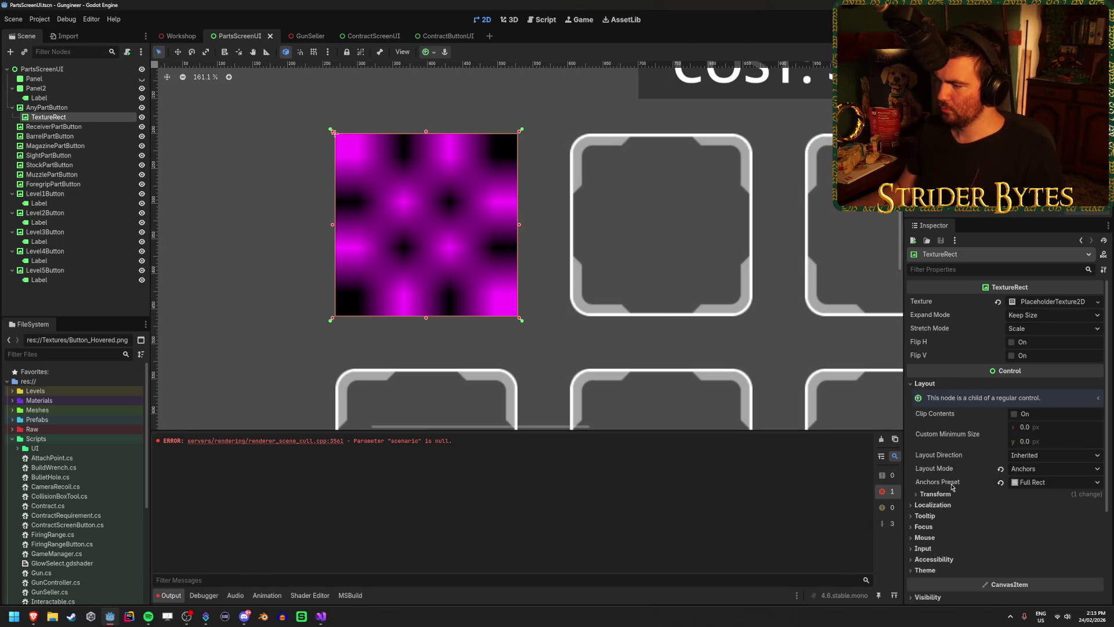
pyautogui.click(935, 493)
pyautogui.scroll(-2, 957, 406)
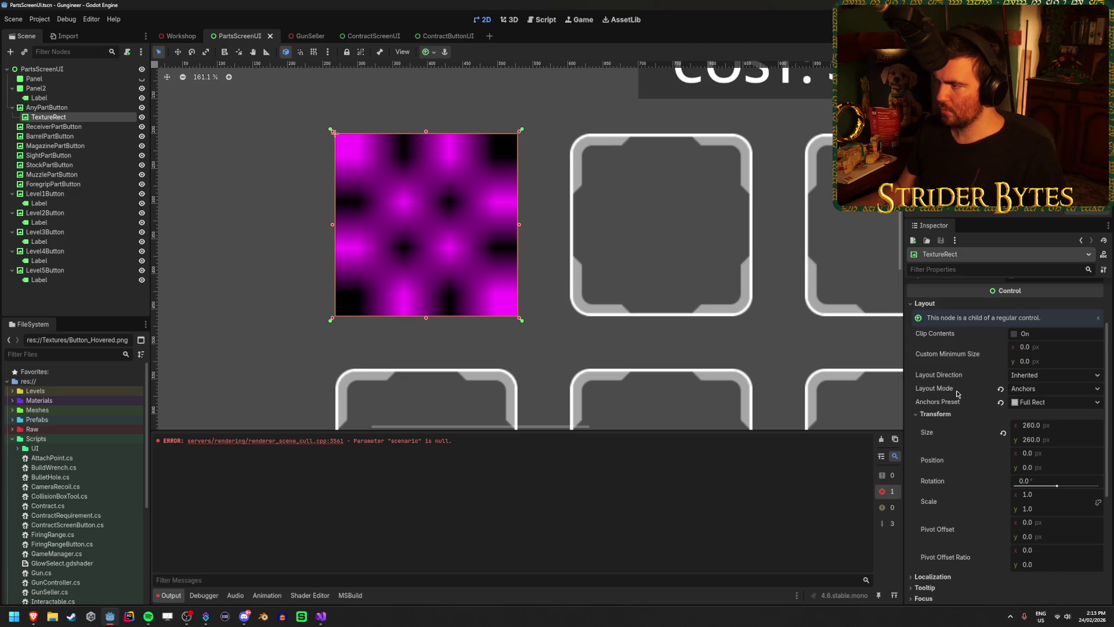
pyautogui.click(435, 53)
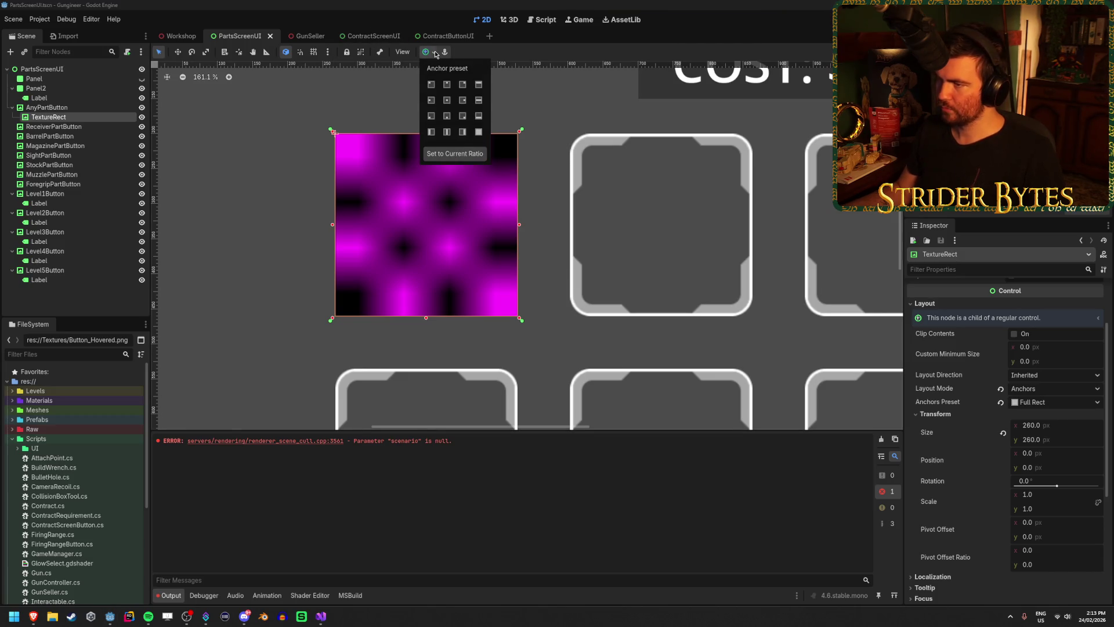
pyautogui.click(447, 101)
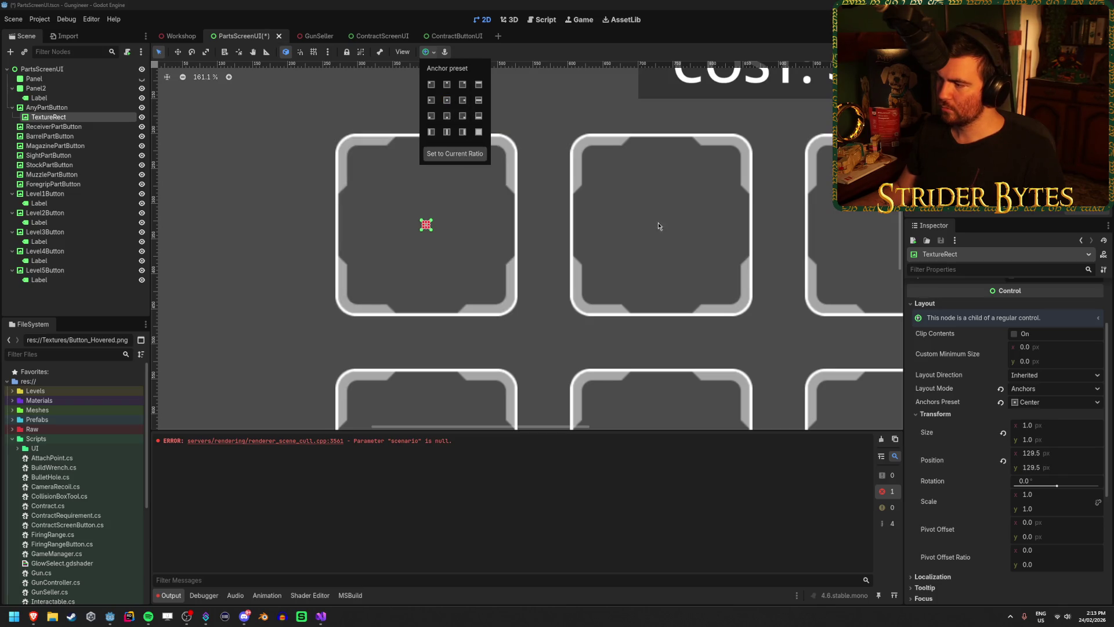
pyautogui.scroll(2, 996, 432)
pyautogui.click(1063, 435)
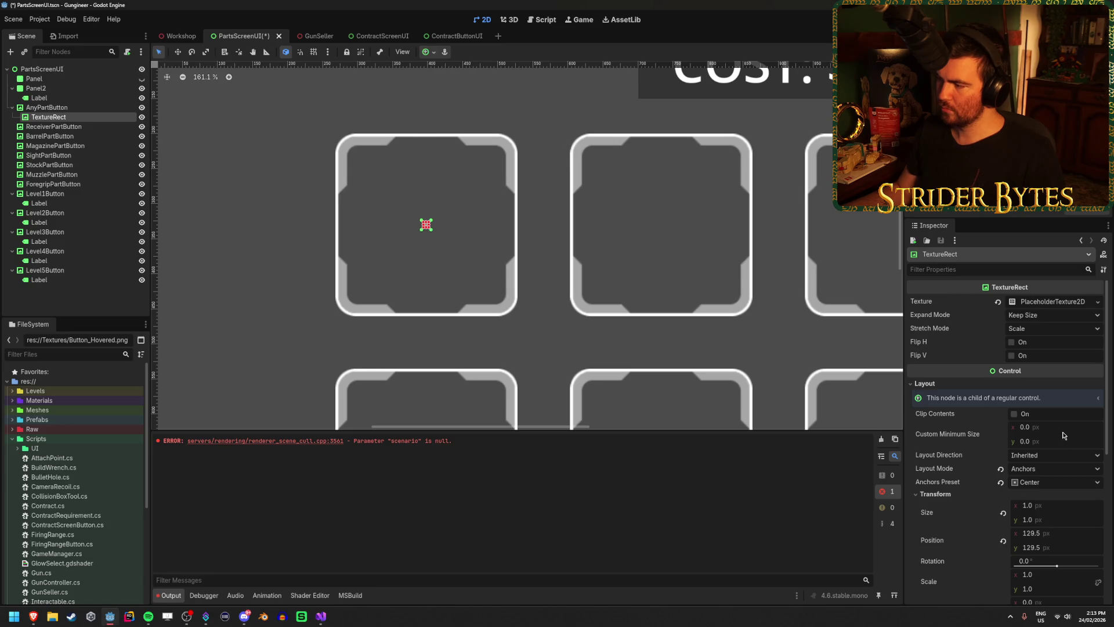
# Step: Set the TextureRect's Custom Minimum Size to 200 × 200 and save the scene
pyautogui.click(46, 108)
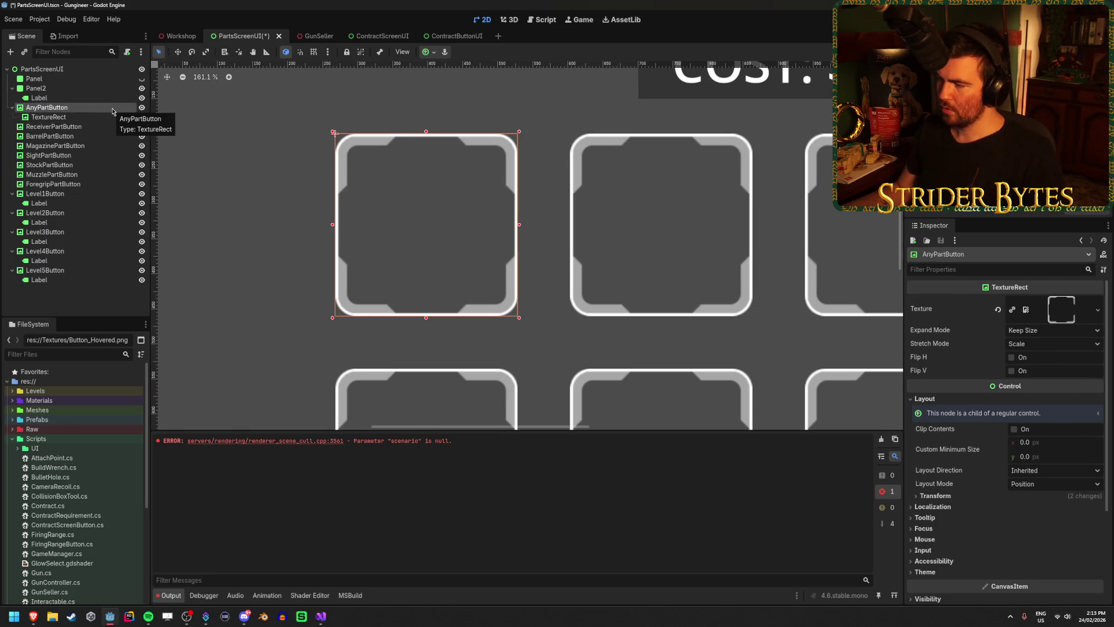
pyautogui.click(935, 496)
pyautogui.press('Down')
pyautogui.click(1038, 426)
pyautogui.write('200')
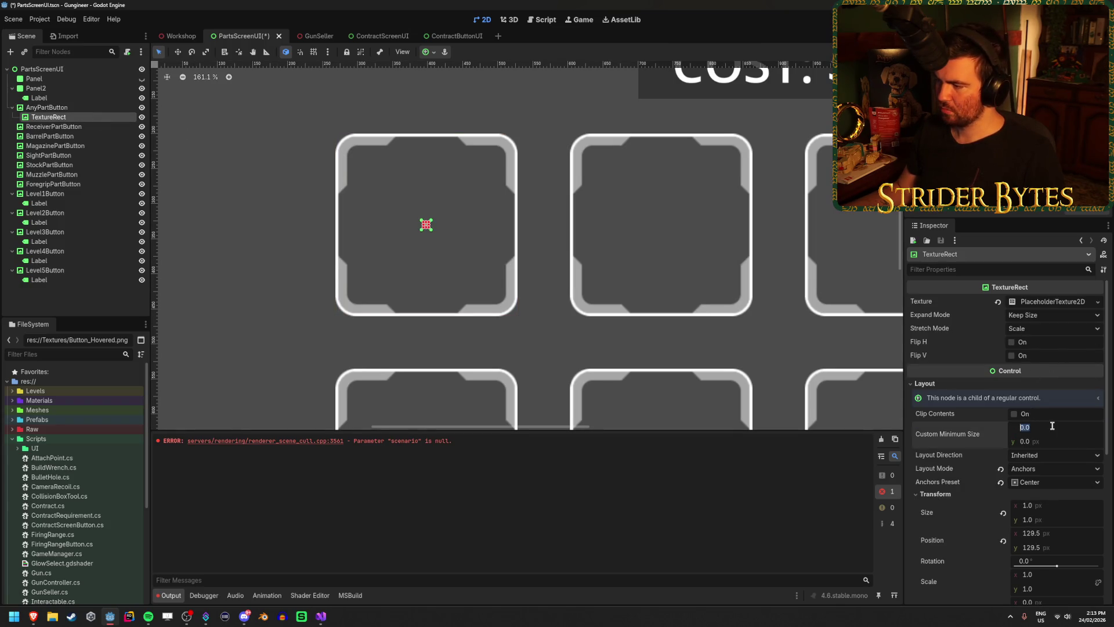
pyautogui.press('Tab')
pyautogui.write('200')
pyautogui.press('Return')
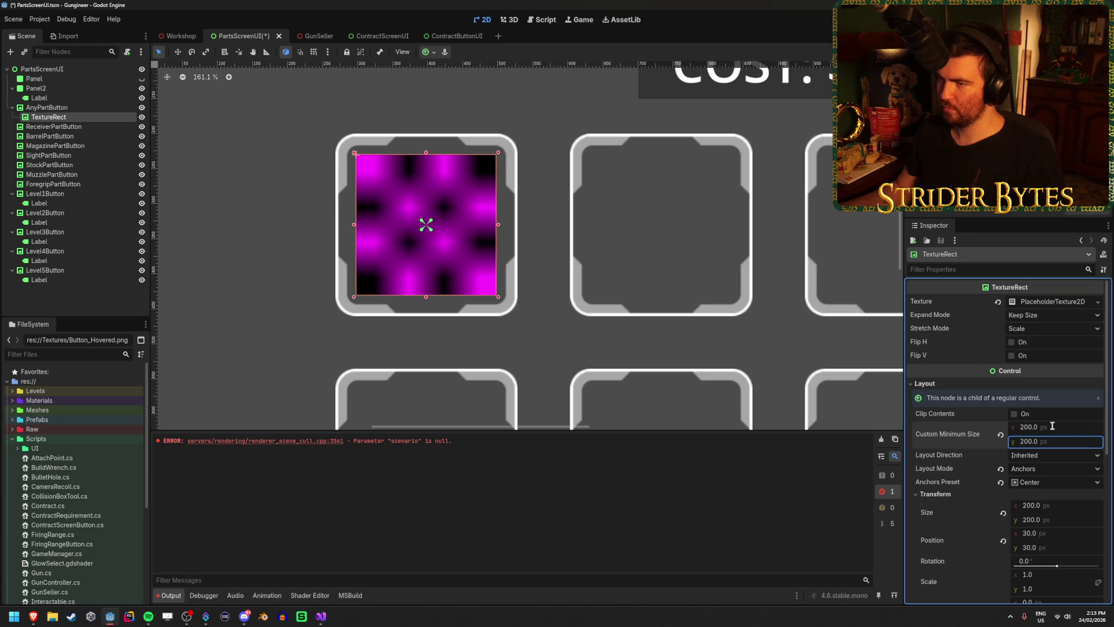
pyautogui.click(87, 108)
pyautogui.click(85, 118)
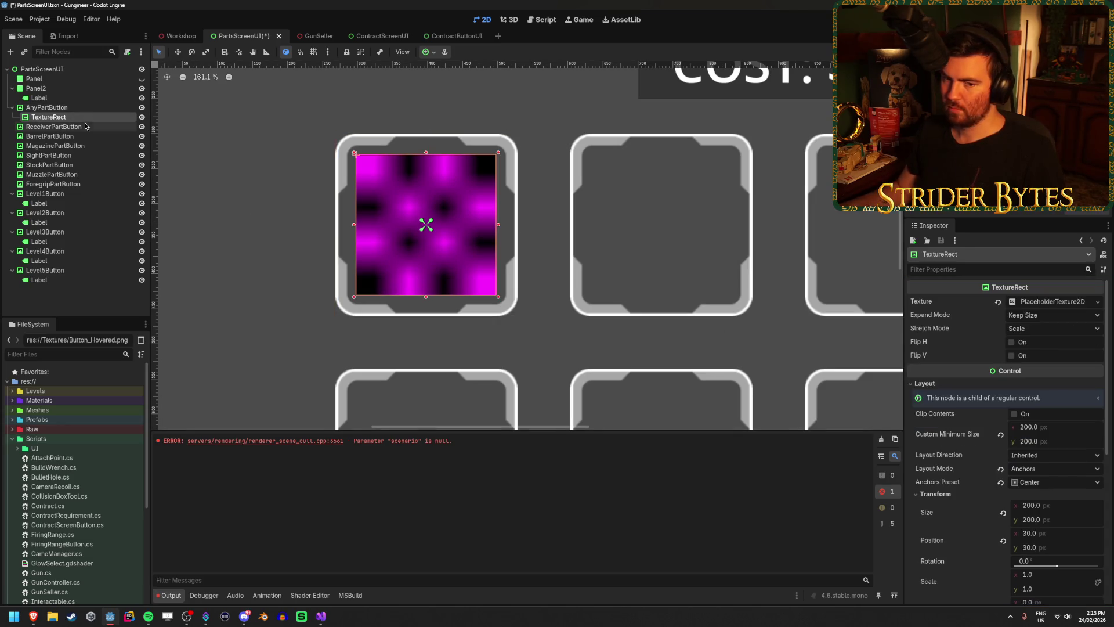
pyautogui.hotkey('ctrl', 's')
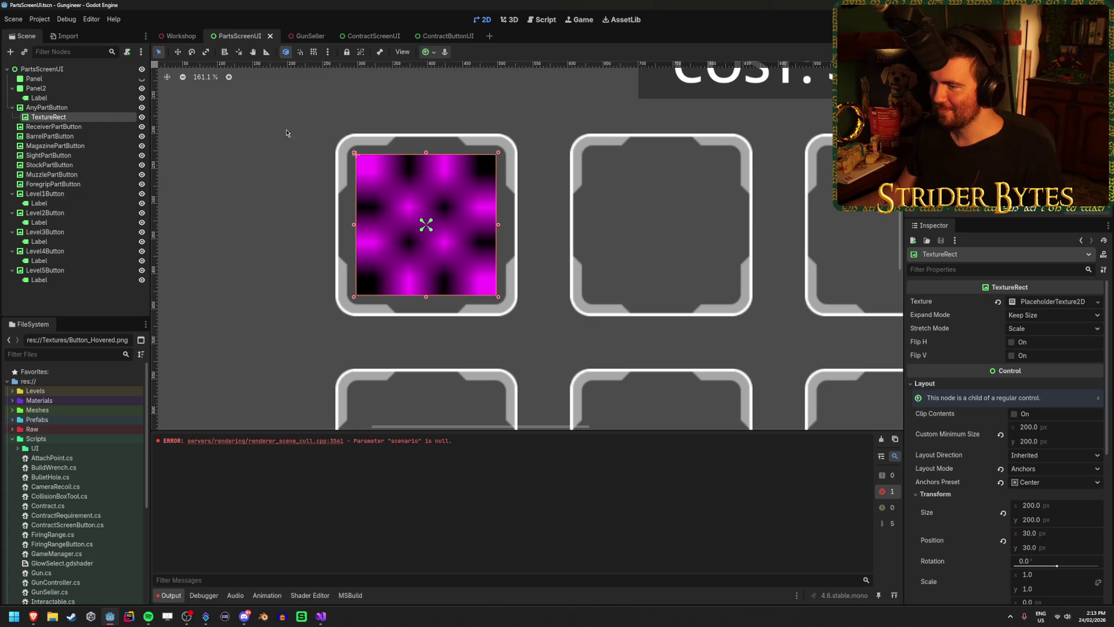
# Step: Duplicate the TextureRect into ReceiverPartButton and BarrelPartButton, centring each copy
pyautogui.click(367, 258)
pyautogui.click(367, 258)
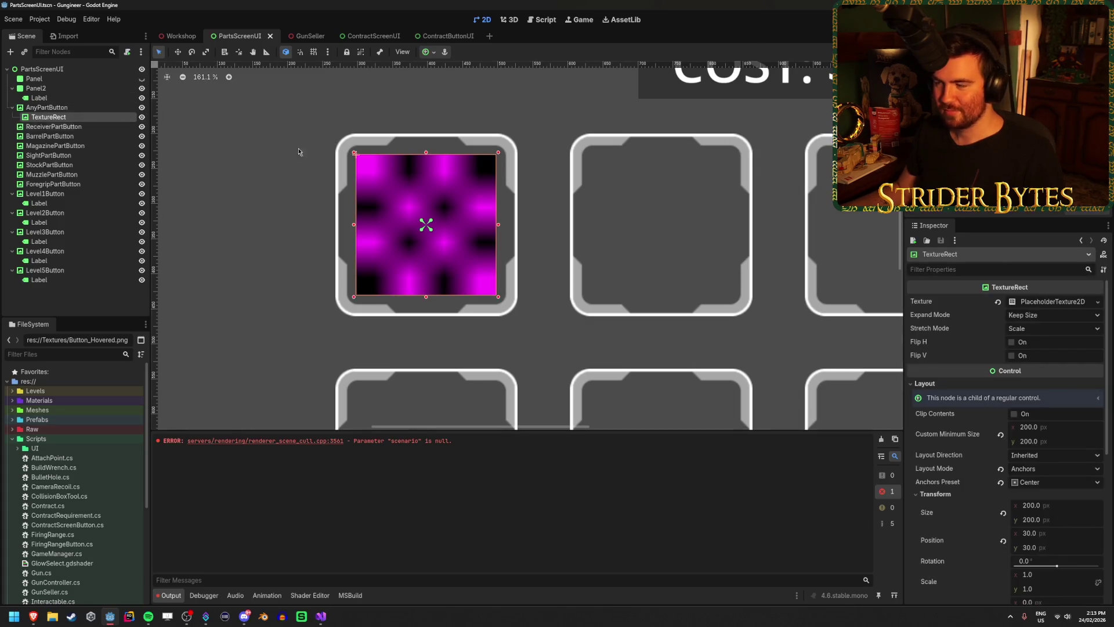
pyautogui.scroll(-2, 1047, 398)
pyautogui.scroll(2, 1024, 383)
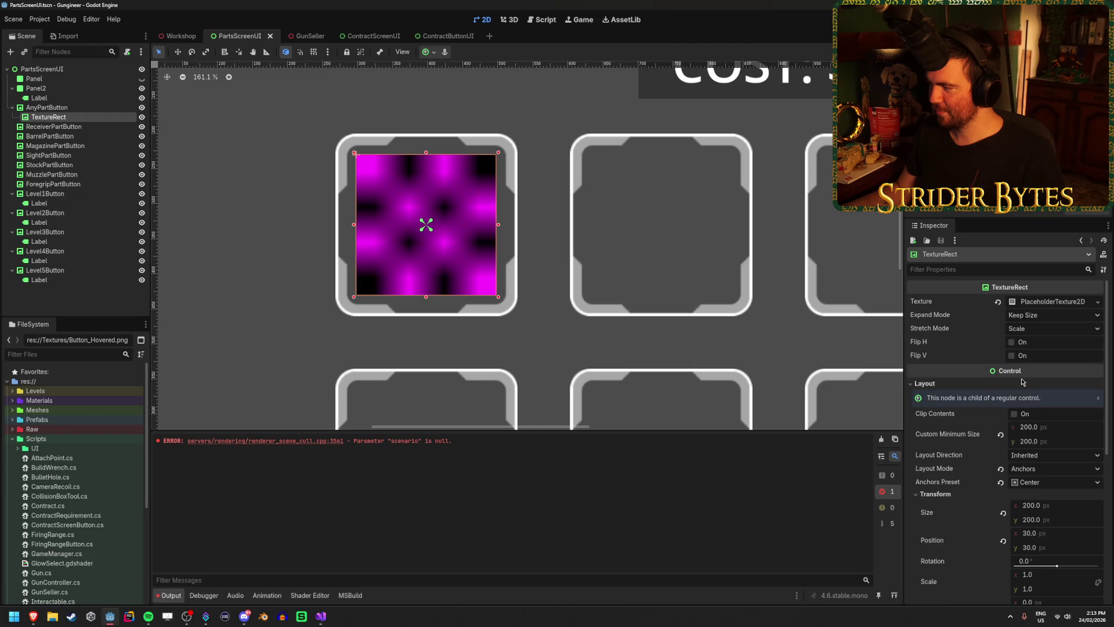
pyautogui.hotkey('ctrl', 'd')
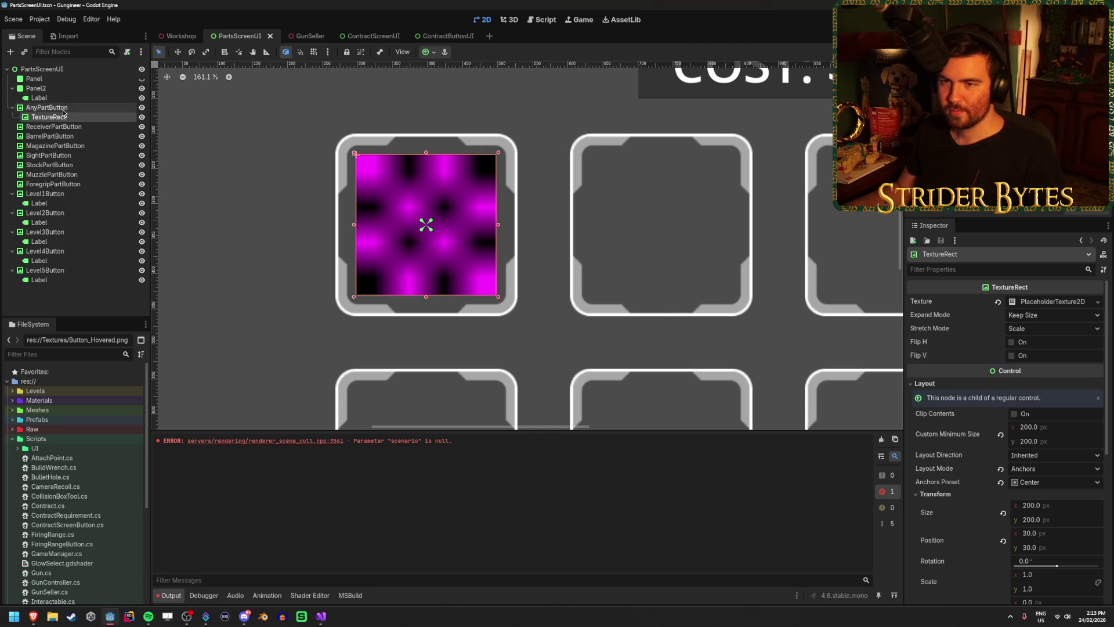
pyautogui.moveTo(51, 127); pyautogui.dragTo(68, 138)
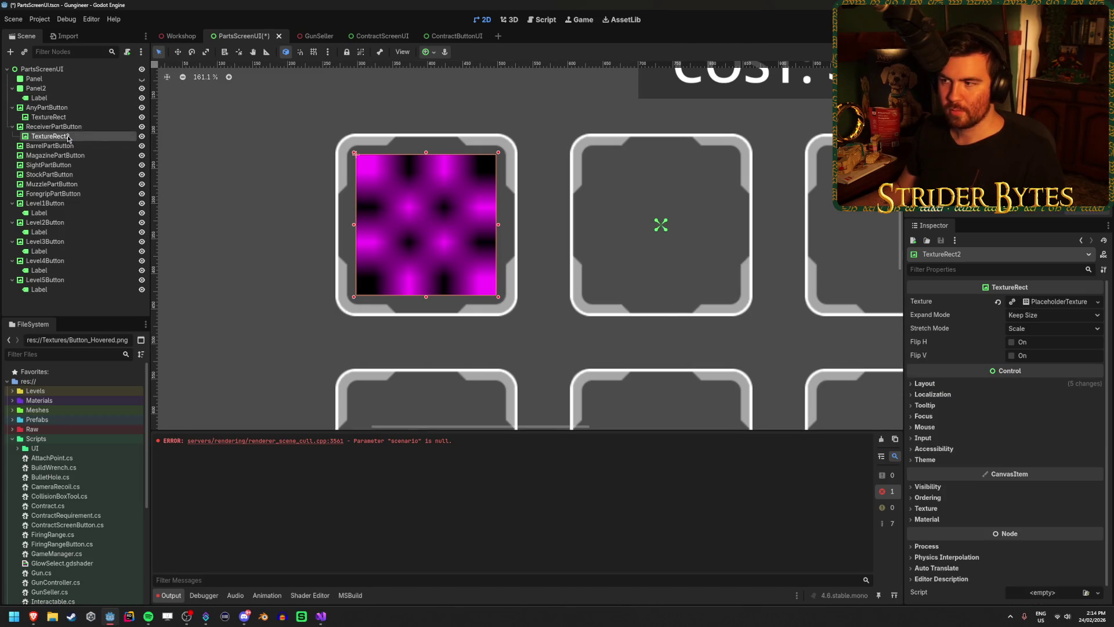
pyautogui.click(428, 52)
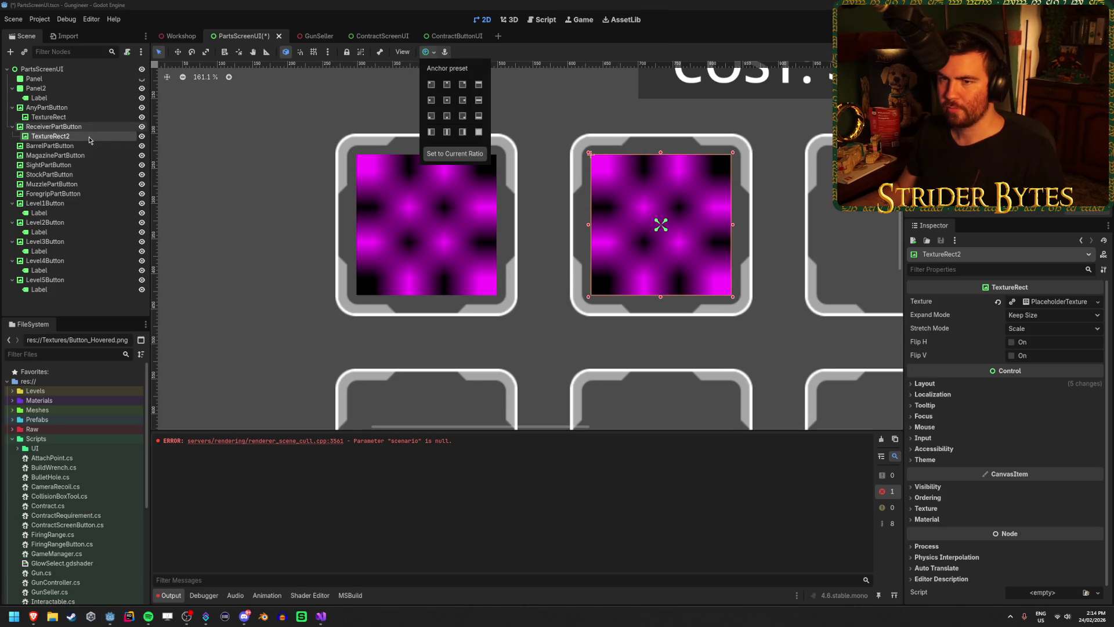
pyautogui.click(50, 136)
pyautogui.hotkey('ctrl', 'd')
pyautogui.moveTo(51, 146); pyautogui.dragTo(69, 158)
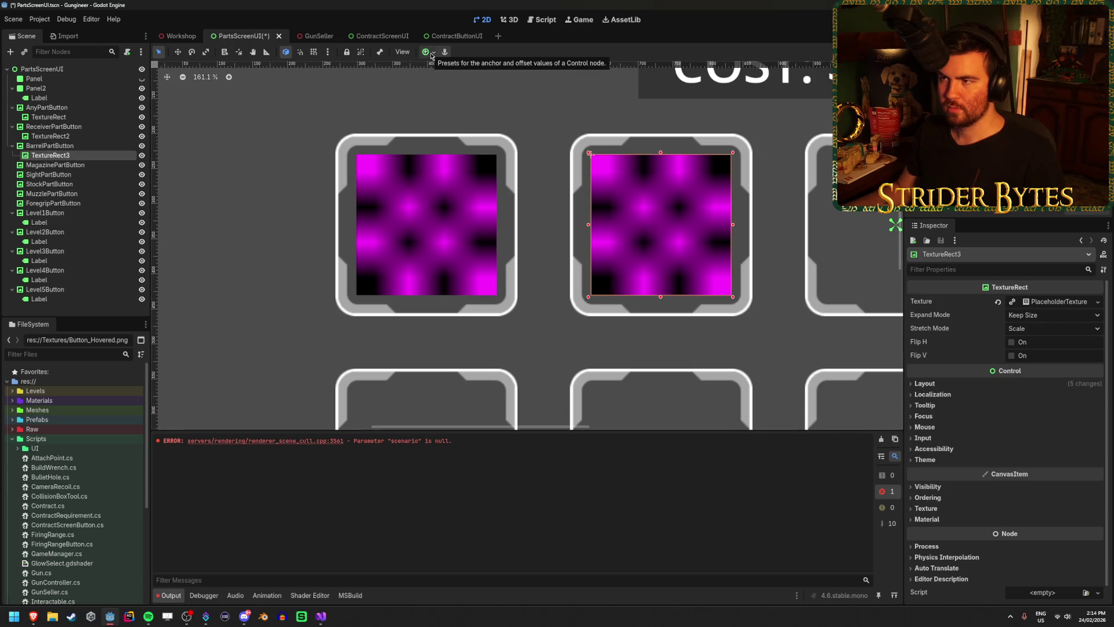
pyautogui.click(431, 53)
pyautogui.click(449, 104)
# Step: Delete a wrongly pasted III label under MagazinePartButton and copy TextureRect3
pyautogui.click(64, 165)
pyautogui.hotkey('ctrl', 'v')
pyautogui.scroll(-2, 533, 232)
pyautogui.moveTo(615, 245); pyautogui.dragTo(386, 245)
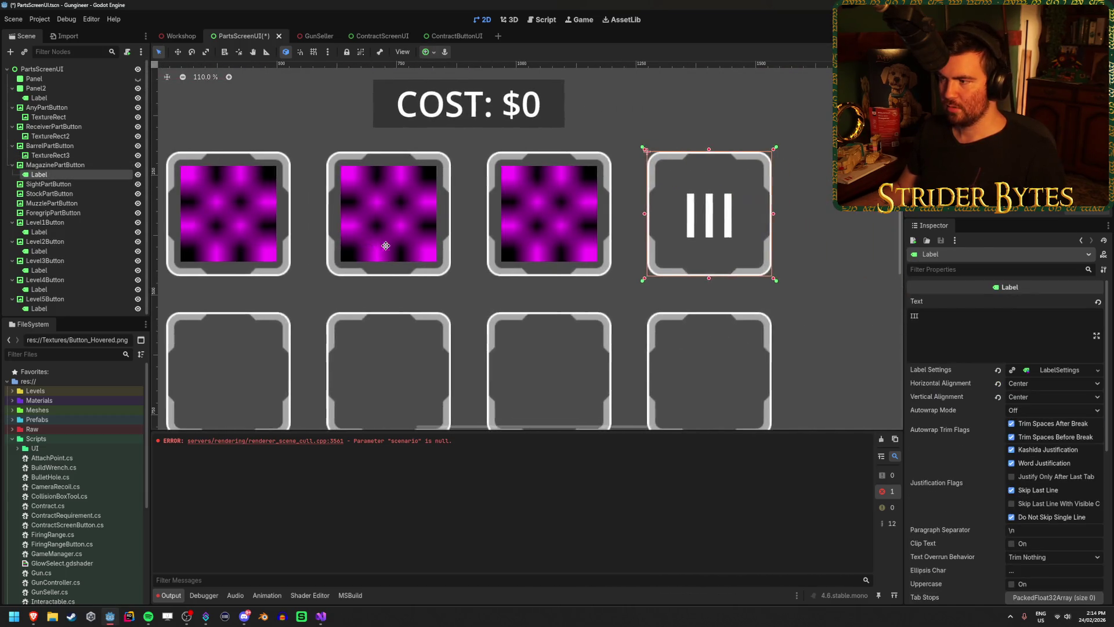
pyautogui.press('Delete')
pyautogui.click(542, 216)
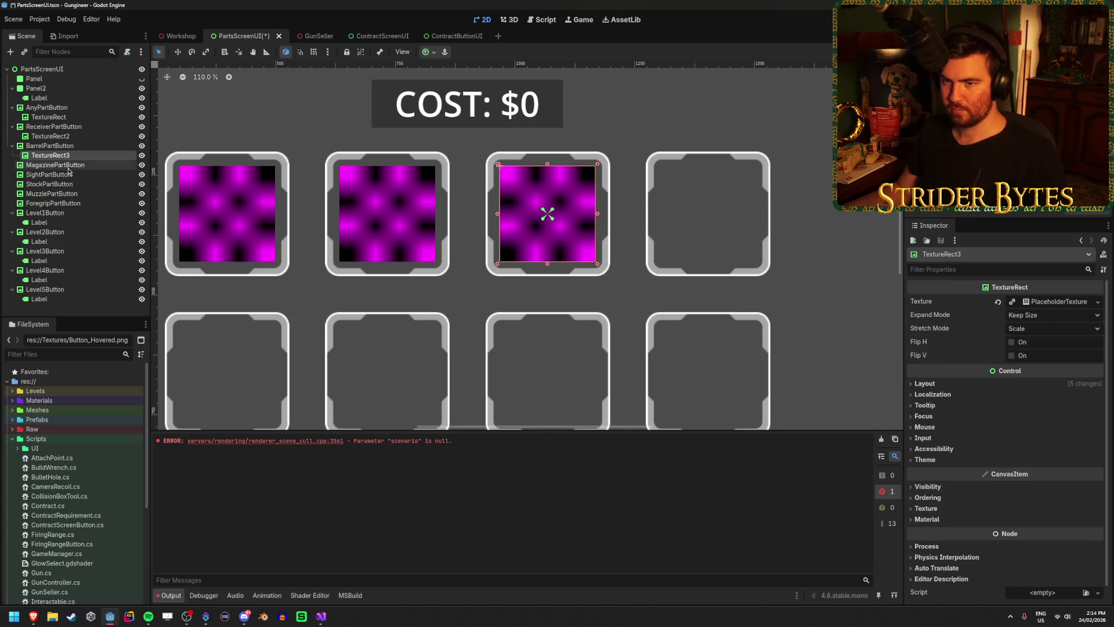
pyautogui.hotkey('ctrl', 'c')
# Step: Paste the texture copy under the Magazine, Sight, Stock, Muzzle and Foregrip part buttons
pyautogui.click(64, 165)
pyautogui.hotkey('ctrl', 'v')
pyautogui.click(65, 184)
pyautogui.hotkey('ctrl', 'v')
pyautogui.click(49, 203)
pyautogui.hotkey('ctrl', 'v')
pyautogui.click(51, 222)
pyautogui.hotkey('ctrl', 'v')
pyautogui.click(80, 241)
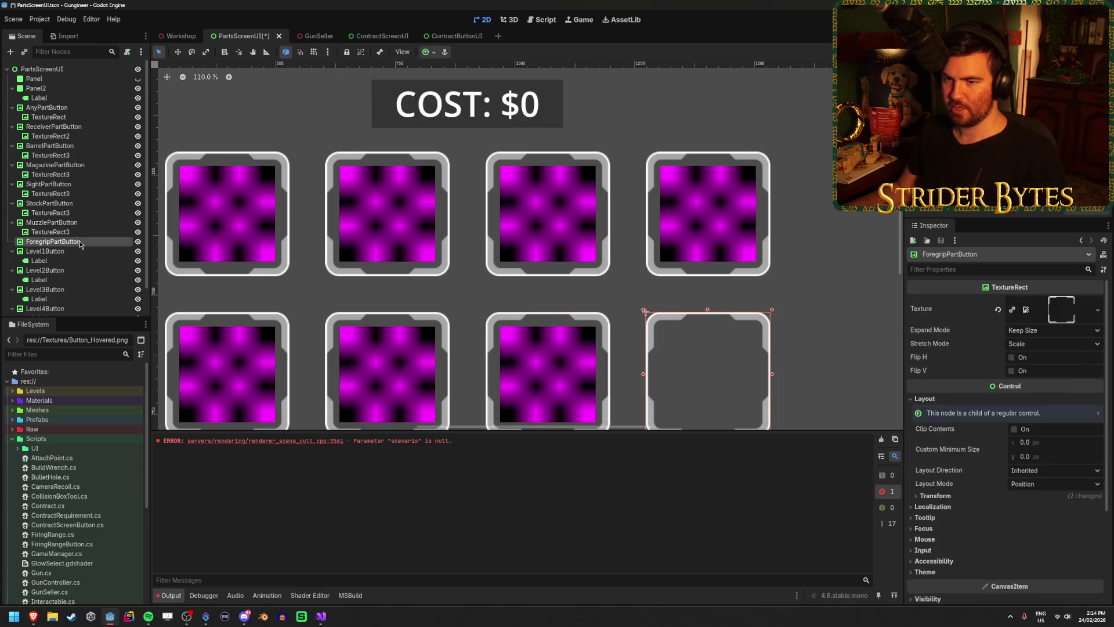
pyautogui.hotkey('ctrl', 'v')
# Step: Save PartsScreenUI and frame the full button grid in the canvas
pyautogui.hotkey('ctrl', 's')
pyautogui.scroll(-4, 453, 296)
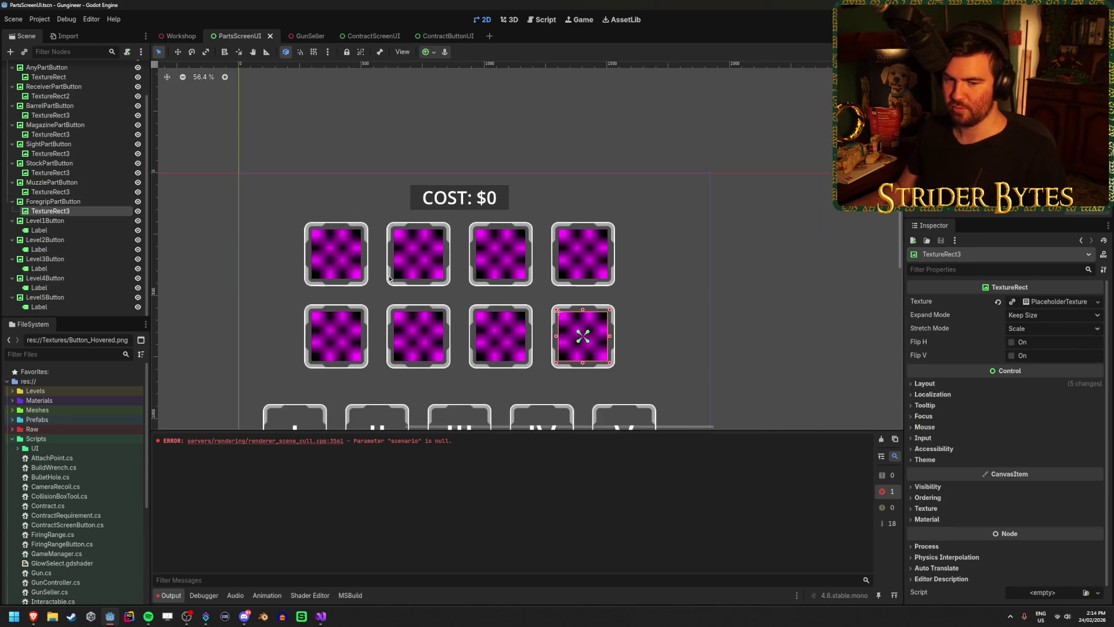
pyautogui.moveTo(389, 278); pyautogui.dragTo(438, 264)
pyautogui.scroll(-2, 421, 302)
pyautogui.moveTo(169, 303); pyautogui.dragTo(211, 240)
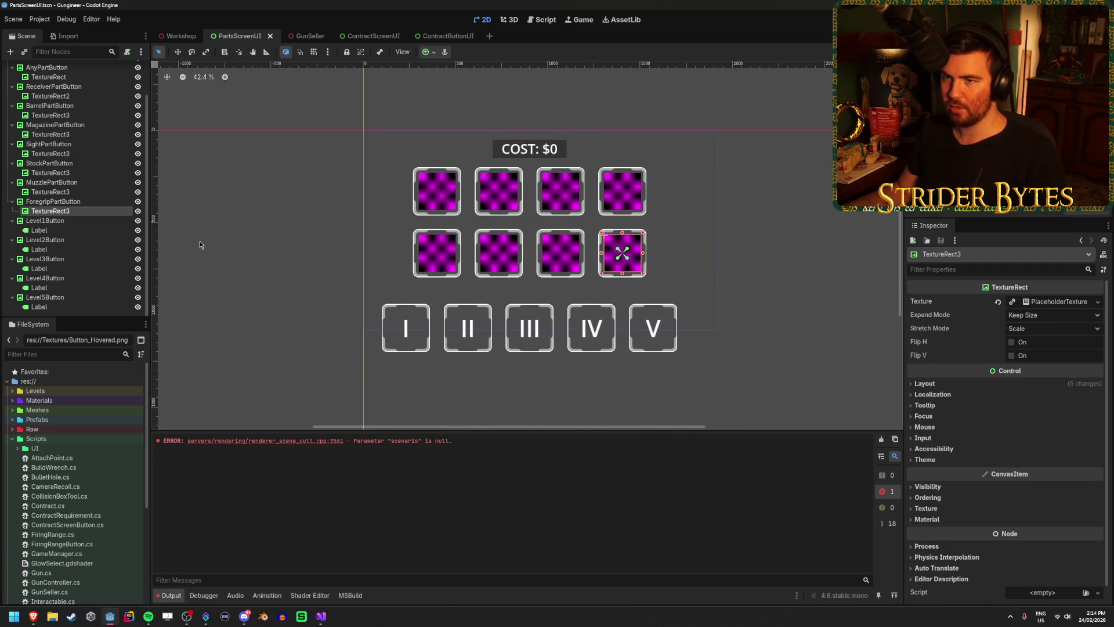
# Step: Switch to the Workshop scene and orbit the 3D view to face the counter
pyautogui.click(180, 36)
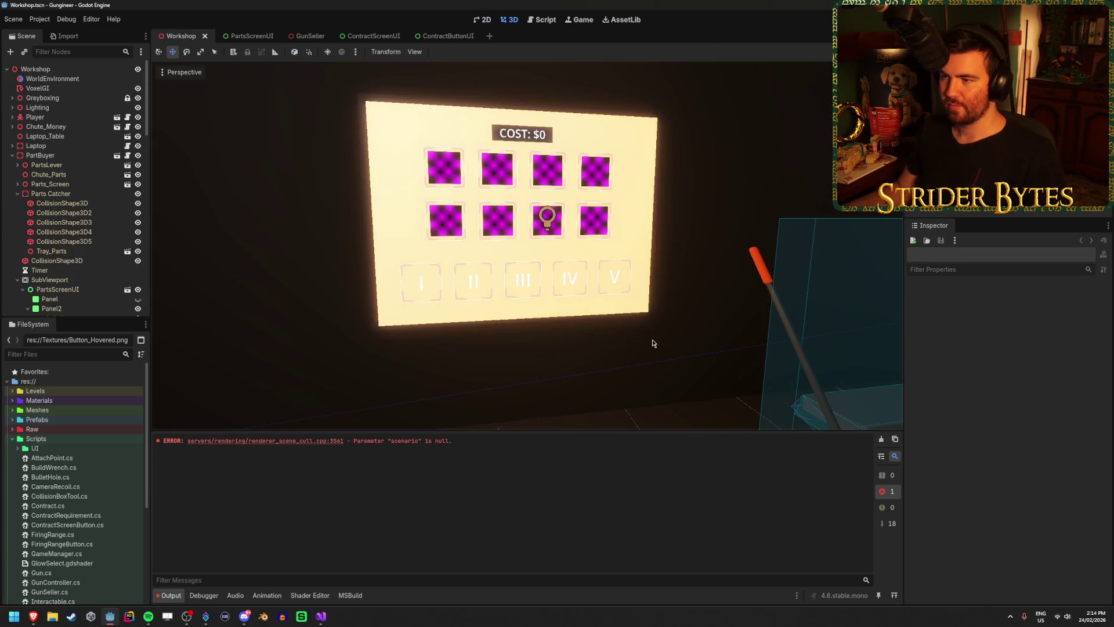
pyautogui.scroll(5, 703, 228)
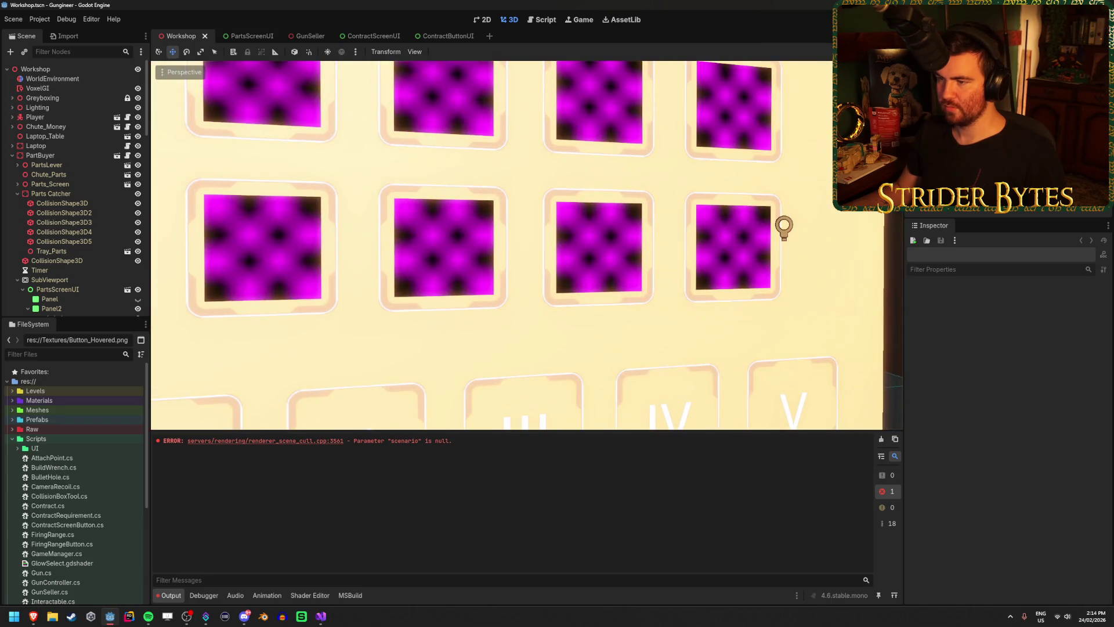
pyautogui.moveTo(783, 226); pyautogui.dragTo(245, 240)
pyautogui.scroll(-10, 699, 234)
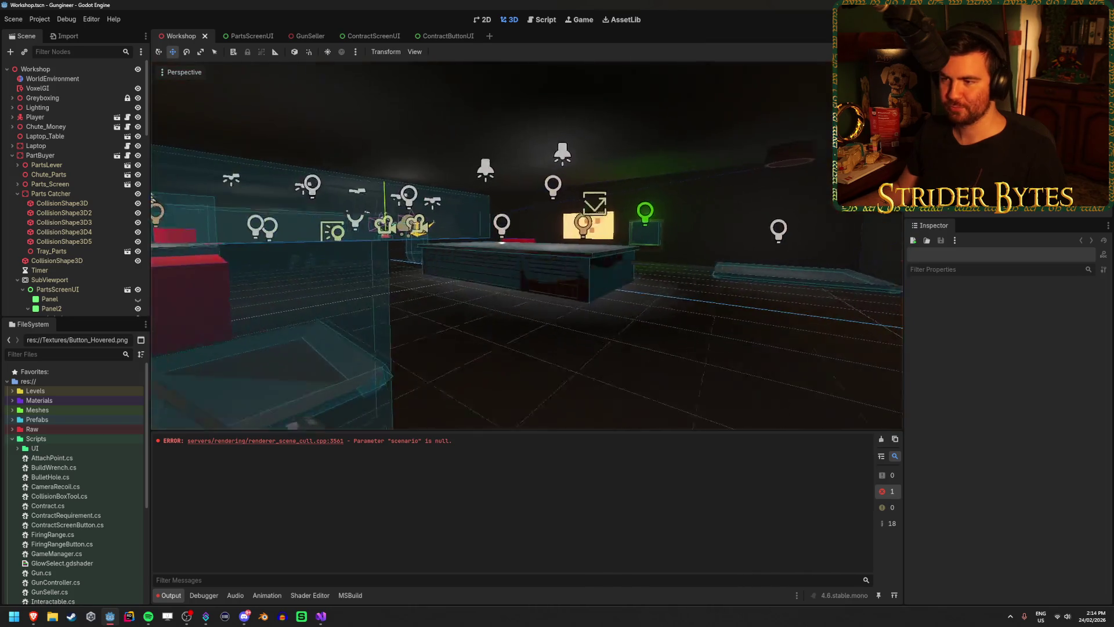
pyautogui.scroll(8, 699, 234)
pyautogui.moveTo(699, 234)
pyautogui.mouseDown()
pyautogui.moveTo(615, 238)
pyautogui.moveTo(699, 234)
pyautogui.moveTo(833, 180)
pyautogui.moveTo(731, 194)
pyautogui.mouseUp()
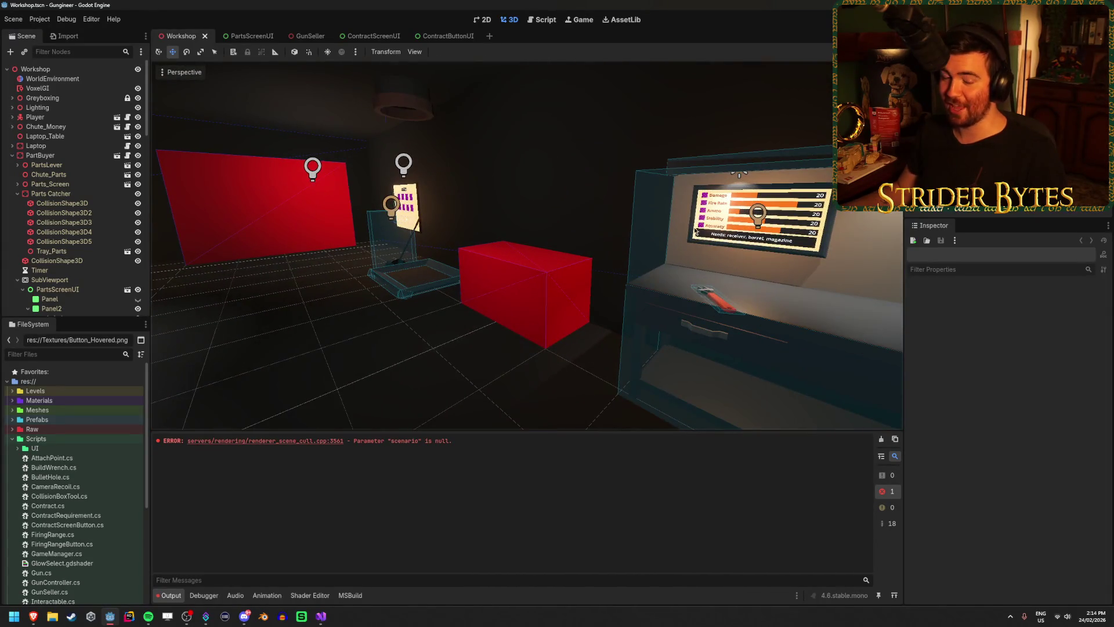
pyautogui.click(552, 197)
pyautogui.click(377, 273)
pyautogui.moveTo(377, 274); pyautogui.dragTo(151, 260)
# Step: Frame the ReflectionProbe, save the Workshop scene, then launch Blender
pyautogui.click(466, 223)
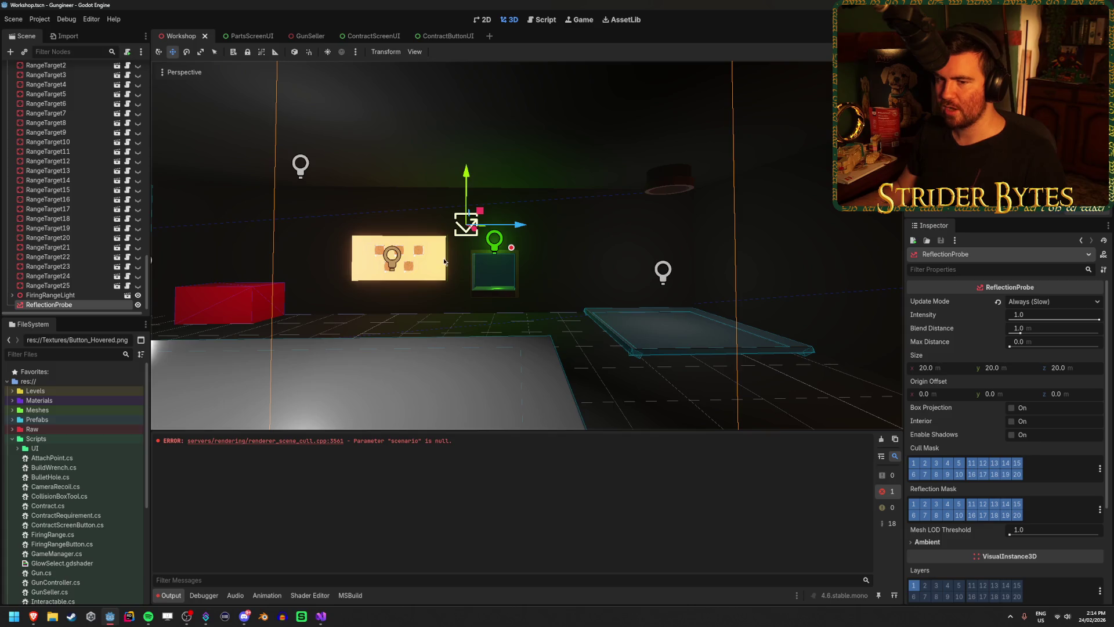
pyautogui.press('f')
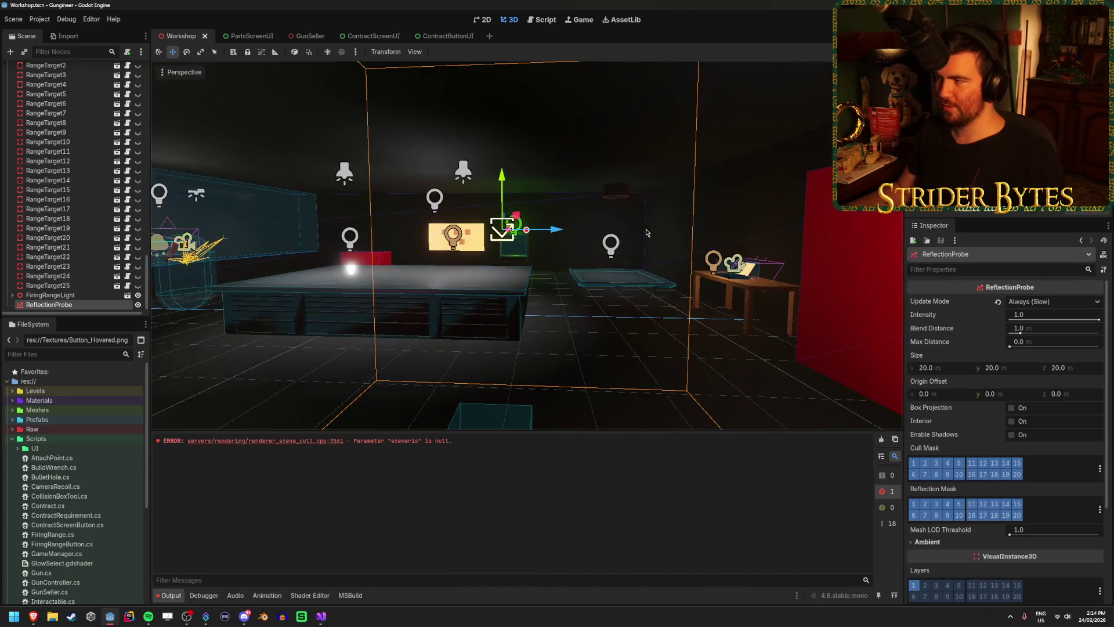
pyautogui.click(729, 326)
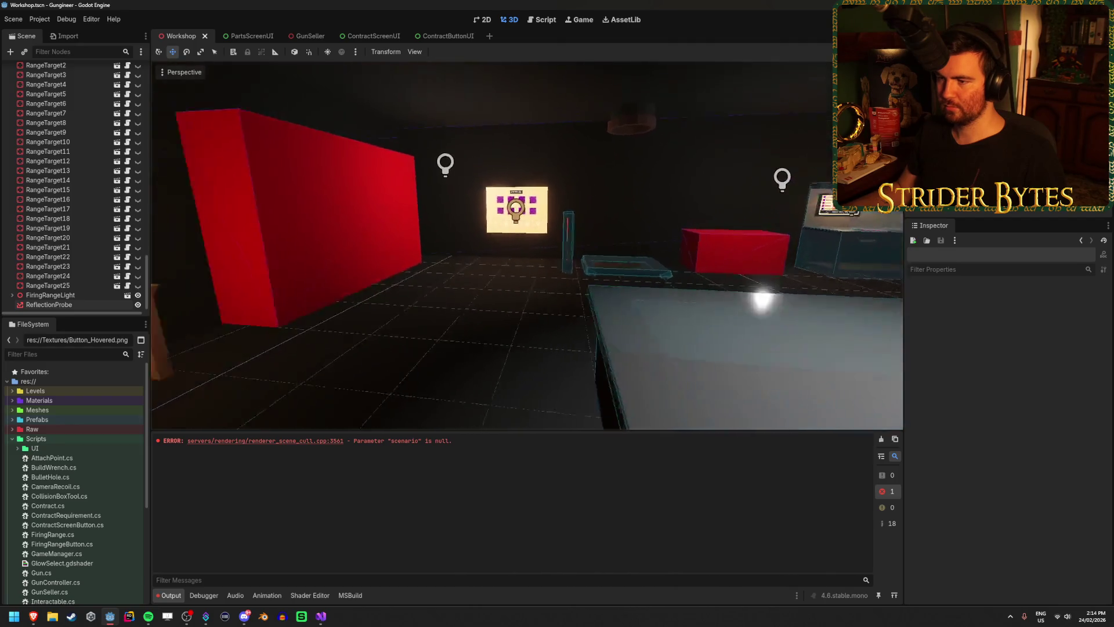
pyautogui.hotkey('ctrl', 's')
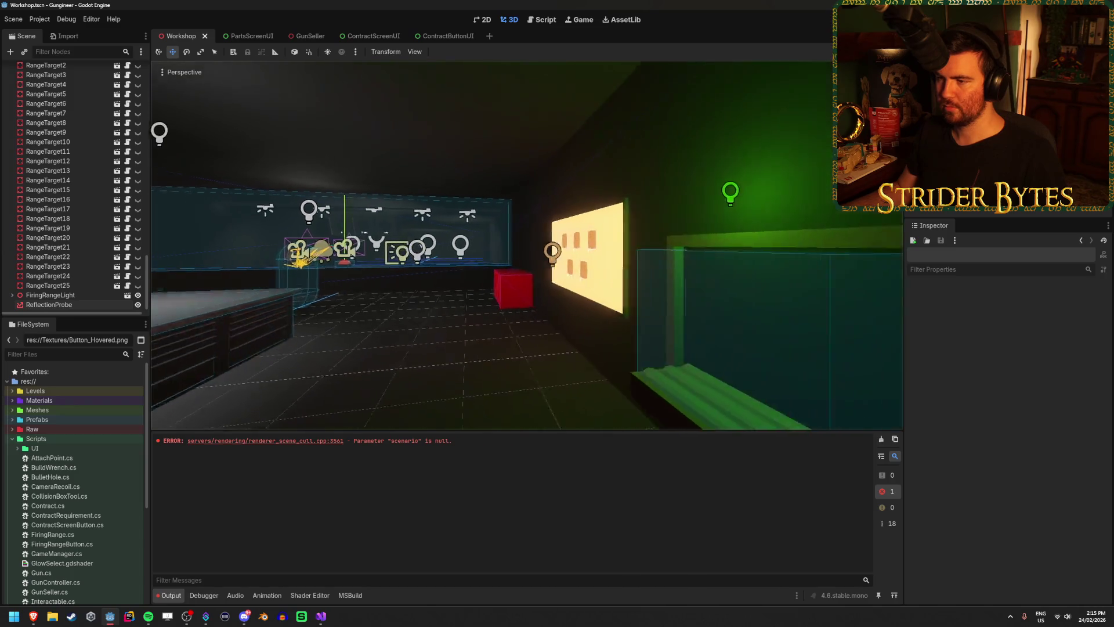
pyautogui.rightClick(553, 281)
pyautogui.press('Escape')
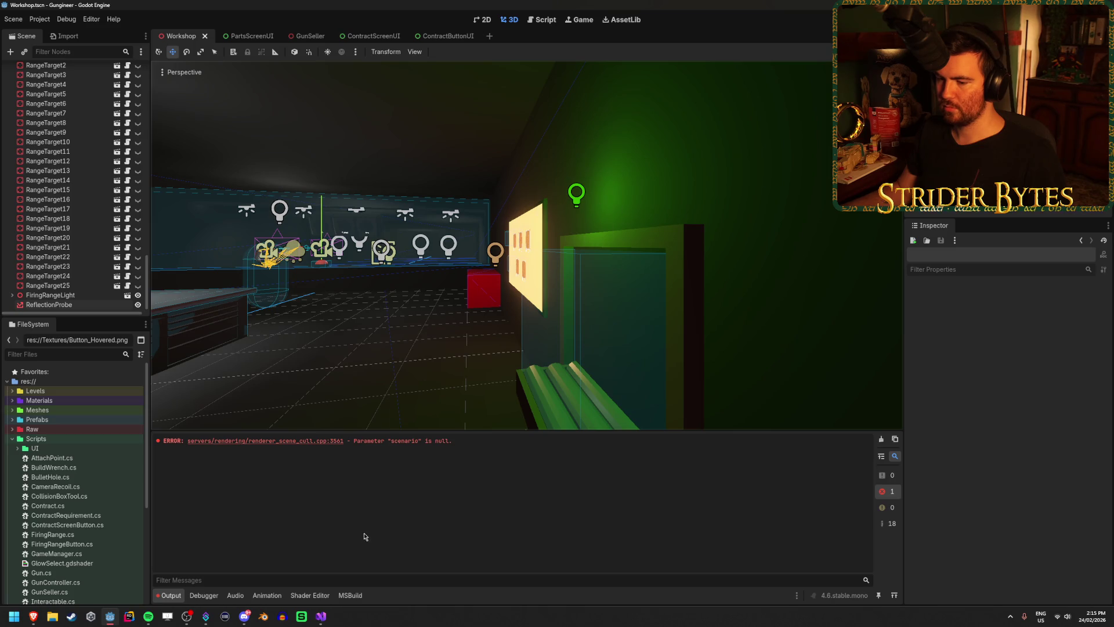
pyautogui.click(262, 618)
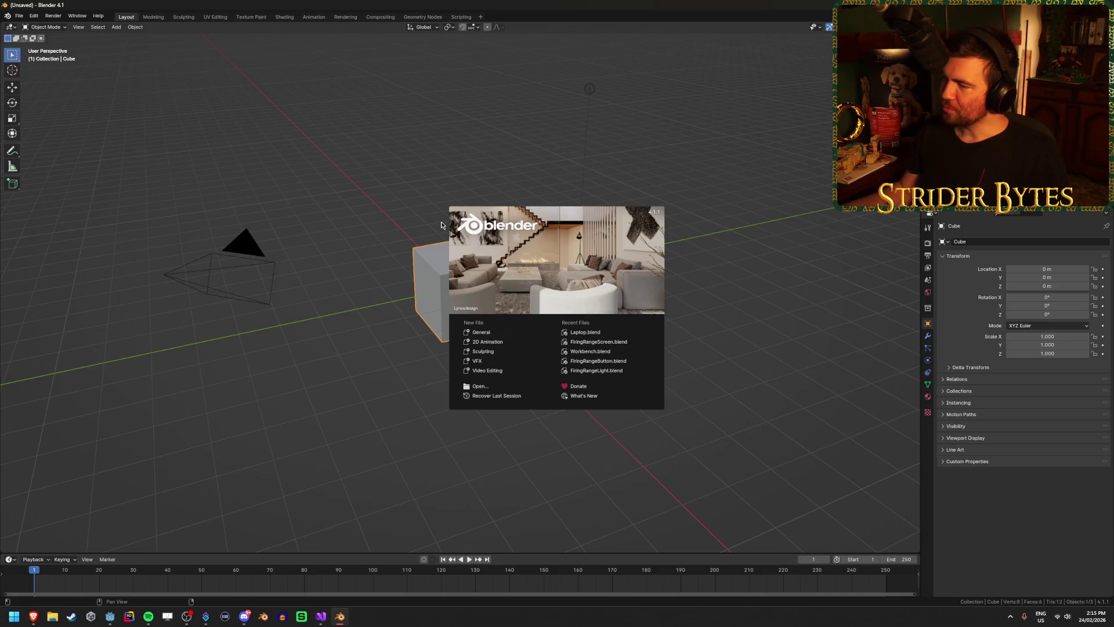
# Step: Delete Blender's default cube, camera and light, and add a cylinder mesh
pyautogui.click(401, 130)
pyautogui.press('a')
pyautogui.press('x')
pyautogui.click(401, 128)
pyautogui.hotkey('shift', 'a')
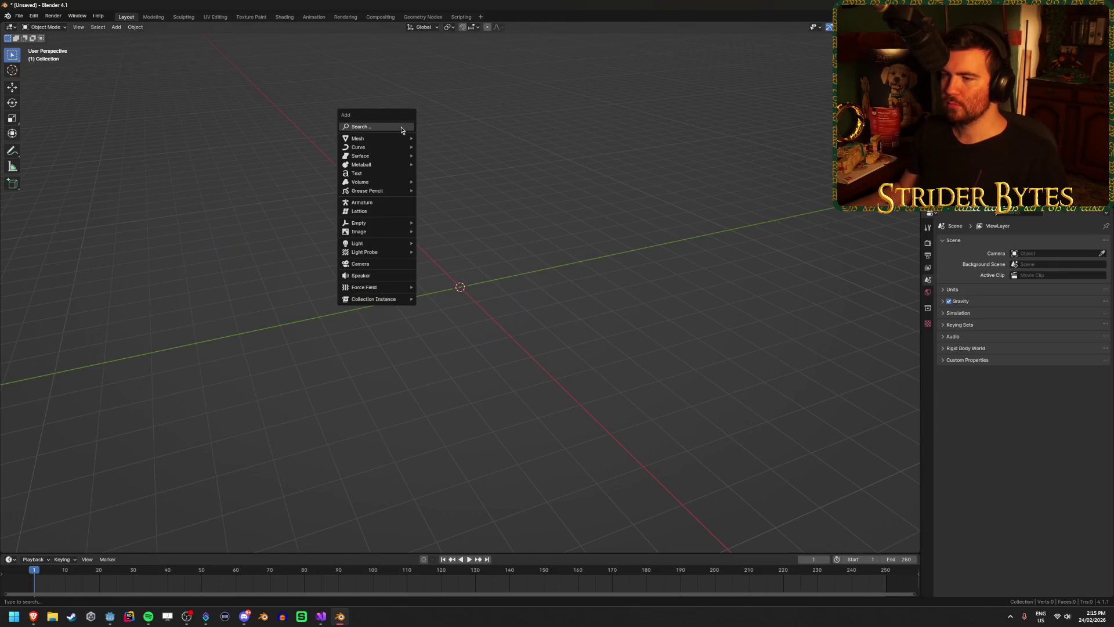
pyautogui.moveTo(399, 138)
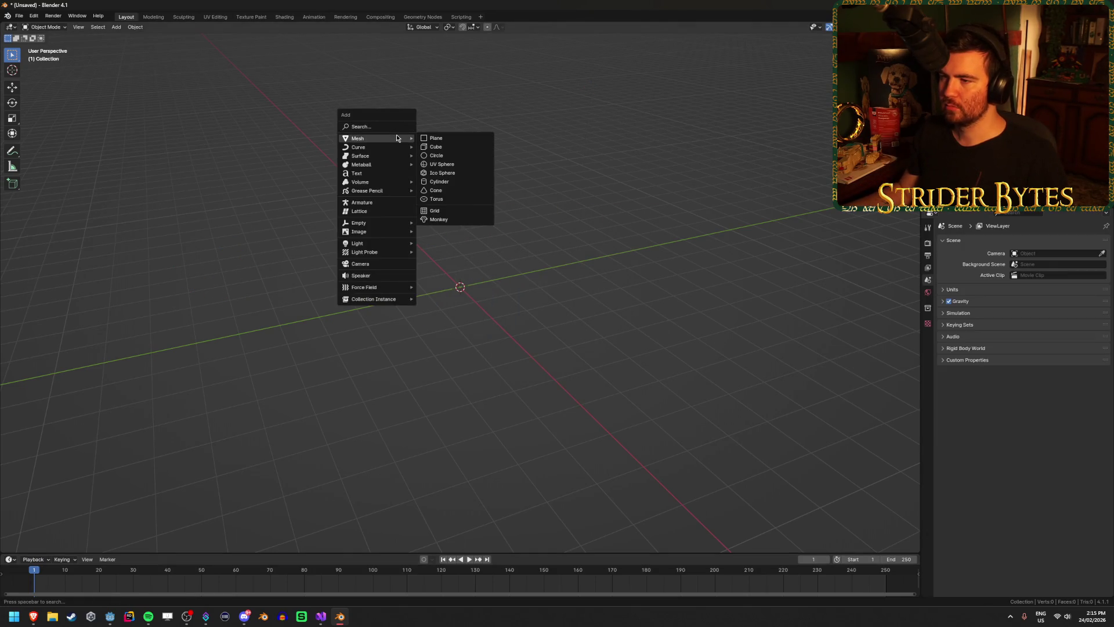
pyautogui.click(441, 178)
# Step: Give the new cylinder 16 vertices in its Add Cylinder panel
pyautogui.click(59, 544)
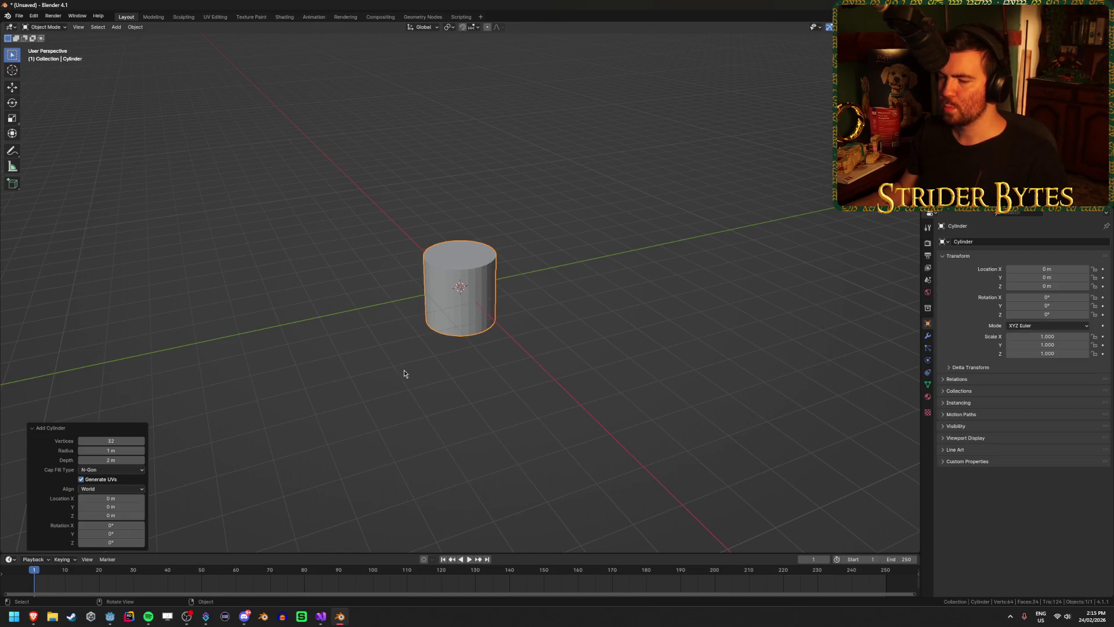
pyautogui.scroll(5, 402, 375)
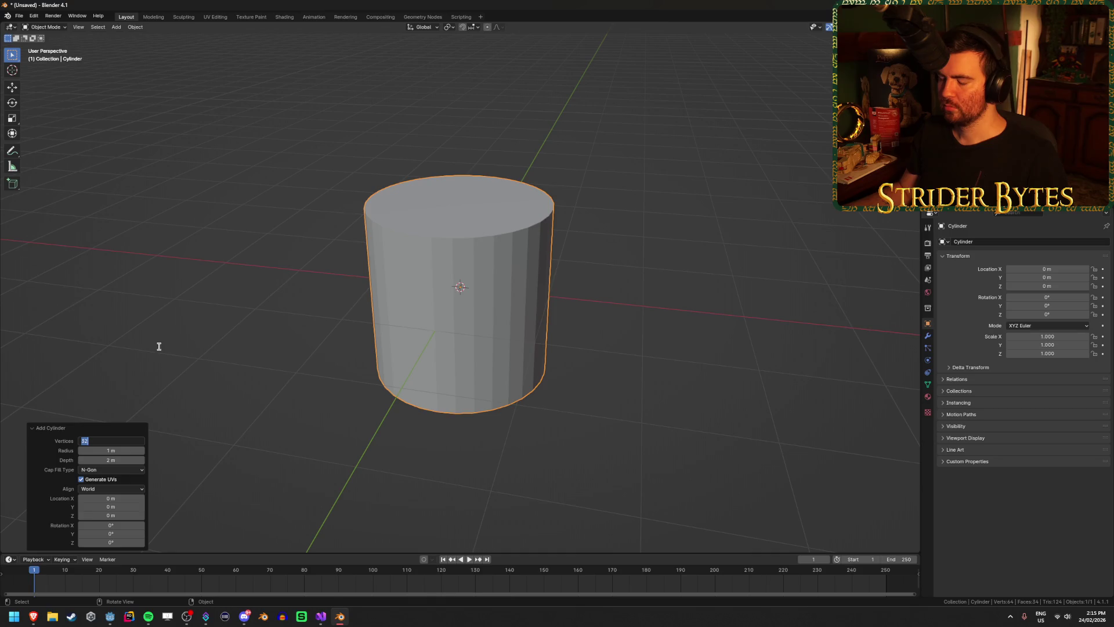
pyautogui.write('6')
pyautogui.press('Return')
pyautogui.moveTo(159, 348)
pyautogui.mouseDown()
pyautogui.moveTo(315, 344)
pyautogui.moveTo(325, 365)
pyautogui.moveTo(321, 298)
pyautogui.mouseUp()
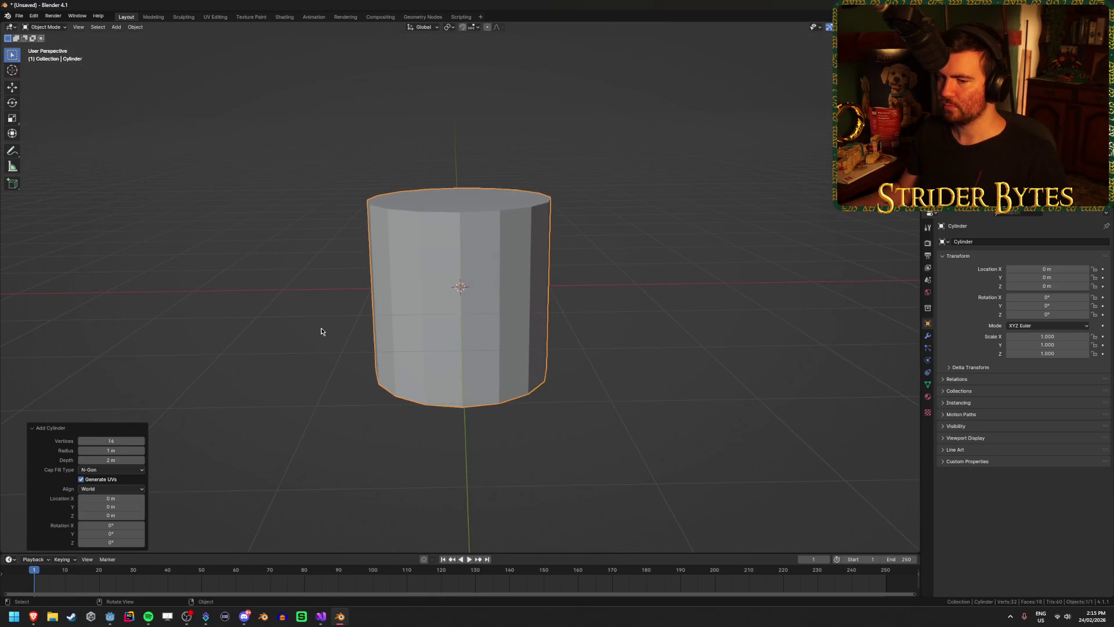
# Step: Set the cylinder radius to 0.25 m and depth to 0.1 m, then switch to the browser
pyautogui.moveTo(122, 450); pyautogui.dragTo(93, 451)
pyautogui.write('0.25')
pyautogui.click(122, 450)
pyautogui.click(116, 461)
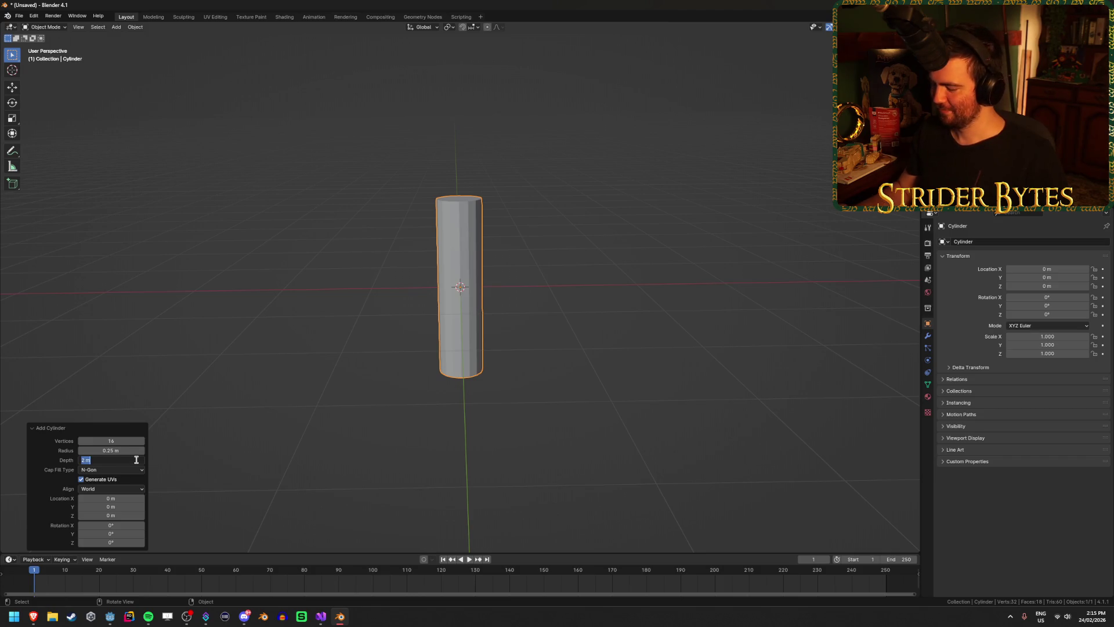
pyautogui.write('0.1')
pyautogui.press('Return')
pyautogui.scroll(8, 365, 323)
pyautogui.moveTo(511, 295); pyautogui.dragTo(539, 257)
pyautogui.hotkey('alt', 'Tab')
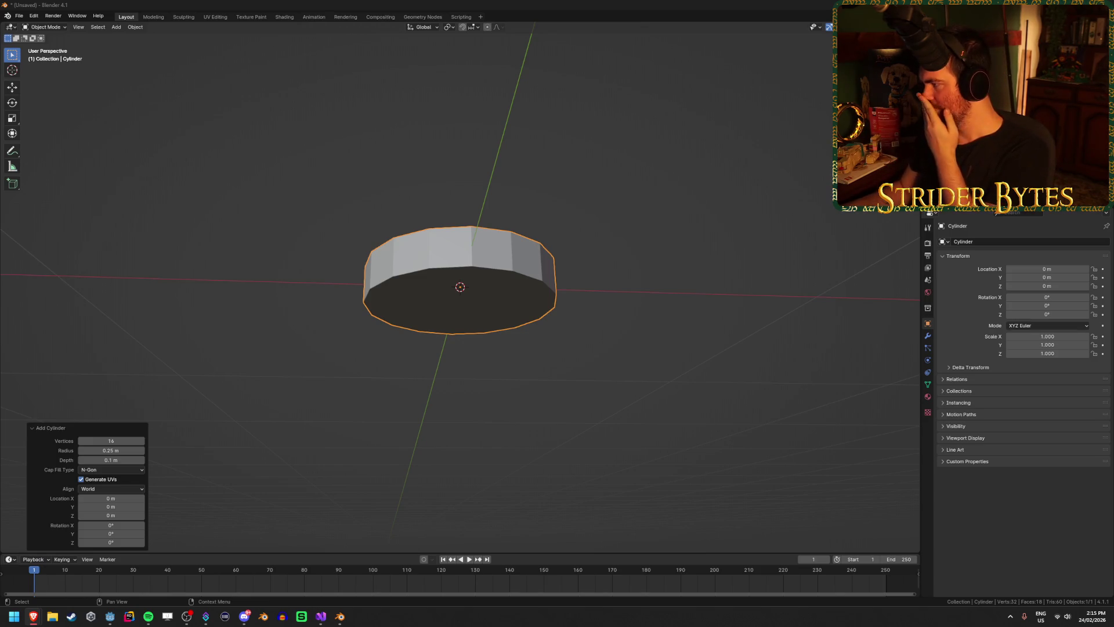
pyautogui.hotkey('alt', 'Tab')
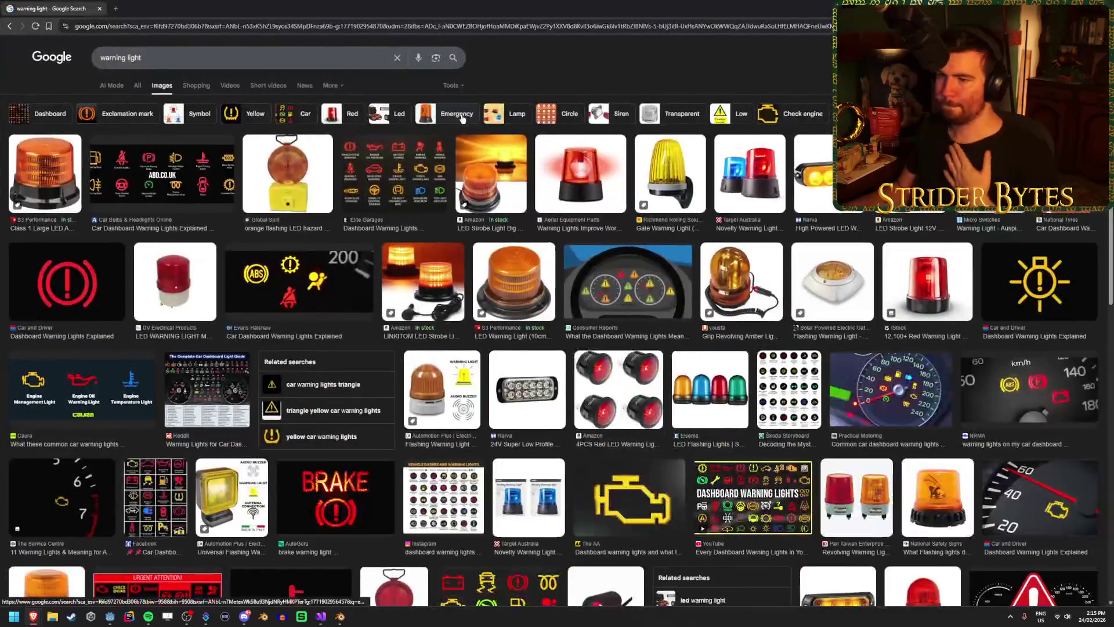
# Step: Preview the red rotating warning light image for reference, then return to Blender
pyautogui.click(586, 166)
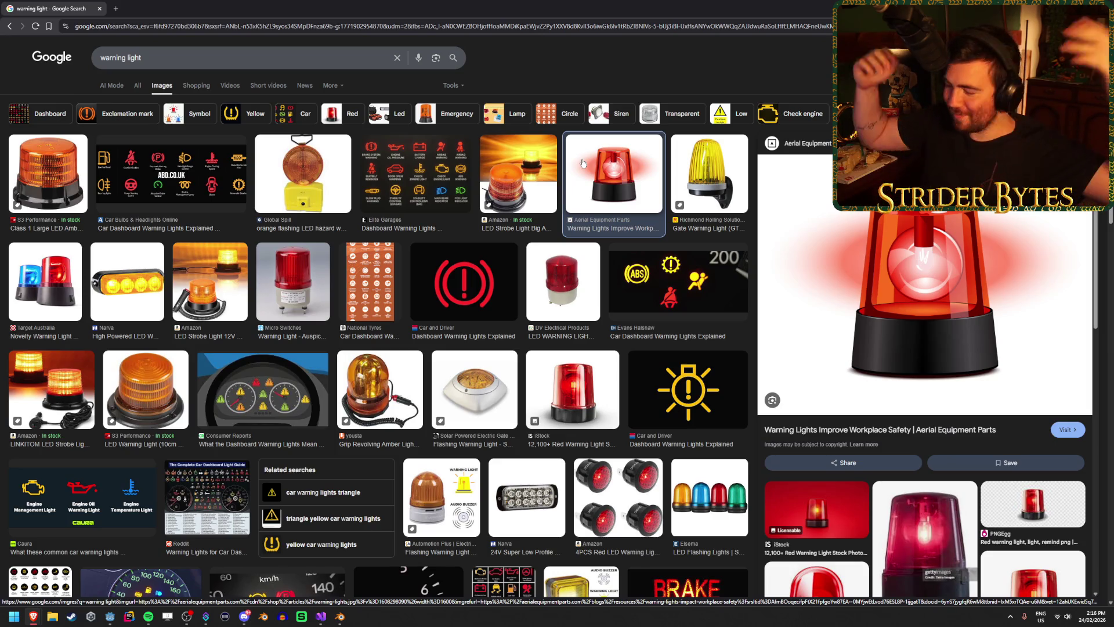
pyautogui.hotkey('alt', 'Tab')
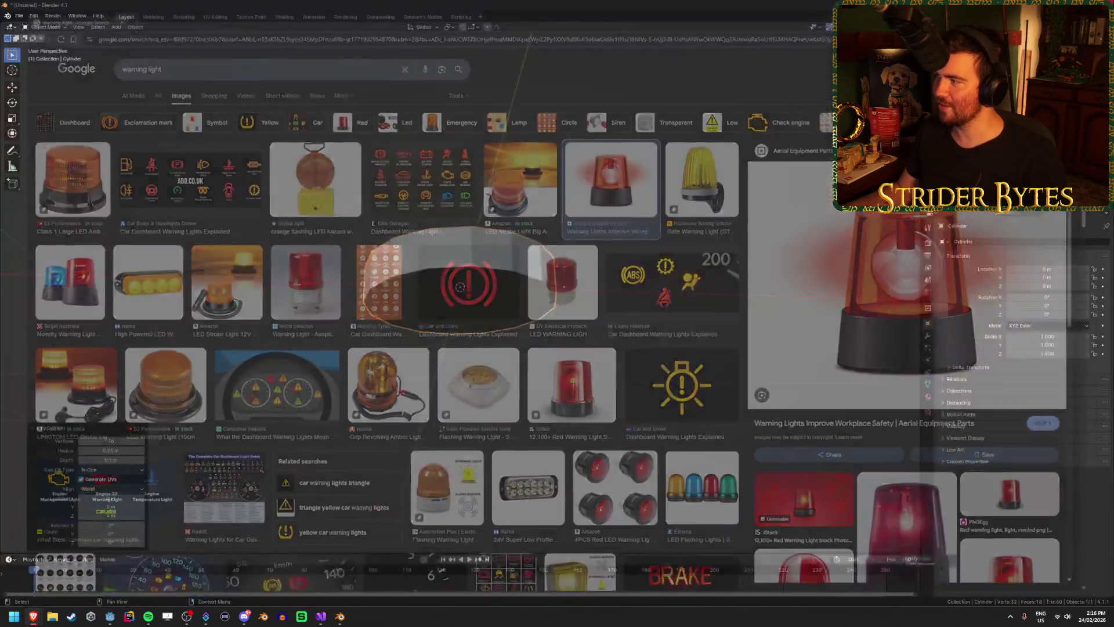
# Step: Lift the disc mesh 0.05 along Z so its base sits on the origin
pyautogui.moveTo(475, 302); pyautogui.dragTo(545, 377)
pyautogui.moveTo(478, 320)
pyautogui.mouseDown()
pyautogui.moveTo(485, 336)
pyautogui.moveTo(489, 302)
pyautogui.mouseUp()
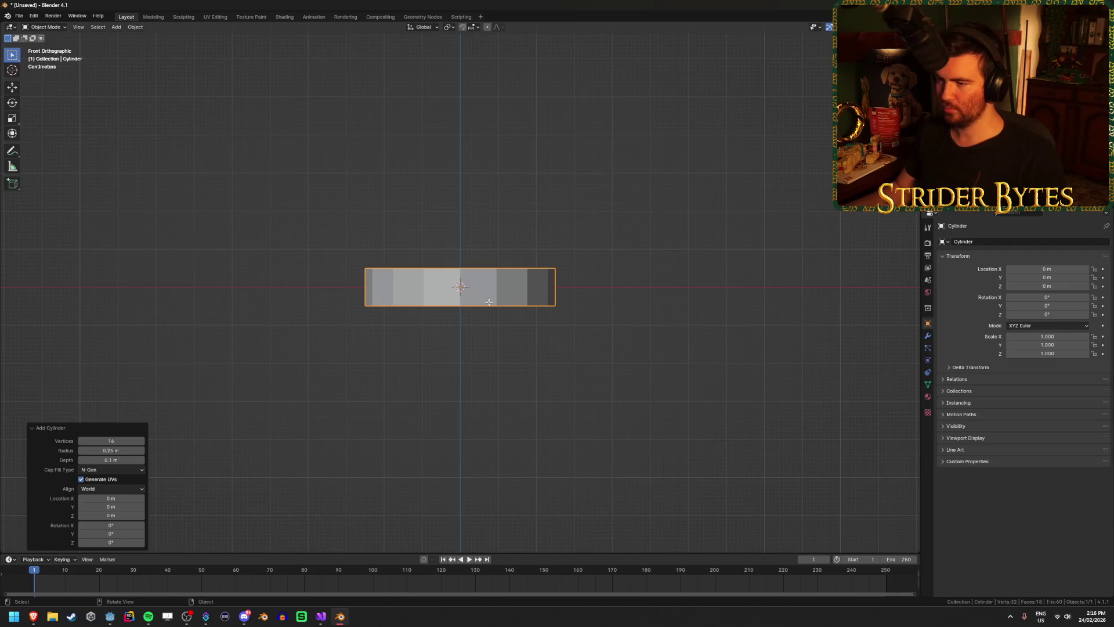
pyautogui.press('Tab')
pyautogui.press('g')
pyautogui.press('z')
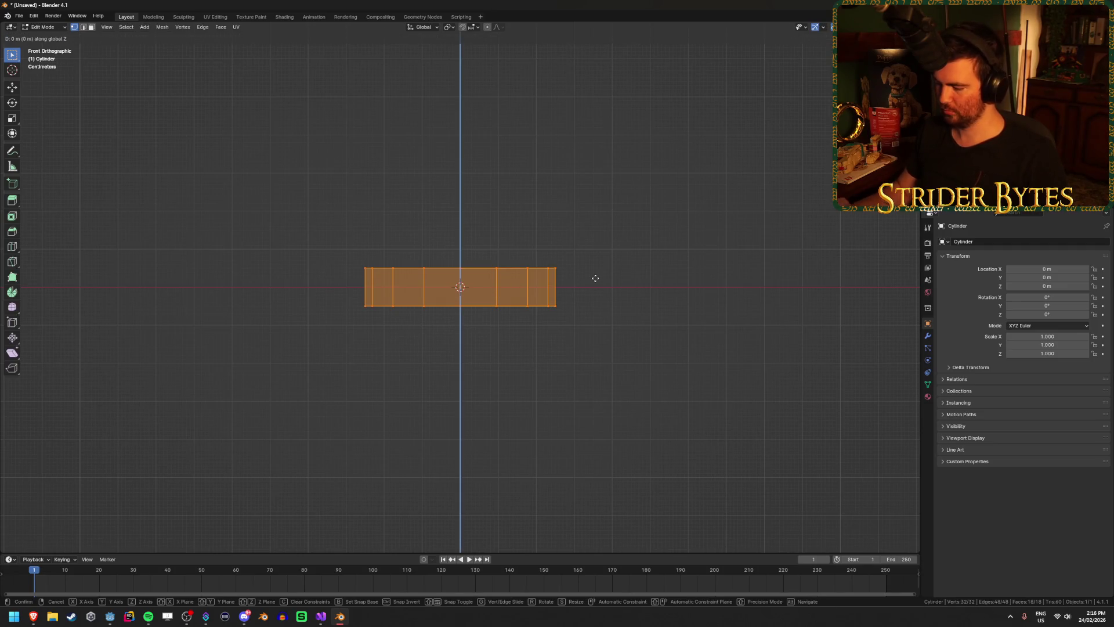
pyautogui.click(594, 276)
pyautogui.scroll(3, 606, 285)
pyautogui.scroll(3, 606, 285)
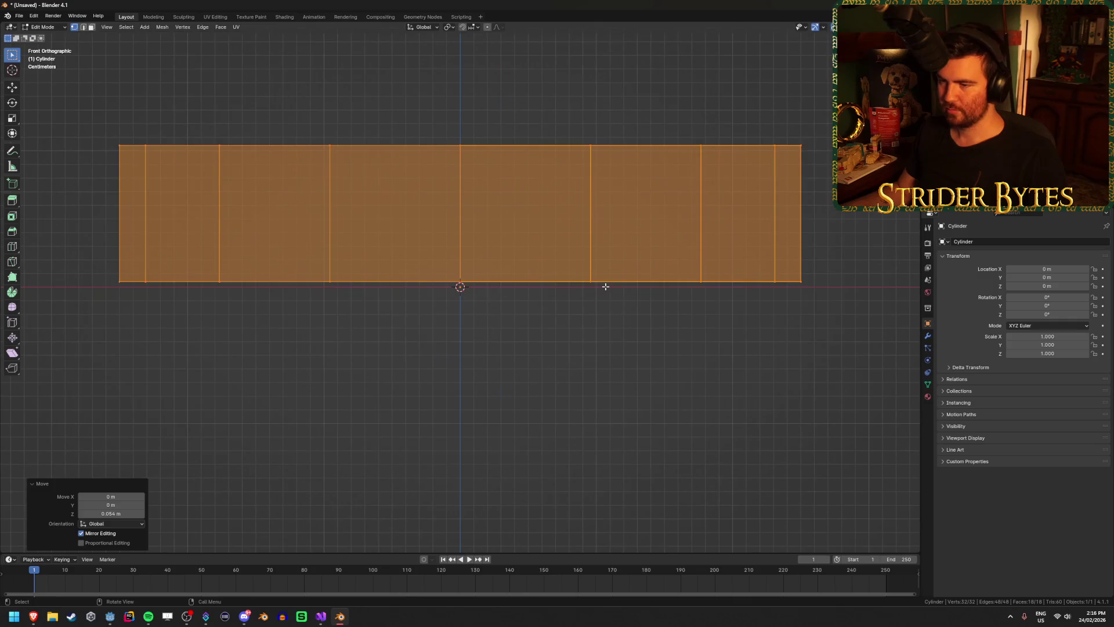
pyautogui.hotkey('ctrl', 'z')
pyautogui.write('gz5')
pyautogui.press('Return')
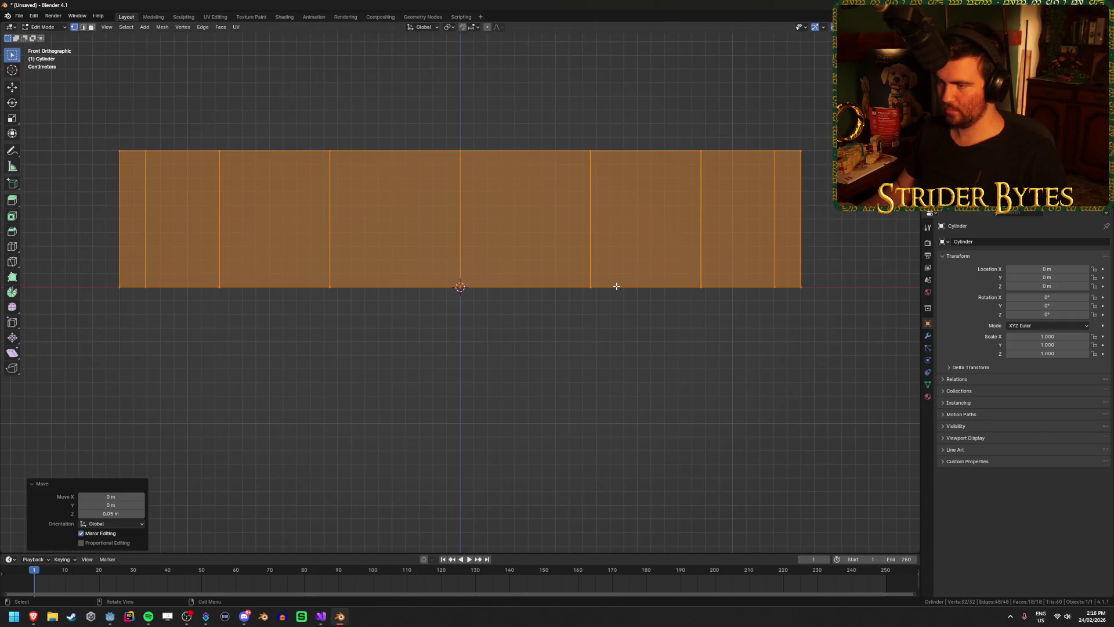
# Step: Scale the disc's top ring of vertices to 0.75 for a tapered base
pyautogui.click(595, 362)
pyautogui.scroll(-5, 594, 363)
pyautogui.moveTo(335, 203); pyautogui.dragTo(609, 258)
pyautogui.write('s')
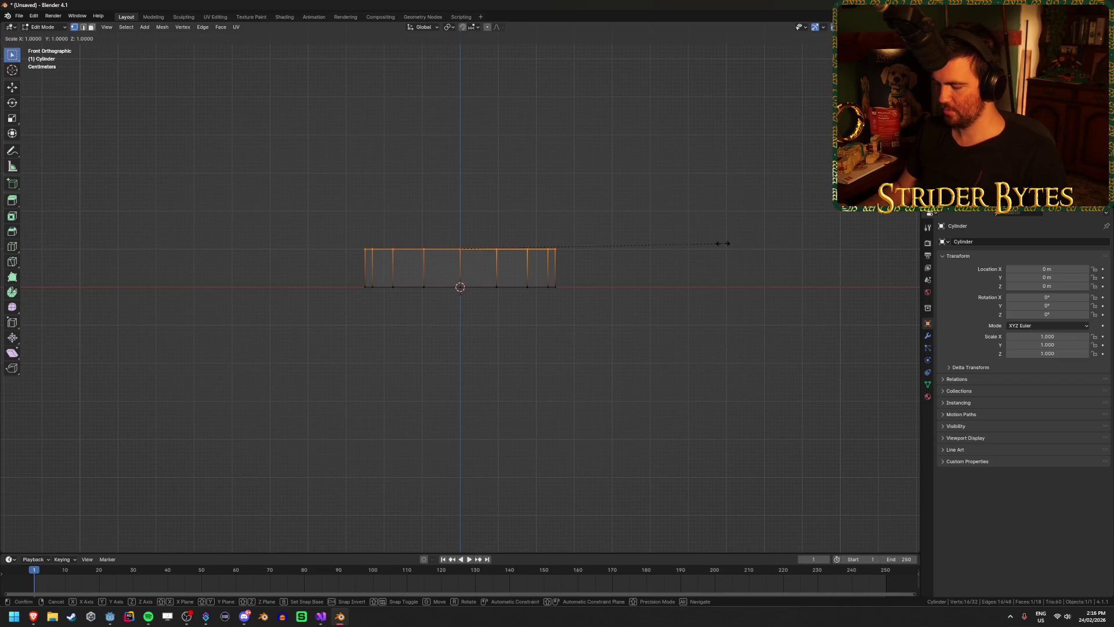
pyautogui.write('.5')
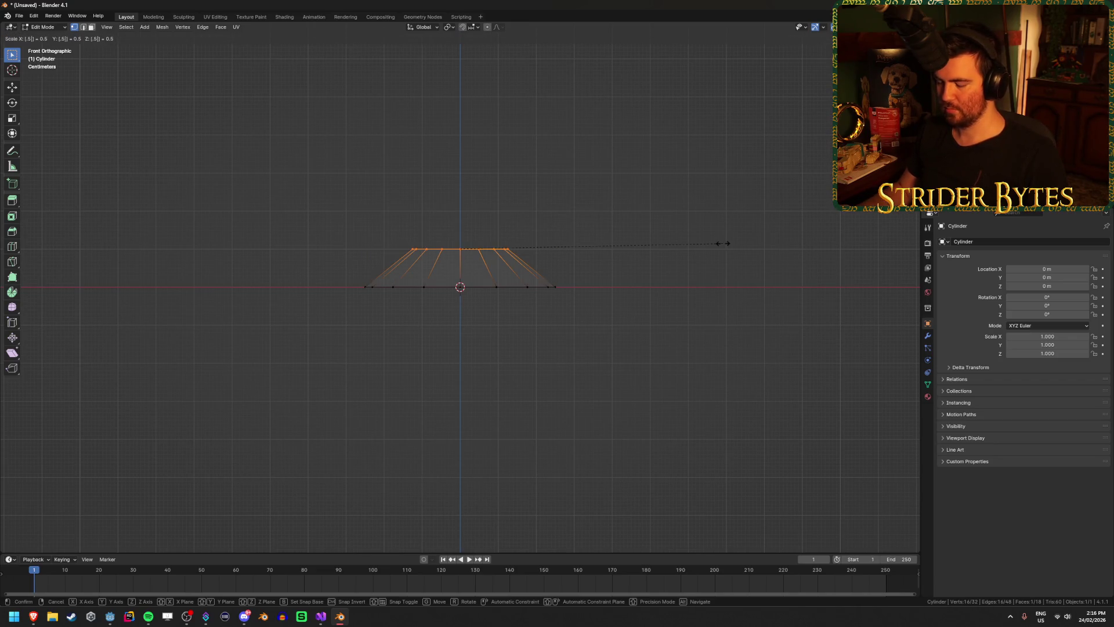
pyautogui.press('BackSpace')
pyautogui.write('75')
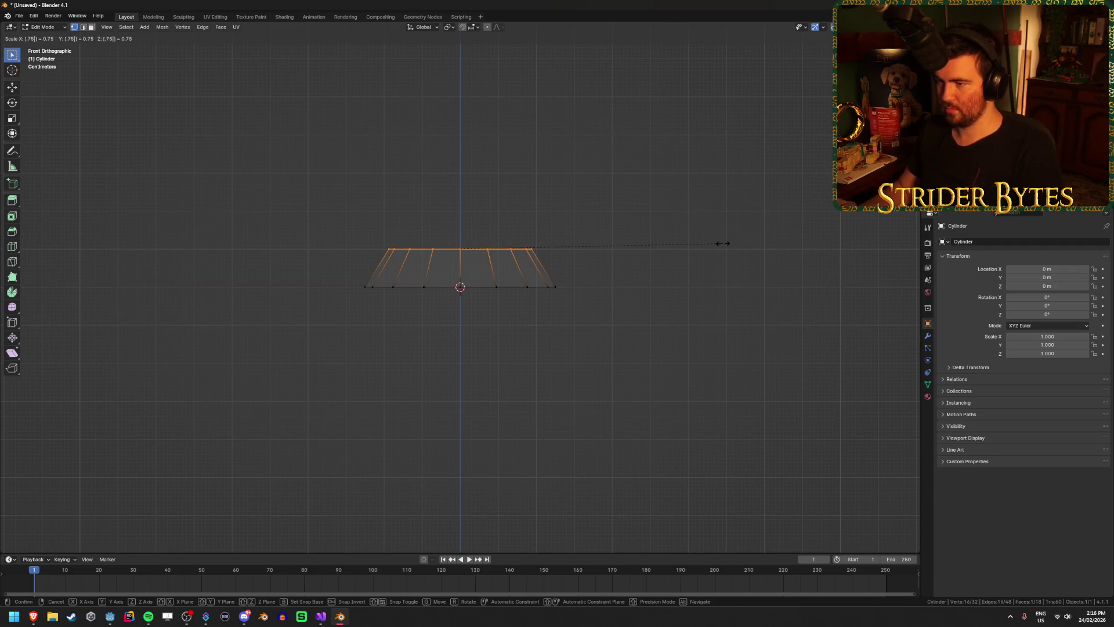
pyautogui.press('Return')
pyautogui.moveTo(720, 243); pyautogui.dragTo(719, 264)
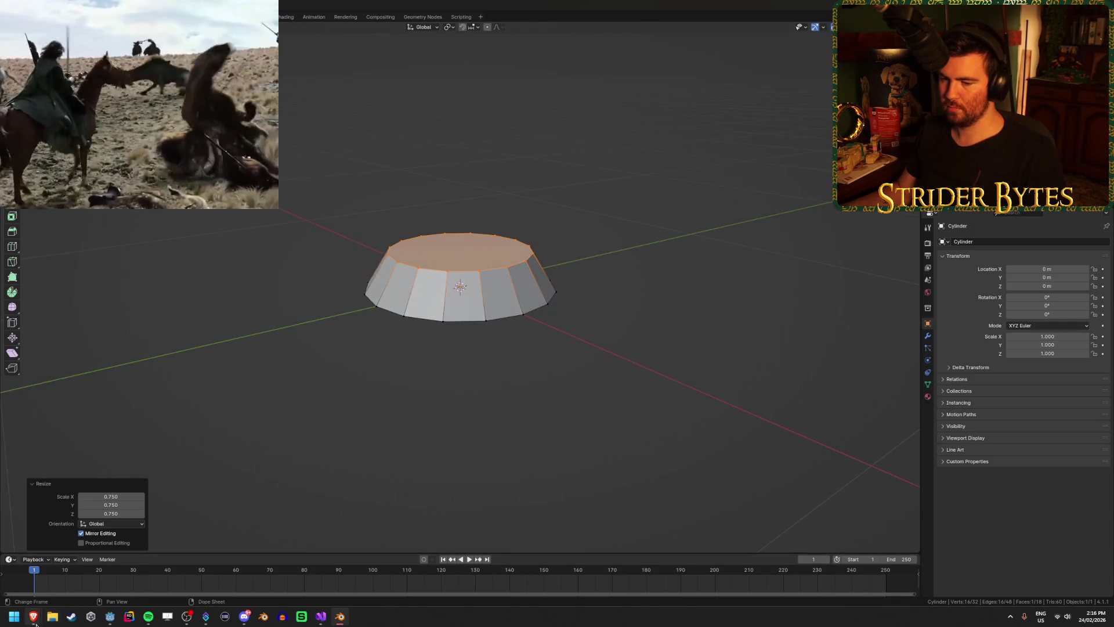
# Step: Compare the amber LED strobe and red siren warning-light references in Google Images, then minimize
pyautogui.moveTo(33, 616)
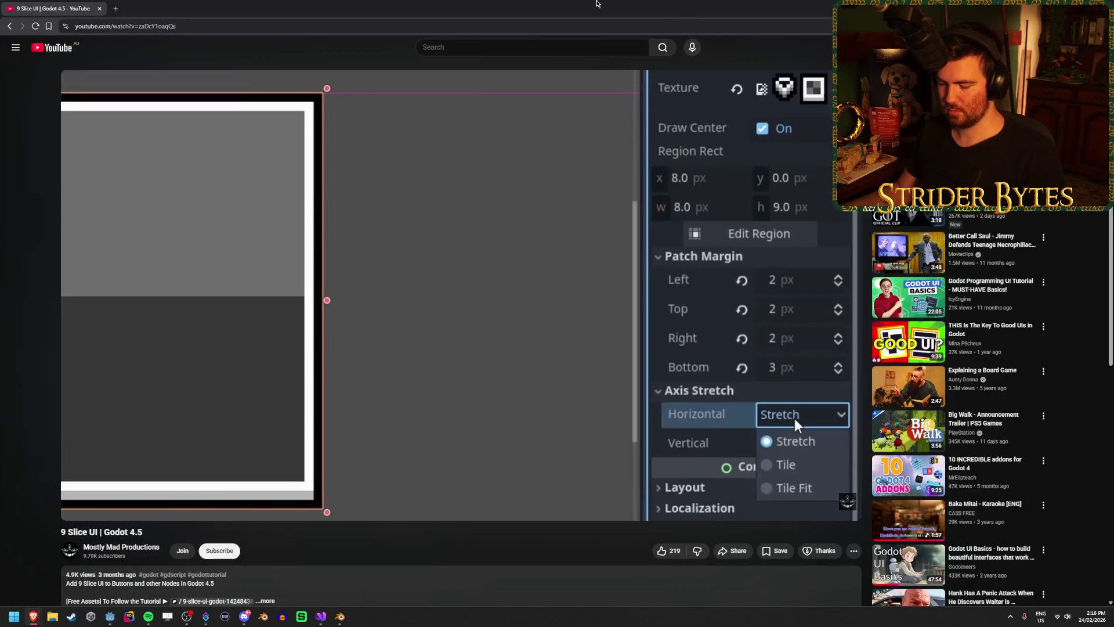
pyautogui.click(125, 575)
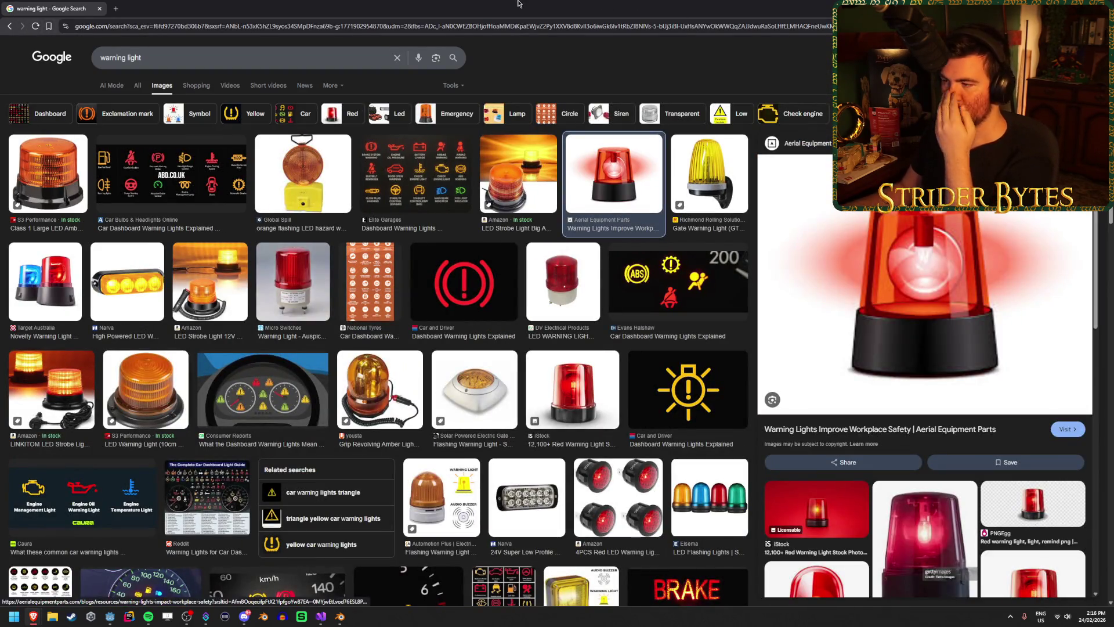
pyautogui.press('Escape')
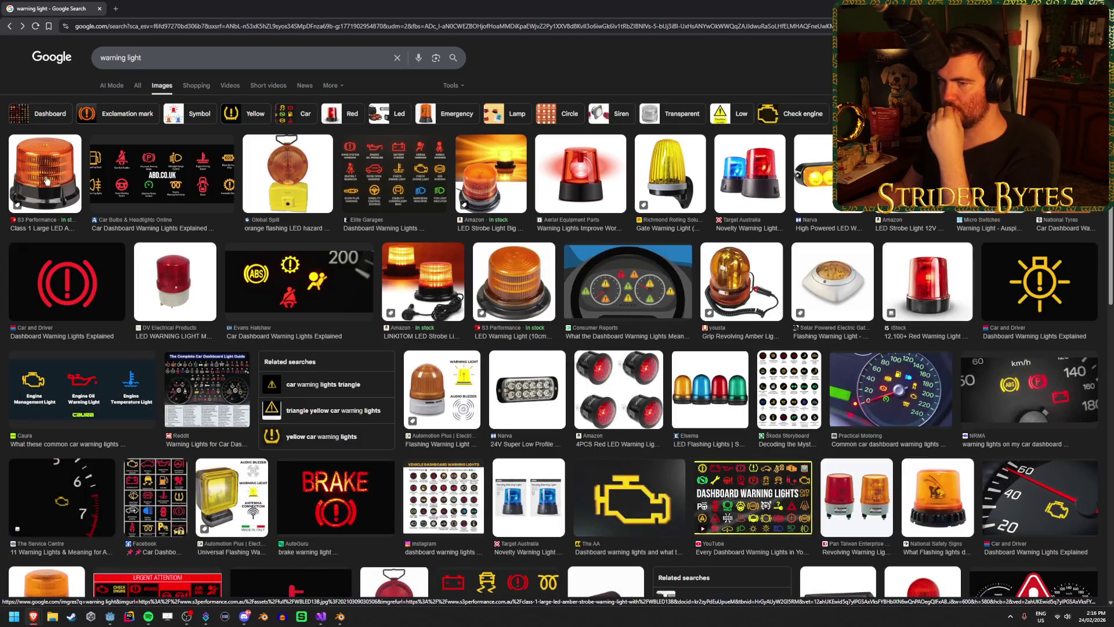
pyautogui.click(50, 181)
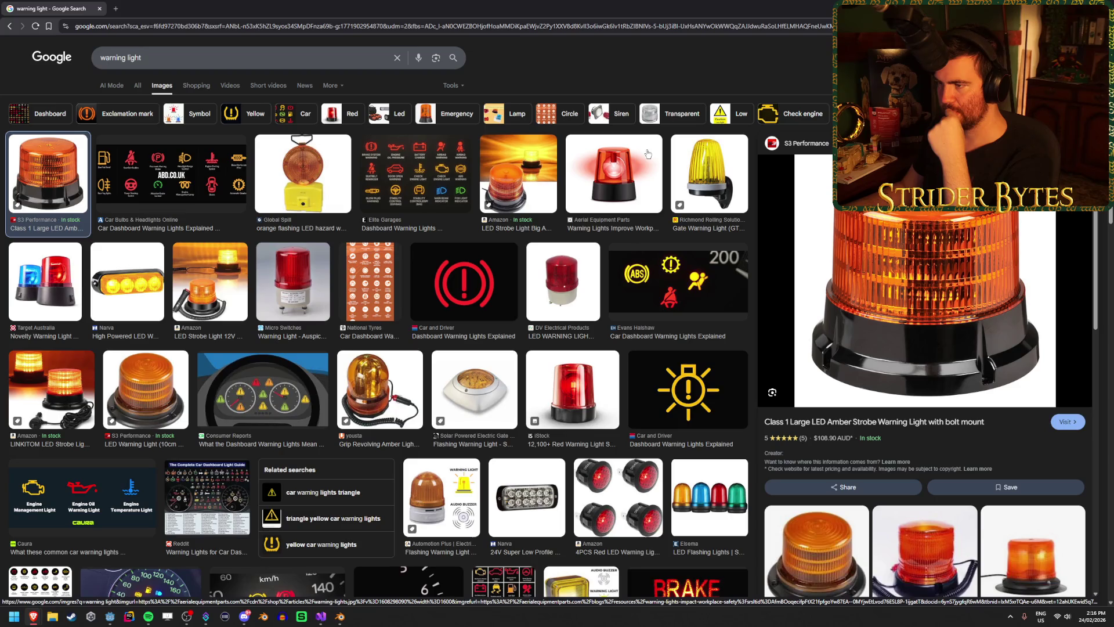
pyautogui.click(608, 189)
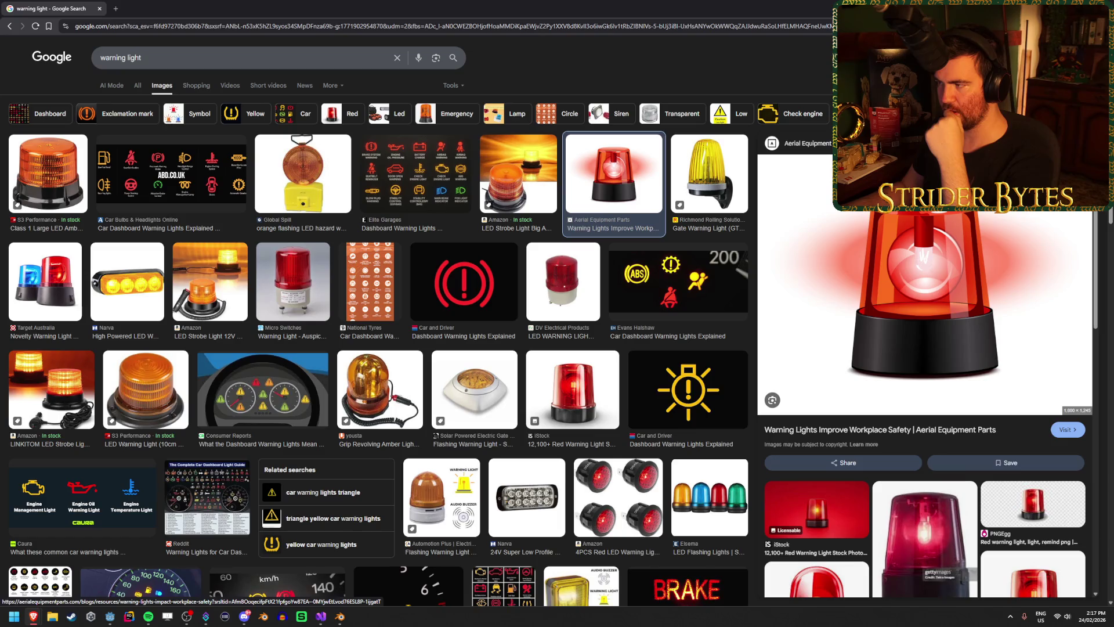
pyautogui.press('super+Down')
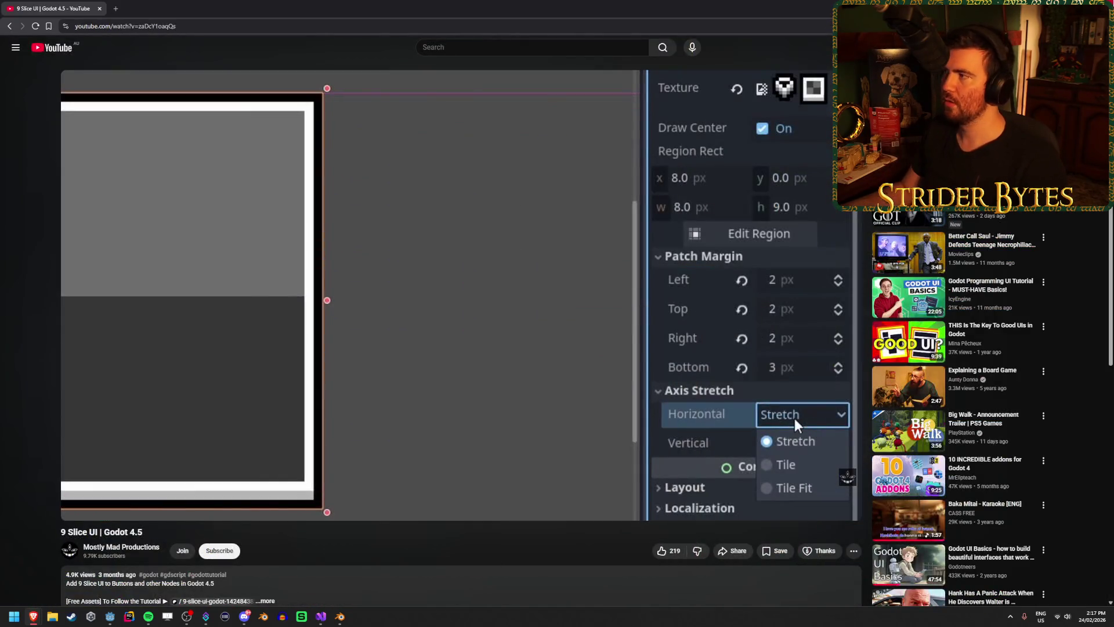
# Step: Back in Blender, undo the top-ring taper on the disc
pyautogui.hotkey('alt', 'Tab')
pyautogui.moveTo(488, 245); pyautogui.dragTo(507, 224)
pyautogui.hotkey('ctrl', 'z')
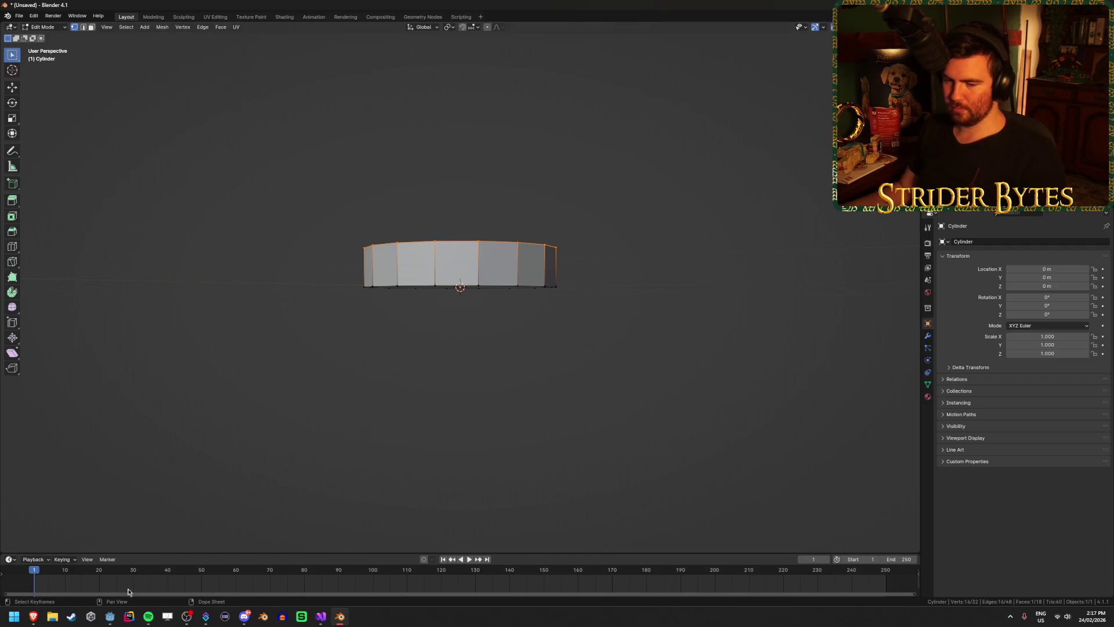
# Step: Raise the cylinder's top ring 0.1 m along Z for straight sides
pyautogui.press('KP_1')
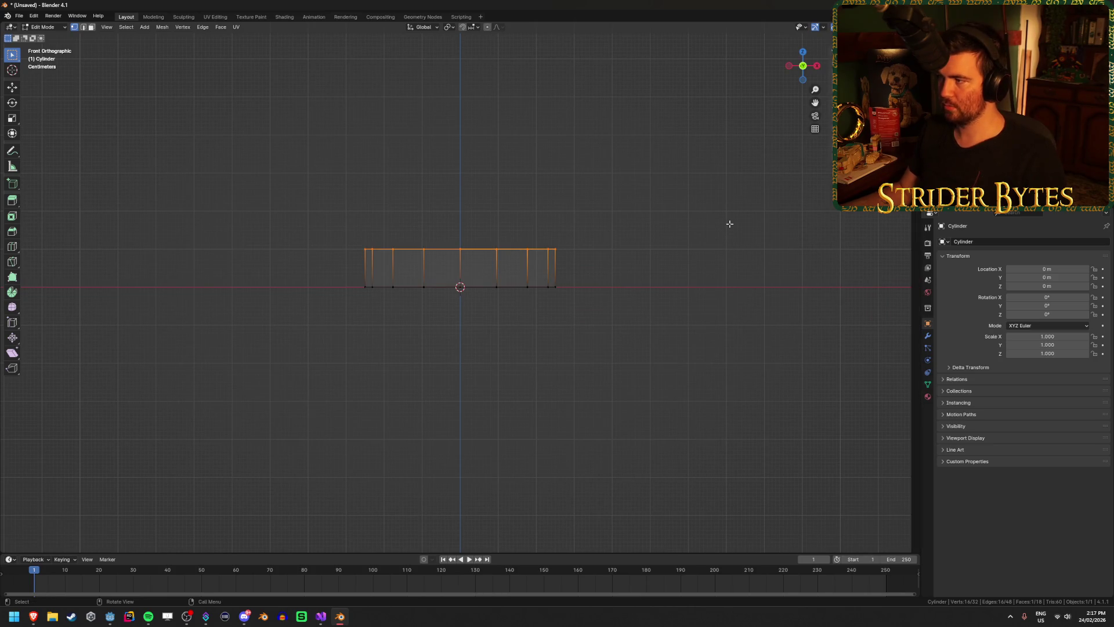
pyautogui.press('g')
pyautogui.press('z')
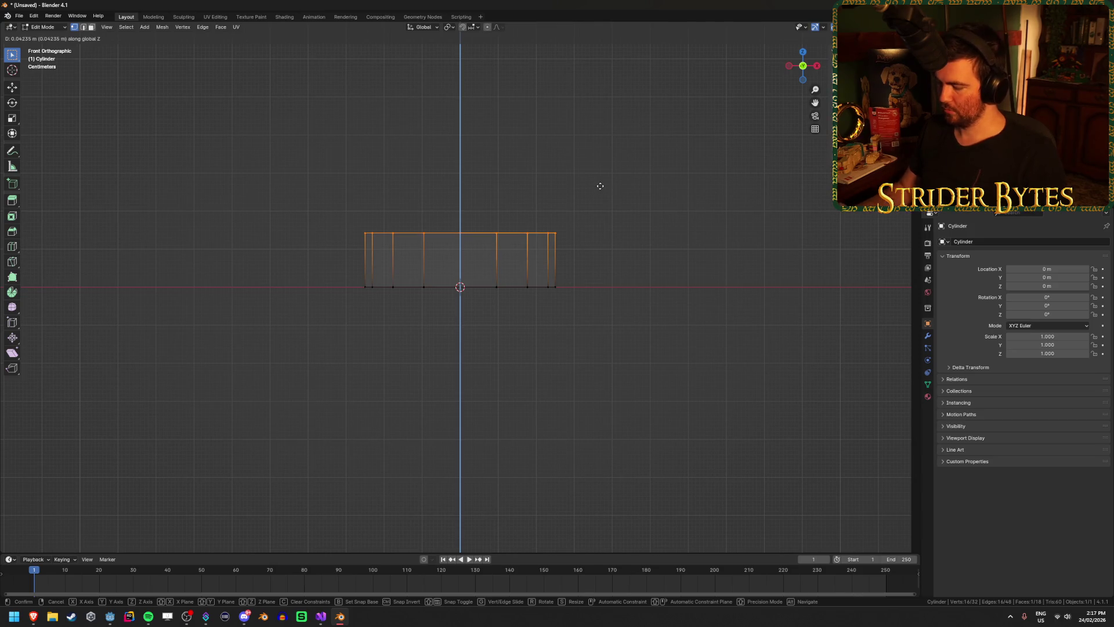
pyautogui.write('.1')
pyautogui.press('Return')
pyautogui.moveTo(609, 186)
pyautogui.mouseDown()
pyautogui.moveTo(610, 219)
pyautogui.moveTo(631, 226)
pyautogui.mouseUp()
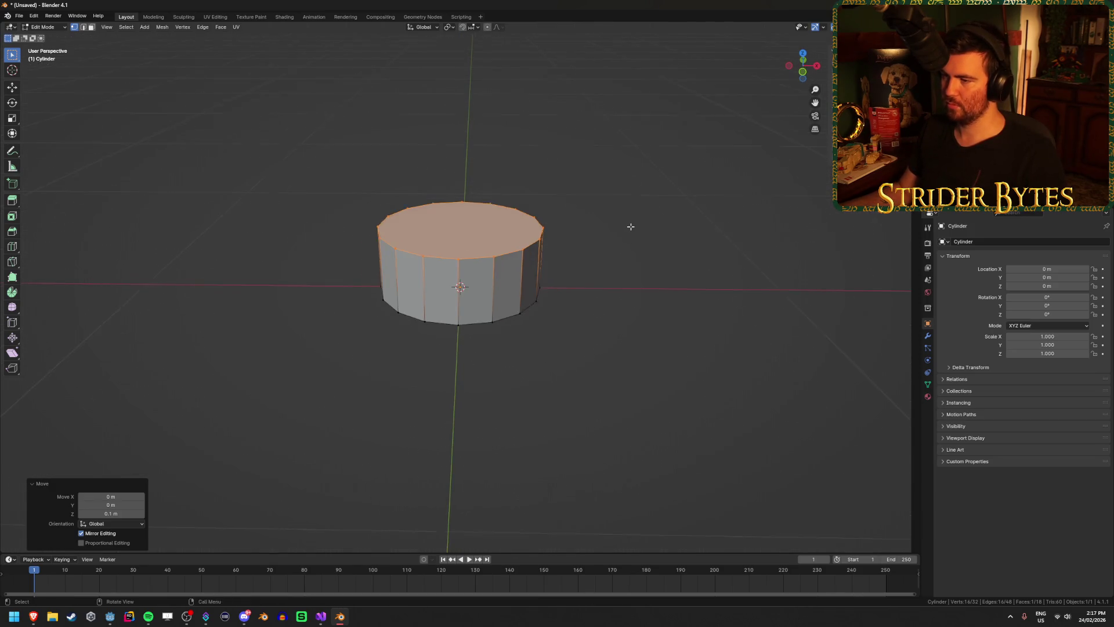
# Step: Return to Object Mode, cancel the Save dialog without saving, and switch to Godot
pyautogui.press('Tab')
pyautogui.hotkey('ctrl', 's')
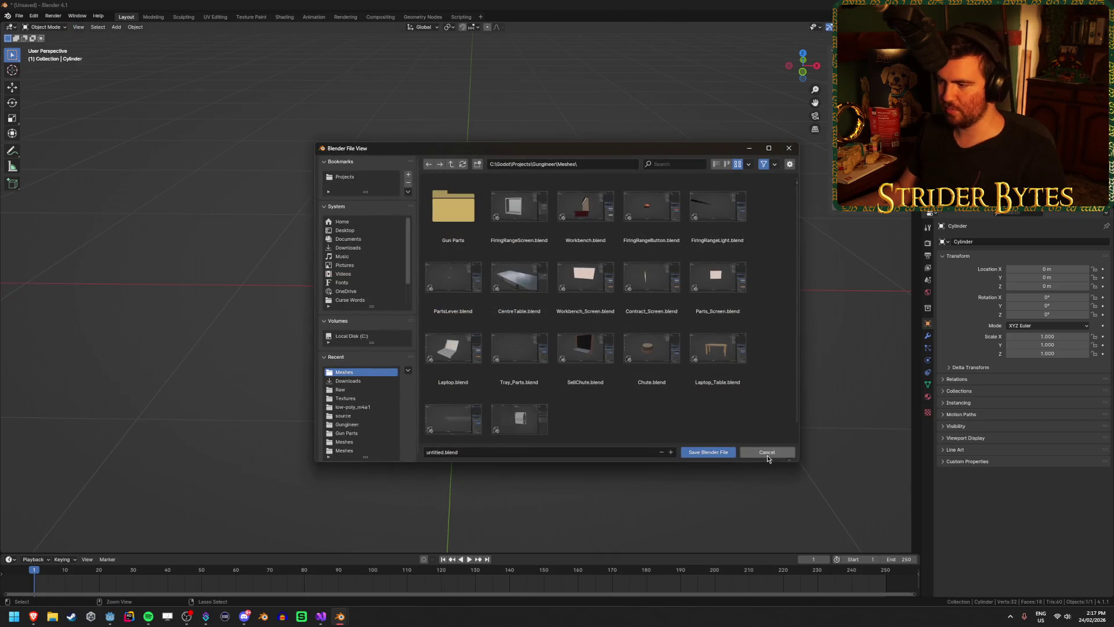
pyautogui.click(767, 453)
pyautogui.click(111, 616)
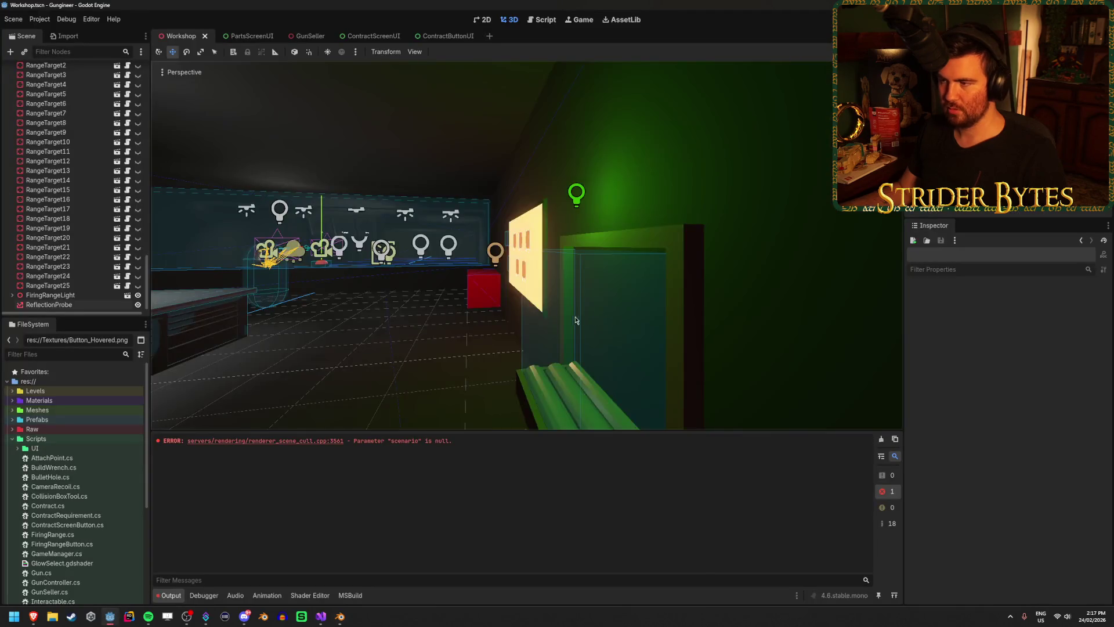
# Step: Open the GunSeller scene, frame its root, collapse SubViewport and select SellPosition
pyautogui.scroll(10, 134, 277)
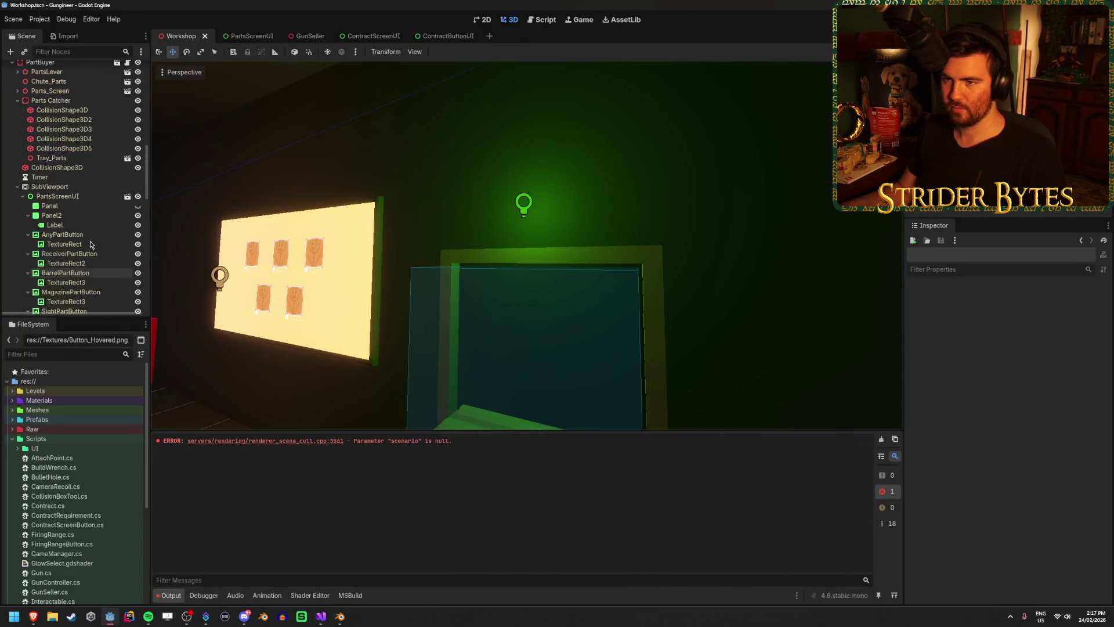
pyautogui.click(310, 37)
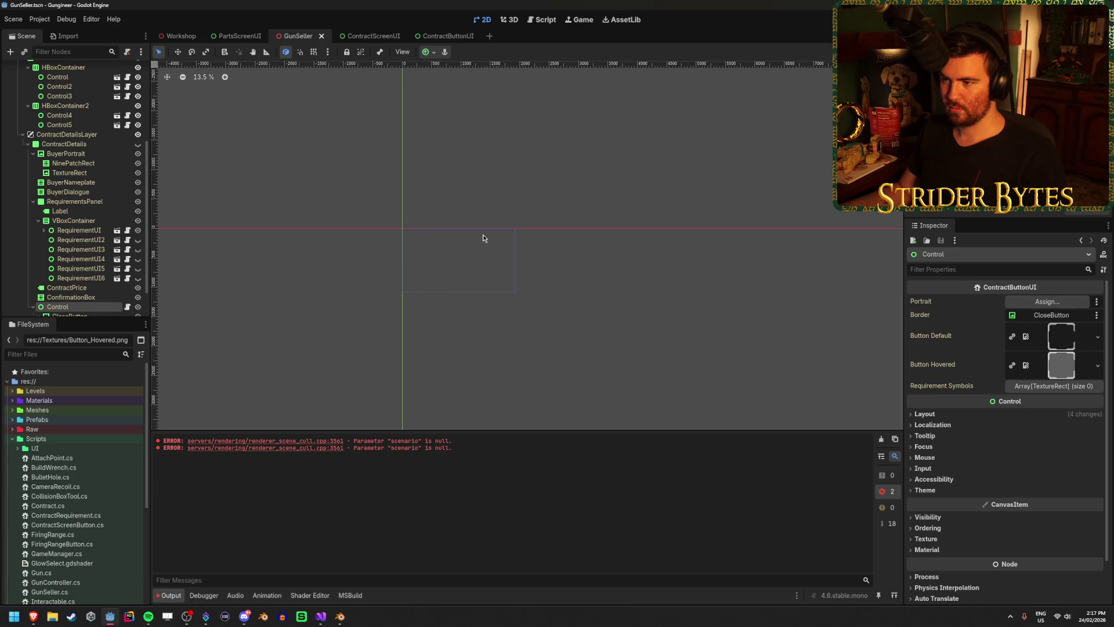
pyautogui.scroll(5, 70, 175)
pyautogui.click(60, 70)
pyautogui.doubleClick(61, 71)
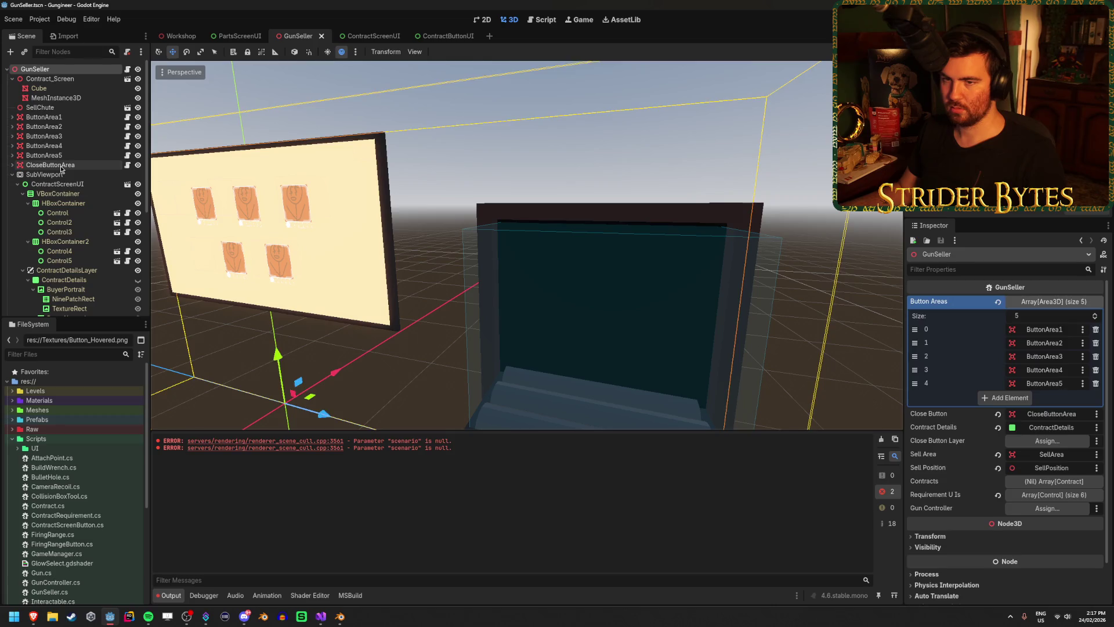
pyautogui.click(62, 165)
pyautogui.click(13, 174)
pyautogui.click(47, 194)
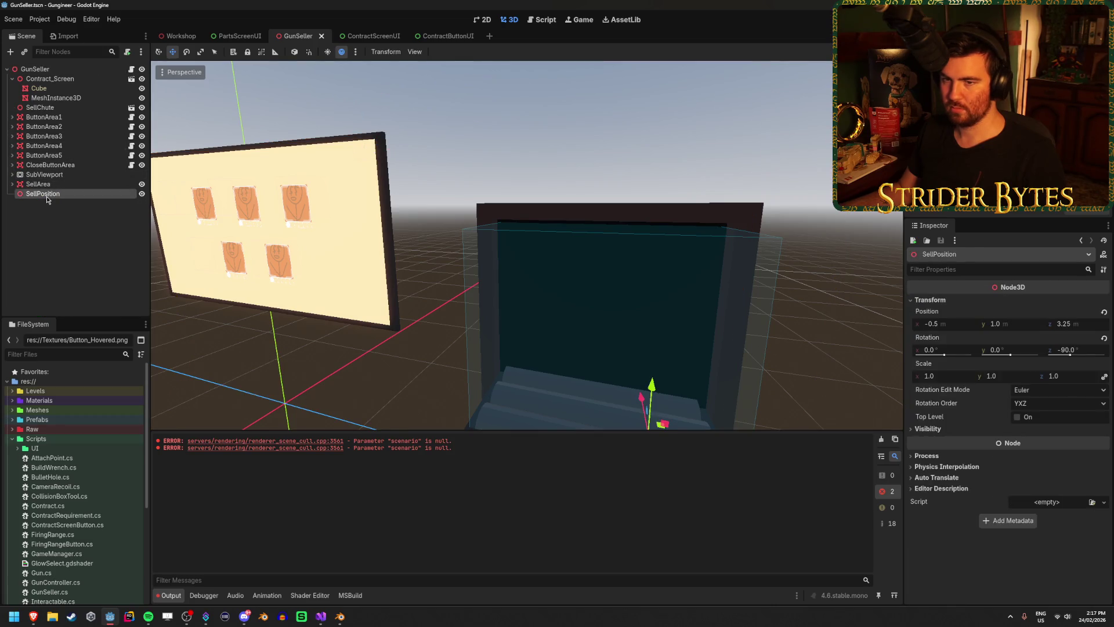
pyautogui.rightClick(68, 219)
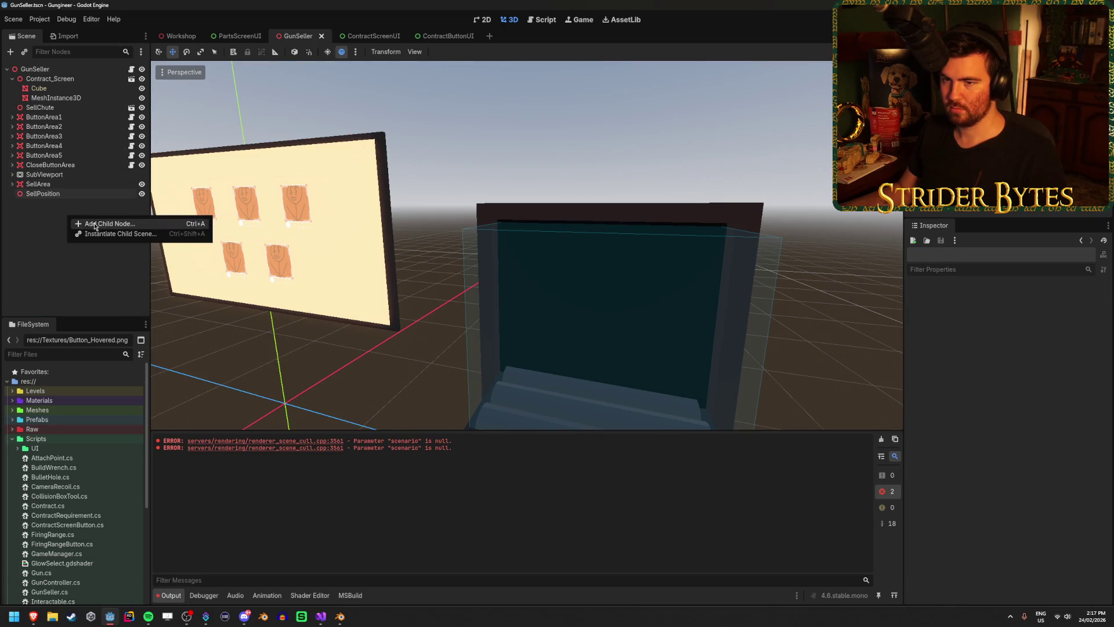
# Step: Add a CSGBox3D child node and move it up onto the chest
pyautogui.click(92, 224)
pyautogui.write('csg')
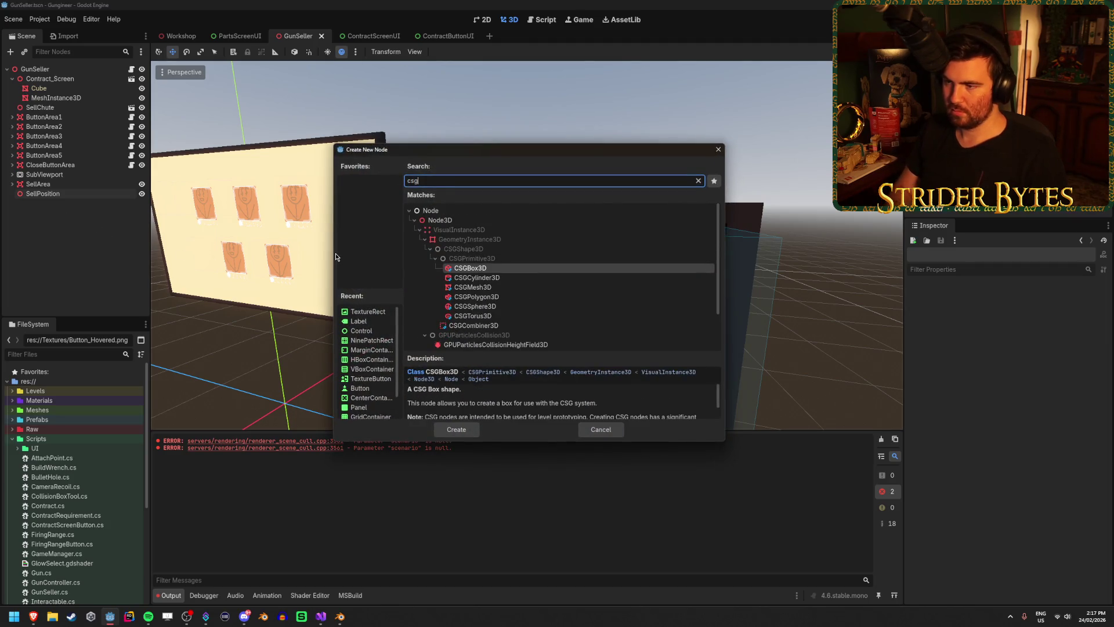
pyautogui.press('Return')
pyautogui.scroll(-3, 336, 253)
pyautogui.moveTo(429, 334)
pyautogui.mouseDown()
pyautogui.moveTo(720, 337)
pyautogui.moveTo(677, 346)
pyautogui.moveTo(651, 317)
pyautogui.mouseUp()
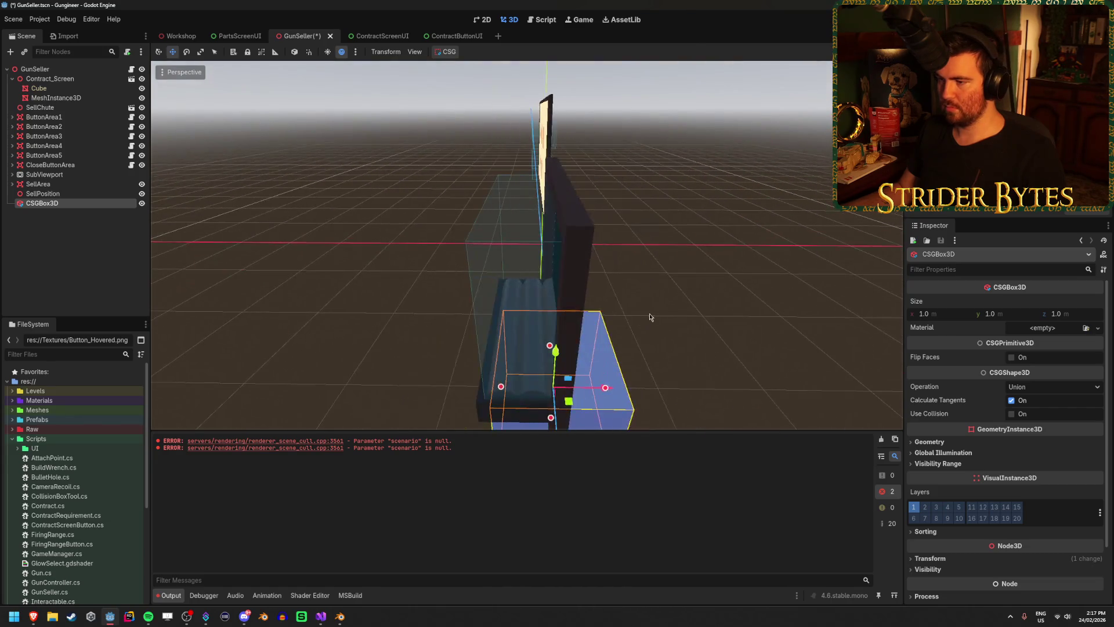
pyautogui.moveTo(556, 351)
pyautogui.mouseDown()
pyautogui.moveTo(566, 157)
pyautogui.moveTo(440, 174)
pyautogui.mouseUp()
pyautogui.moveTo(535, 186); pyautogui.dragTo(506, 186)
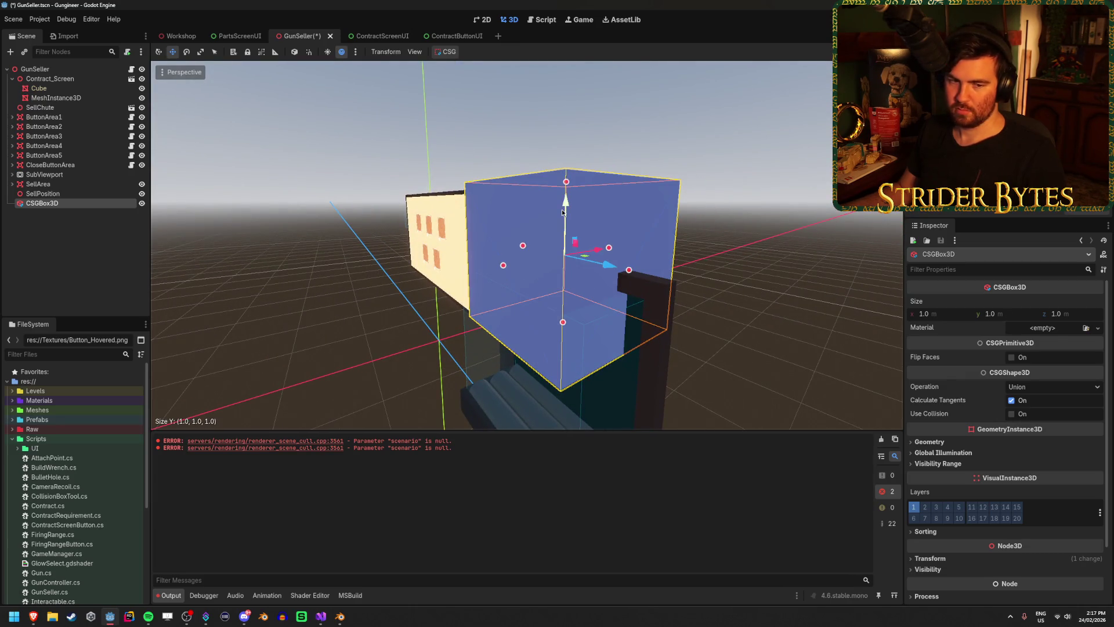
pyautogui.press('w')
pyautogui.press('s')
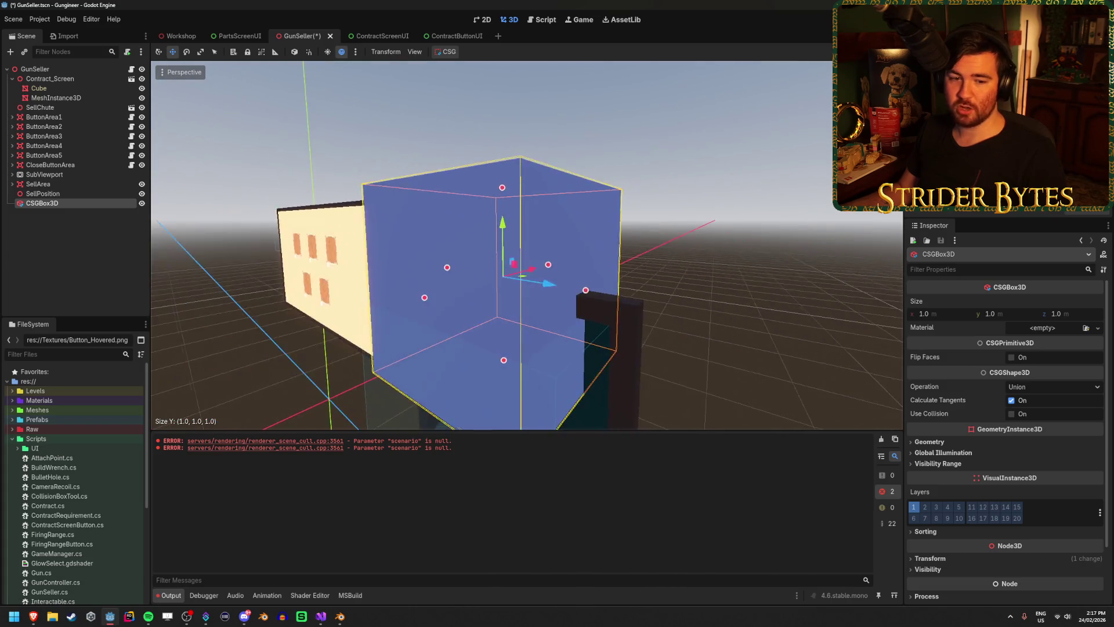
pyautogui.press('w')
pyautogui.moveTo(494, 214)
pyautogui.mouseDown()
pyautogui.moveTo(496, 290)
pyautogui.moveTo(495, 209)
pyautogui.moveTo(498, 274)
pyautogui.moveTo(501, 246)
pyautogui.mouseUp()
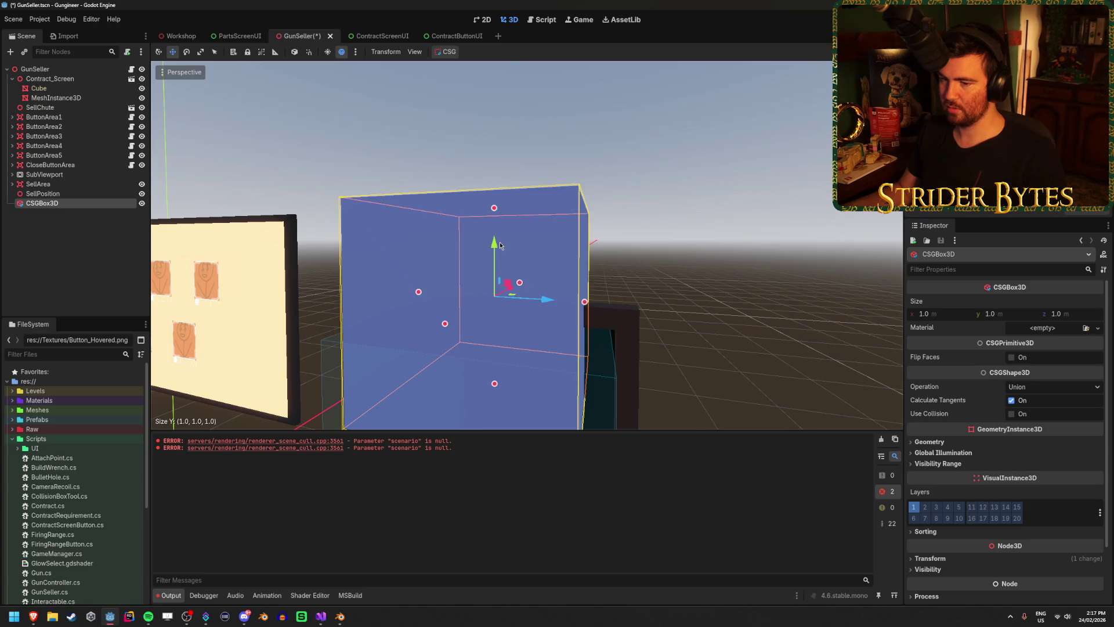
# Step: Set the box size to 0.1 on all axes, widen X to about 0.235, and save
pyautogui.click(1052, 314)
pyautogui.write('0.1')
pyautogui.press('Tab')
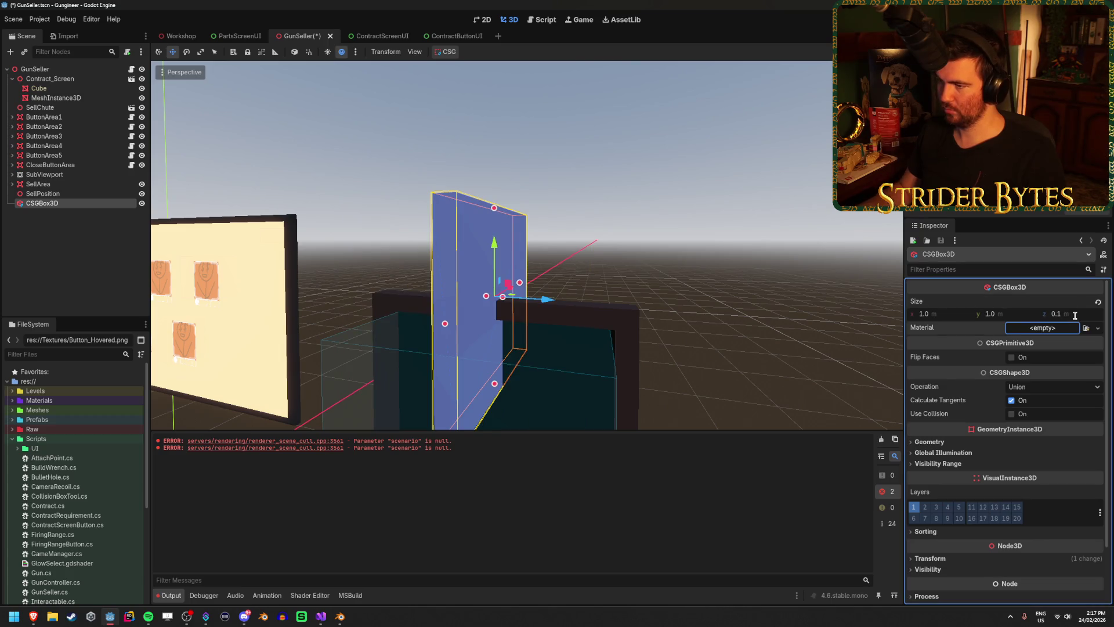
pyautogui.click(950, 312)
pyautogui.write('0.1')
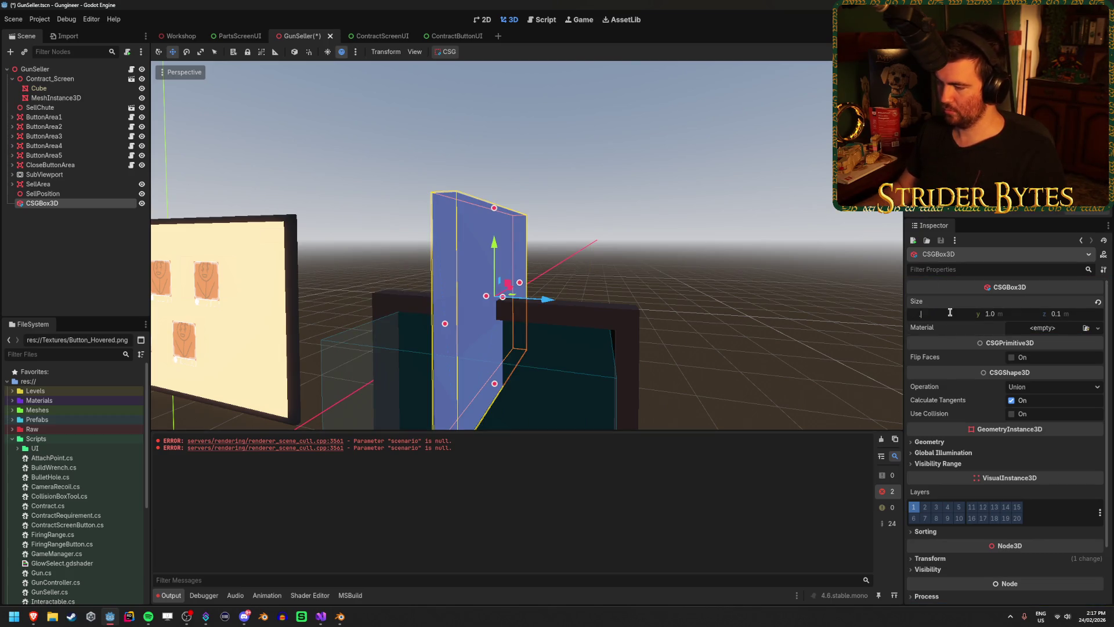
pyautogui.press('Return')
pyautogui.moveTo(551, 218); pyautogui.dragTo(464, 221)
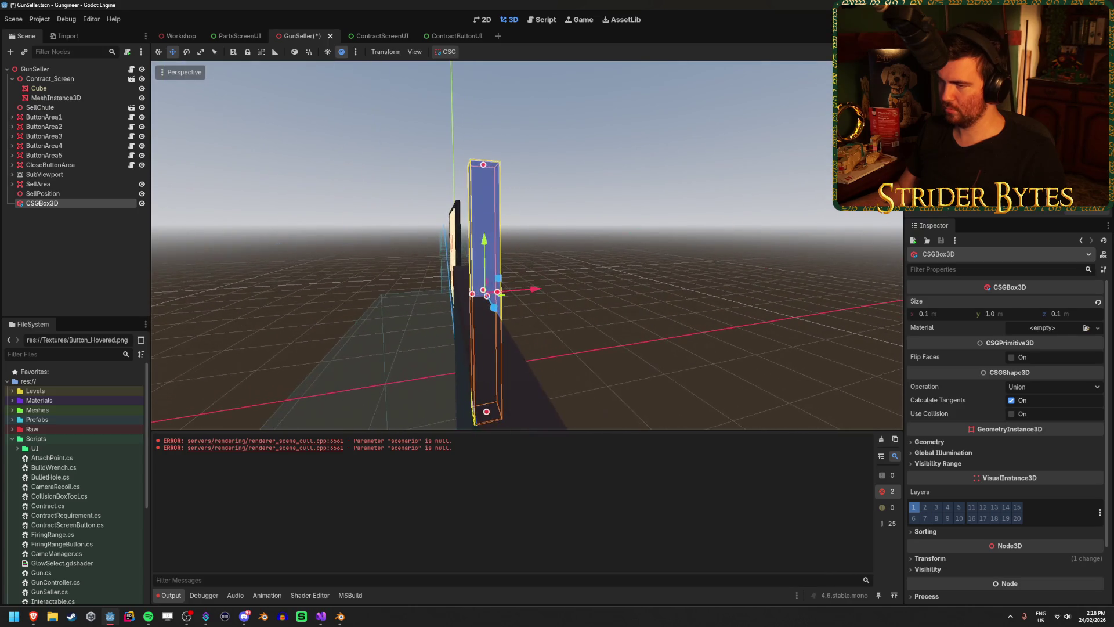
pyautogui.write('0.1')
pyautogui.press('Return')
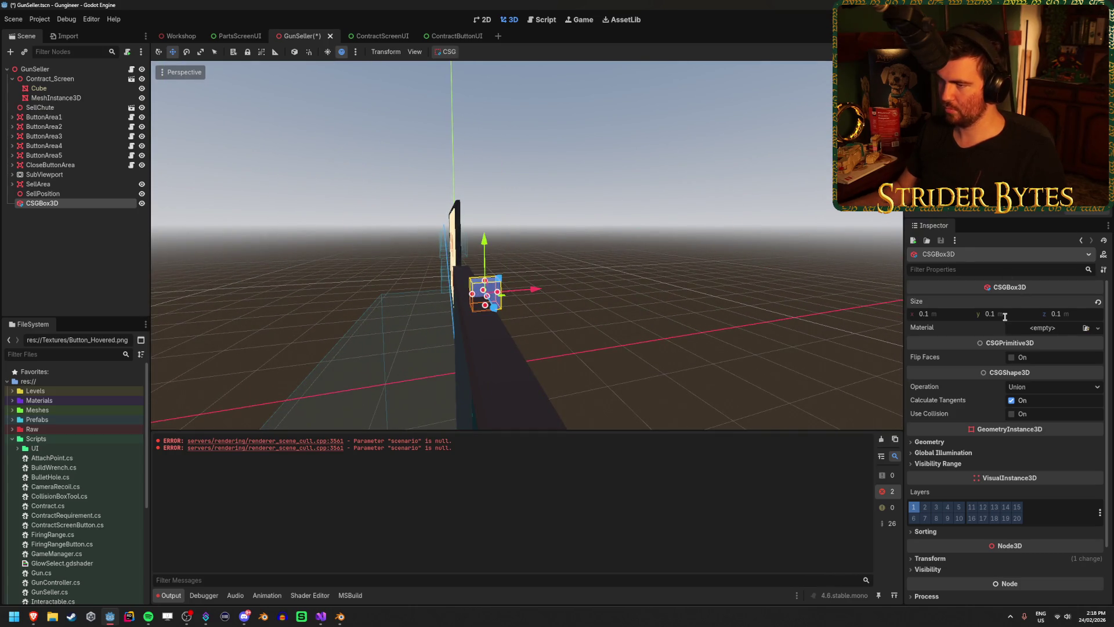
pyautogui.moveTo(930, 316); pyautogui.dragTo(958, 316)
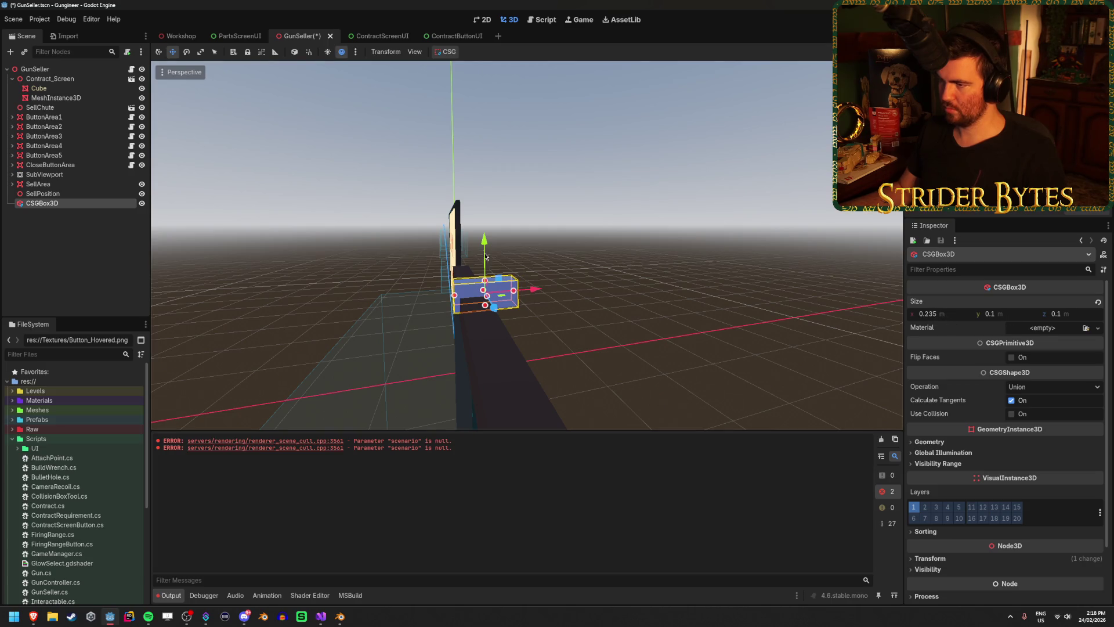
pyautogui.scroll(-2, 486, 257)
pyautogui.moveTo(486, 221); pyautogui.dragTo(370, 145)
pyautogui.hotkey('ctrl', 's')
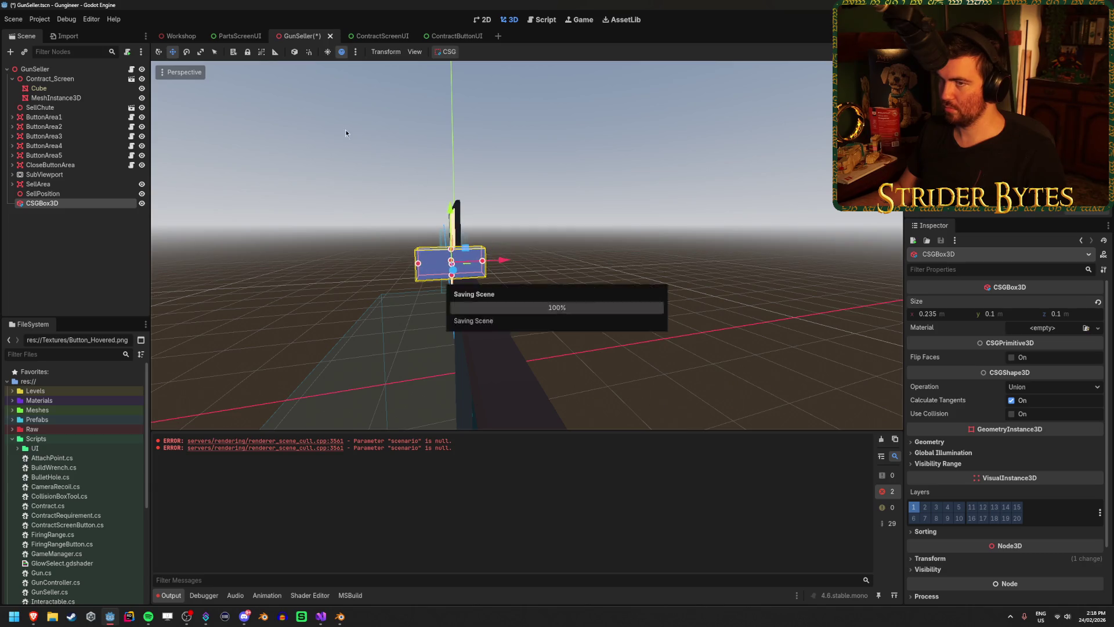
pyautogui.hotkey('ctrl', 'shift', 'Tab')
pyautogui.hotkey('ctrl', 'shift', 'Tab')
pyautogui.moveTo(522, 244)
pyautogui.mouseDown()
pyautogui.moveTo(499, 238)
pyautogui.moveTo(522, 246)
pyautogui.moveTo(524, 217)
pyautogui.mouseUp()
pyautogui.hotkey('ctrl', 's')
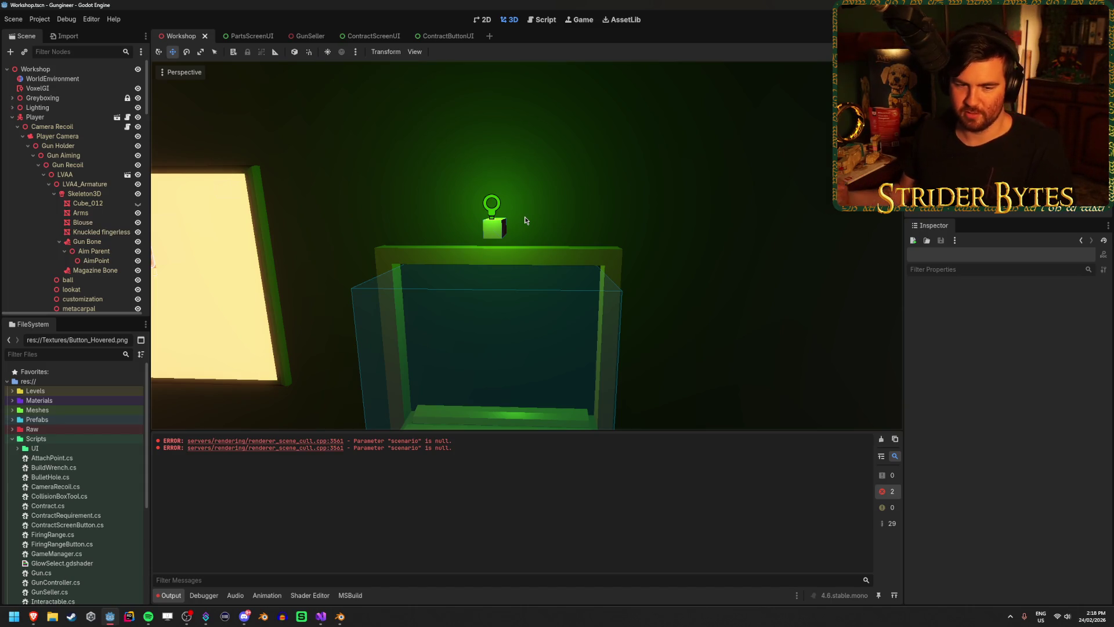
pyautogui.moveTo(524, 217); pyautogui.dragTo(499, 217)
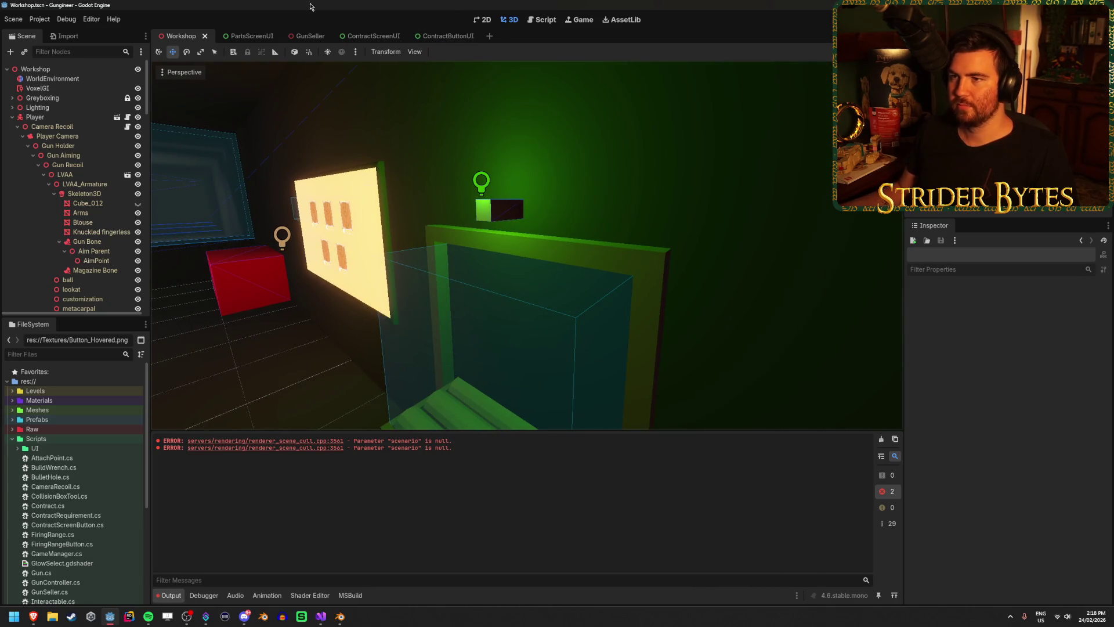
pyautogui.click(250, 35)
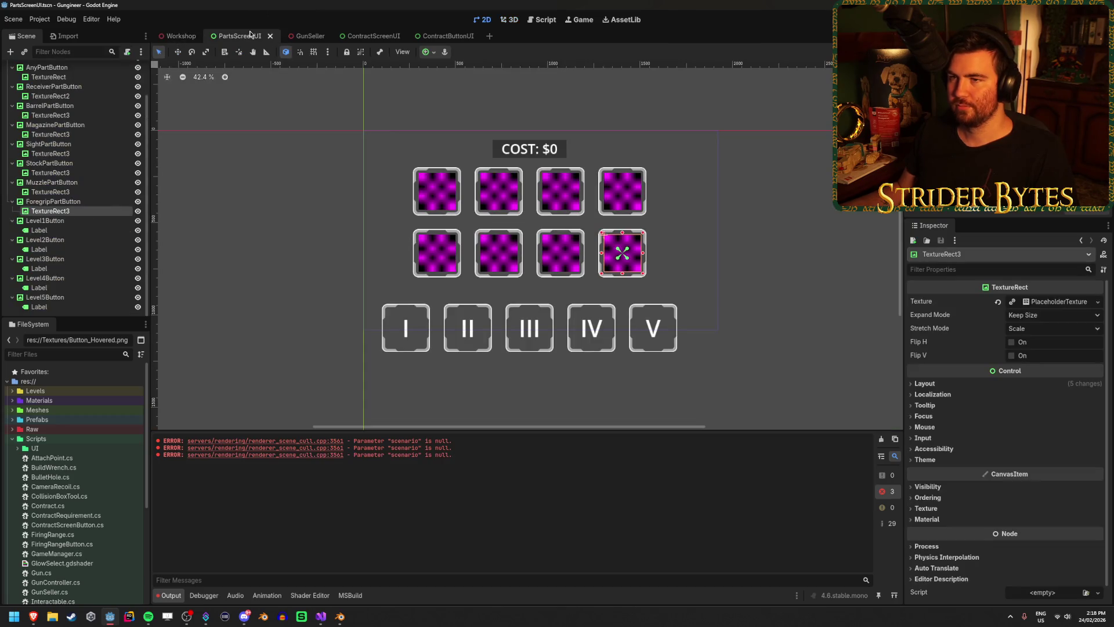
pyautogui.click(174, 36)
pyautogui.click(366, 36)
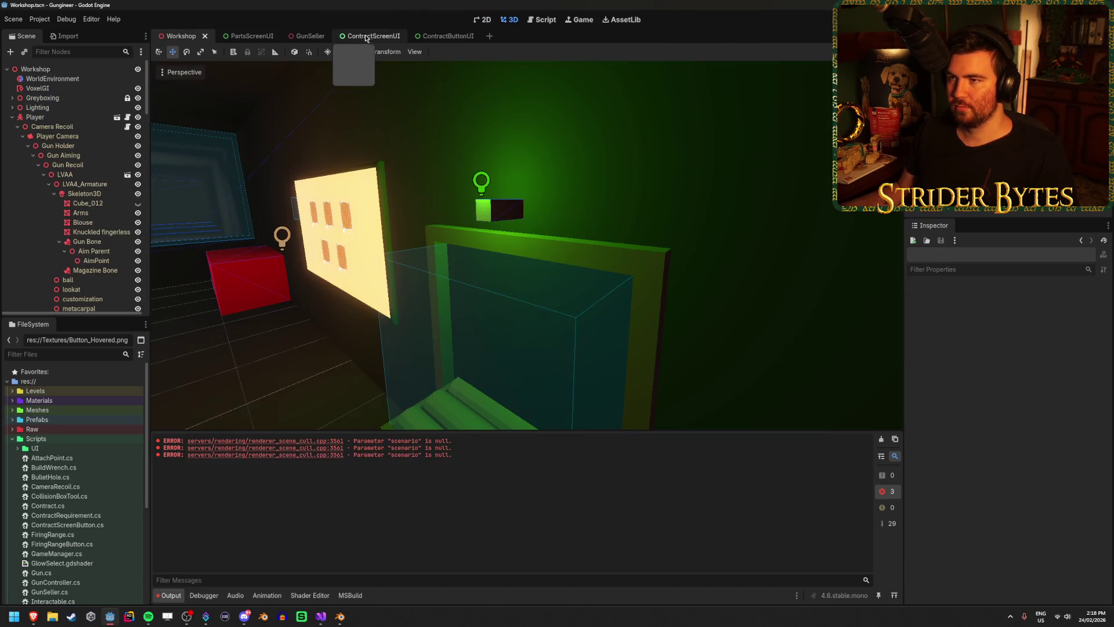
pyautogui.click(298, 36)
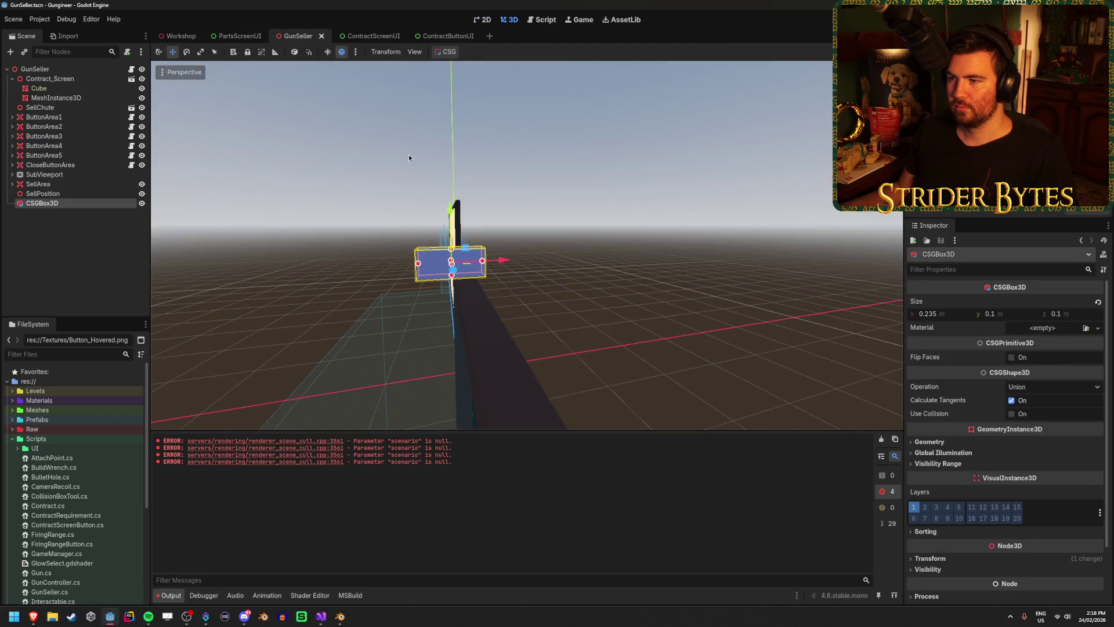
# Step: Resize the GunSeller box to 0.5 × 0.25 × 0.25 m and save the scene
pyautogui.moveTo(526, 245); pyautogui.dragTo(580, 246)
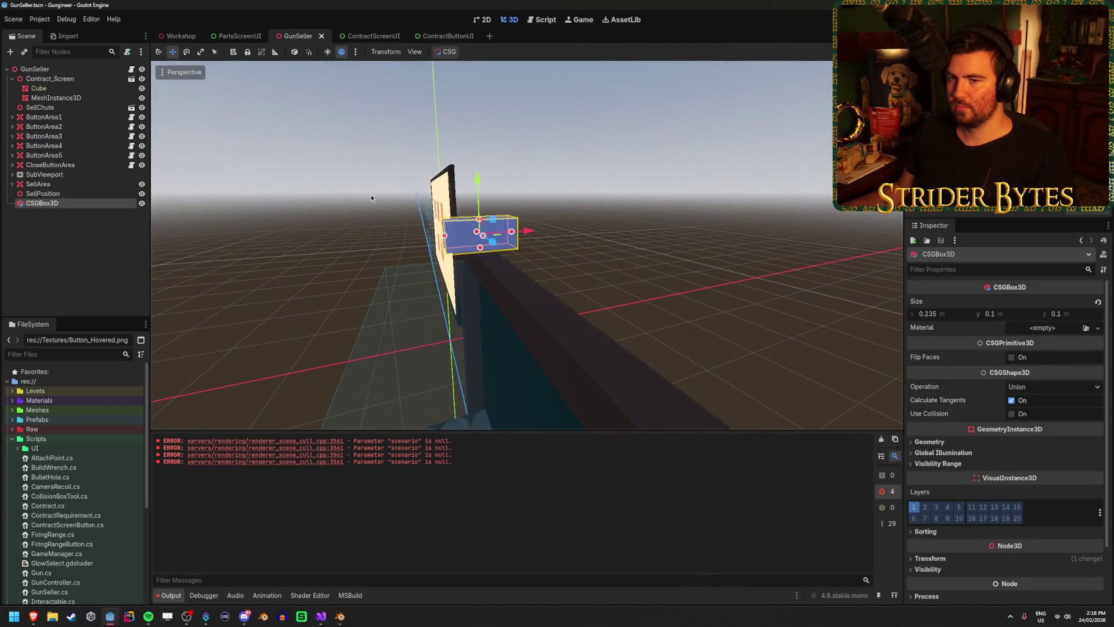
pyautogui.click(1016, 315)
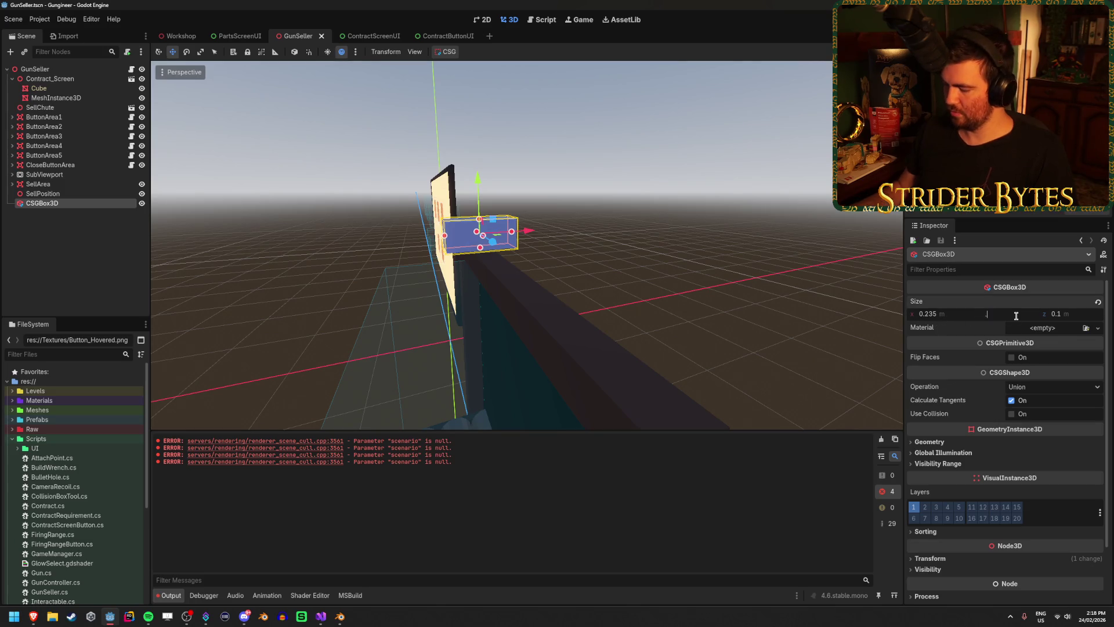
pyautogui.write('0.25')
pyautogui.press('Tab')
pyautogui.press('Return')
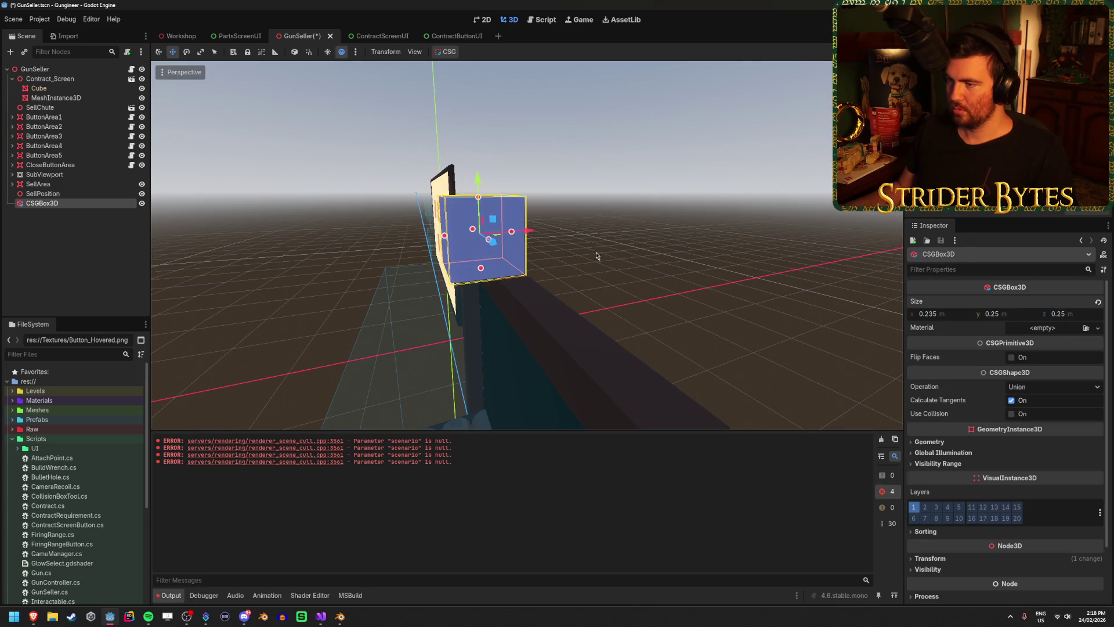
pyautogui.moveTo(596, 248); pyautogui.dragTo(596, 255)
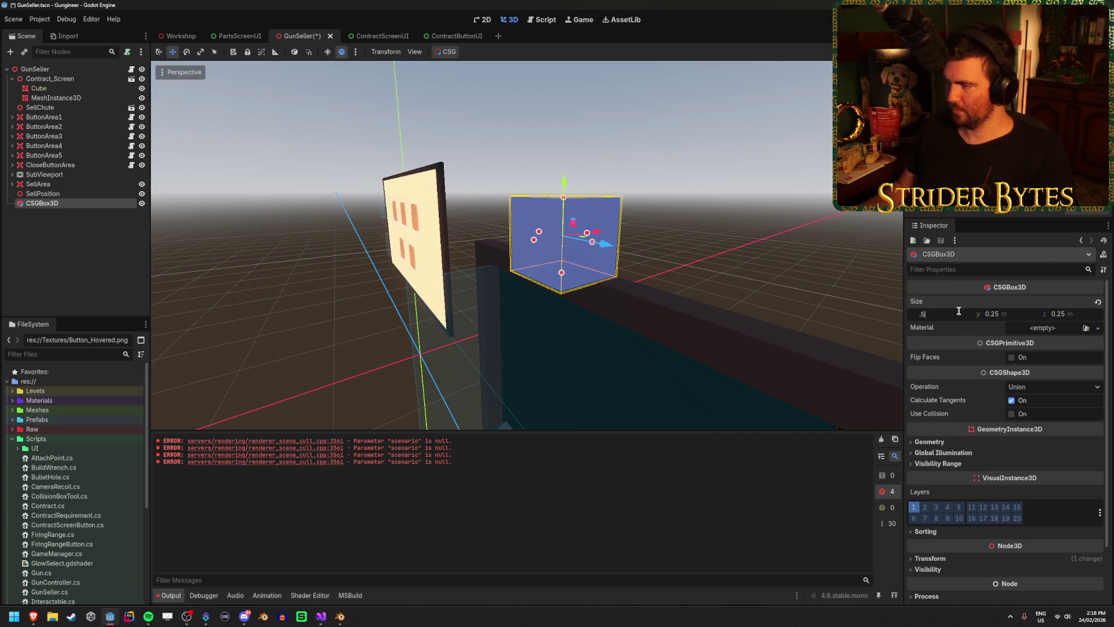
pyautogui.press('Return')
pyautogui.hotkey('ctrl', 's')
# Step: View the box on the Workshop counter, then bring Blender to the front
pyautogui.click(180, 36)
pyautogui.moveTo(366, 161)
pyautogui.mouseDown()
pyautogui.moveTo(331, 180)
pyautogui.moveTo(632, 138)
pyautogui.mouseUp()
pyautogui.hotkey('ctrl', 's')
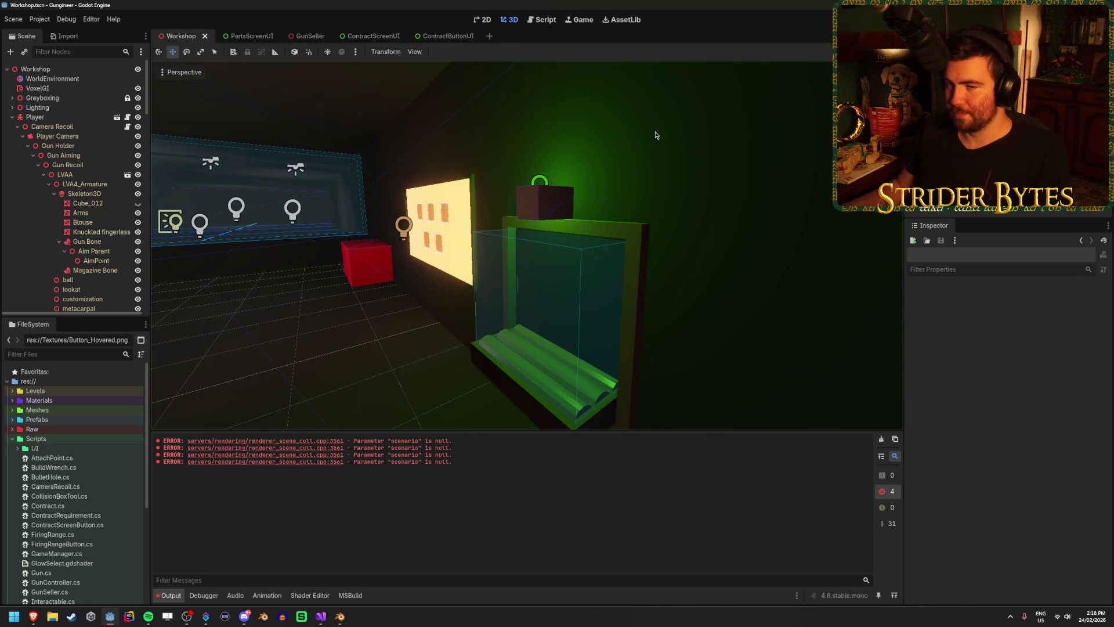
pyautogui.click(340, 622)
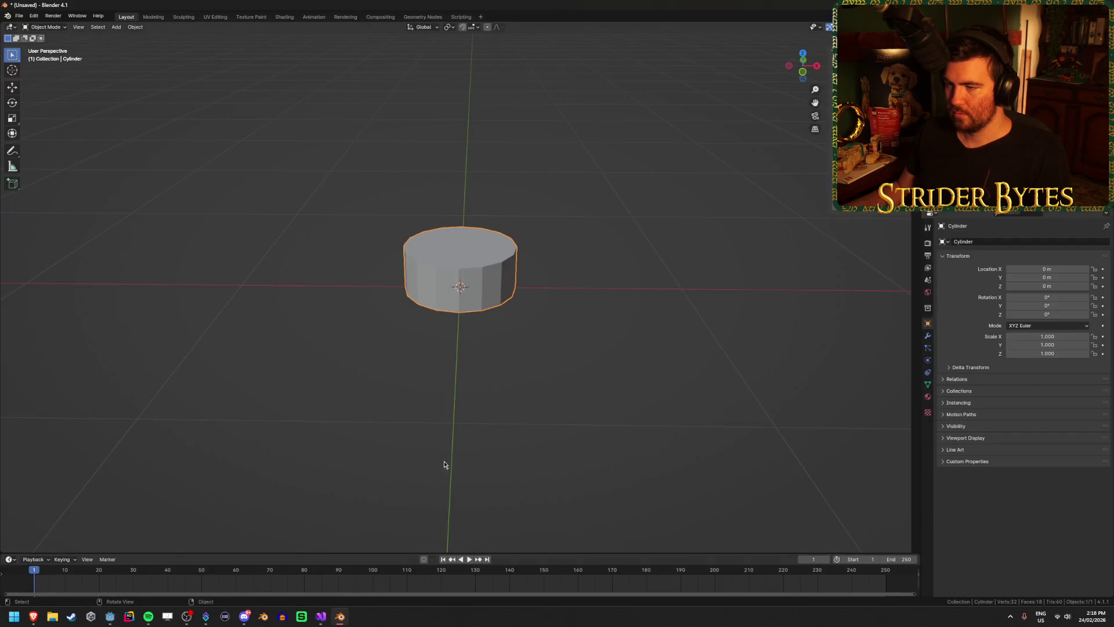
# Step: Check the 0.5 × 0.25 × 0.25 box in Godot's Workshop, then edit the Blender cylinder's mesh
pyautogui.moveTo(502, 272)
pyautogui.mouseDown()
pyautogui.moveTo(505, 358)
pyautogui.moveTo(511, 266)
pyautogui.mouseUp()
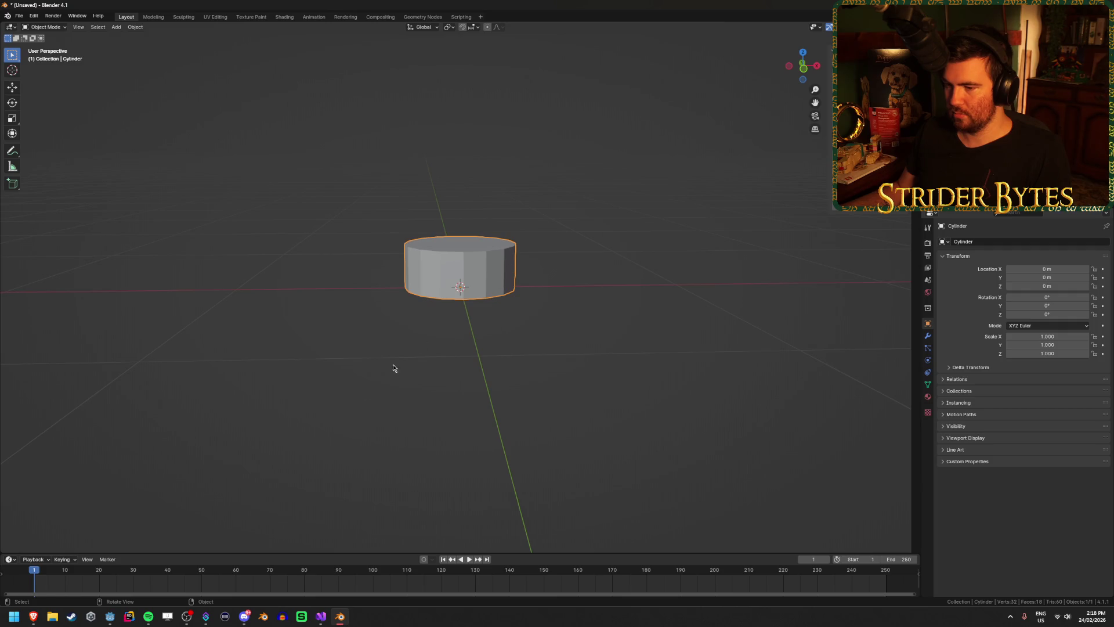
pyautogui.moveTo(33, 615)
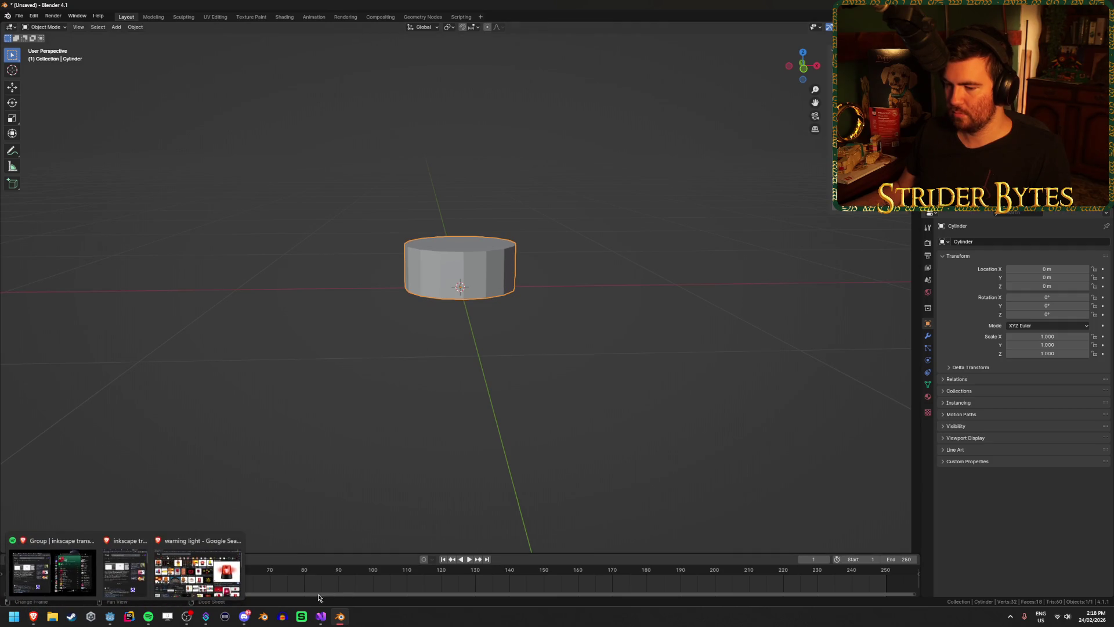
pyautogui.moveTo(184, 619)
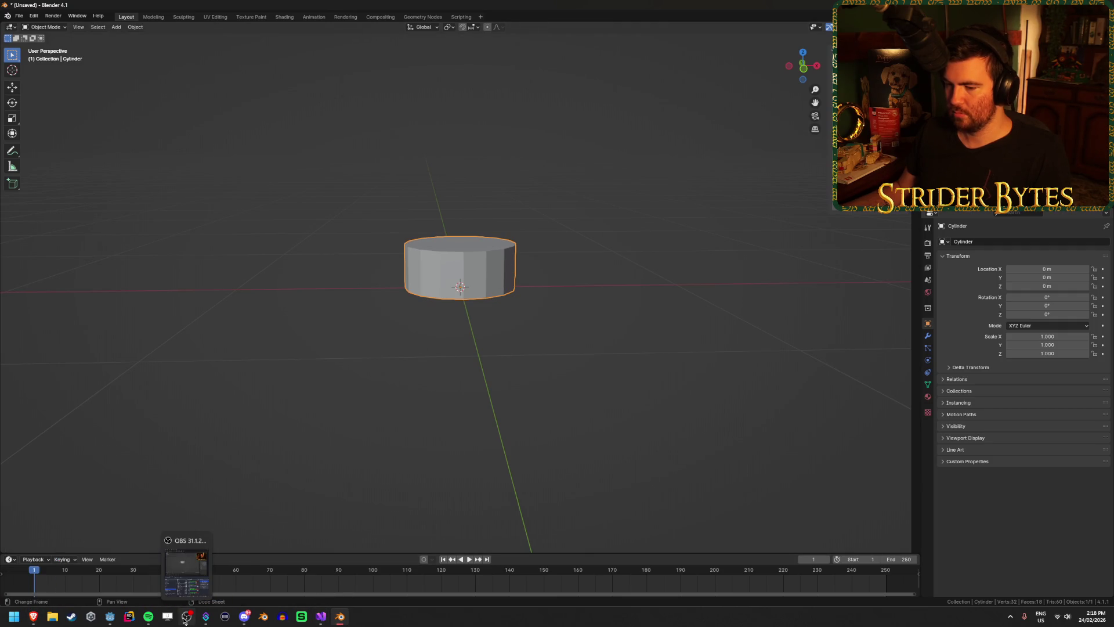
pyautogui.click(109, 622)
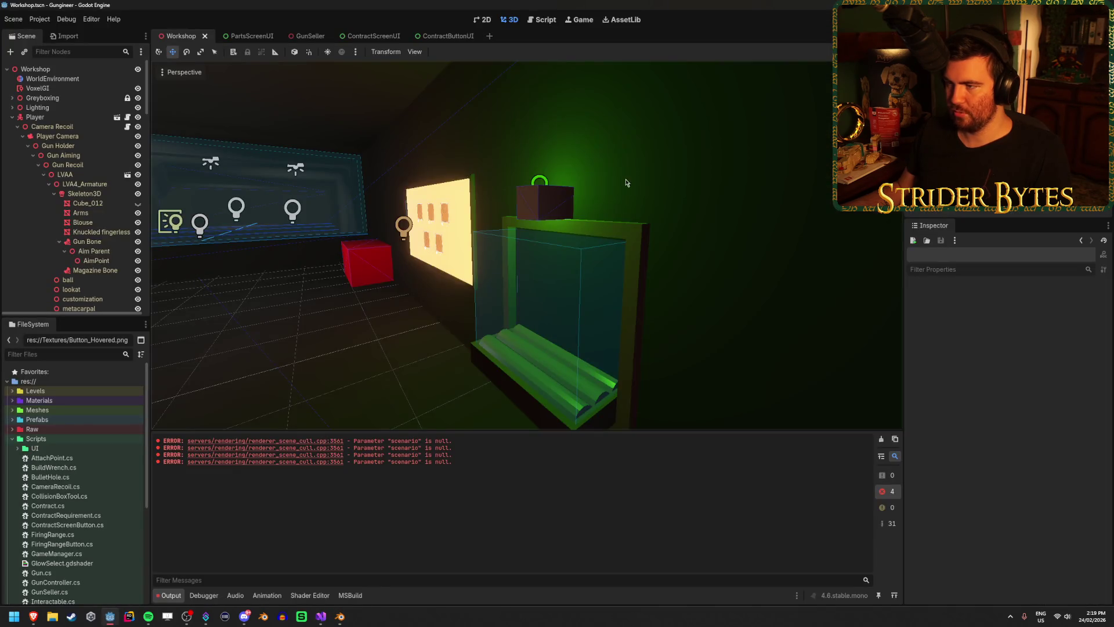
pyautogui.click(531, 218)
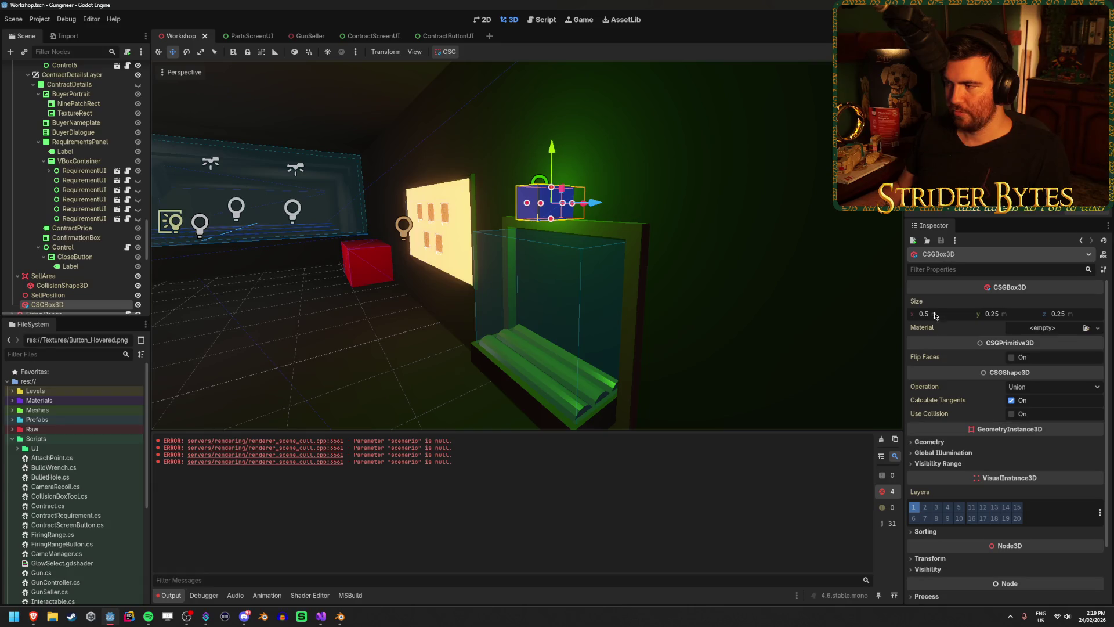
pyautogui.moveTo(993, 317)
pyautogui.mouseDown()
pyautogui.moveTo(1015, 317)
pyautogui.moveTo(980, 318)
pyautogui.mouseUp()
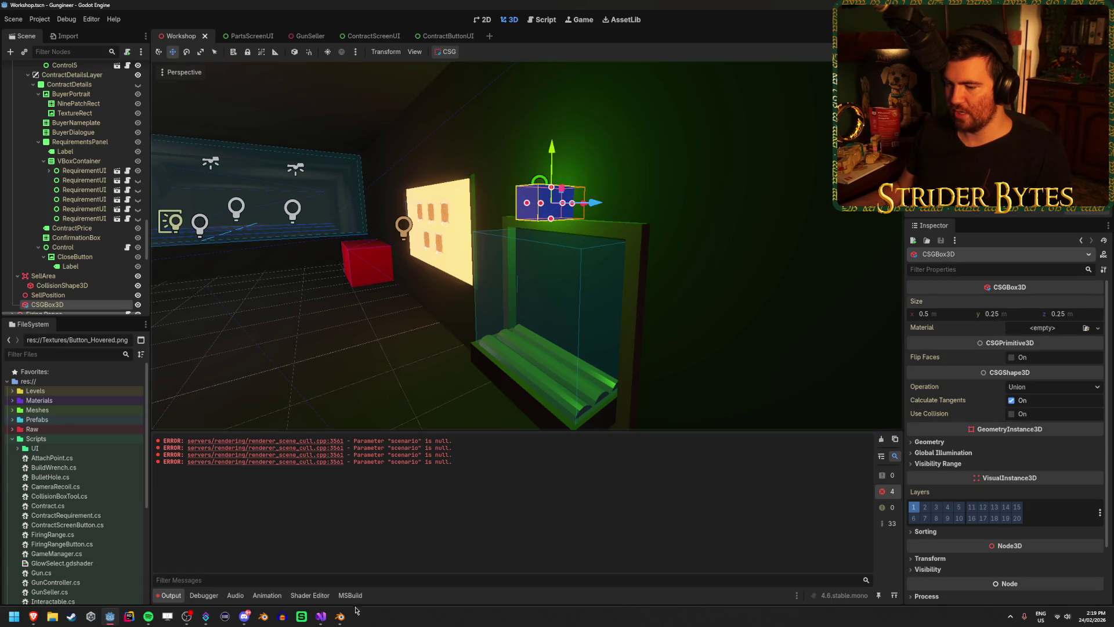
pyautogui.click(340, 616)
pyautogui.press('Tab')
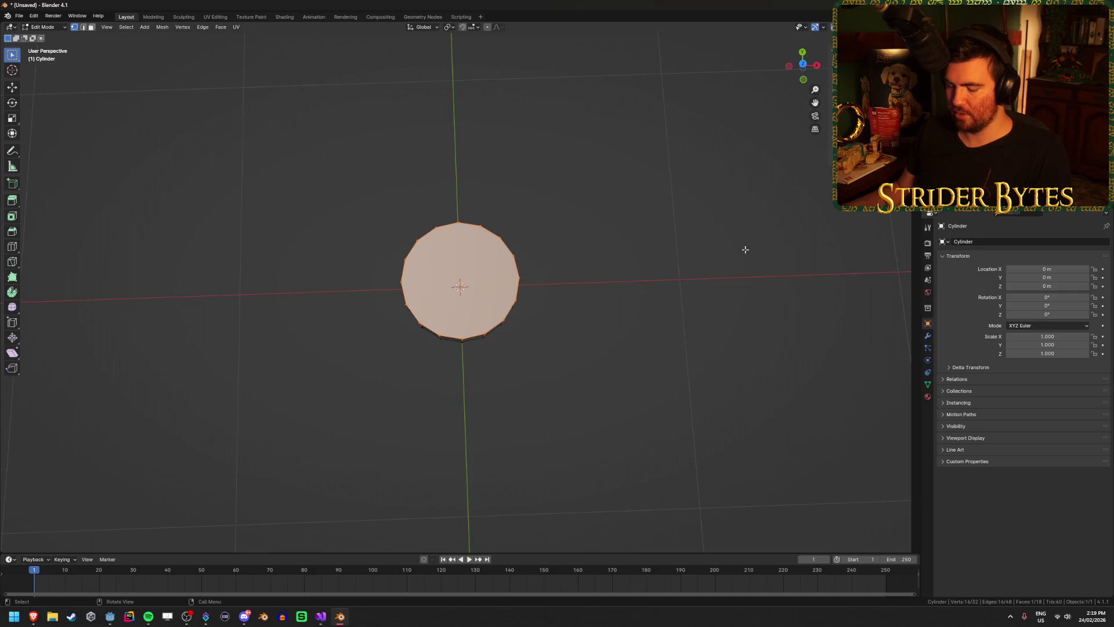
# Step: Shrink the cylinder mesh to half size and return to Object Mode
pyautogui.press('s')
pyautogui.hotkey('shift', 'z')
pyautogui.write('.5')
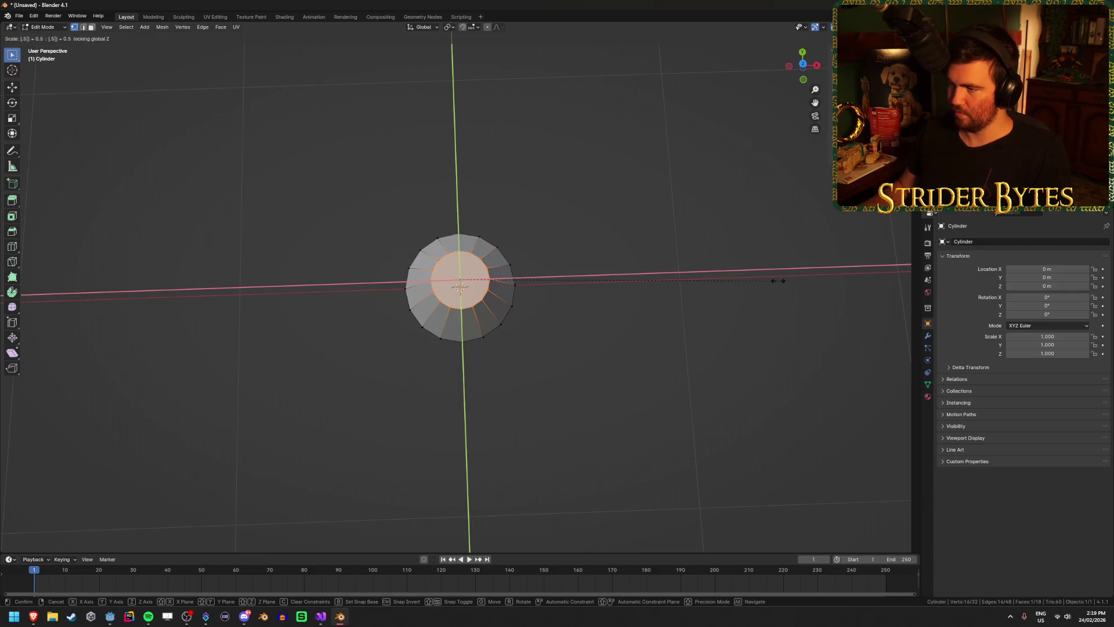
pyautogui.press('Return')
pyautogui.press('a')
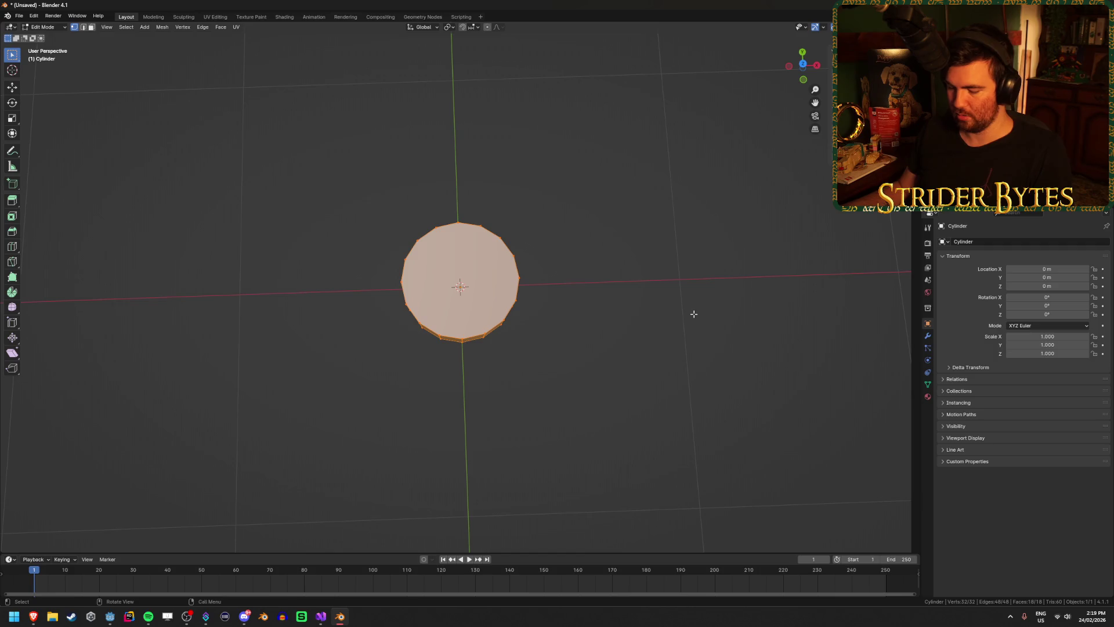
pyautogui.write('s.5')
pyautogui.press('Return')
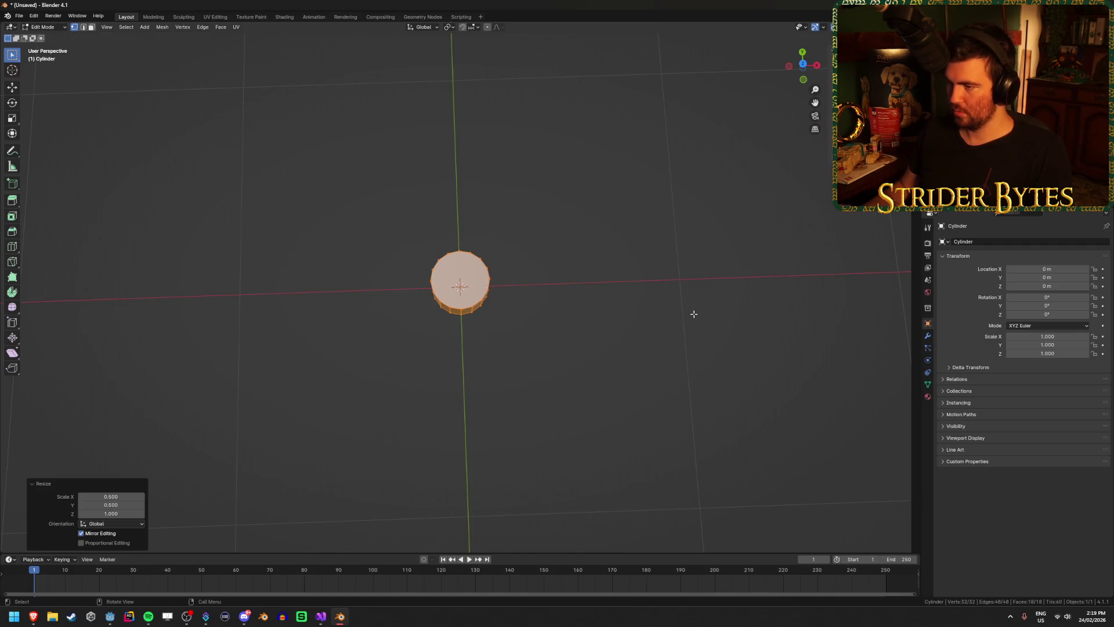
pyautogui.press('Tab')
# Step: Select the cylinder's top ring and scale it to 0.9 for a slight taper
pyautogui.moveTo(724, 219); pyautogui.dragTo(556, 204)
pyautogui.moveTo(593, 272)
pyautogui.mouseDown()
pyautogui.moveTo(560, 216)
pyautogui.moveTo(547, 224)
pyautogui.moveTo(576, 217)
pyautogui.moveTo(580, 232)
pyautogui.mouseUp()
pyautogui.press('Tab')
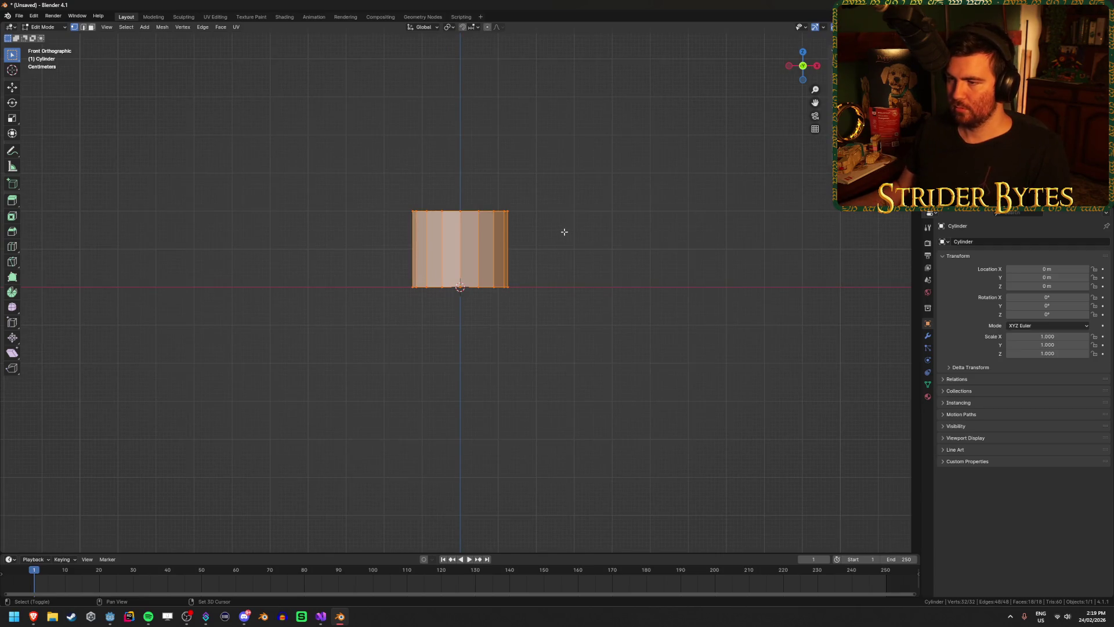
pyautogui.moveTo(373, 248); pyautogui.dragTo(636, 164)
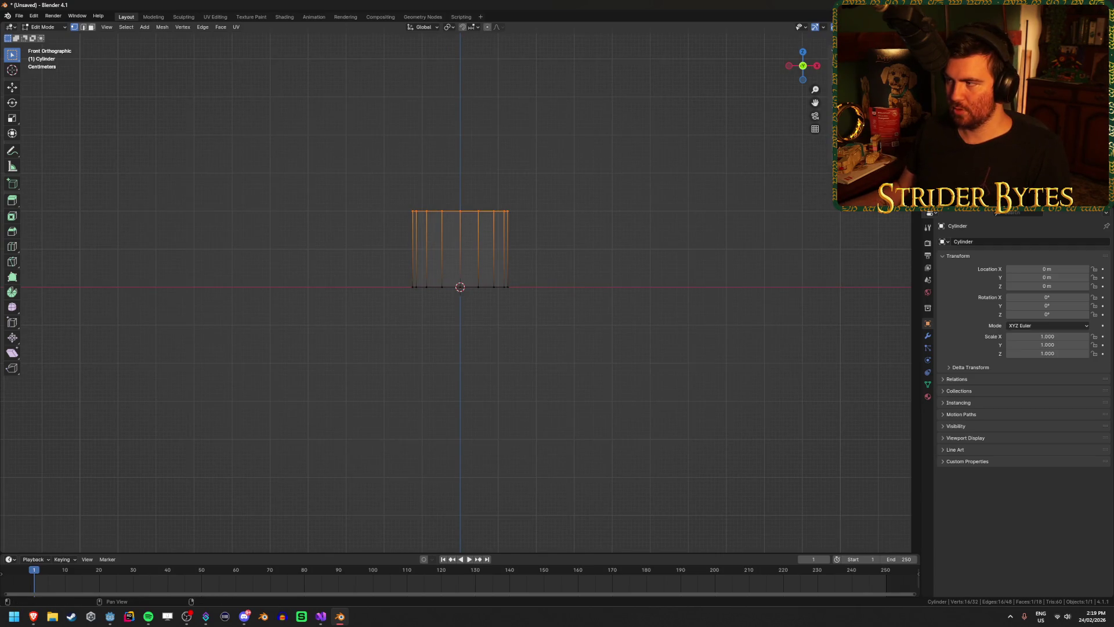
pyautogui.press('s')
pyautogui.click(675, 191)
pyautogui.moveTo(676, 192)
pyautogui.mouseDown()
pyautogui.moveTo(651, 232)
pyautogui.moveTo(718, 242)
pyautogui.mouseUp()
pyautogui.write('s.9')
pyautogui.press('Return')
pyautogui.press('KP_1')
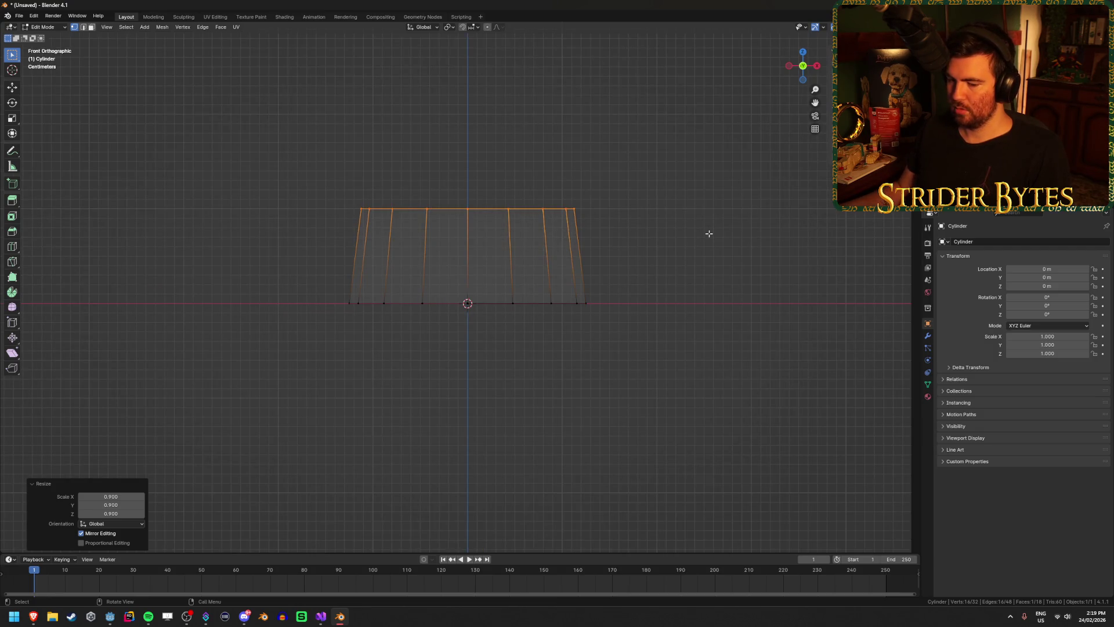
# Step: Inset the cylinder's top face by 0.01 m to form a thin ledge
pyautogui.moveTo(709, 234); pyautogui.dragTo(708, 264)
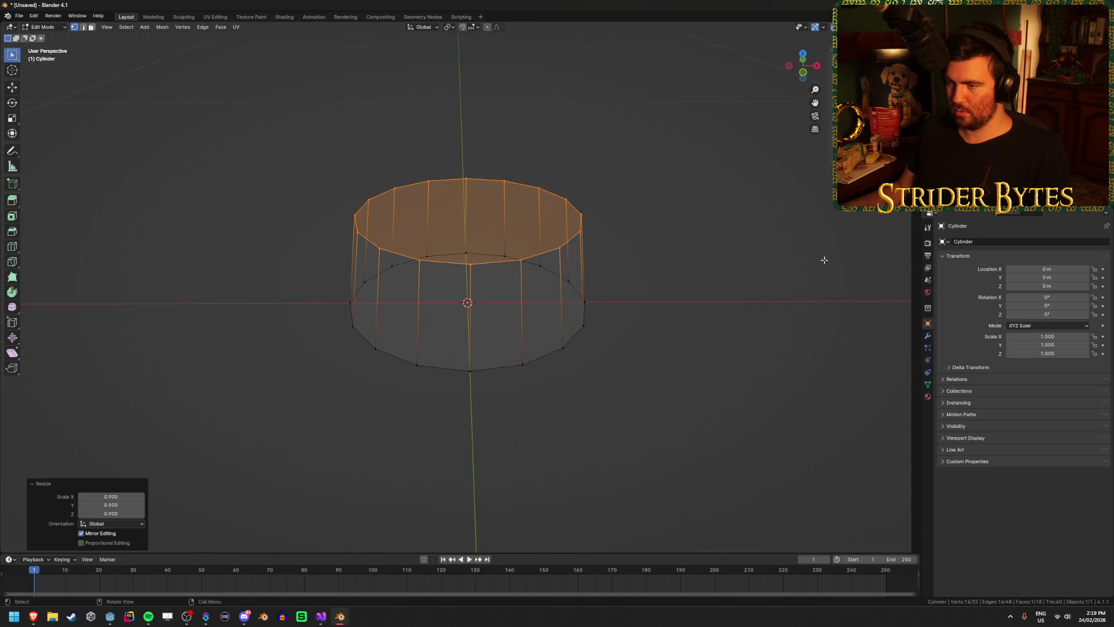
pyautogui.press('i')
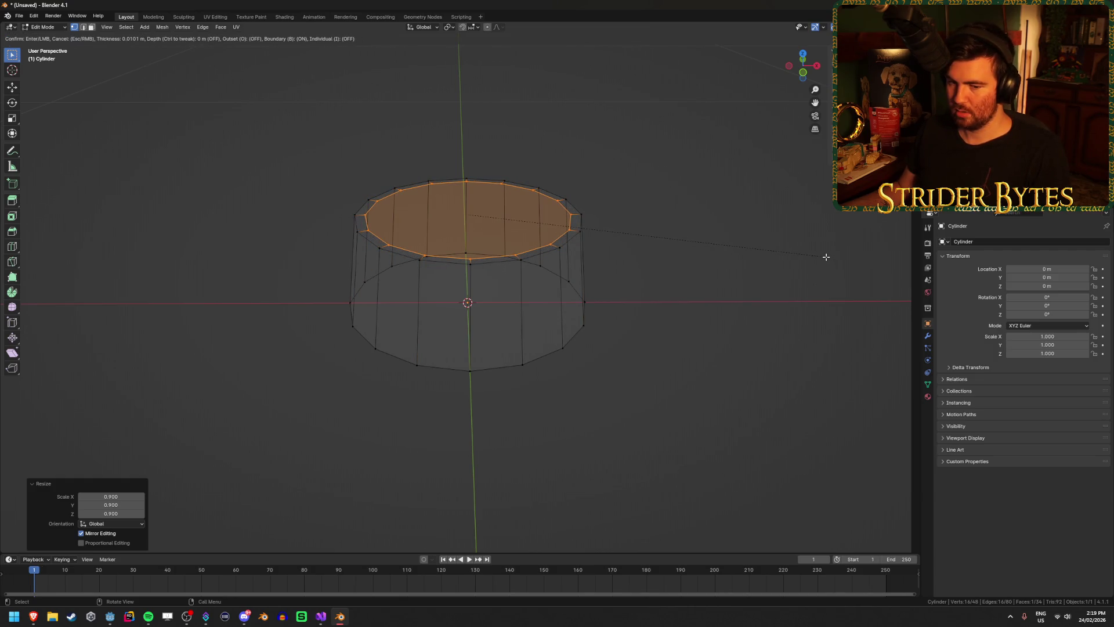
pyautogui.press('Escape')
pyautogui.press('KP_1')
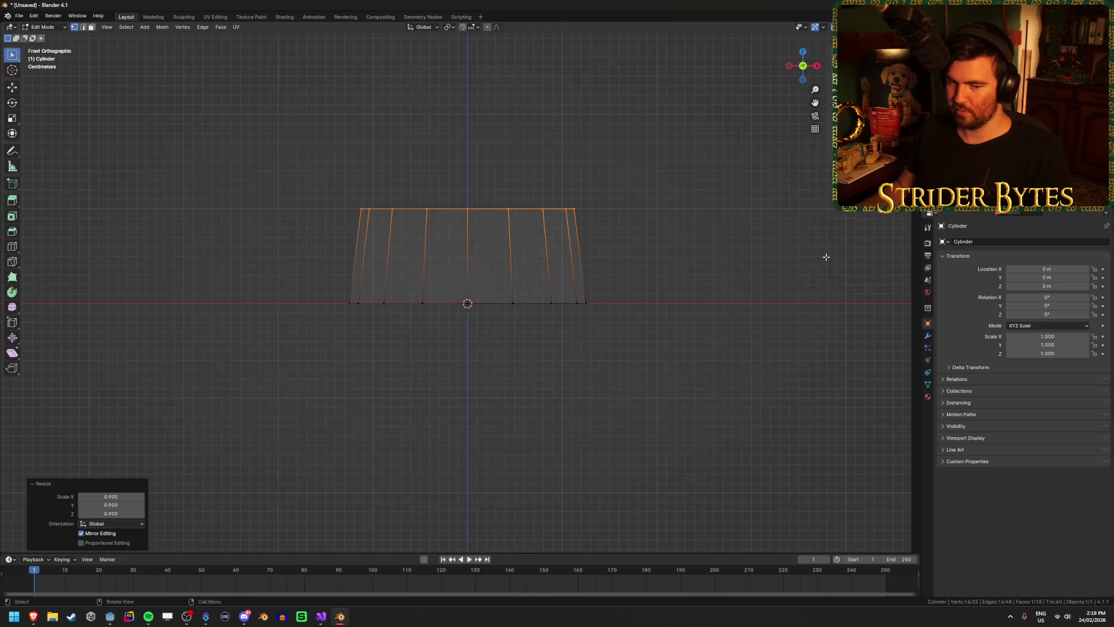
pyautogui.scroll(2, 827, 256)
pyautogui.press('i')
pyautogui.press('Escape')
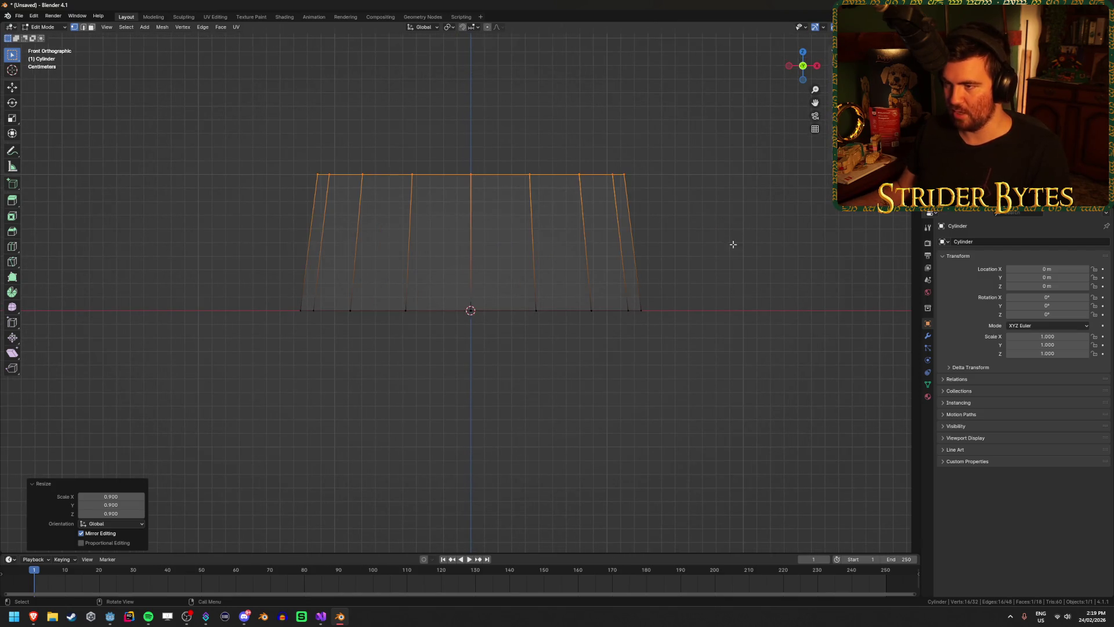
pyautogui.moveTo(731, 241); pyautogui.dragTo(731, 305)
pyautogui.press('i')
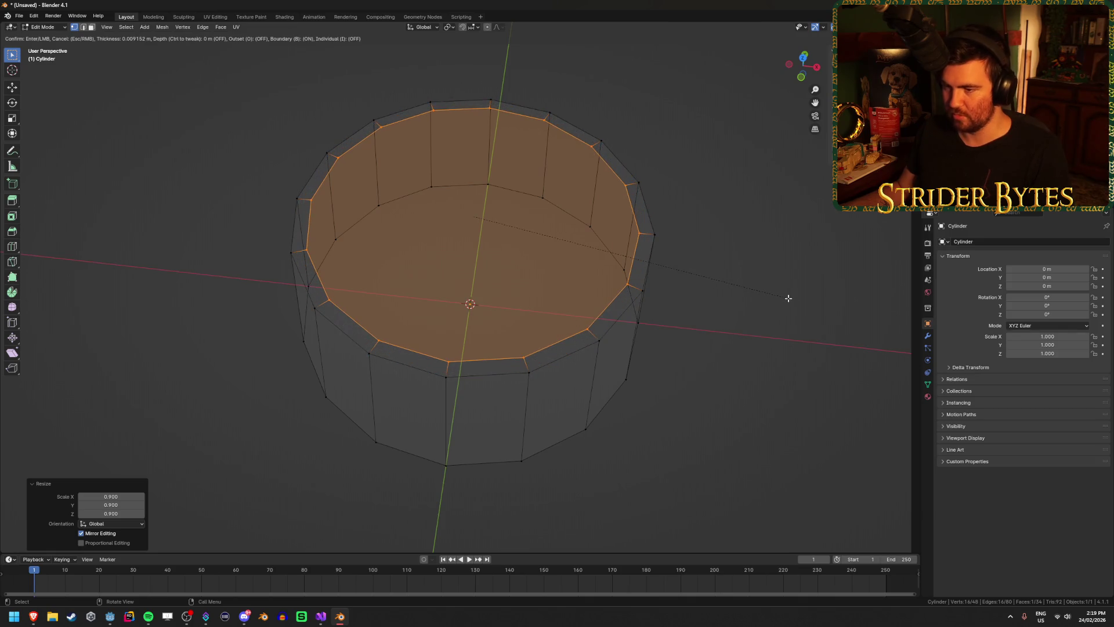
pyautogui.write('.01')
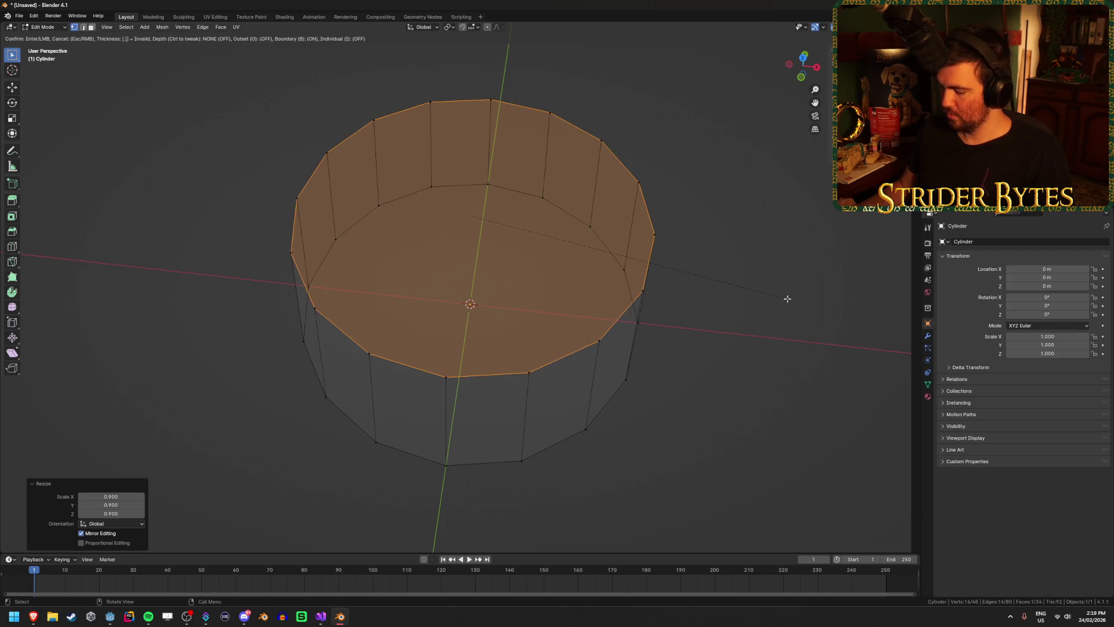
pyautogui.press('Return')
# Step: Extrude the top face 0.2 m and scale the new top ring to 0.9
pyautogui.moveTo(618, 310); pyautogui.dragTo(611, 280)
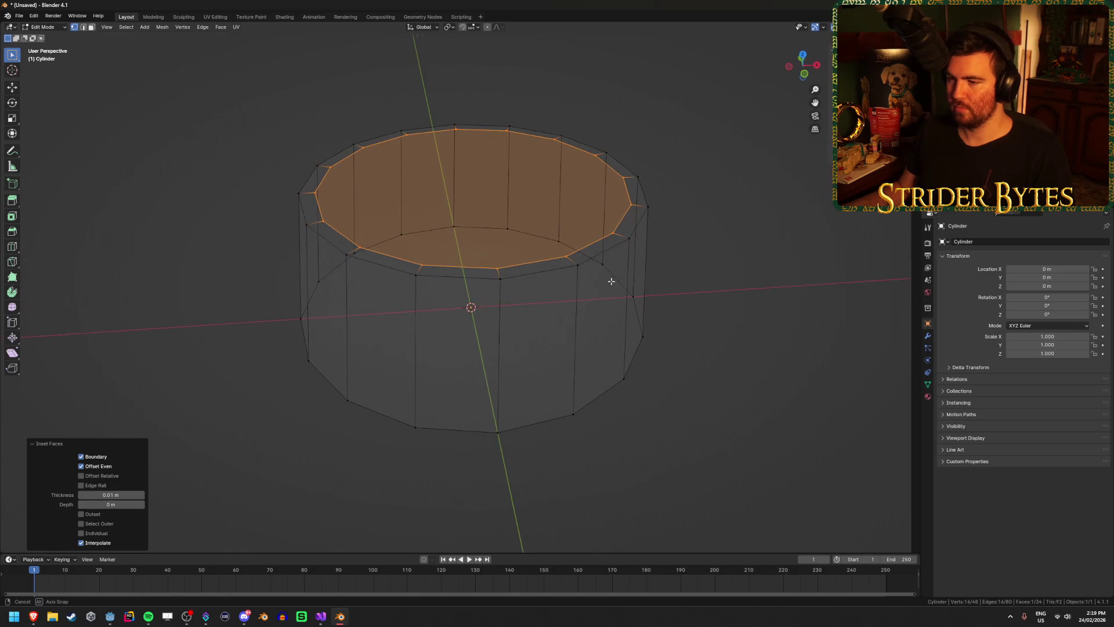
pyautogui.press('KP_1')
pyautogui.press('KP_Decimal')
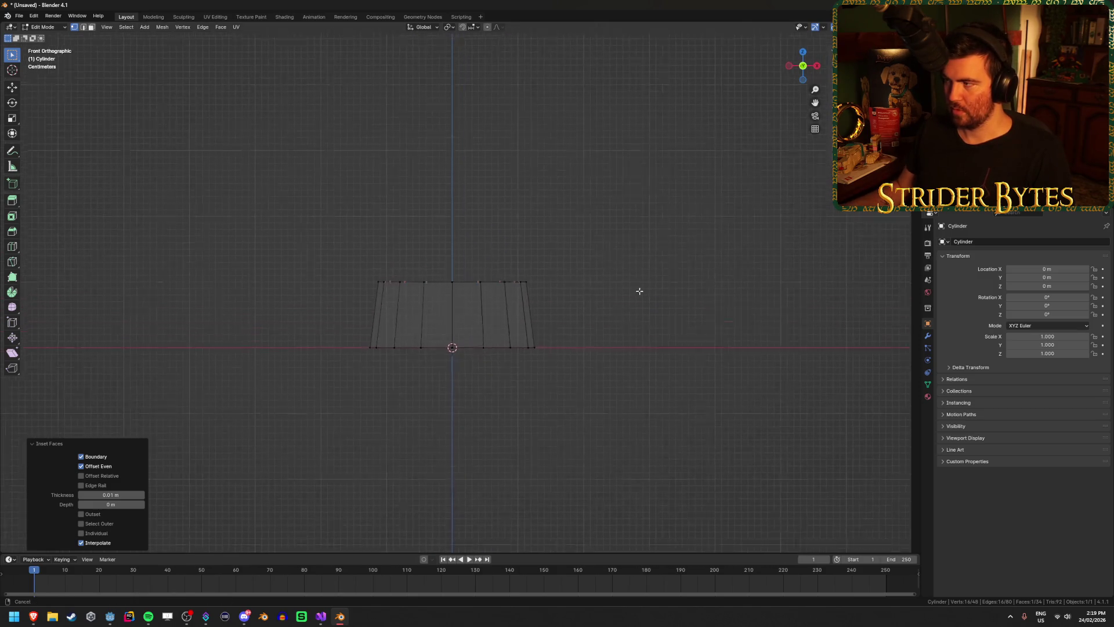
pyautogui.press('e')
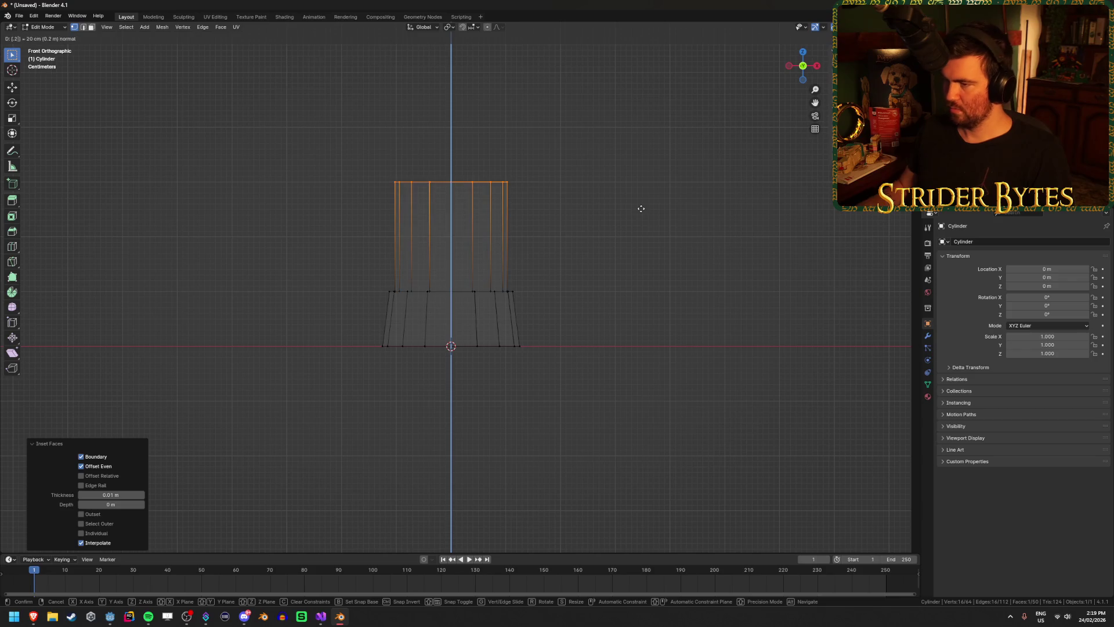
pyautogui.press('Return')
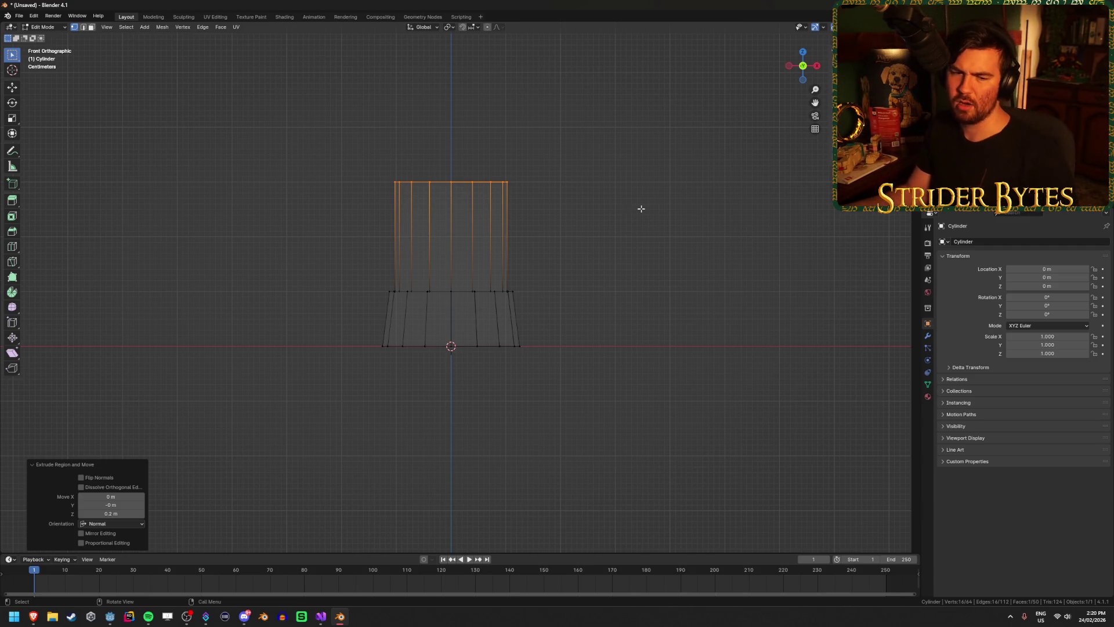
pyautogui.write('s.9')
pyautogui.press('Return')
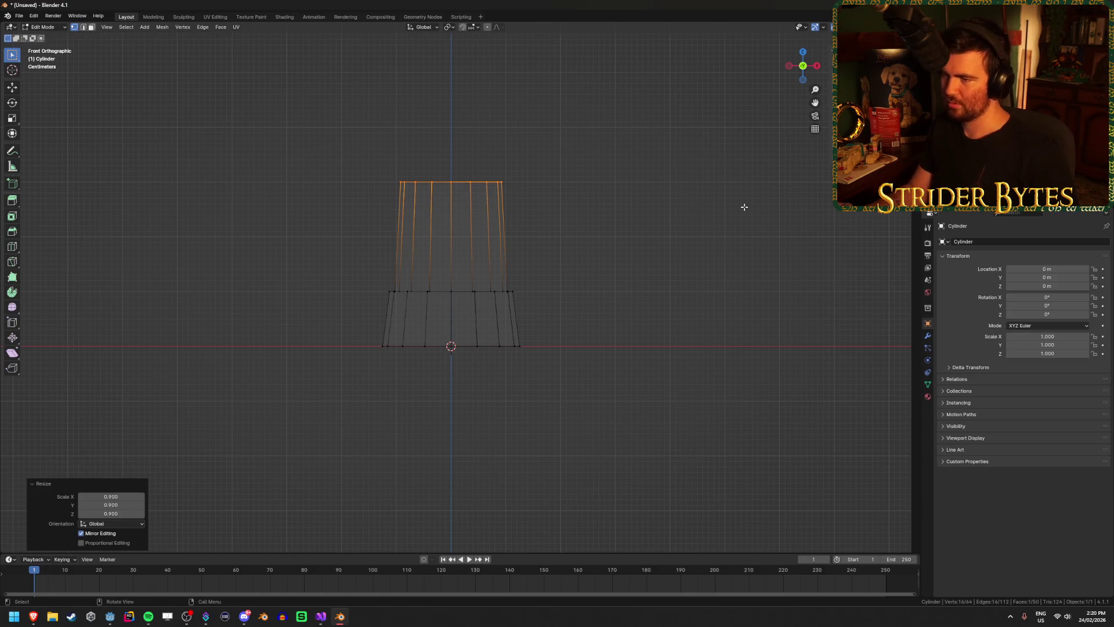
# Step: Return to Object Mode in solid shading, then bring back the warning-light image search
pyautogui.press('Tab')
pyautogui.hotkey('shift', 'z')
pyautogui.moveTo(614, 241)
pyautogui.mouseDown()
pyautogui.moveTo(603, 266)
pyautogui.moveTo(450, 250)
pyautogui.moveTo(352, 286)
pyautogui.moveTo(391, 329)
pyautogui.moveTo(523, 265)
pyautogui.moveTo(547, 234)
pyautogui.moveTo(529, 333)
pyautogui.moveTo(593, 297)
pyautogui.moveTo(569, 307)
pyautogui.mouseUp()
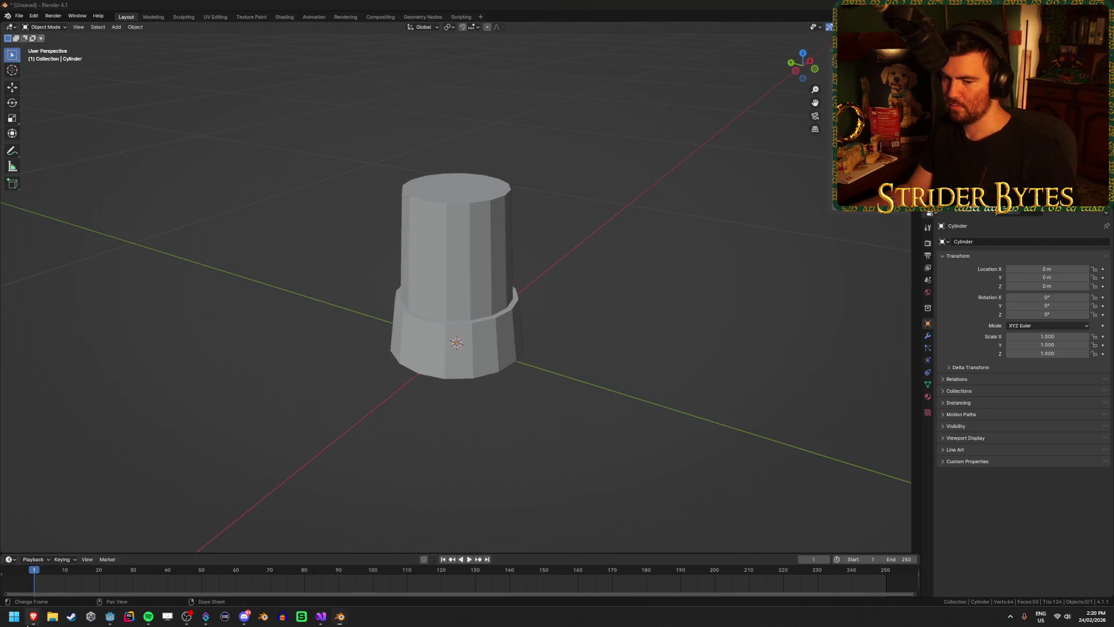
pyautogui.moveTo(29, 621)
pyautogui.click(198, 571)
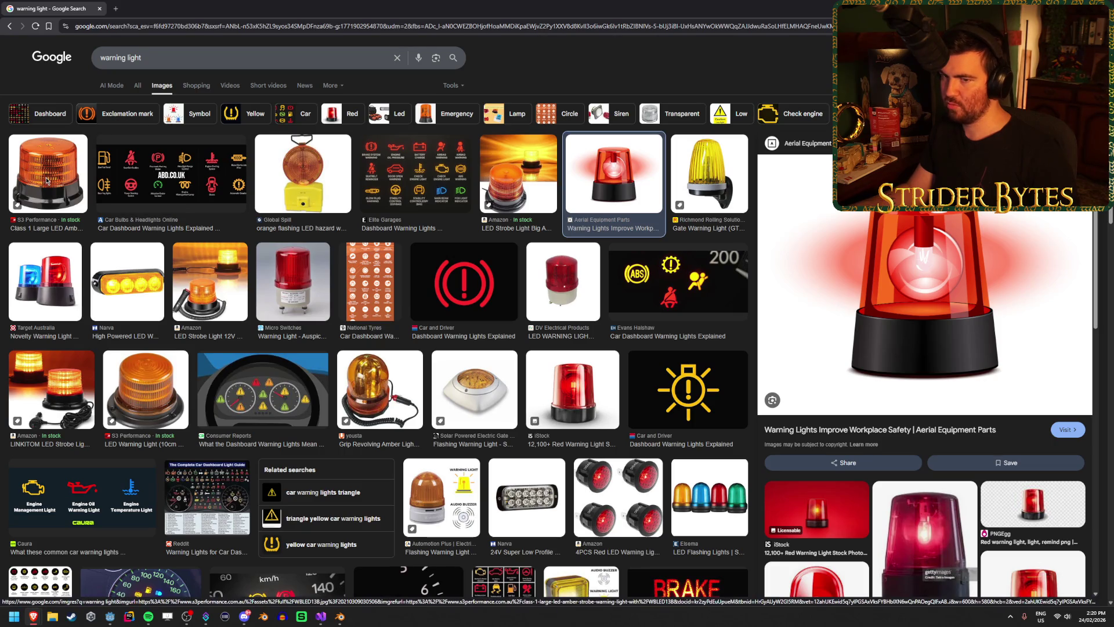
pyautogui.click(89, 198)
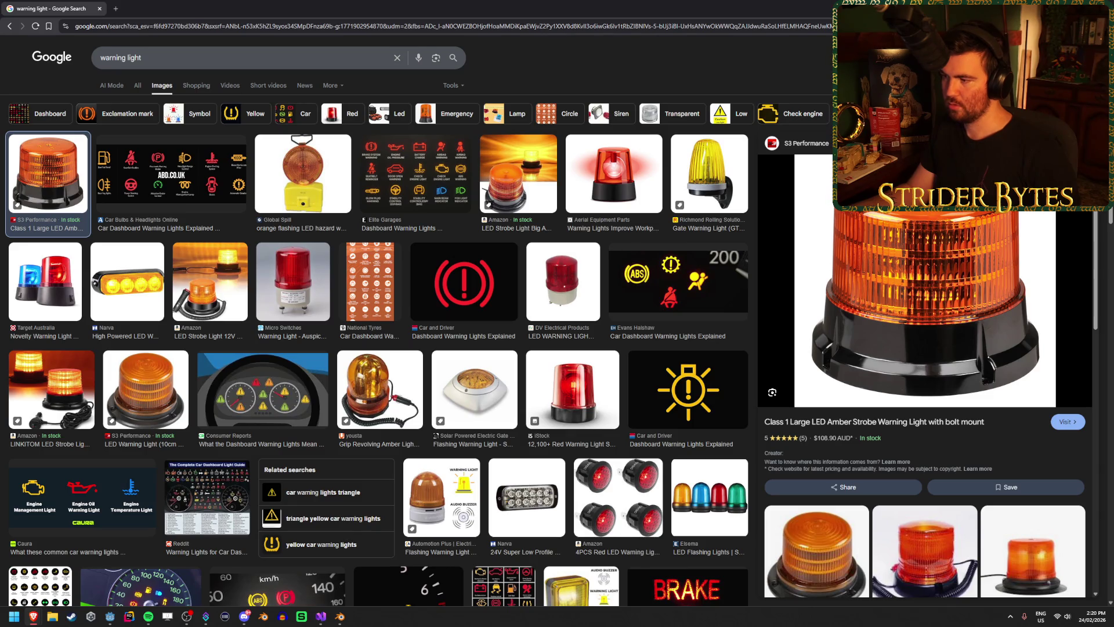
pyautogui.hotkey('alt', 'Tab')
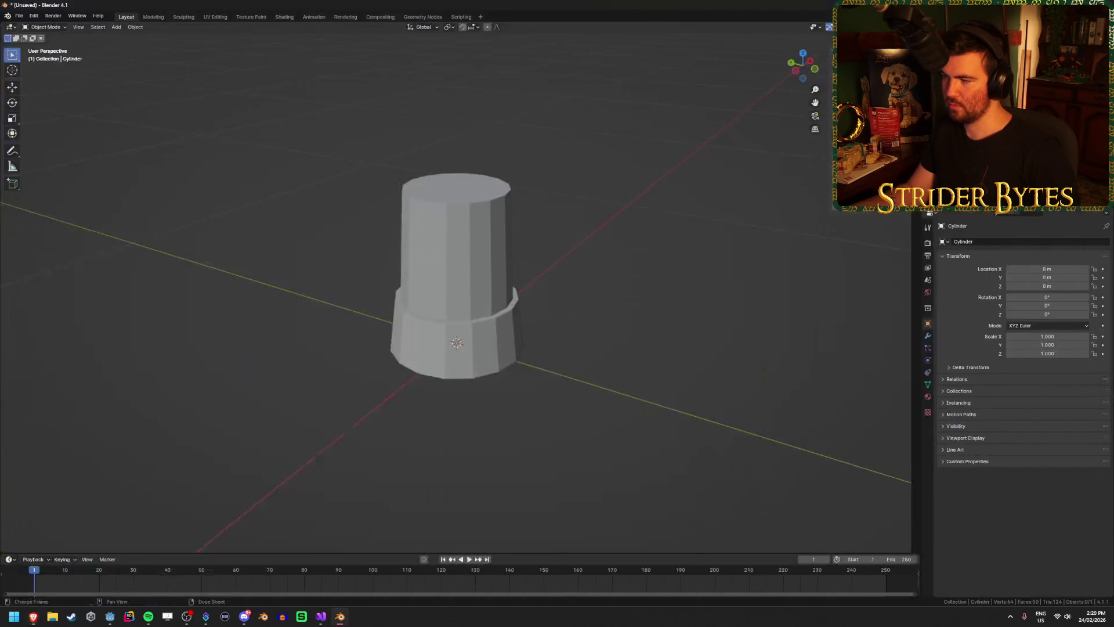
pyautogui.click(517, 357)
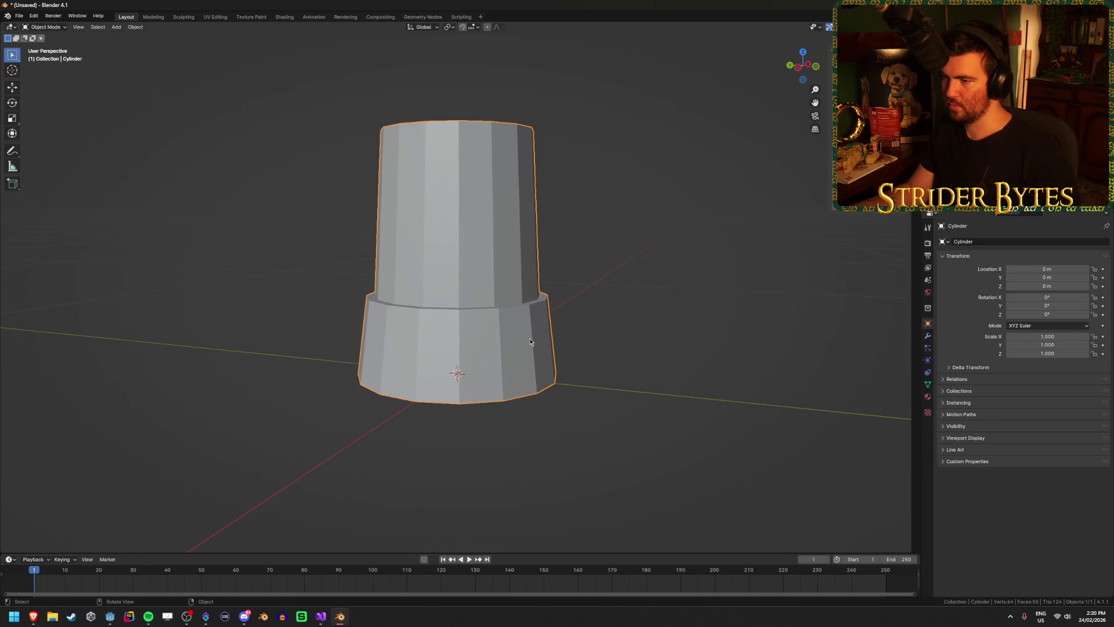
# Step: Shorten the cylinder's upper section by lowering its top vertex ring along Z
pyautogui.press('Tab')
pyautogui.press('KP_1')
pyautogui.hotkey('alt', 'z')
pyautogui.moveTo(281, 199); pyautogui.dragTo(634, 109)
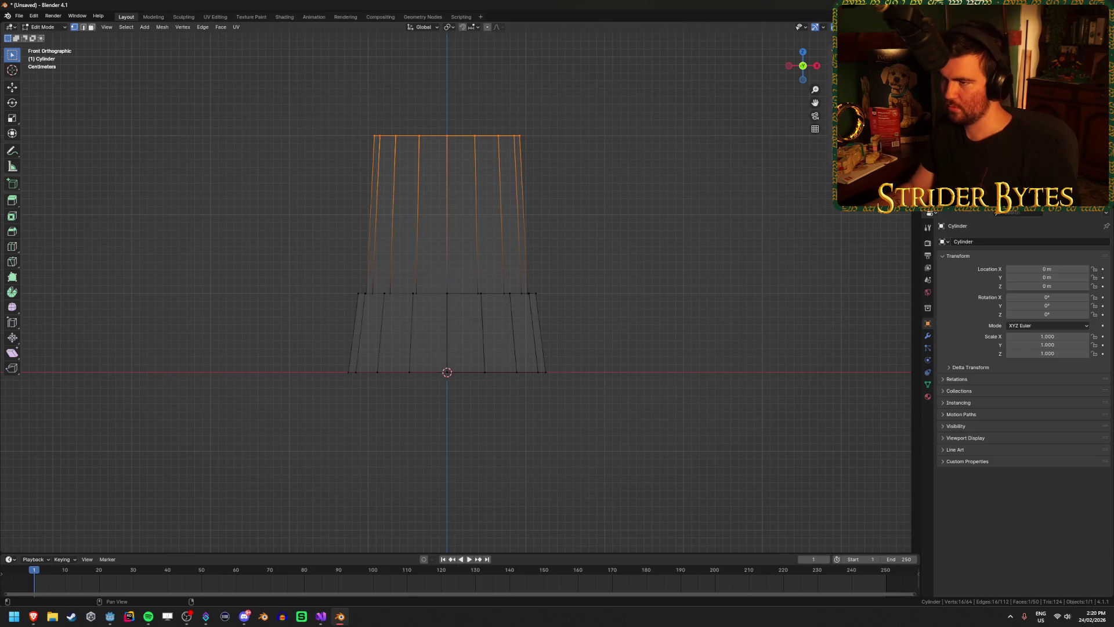
pyautogui.press('g')
pyautogui.press('z')
pyautogui.press('Return')
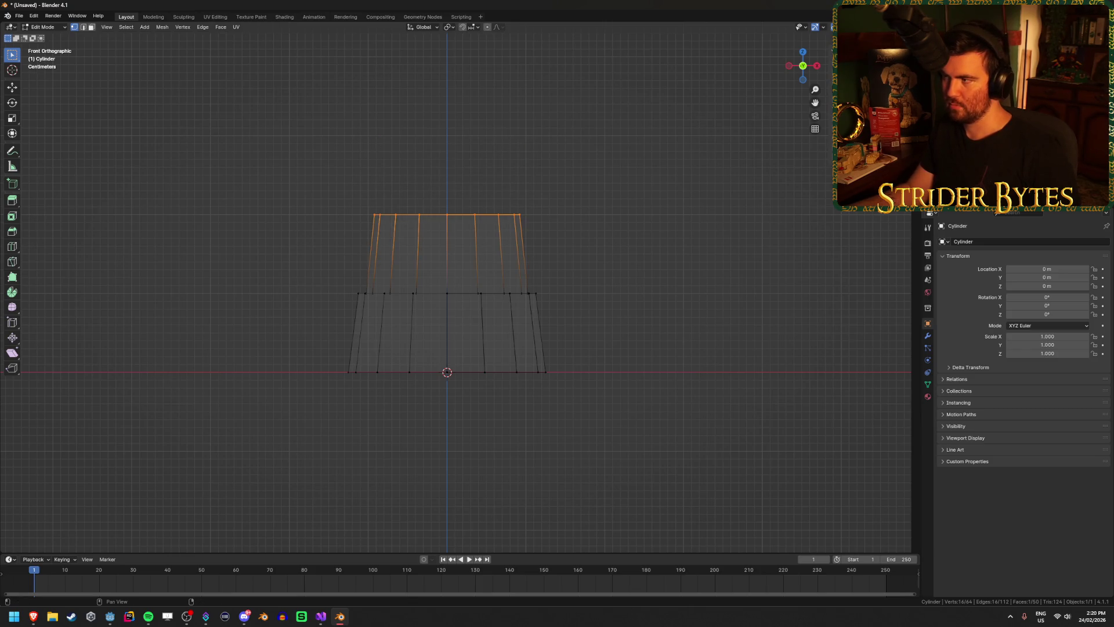
pyautogui.press('g')
pyautogui.press('z')
pyautogui.press('Return')
# Step: Inspect the shortened cylinder in perspective in Object Mode, then reselect it
pyautogui.click(634, 228)
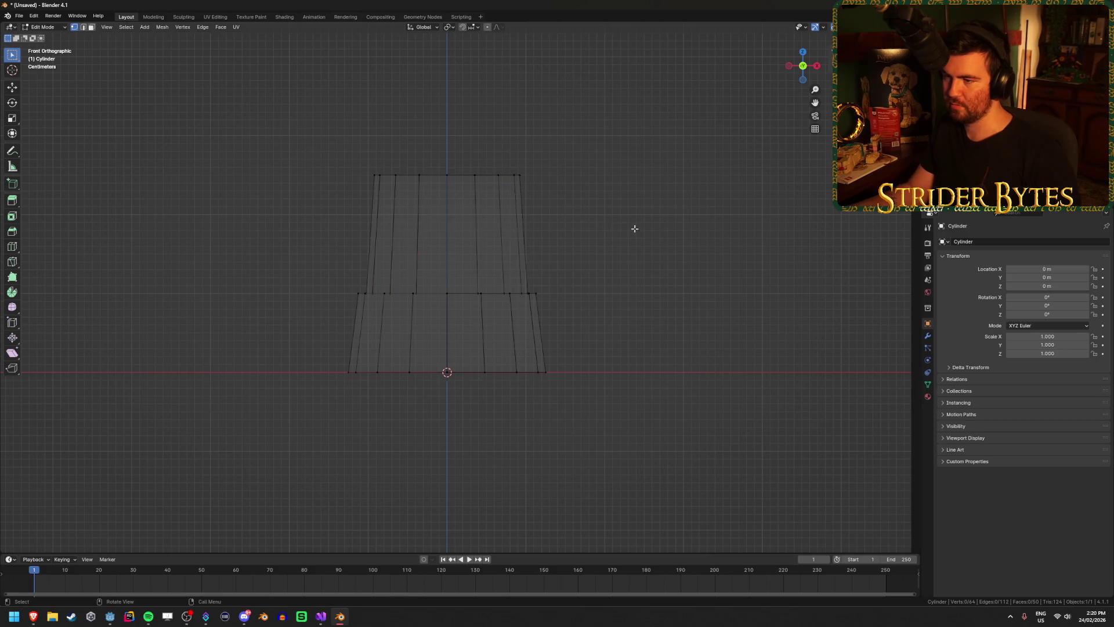
pyautogui.moveTo(634, 229); pyautogui.dragTo(604, 249)
pyautogui.scroll(-4, 649, 288)
pyautogui.moveTo(687, 288)
pyautogui.mouseDown()
pyautogui.moveTo(600, 296)
pyautogui.moveTo(615, 347)
pyautogui.mouseUp()
pyautogui.scroll(4, 607, 301)
pyautogui.press('Tab')
pyautogui.click(613, 328)
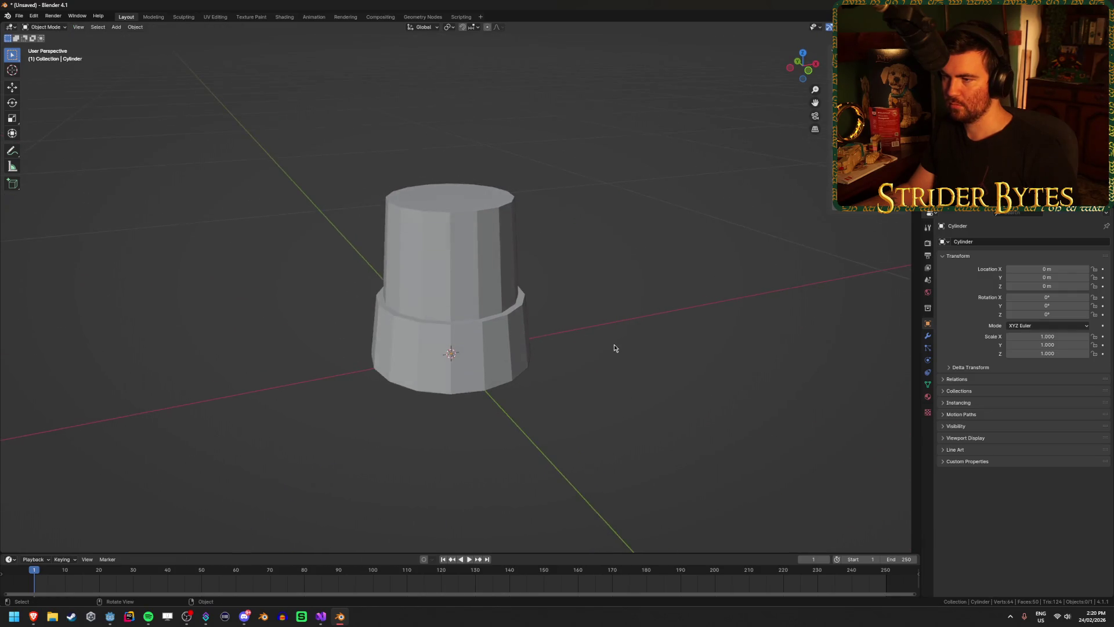
pyautogui.scroll(3, 461, 224)
pyautogui.click(461, 225)
# Step: Select the top ring, extrude the top face and scale the new inner ring to 0.5
pyautogui.press('Tab')
pyautogui.moveTo(460, 224)
pyautogui.mouseDown()
pyautogui.moveTo(450, 246)
pyautogui.moveTo(485, 200)
pyautogui.mouseUp()
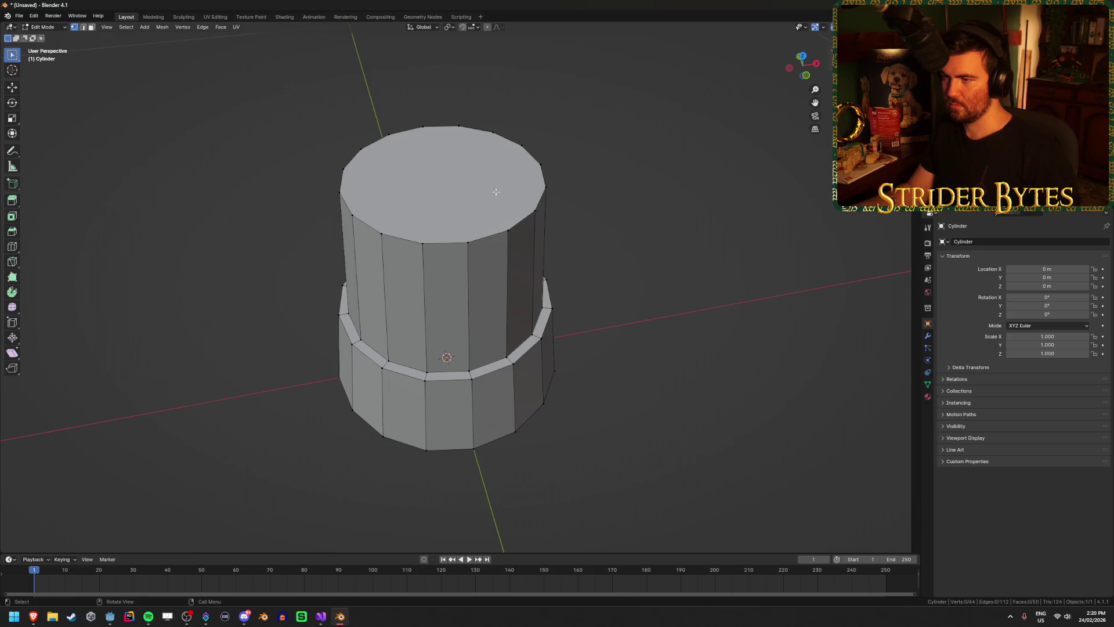
pyautogui.press('KP_1')
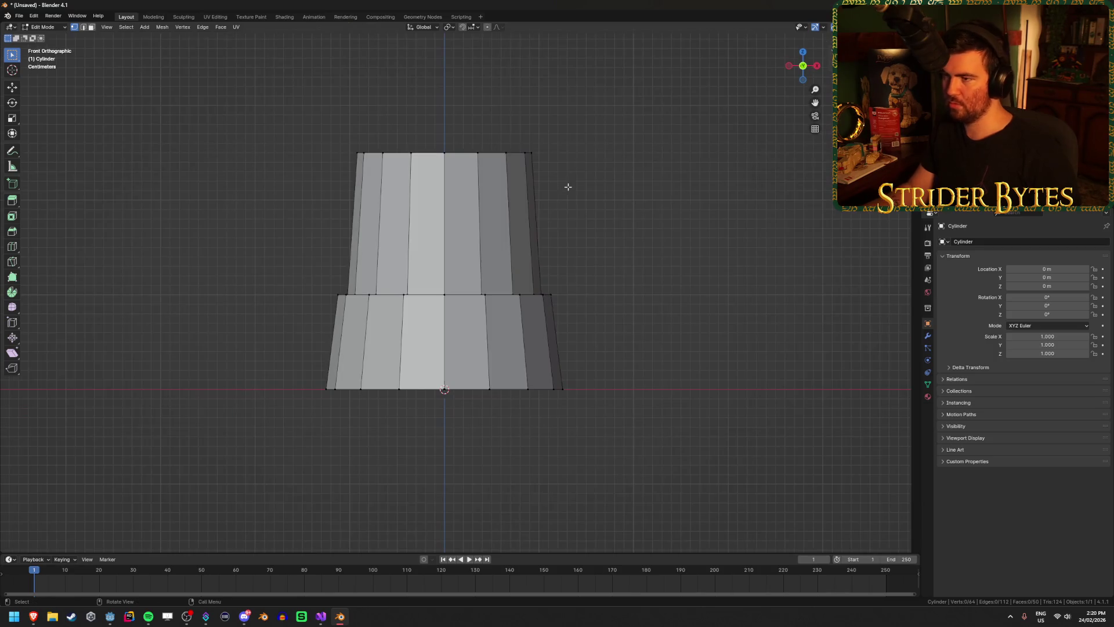
pyautogui.hotkey('alt', 'z')
pyautogui.moveTo(291, 197); pyautogui.dragTo(660, 115)
pyautogui.hotkey('alt', 'z')
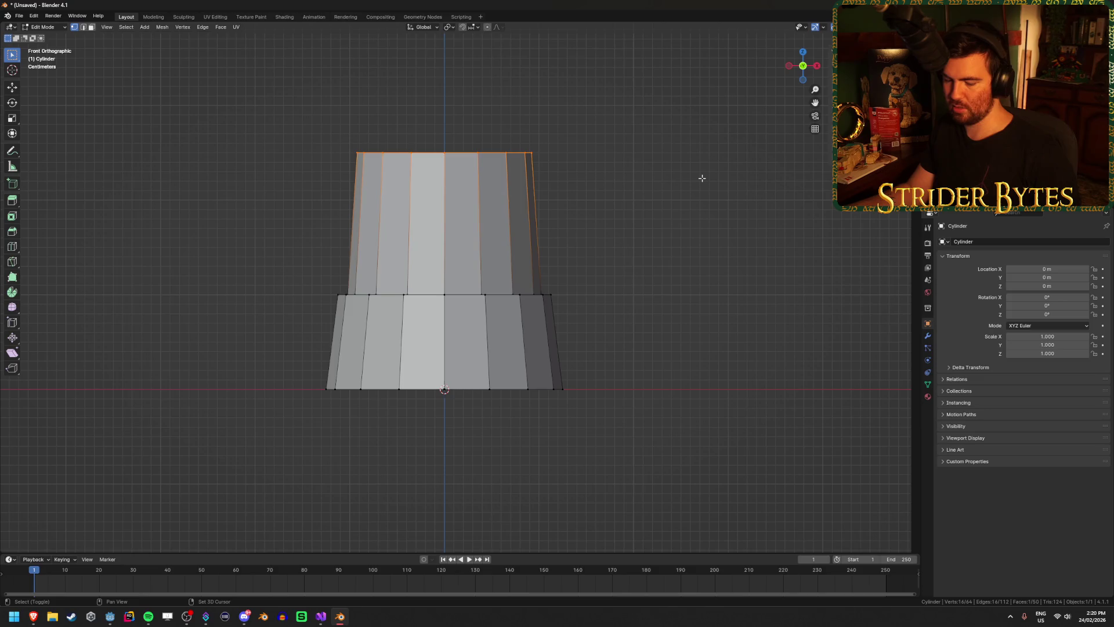
pyautogui.hotkey('shift', 'z')
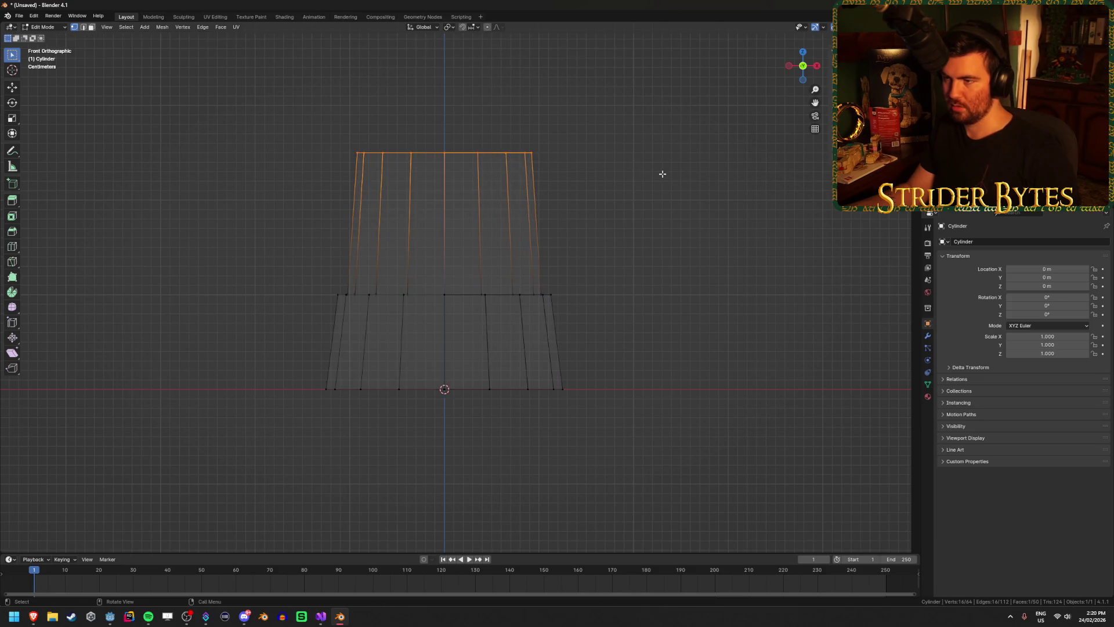
pyautogui.press('e')
pyautogui.press('s')
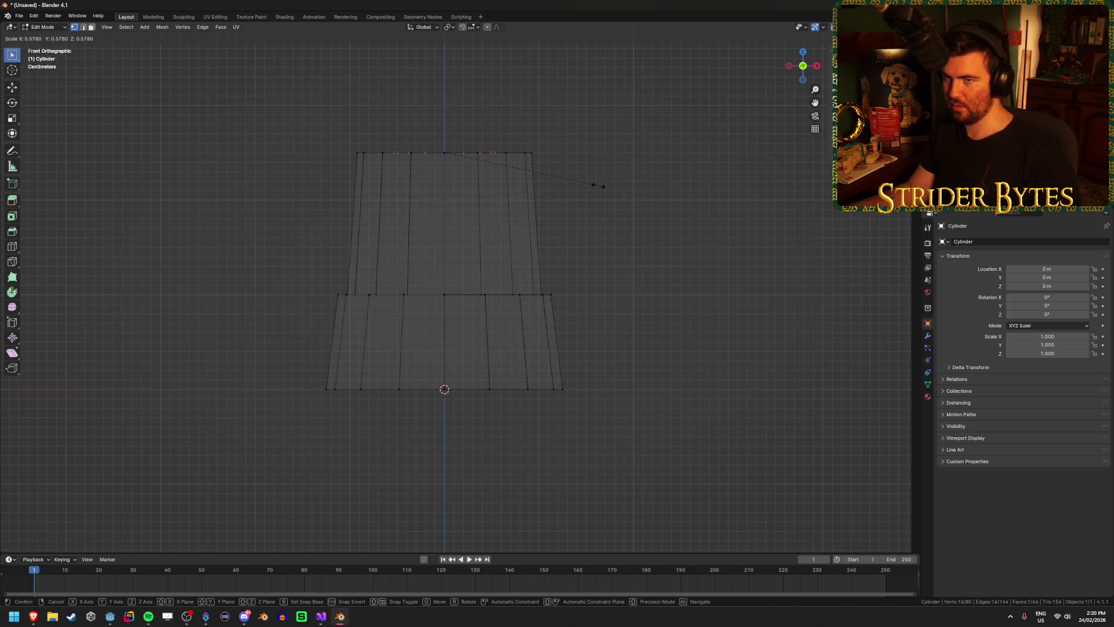
pyautogui.write('.5')
pyautogui.press('Return')
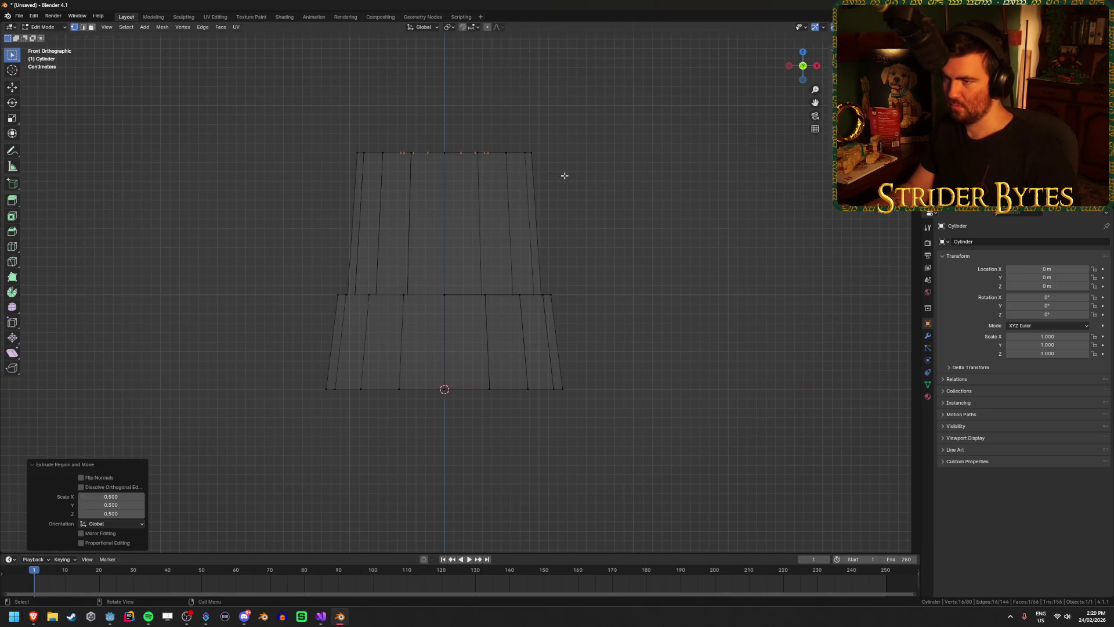
# Step: Lower the outer top edge loop slightly along Z
pyautogui.moveTo(565, 176)
pyautogui.mouseDown()
pyautogui.moveTo(567, 196)
pyautogui.moveTo(493, 211)
pyautogui.mouseUp()
pyautogui.keyDown('alt'); pyautogui.click(493, 211); pyautogui.keyUp('alt')
pyautogui.press('KP_1')
pyautogui.press('g')
pyautogui.press('z')
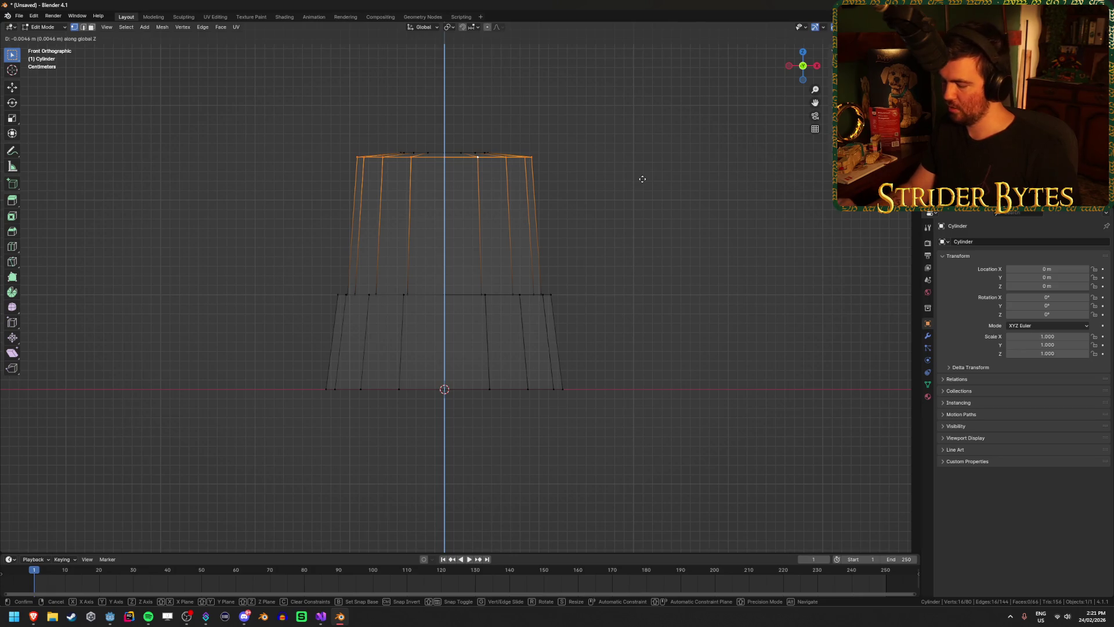
pyautogui.click(642, 174)
pyautogui.hotkey('alt', 'a')
pyautogui.hotkey('alt', 'z')
pyautogui.moveTo(643, 174)
pyautogui.mouseDown()
pyautogui.moveTo(625, 203)
pyautogui.moveTo(491, 222)
pyautogui.mouseUp()
pyautogui.keyDown('alt'); pyautogui.click(449, 222); pyautogui.keyUp('alt')
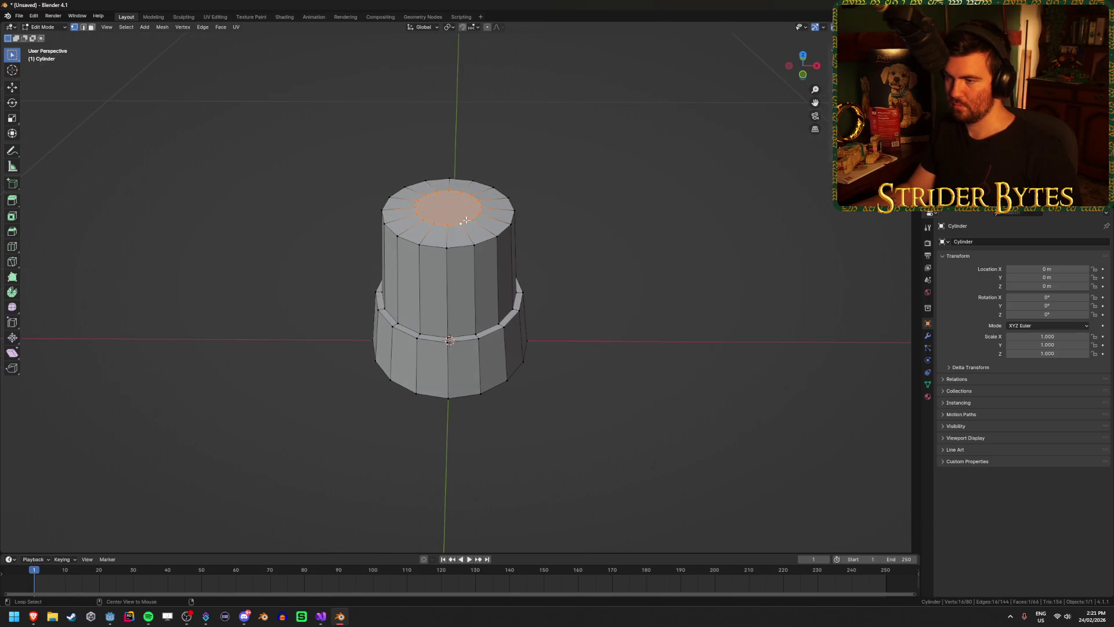
# Step: Inset the top cap, collapse it into a single centre point, and nudge that point slightly
pyautogui.scroll(2, 656, 206)
pyautogui.press('i')
pyautogui.click(644, 182)
pyautogui.press('m')
pyautogui.click(644, 183)
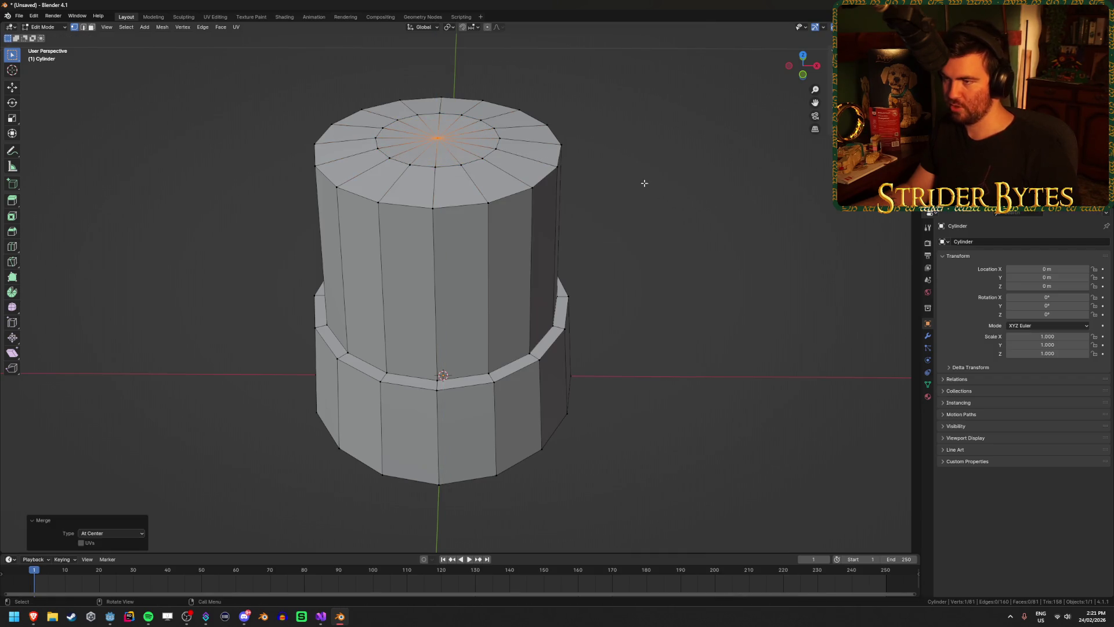
pyautogui.click(735, 185)
pyautogui.click(422, 138)
pyautogui.press('KP_1')
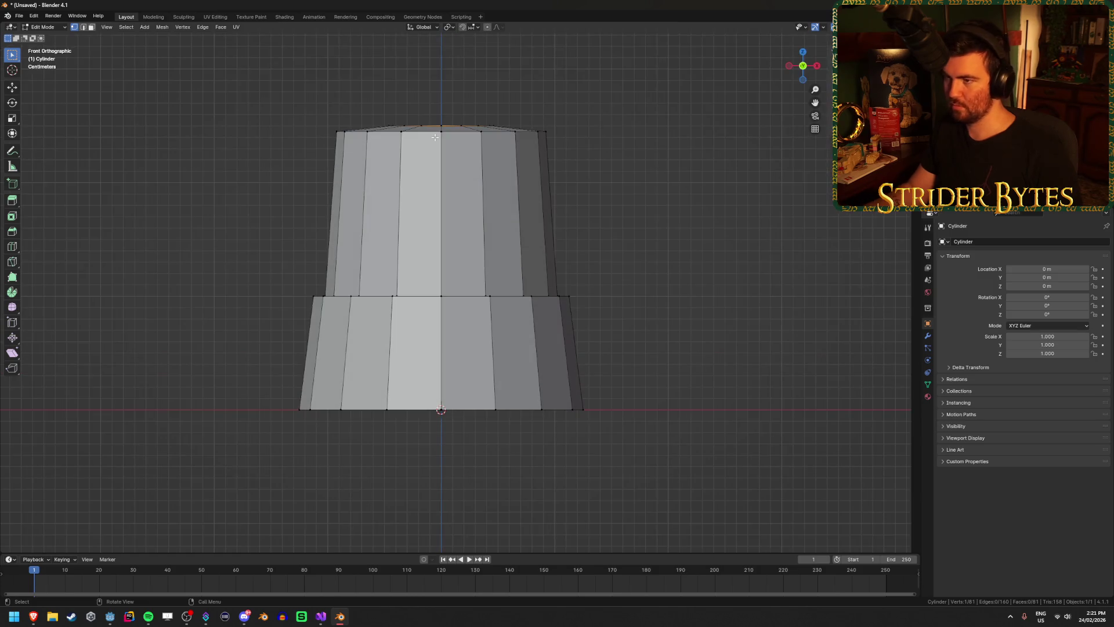
pyautogui.click(644, 136)
# Step: Enlarge the top edge loop from the top view and lower it along Z
pyautogui.moveTo(644, 135)
pyautogui.mouseDown()
pyautogui.moveTo(619, 150)
pyautogui.moveTo(612, 176)
pyautogui.moveTo(409, 120)
pyautogui.mouseUp()
pyautogui.keyDown('alt'); pyautogui.click(447, 126); pyautogui.keyUp('alt')
pyautogui.press('KP_7')
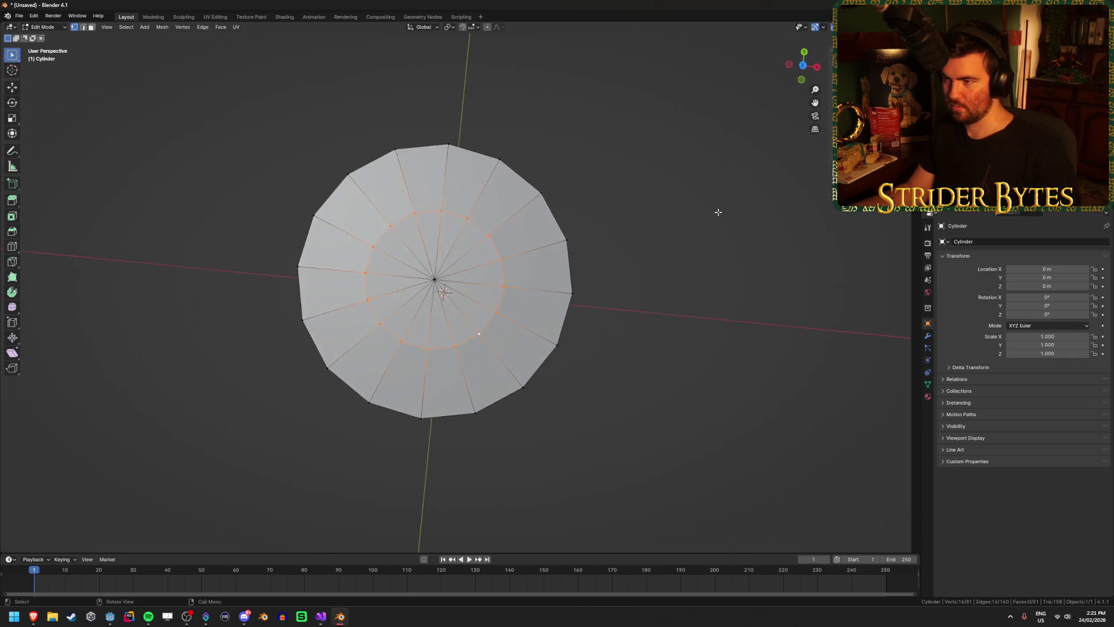
pyautogui.press('s')
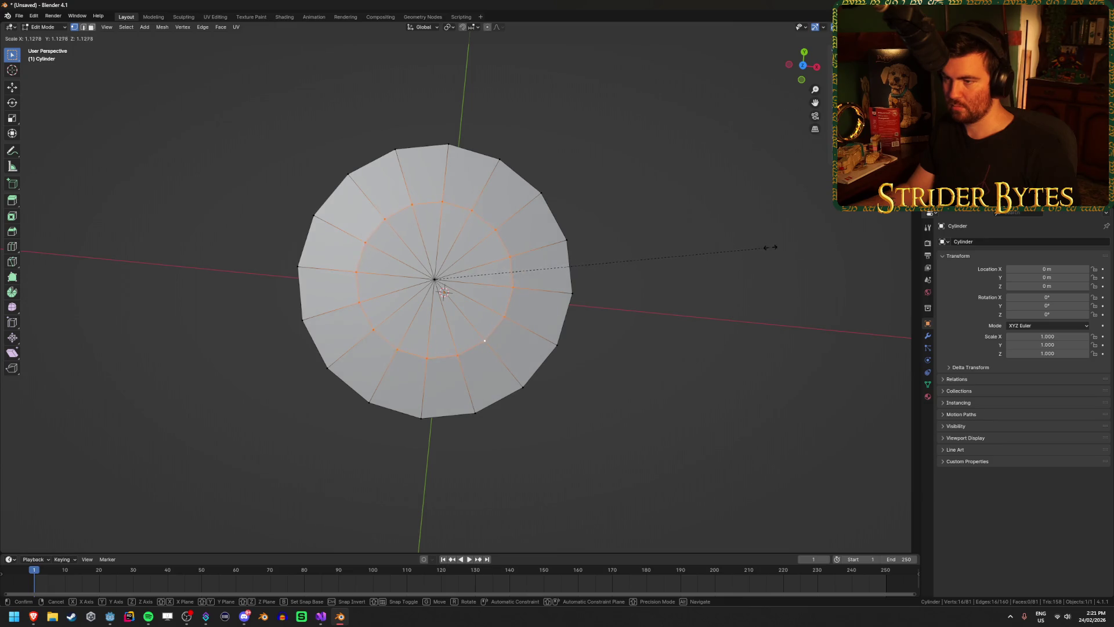
pyautogui.click(779, 248)
pyautogui.moveTo(721, 262); pyautogui.dragTo(716, 199)
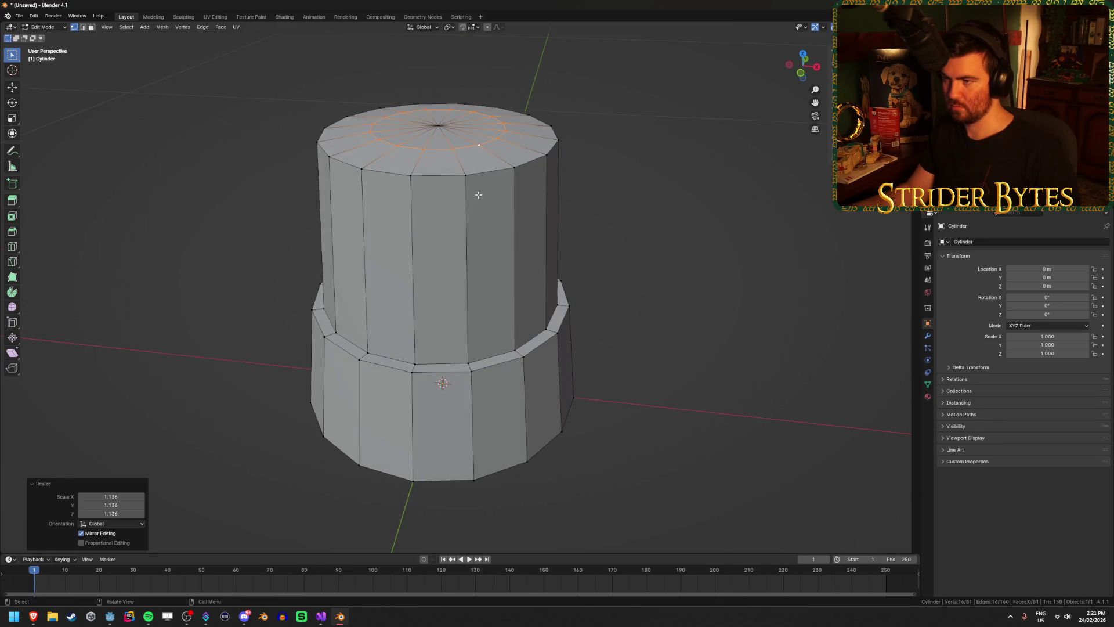
pyautogui.press('g')
pyautogui.press('z')
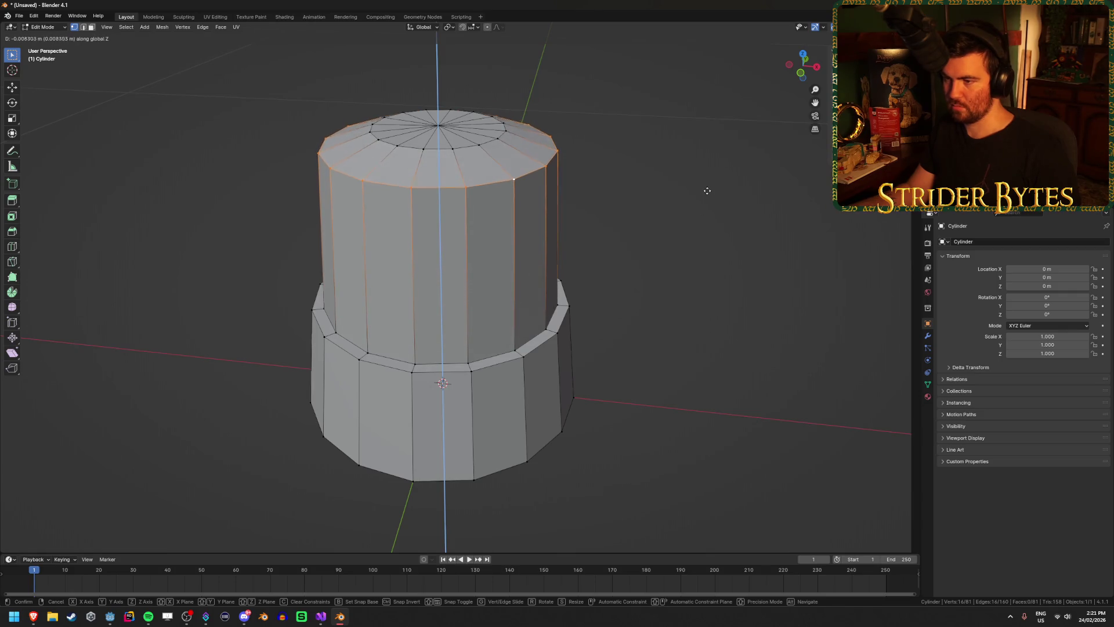
pyautogui.click(708, 197)
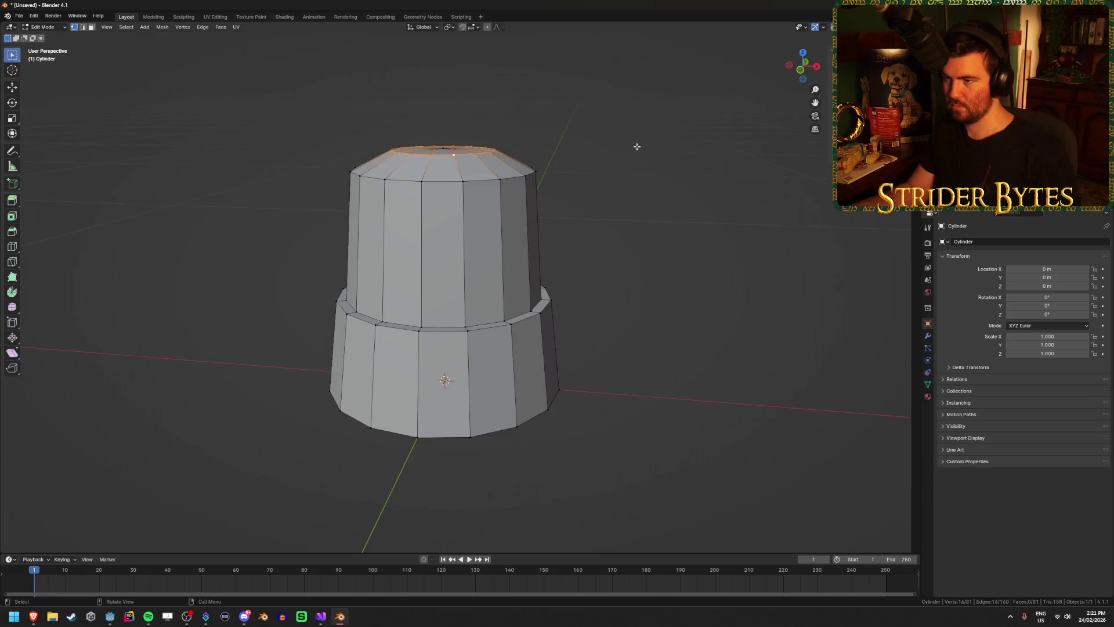
# Step: Try widening the top loop to 1.253, then undo the change
pyautogui.press('s')
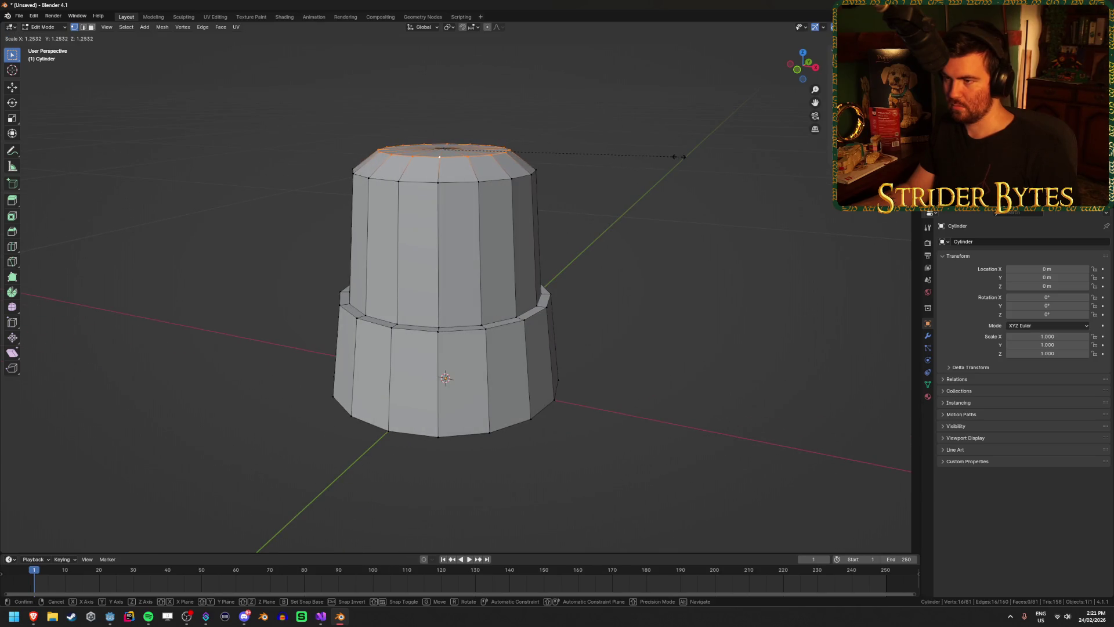
pyautogui.click(679, 157)
pyautogui.press('g')
pyautogui.press('z')
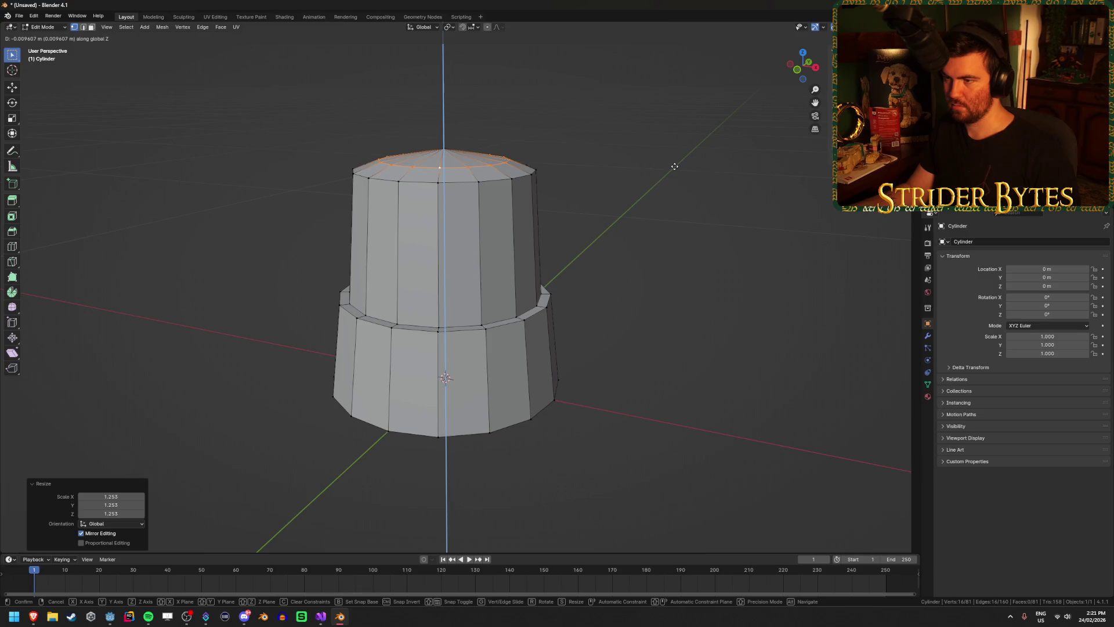
pyautogui.rightClick(674, 162)
pyautogui.hotkey('alt', 'z')
pyautogui.hotkey('alt', 'z')
pyautogui.moveTo(676, 160); pyautogui.dragTo(619, 169)
pyautogui.hotkey('ctrl', 'z')
# Step: Shrink the top loop to 0.894 and shift it vertically to bevel the cap
pyautogui.moveTo(654, 157)
pyautogui.mouseDown()
pyautogui.moveTo(672, 204)
pyautogui.moveTo(684, 137)
pyautogui.moveTo(659, 182)
pyautogui.moveTo(703, 196)
pyautogui.mouseUp()
pyautogui.press('s')
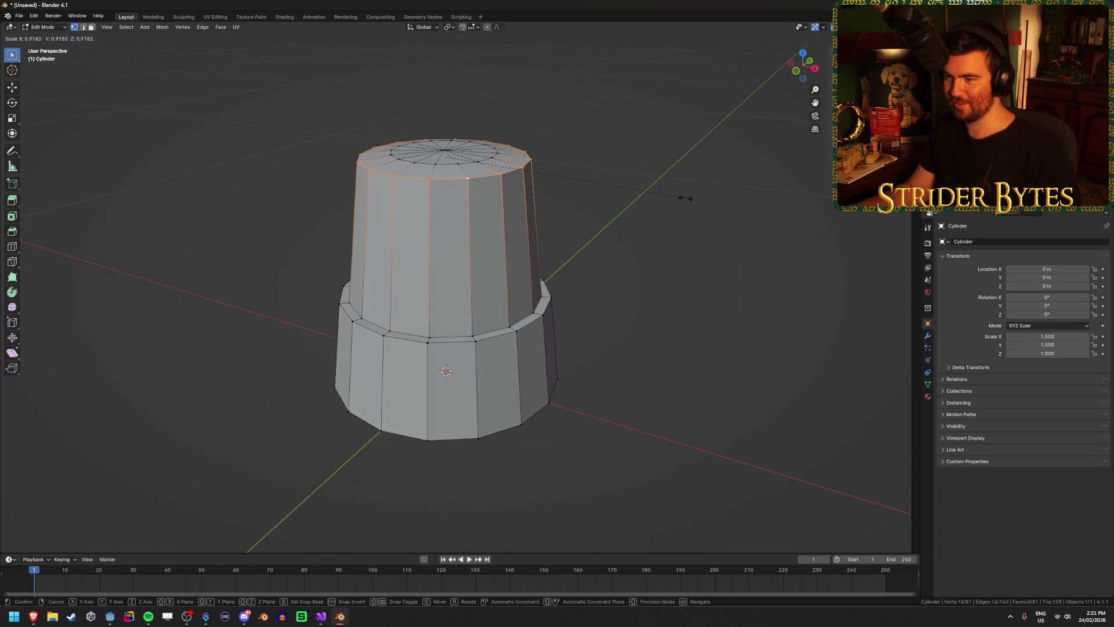
pyautogui.click(661, 196)
pyautogui.press('g')
pyautogui.press('z')
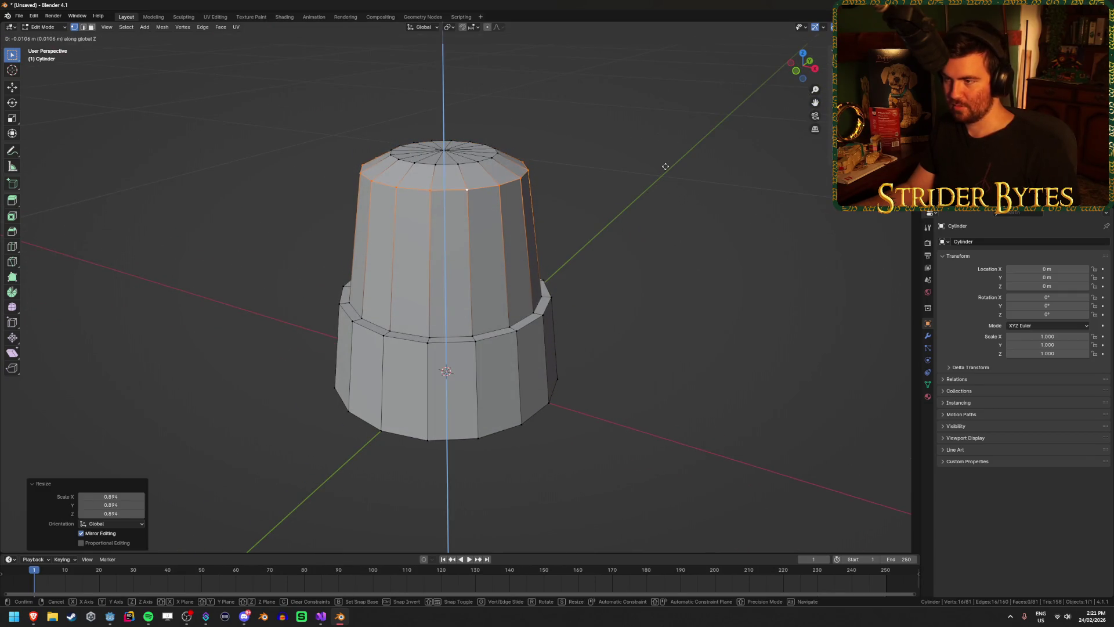
pyautogui.click(664, 167)
pyautogui.moveTo(664, 166); pyautogui.dragTo(592, 174)
pyautogui.hotkey('alt', 'a')
# Step: Inspect the tapered beacon top from several angles in Object Mode
pyautogui.press('Tab')
pyautogui.moveTo(696, 179)
pyautogui.mouseDown()
pyautogui.moveTo(542, 190)
pyautogui.moveTo(550, 215)
pyautogui.moveTo(545, 103)
pyautogui.moveTo(510, 170)
pyautogui.mouseUp()
pyautogui.scroll(4, 538, 201)
pyautogui.click(511, 170)
pyautogui.scroll(-3, 666, 218)
pyautogui.moveTo(666, 218)
pyautogui.mouseDown()
pyautogui.moveTo(529, 162)
pyautogui.moveTo(549, 211)
pyautogui.moveTo(631, 222)
pyautogui.mouseUp()
pyautogui.scroll(2, 631, 223)
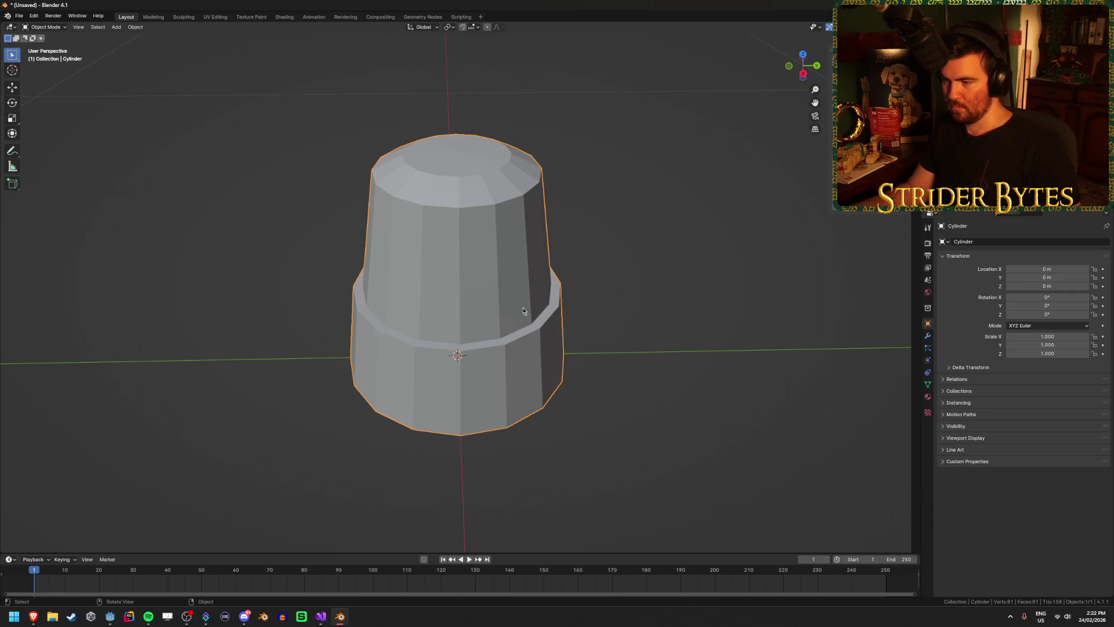
# Step: Select the cap's centre vertex and grow the selection over the upper section
pyautogui.press('Tab')
pyautogui.press('Tab')
pyautogui.press('Tab')
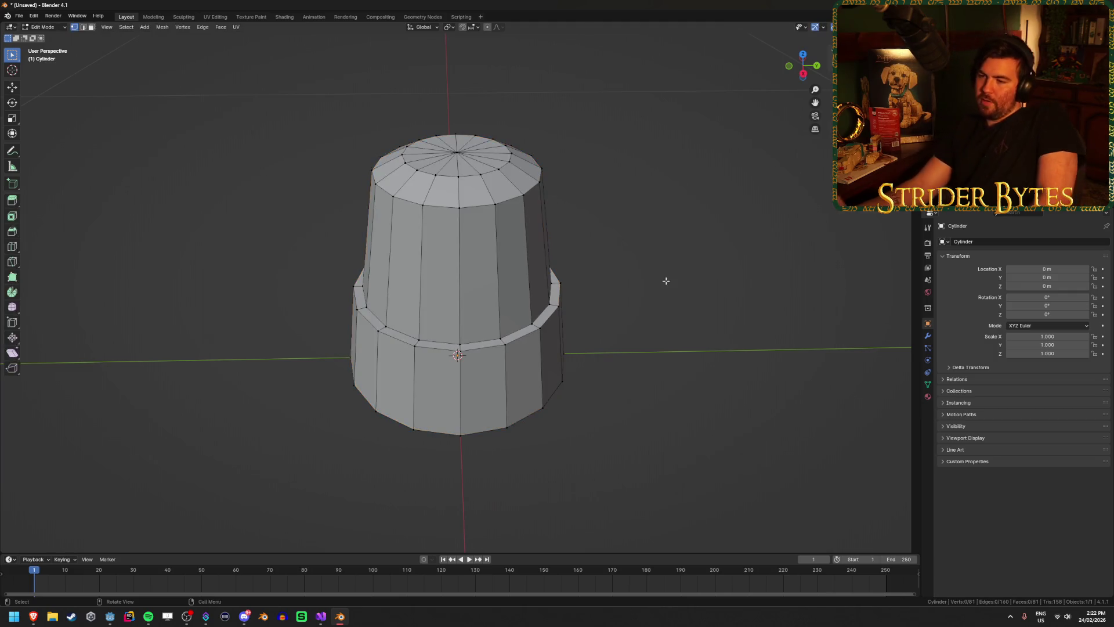
pyautogui.press('Tab')
pyautogui.press('Tab')
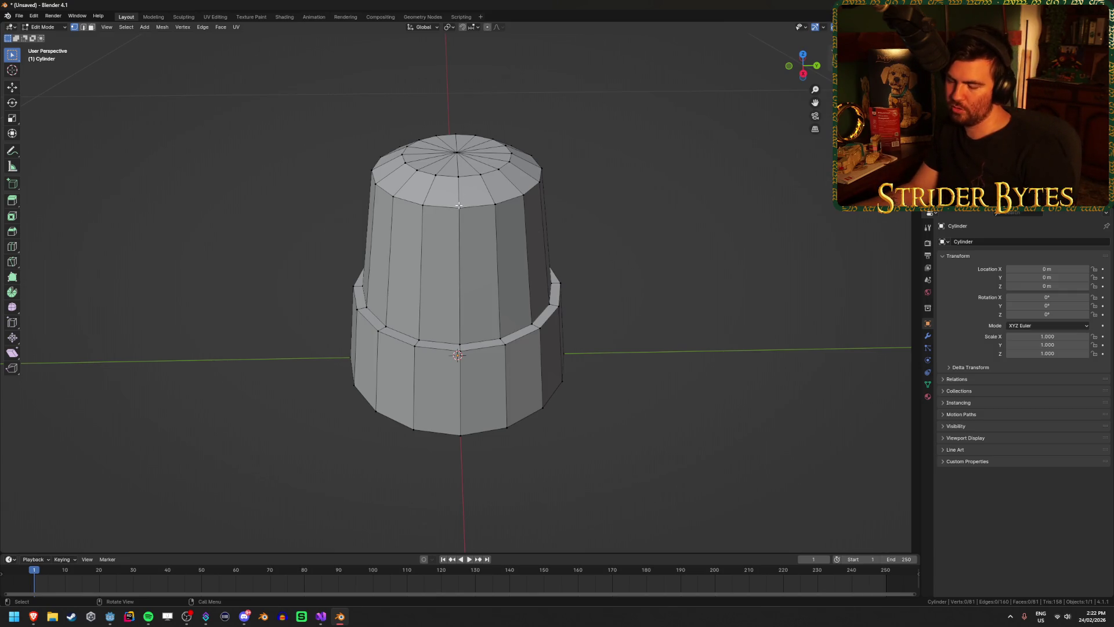
pyautogui.click(457, 159)
pyautogui.press('ctrl+KP_Add')
pyautogui.press('ctrl+KP_Add')
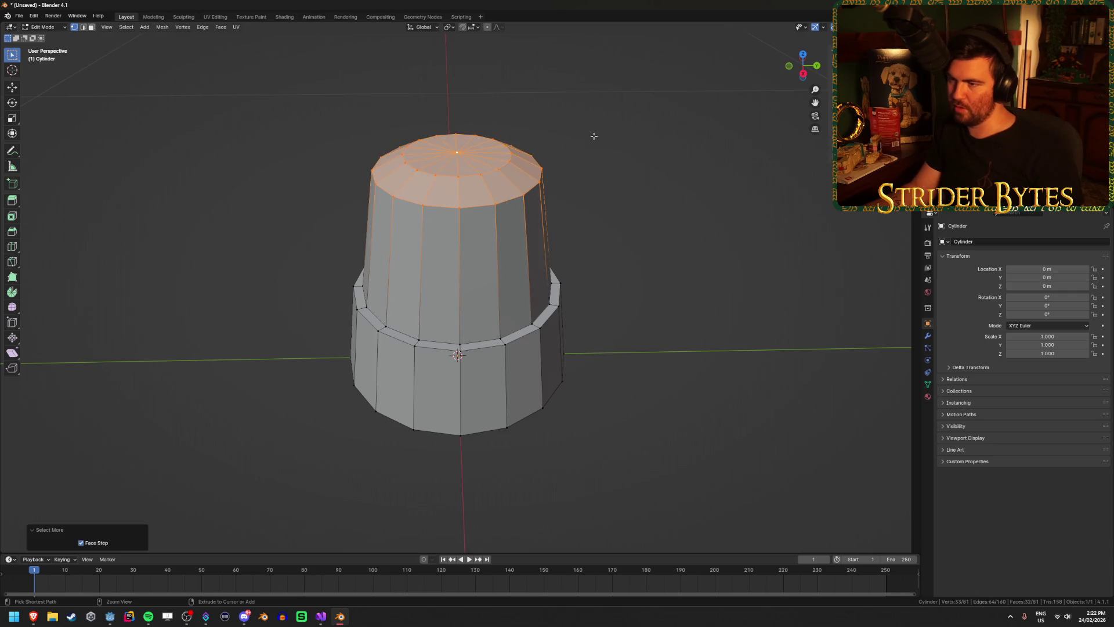
pyautogui.press('ctrl+KP_Add')
# Step: Separate the upper section into its own object and select the lower base
pyautogui.press('p')
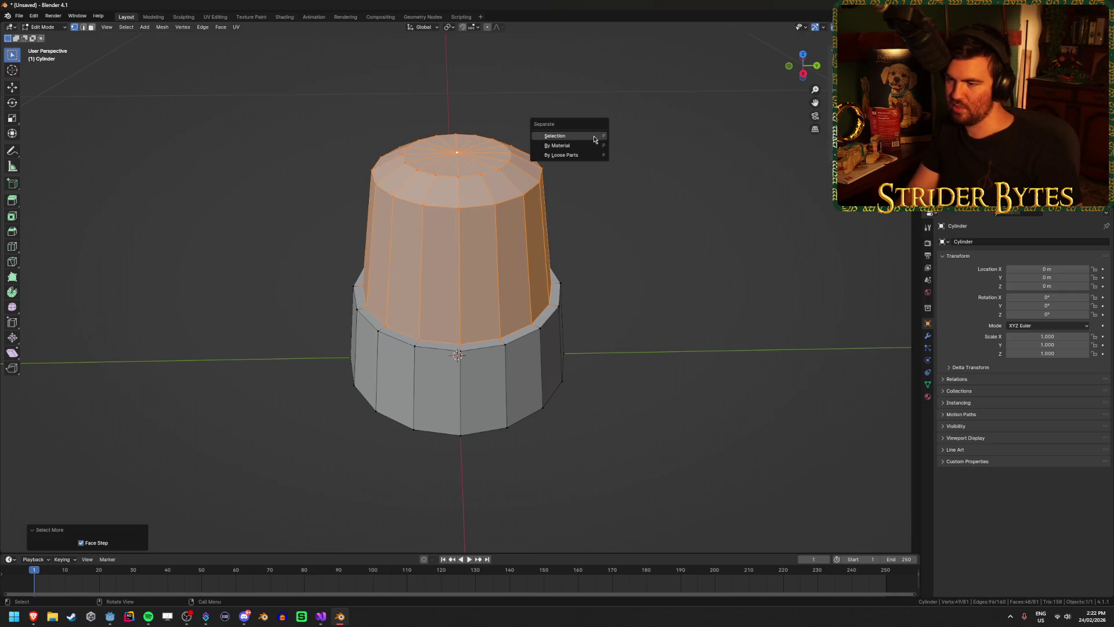
pyautogui.click(594, 136)
pyautogui.press('Tab')
pyautogui.click(674, 326)
pyautogui.hotkey('ctrl', 'z')
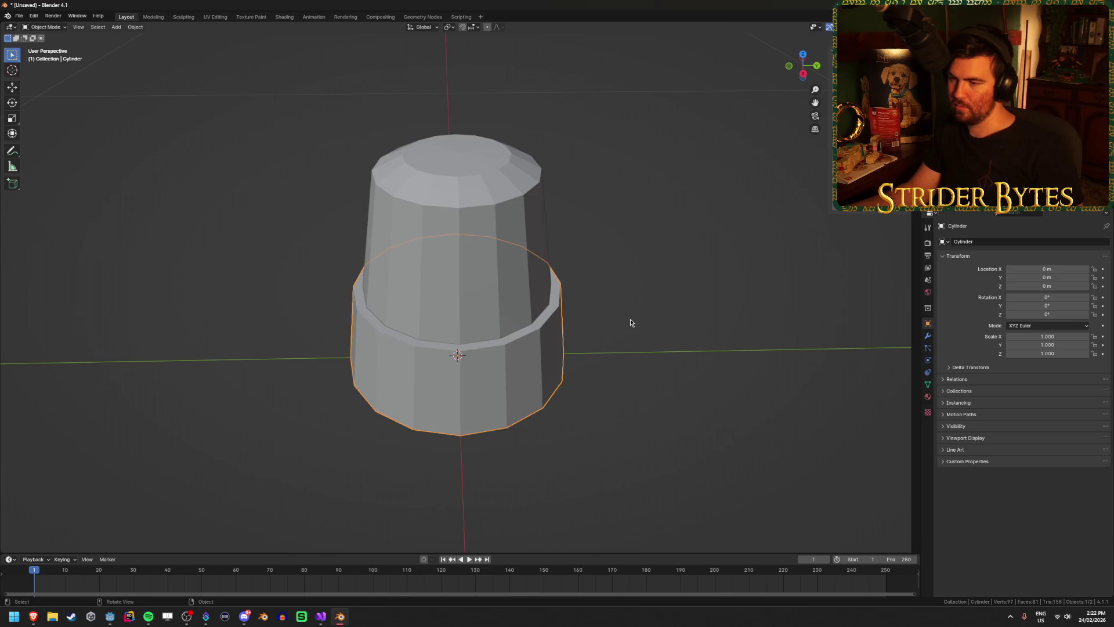
# Step: Add a new material to the base, darken its colour, and preview materials in the viewport
pyautogui.click(927, 395)
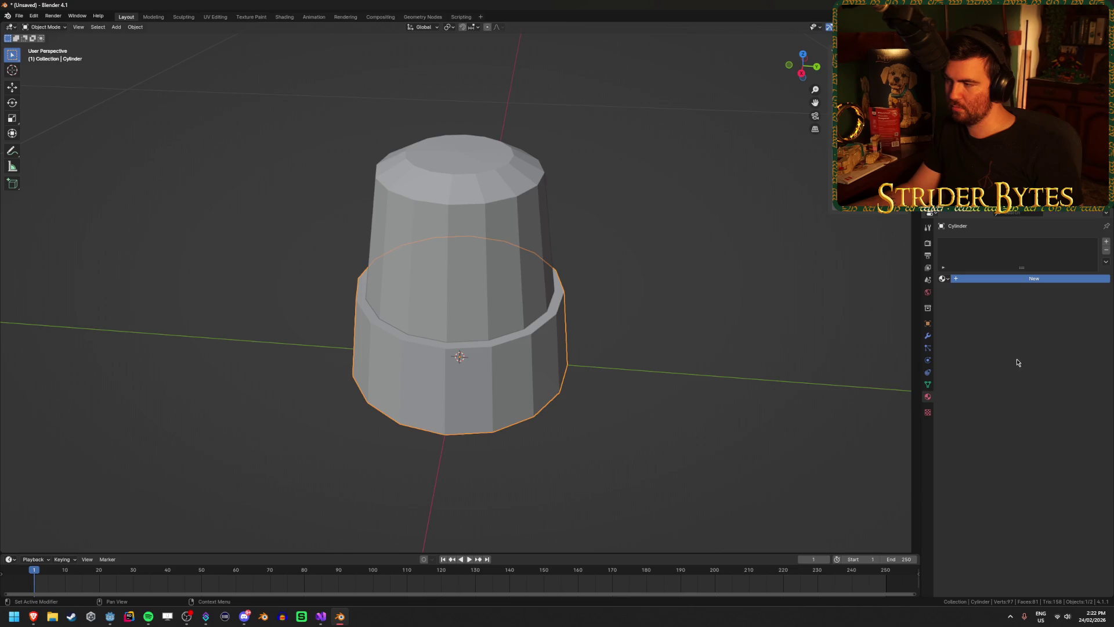
pyautogui.click(1033, 279)
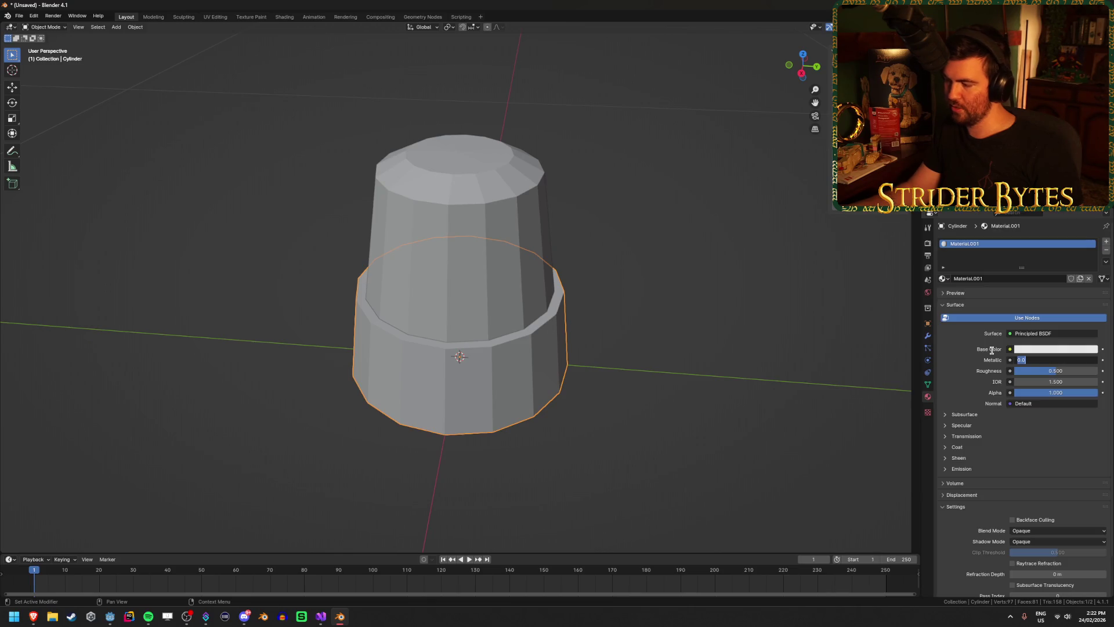
pyautogui.click(1064, 351)
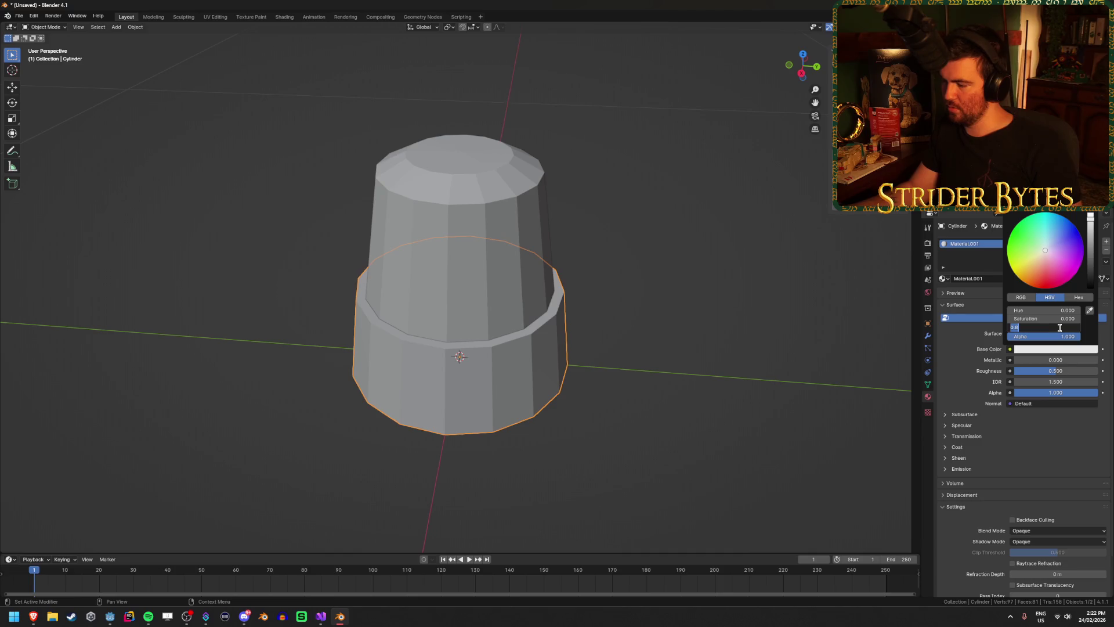
pyautogui.moveTo(1064, 332); pyautogui.dragTo(1024, 332)
pyautogui.press('z')
pyautogui.click(706, 320)
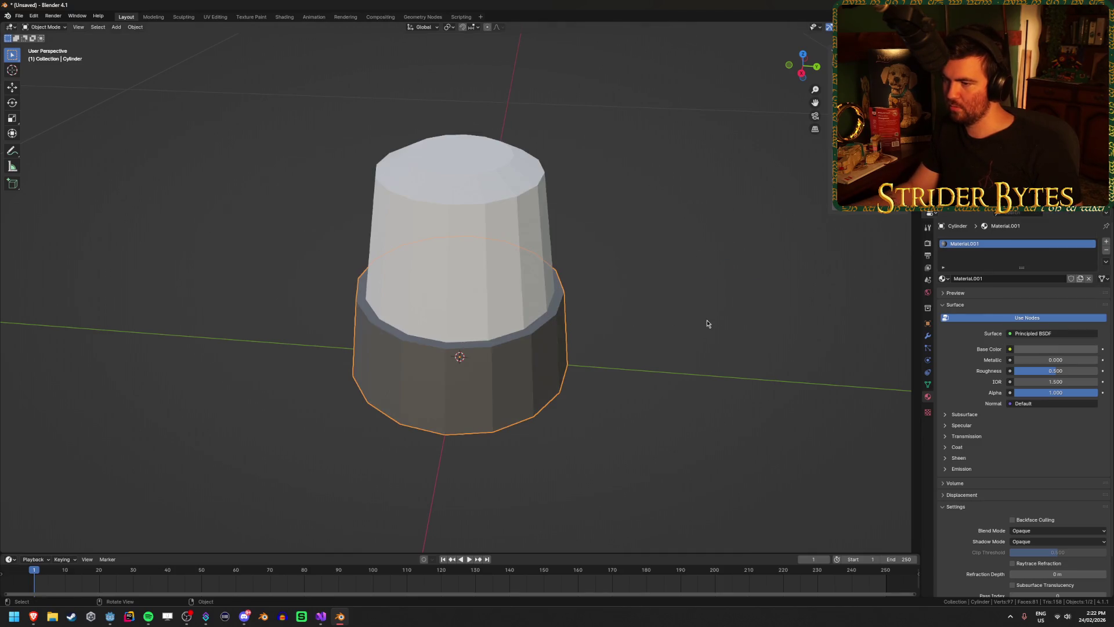
pyautogui.scroll(1, 793, 307)
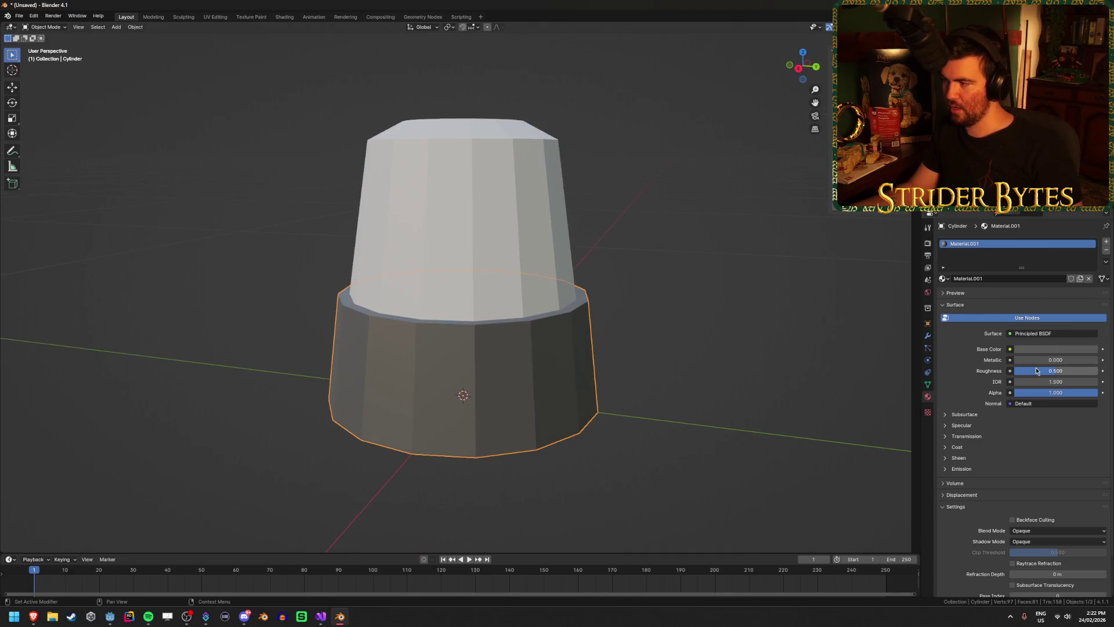
pyautogui.moveTo(1060, 371); pyautogui.dragTo(1055, 371)
pyautogui.moveTo(1021, 370); pyautogui.dragTo(1066, 370)
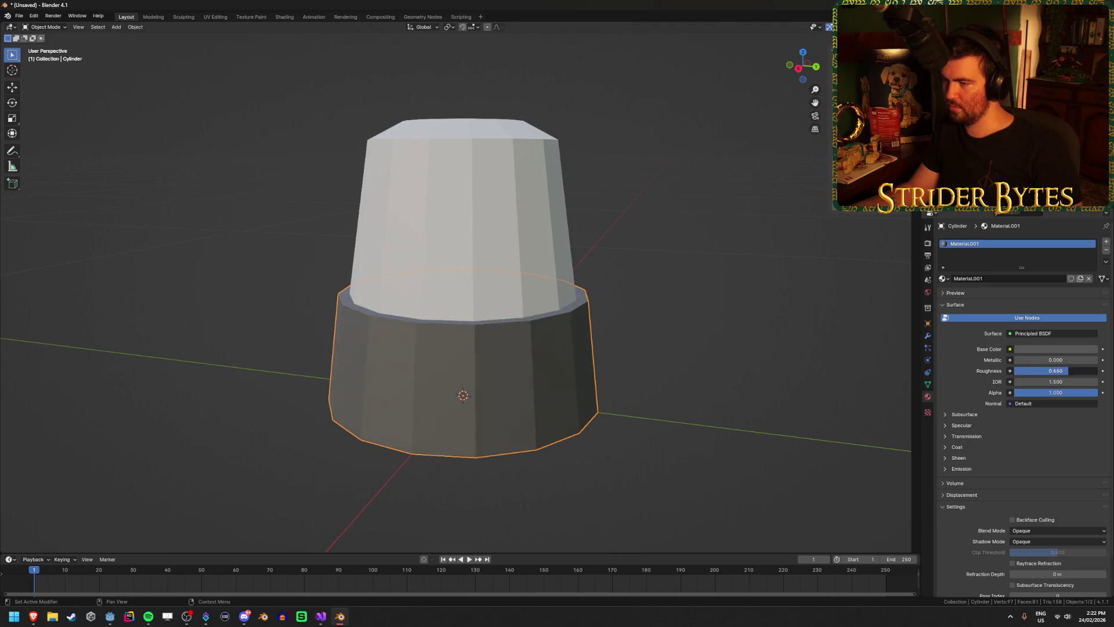
# Step: Set the base material's colour Value to 0.1 and its roughness to 0.5
pyautogui.click(1066, 348)
pyautogui.click(1064, 327)
pyautogui.write('0.1')
pyautogui.press('Return')
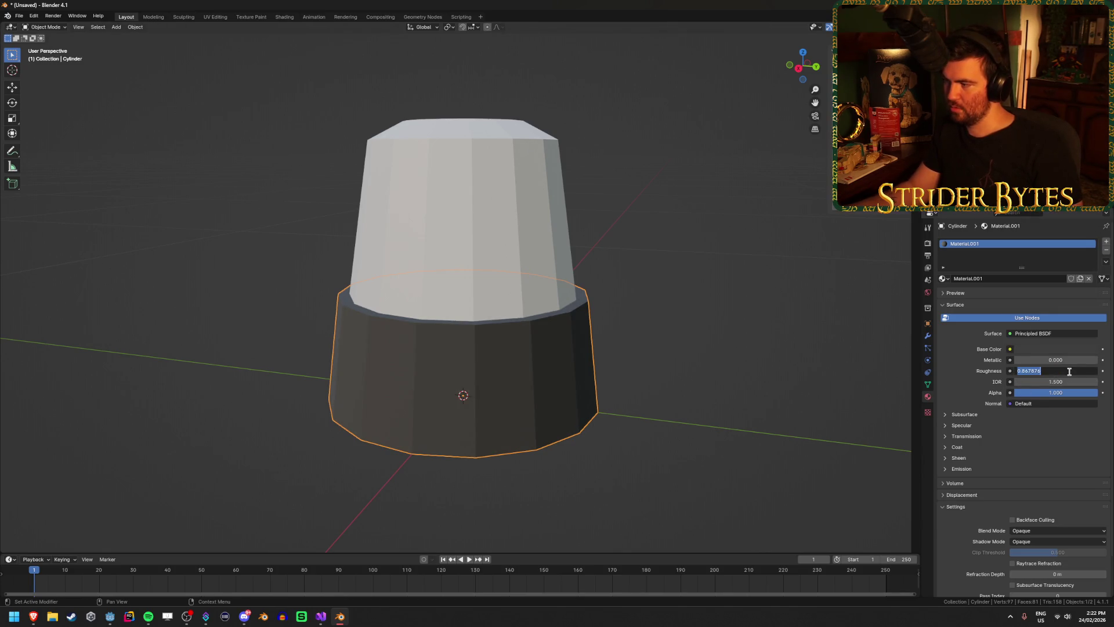
pyautogui.write('0.5')
pyautogui.press('Return')
pyautogui.moveTo(659, 354)
pyautogui.mouseDown()
pyautogui.moveTo(343, 375)
pyautogui.moveTo(343, 355)
pyautogui.mouseUp()
# Step: Rename the base to SellLight_Base and the upper part to SellLight_Globe
pyautogui.click(497, 242)
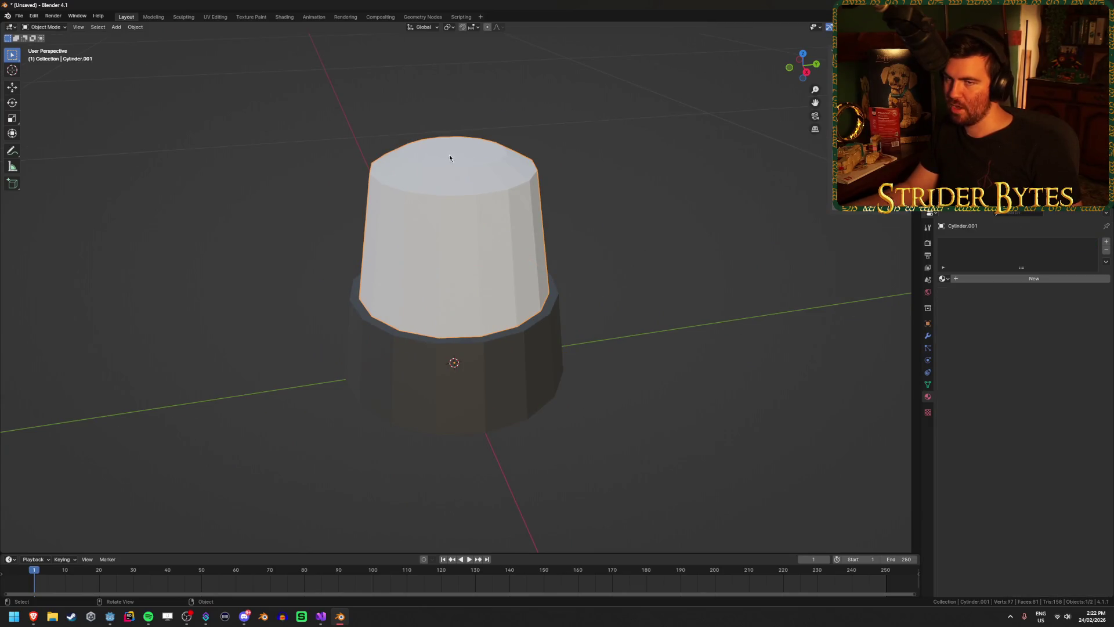
pyautogui.click(512, 340)
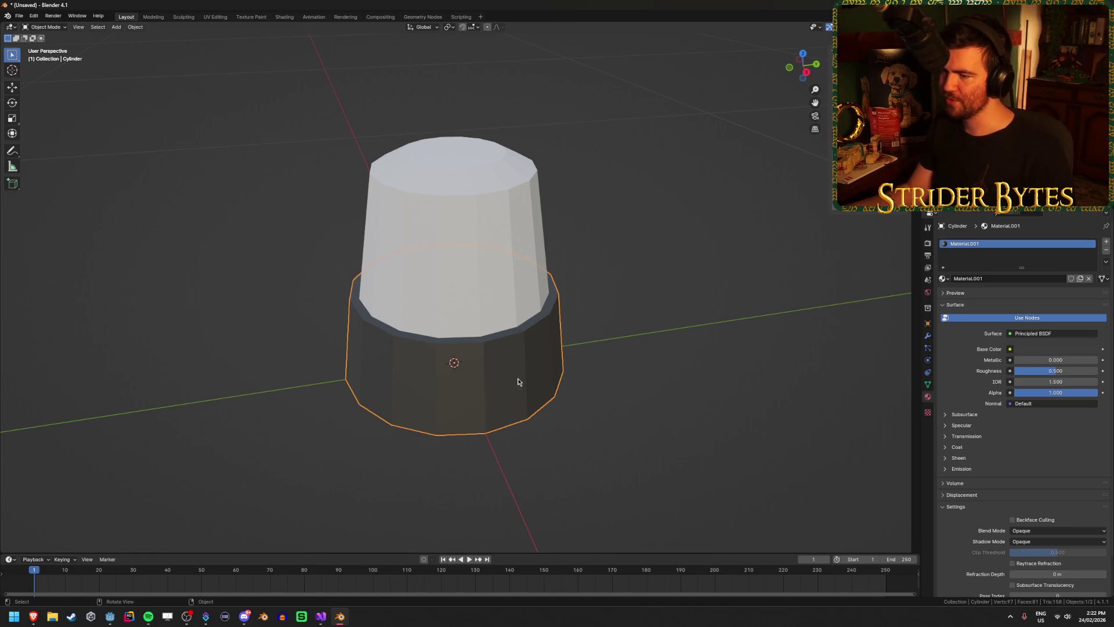
pyautogui.press('F2')
pyautogui.write('SelLight_B')
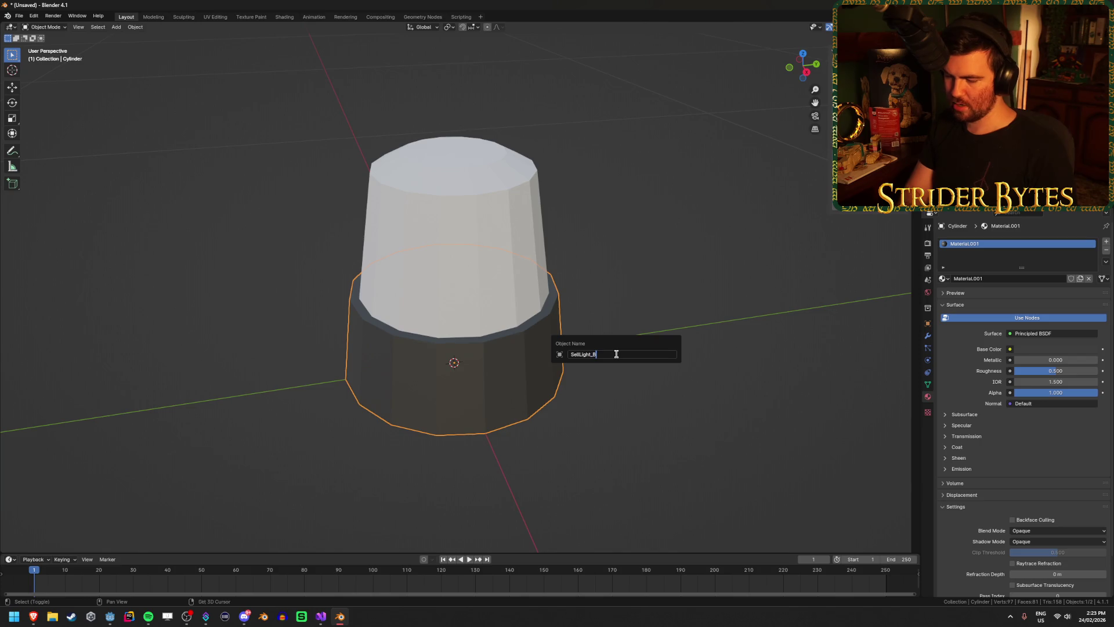
pyautogui.write('ase')
pyautogui.press('Return')
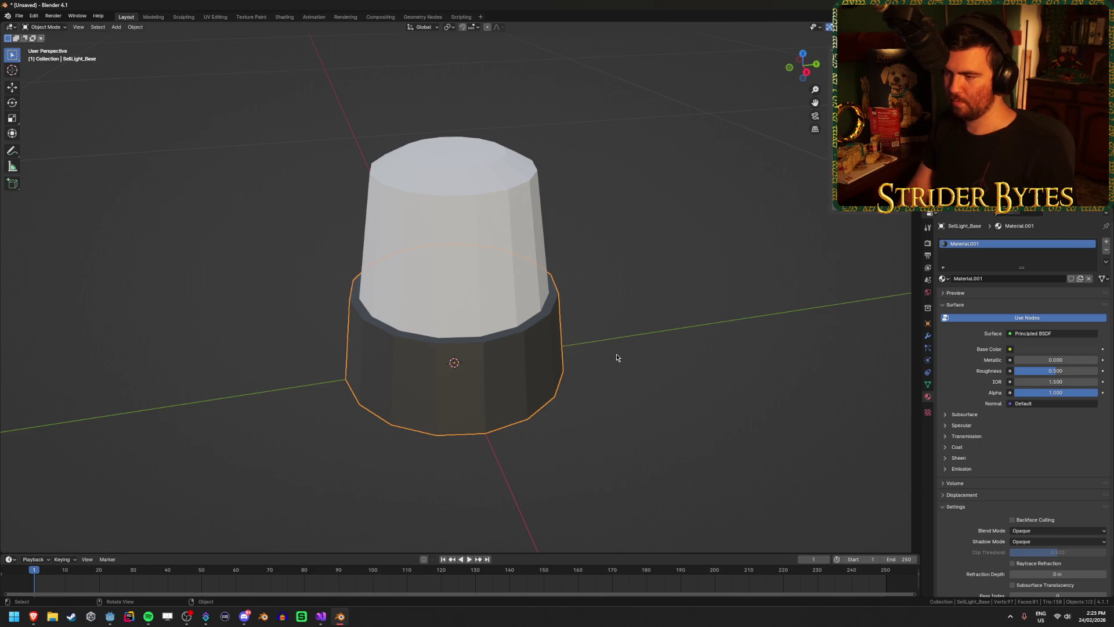
pyautogui.click(472, 228)
pyautogui.press('F2')
pyautogui.write('SellLight_Globe')
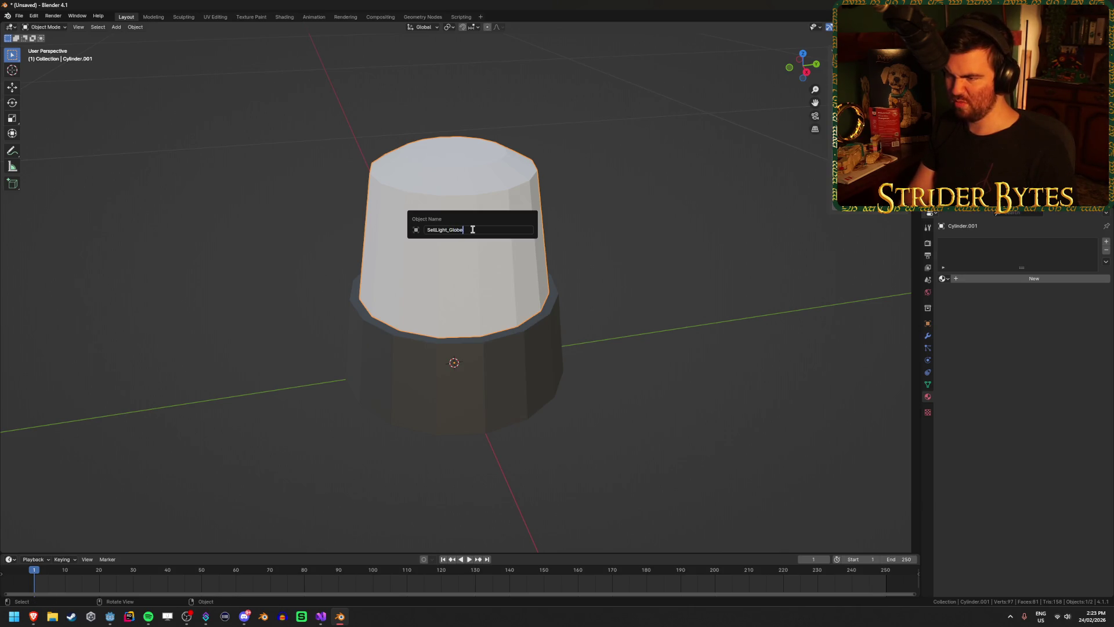
pyautogui.press('Return')
# Step: Save the file as SellLight.blend in the Meshes folder and quit Blender
pyautogui.hotkey('ctrl', 's')
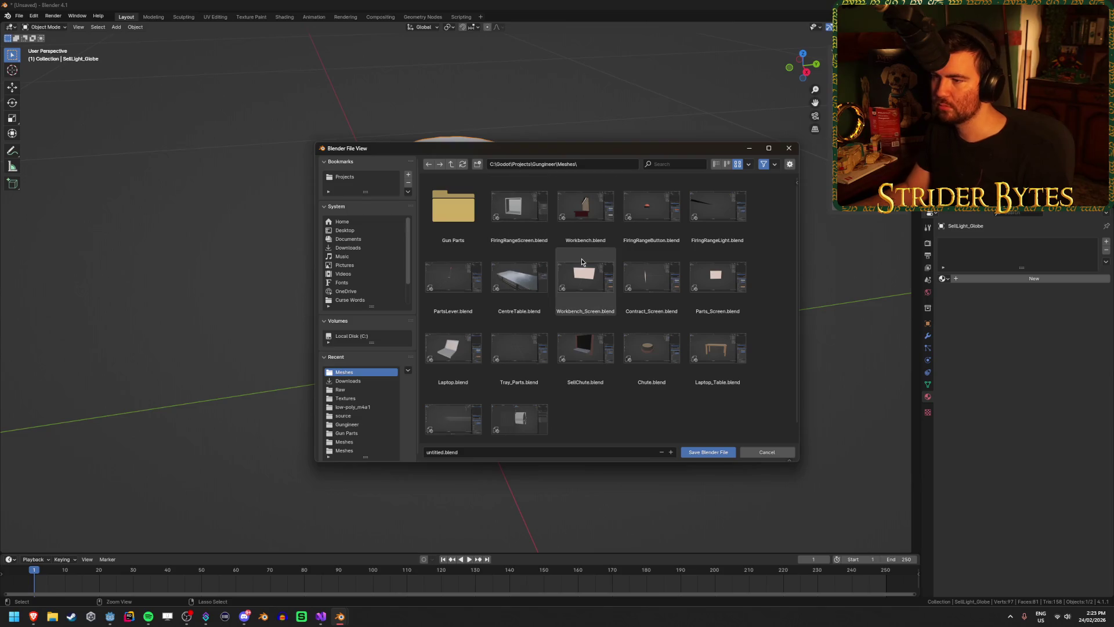
pyautogui.click(530, 452)
pyautogui.write('s')
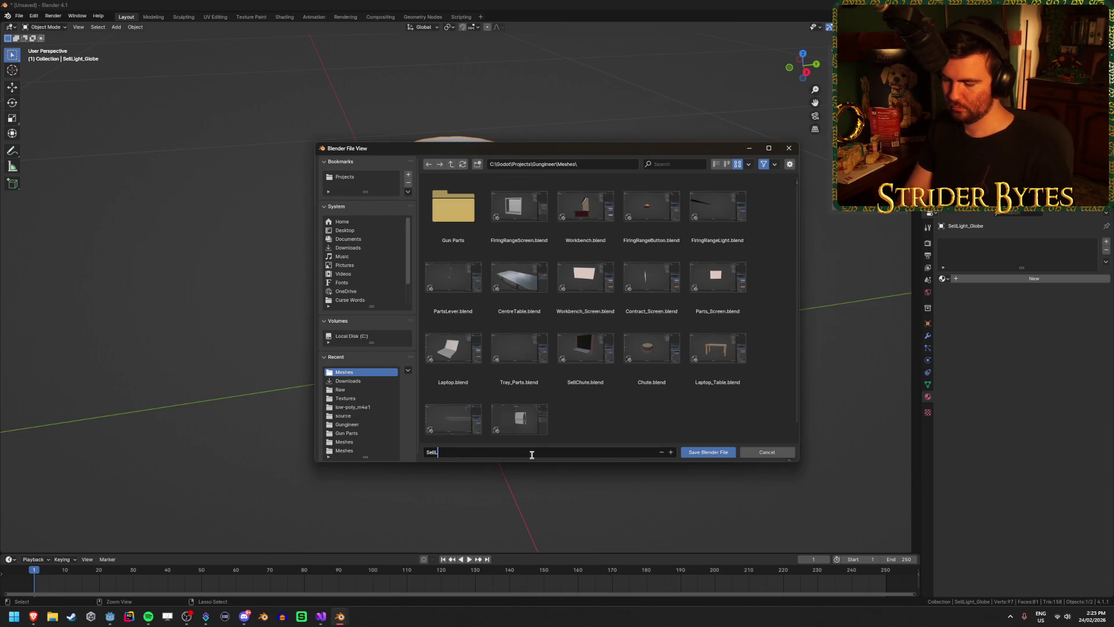
pyautogui.write('t')
pyautogui.press('Return')
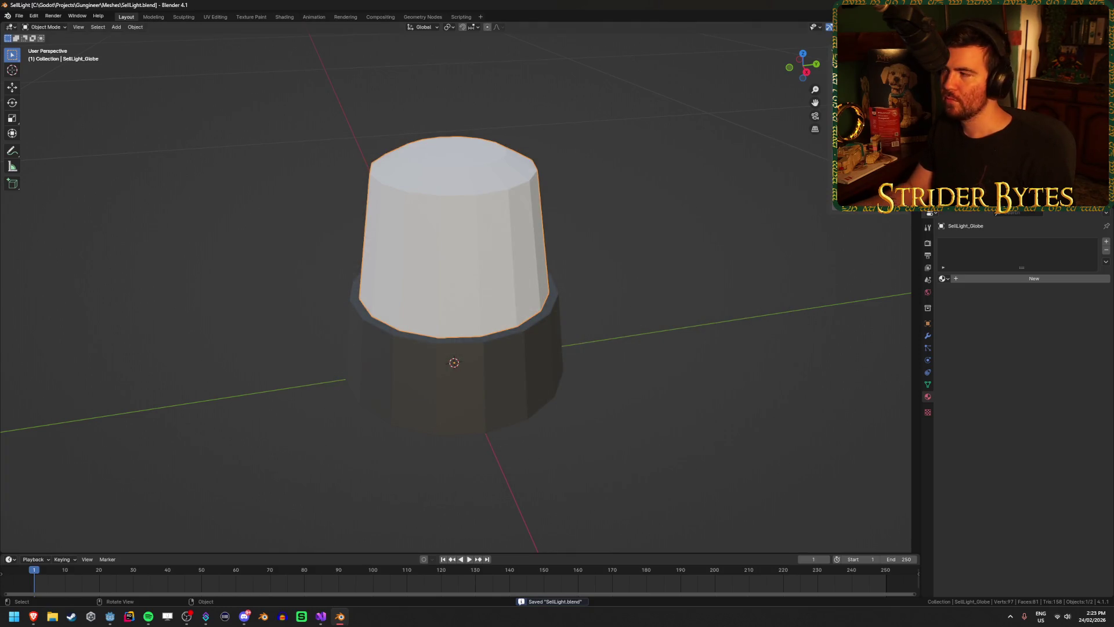
pyautogui.hotkey('ctrl', 'q')
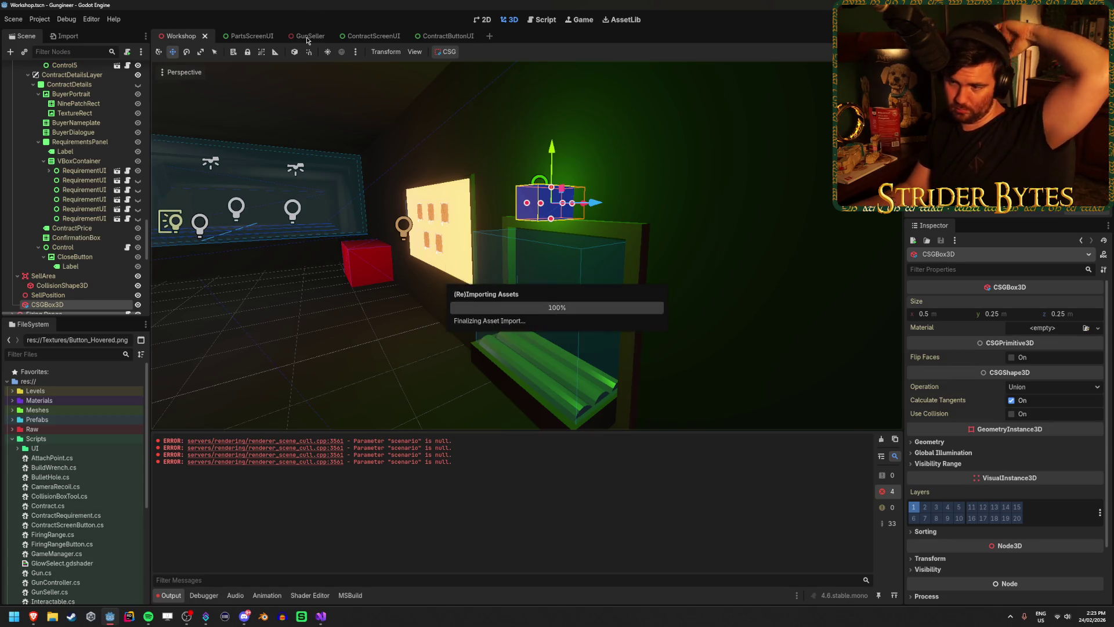
# Step: Switch between the GunSeller and Workshop scenes, collapsing Workshop's SubViewport branch
pyautogui.click(308, 38)
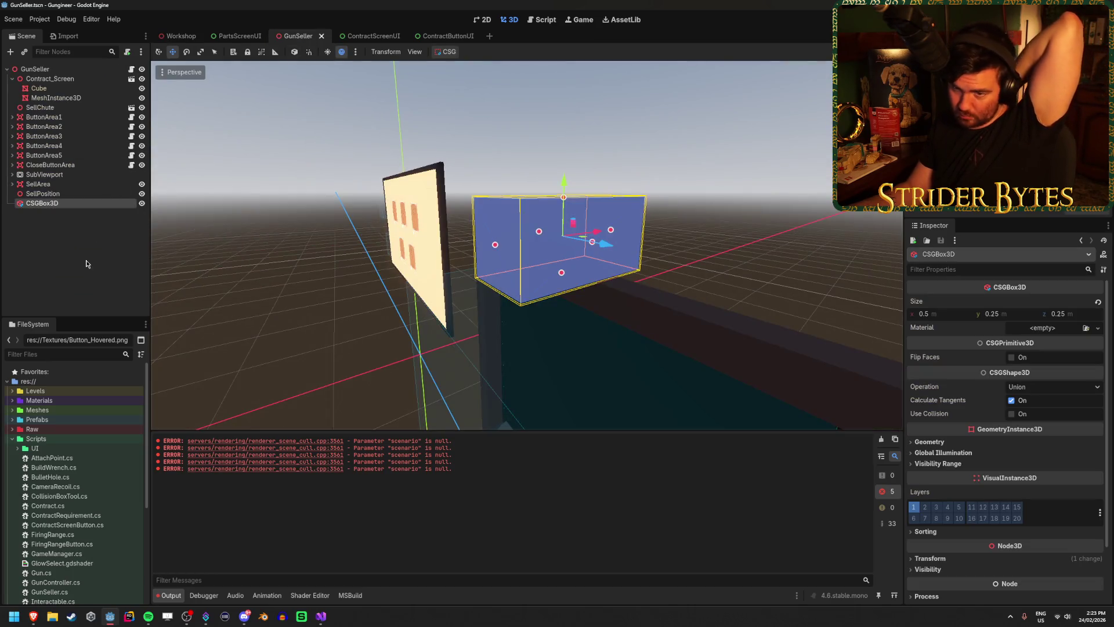
pyautogui.click(174, 36)
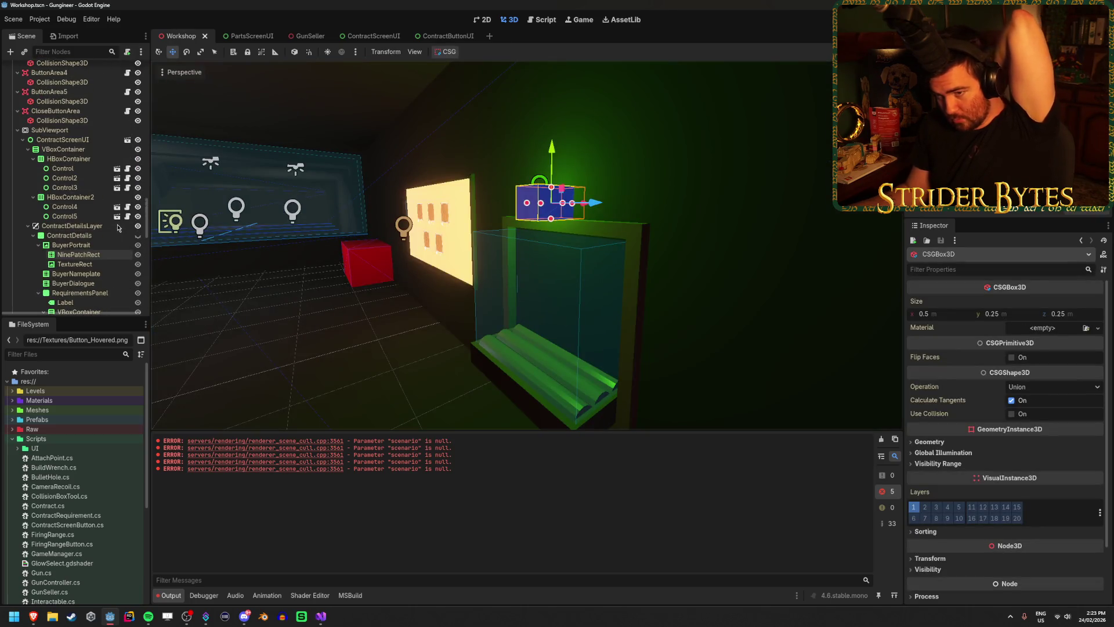
pyautogui.click(17, 130)
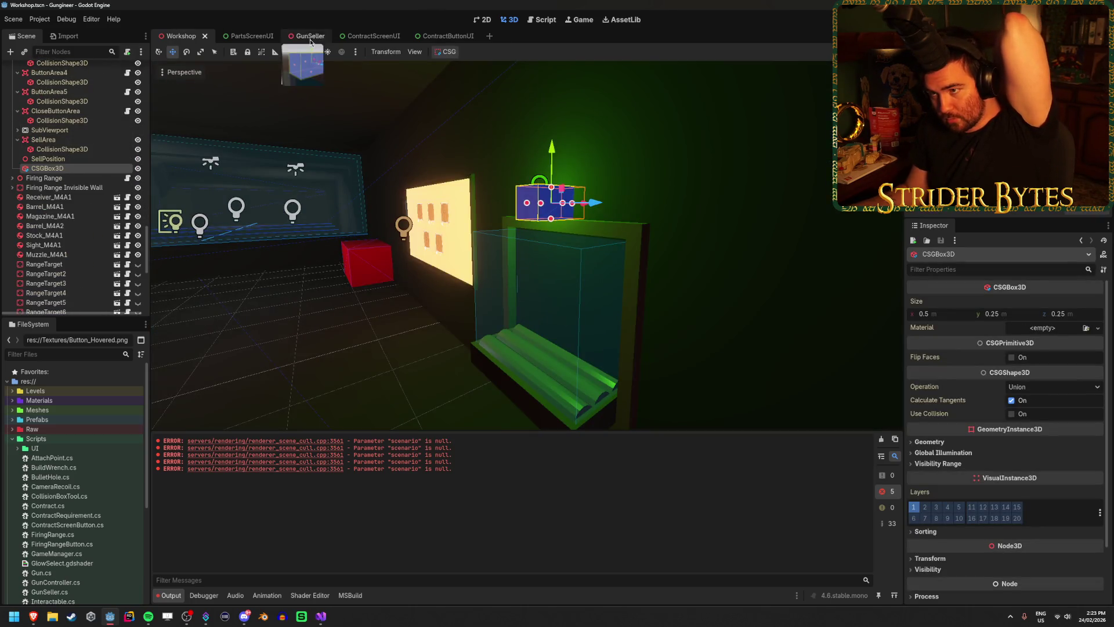
pyautogui.click(310, 36)
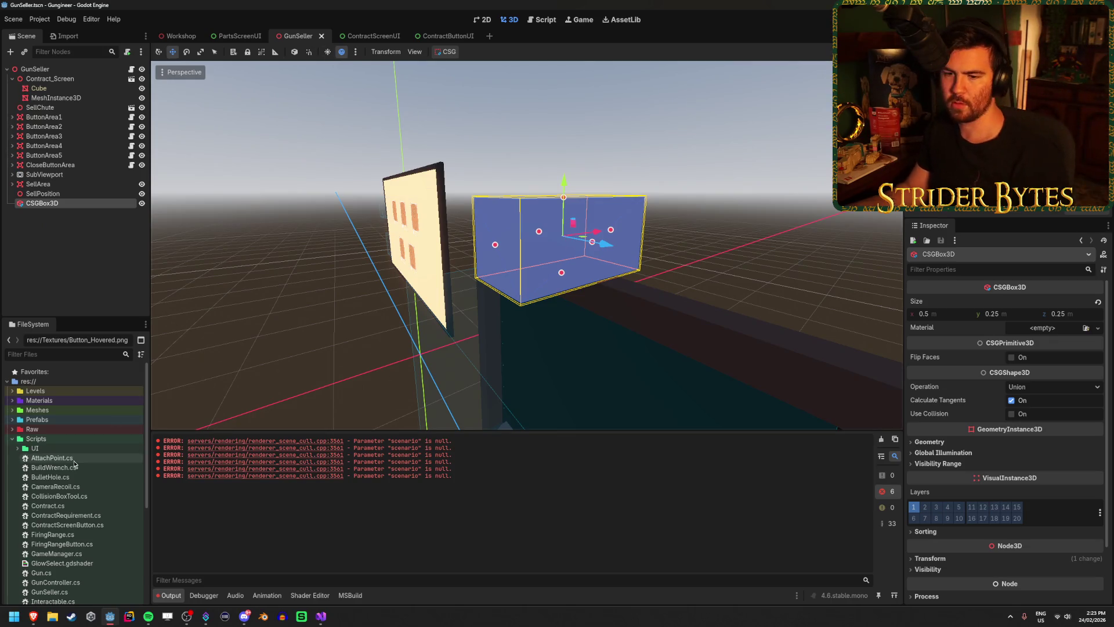
# Step: Browse the Raw, Materials and Meshes folders in the FileSystem dock
pyautogui.click(12, 429)
pyautogui.click(13, 430)
pyautogui.click(13, 400)
pyautogui.click(12, 458)
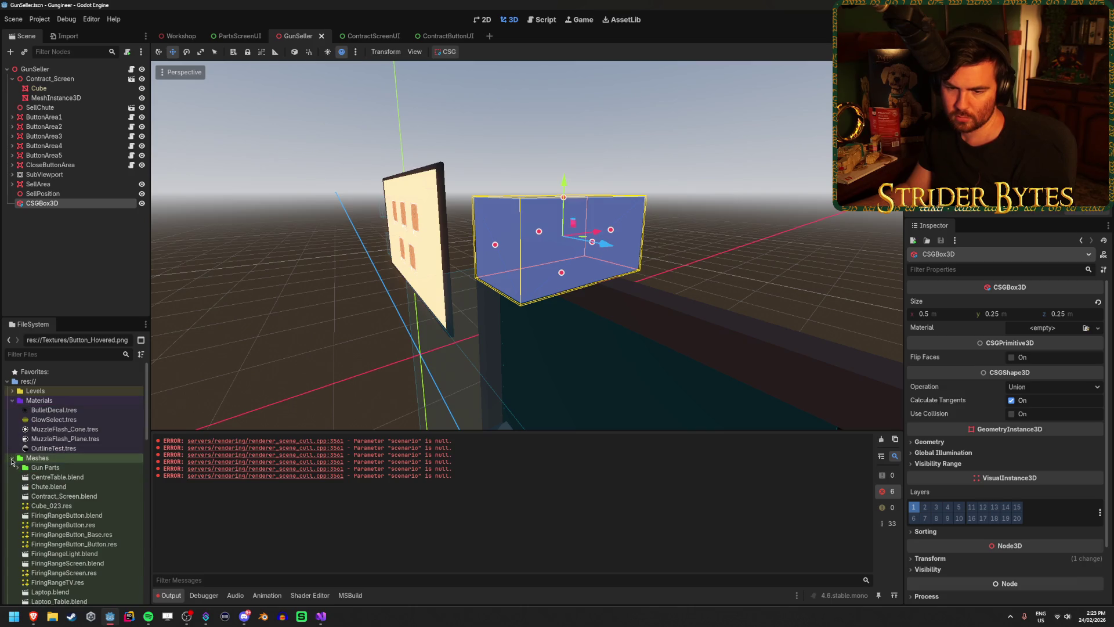
pyautogui.scroll(-5, 107, 492)
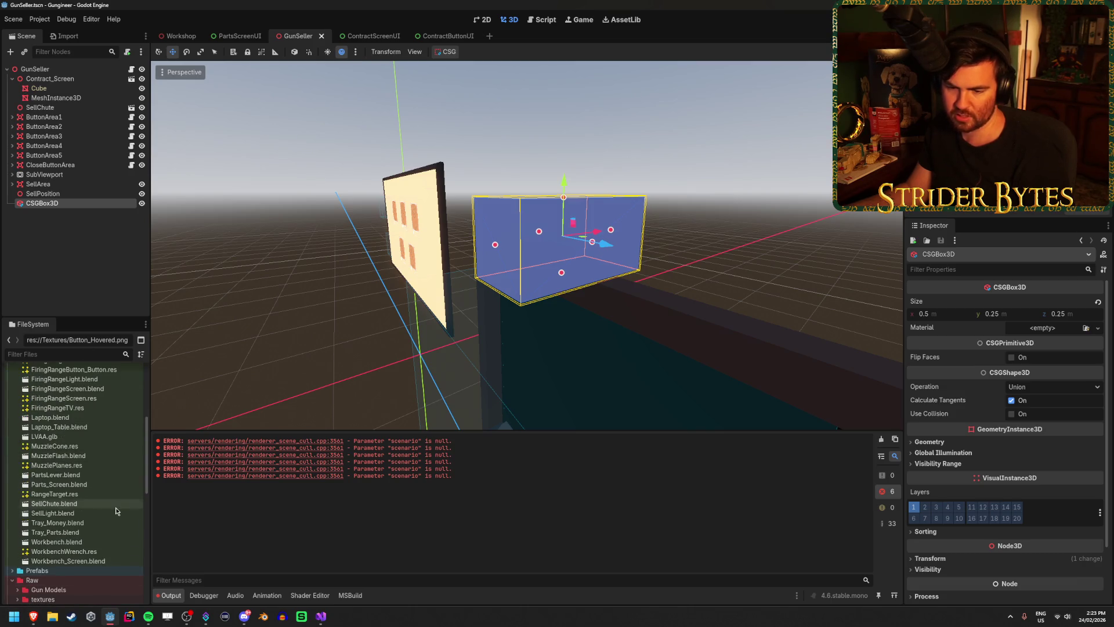
pyautogui.scroll(-2, 116, 511)
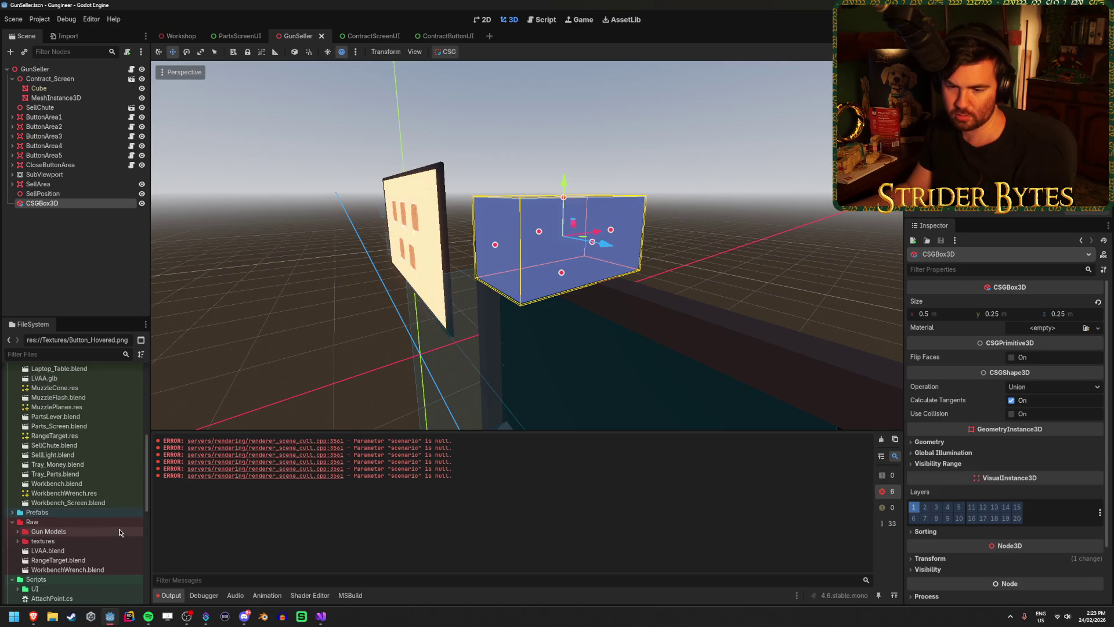
# Step: Multi-select the Workbench, Tray, SellLight, Parts and MuzzleFlash .blend files in Meshes
pyautogui.click(125, 503)
pyautogui.click(102, 482)
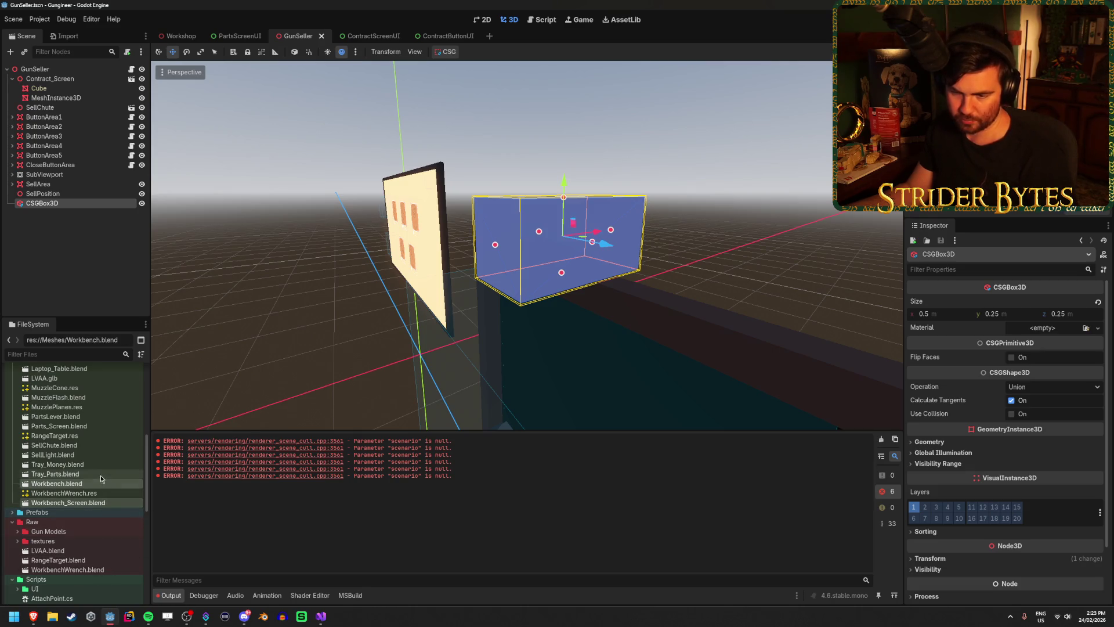
pyautogui.keyDown('ctrl'); pyautogui.click(99, 474); pyautogui.keyUp('ctrl')
pyautogui.keyDown('ctrl'); pyautogui.click(95, 464); pyautogui.keyUp('ctrl')
pyautogui.keyDown('ctrl'); pyautogui.click(88, 455); pyautogui.keyUp('ctrl')
pyautogui.keyDown('ctrl'); pyautogui.click(87, 426); pyautogui.keyUp('ctrl')
pyautogui.keyDown('ctrl'); pyautogui.click(82, 416); pyautogui.keyUp('ctrl')
pyautogui.keyDown('ctrl'); pyautogui.click(81, 396); pyautogui.keyUp('ctrl')
# Step: Add FiringRangeScreen, FiringRangeButton, Contract_Screen and CentreTable .blend files to the selection
pyautogui.scroll(3, 98, 458)
pyautogui.scroll(1, 99, 467)
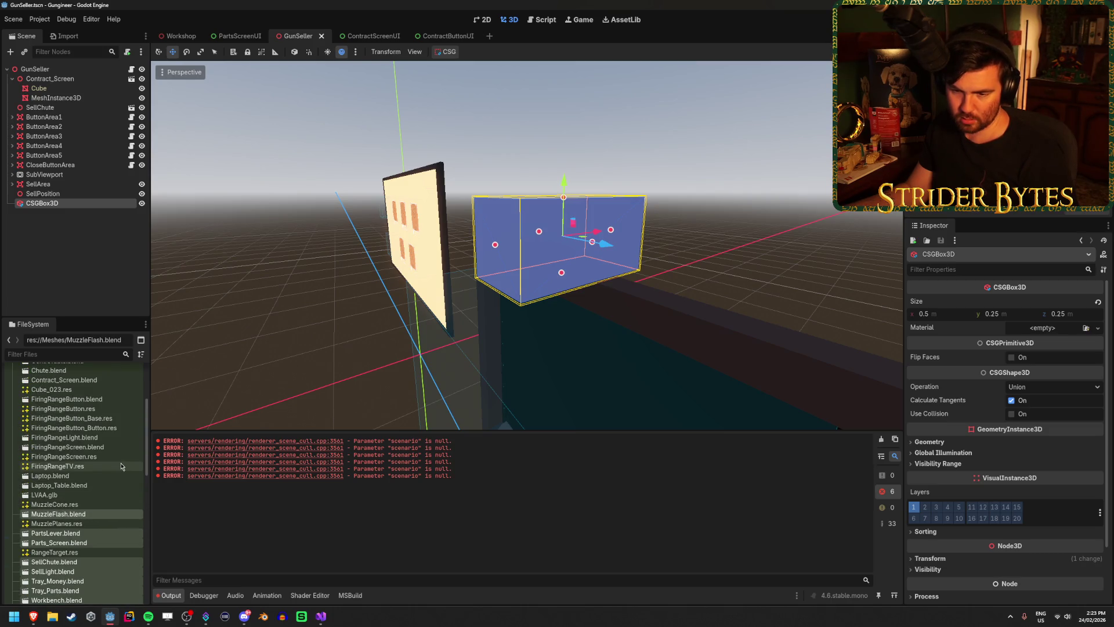
pyautogui.keyDown('ctrl'); pyautogui.click(109, 447); pyautogui.keyUp('ctrl')
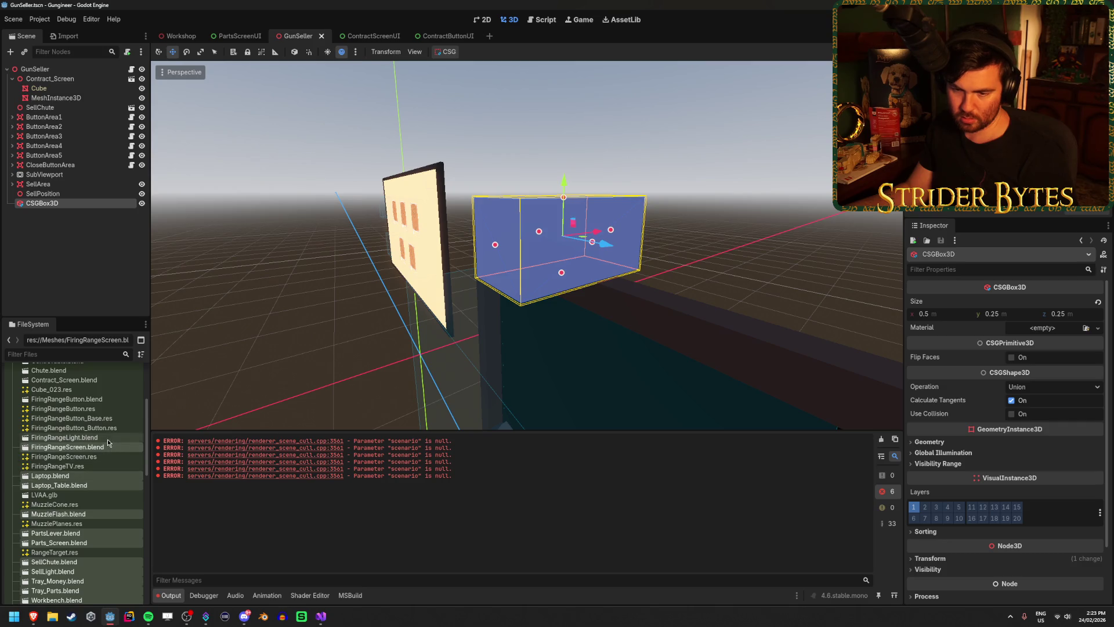
pyautogui.scroll(2, 107, 458)
pyautogui.keyDown('ctrl'); pyautogui.click(107, 457); pyautogui.keyUp('ctrl')
pyautogui.keyDown('ctrl'); pyautogui.click(102, 438); pyautogui.keyUp('ctrl')
pyautogui.keyDown('ctrl'); pyautogui.click(102, 419); pyautogui.keyUp('ctrl')
pyautogui.scroll(-7, 102, 446)
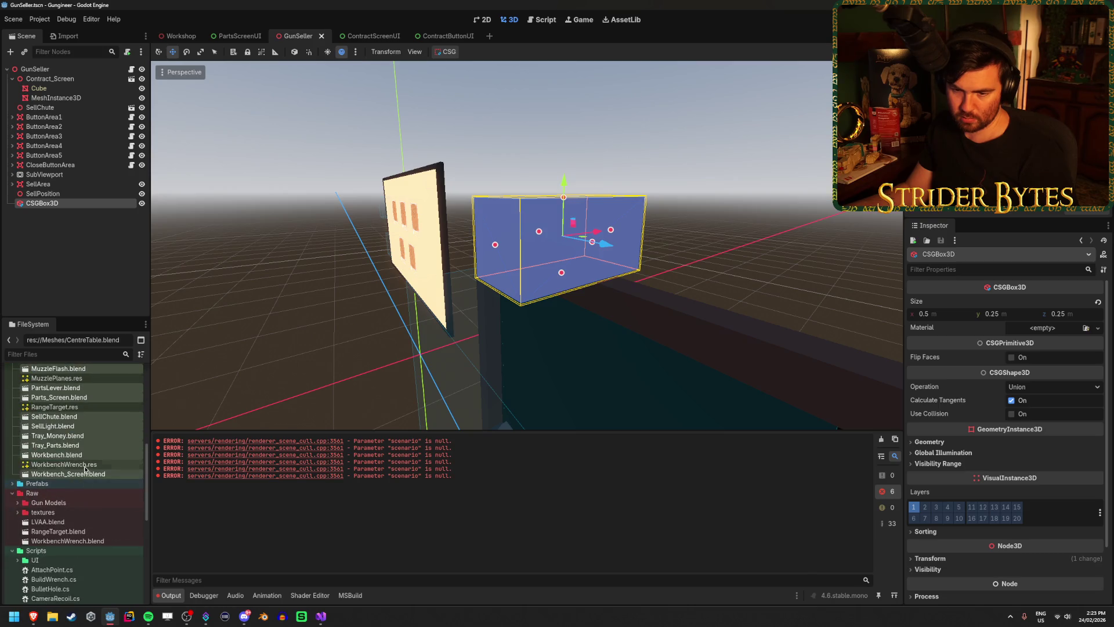
# Step: Move the 16 selected .blend files into the Raw folder and clear the output log
pyautogui.moveTo(79, 476); pyautogui.dragTo(35, 493)
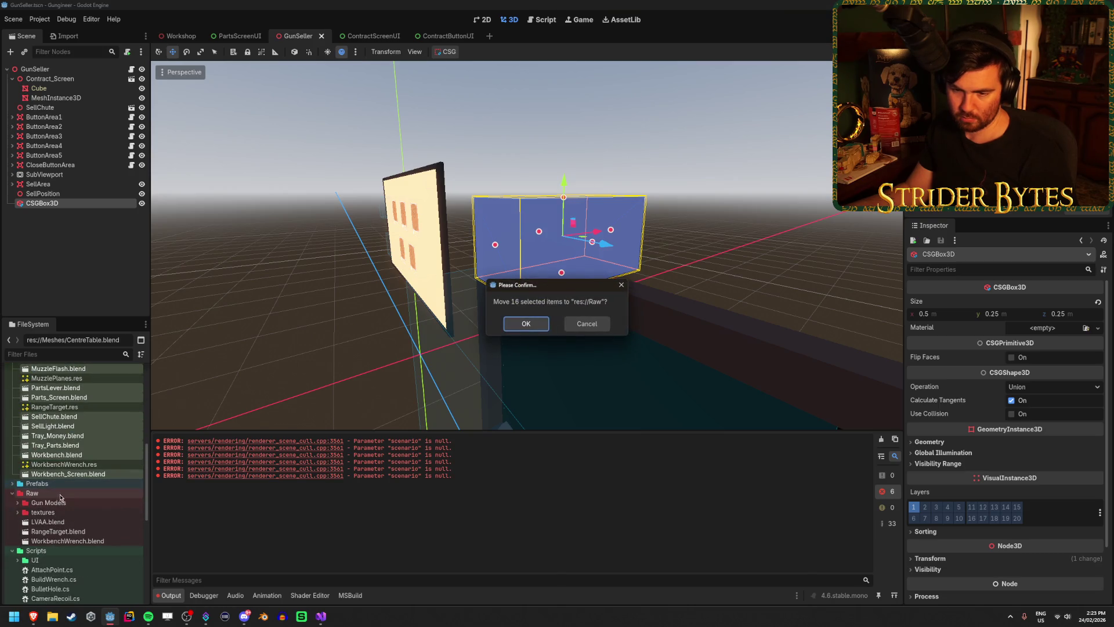
pyautogui.click(519, 325)
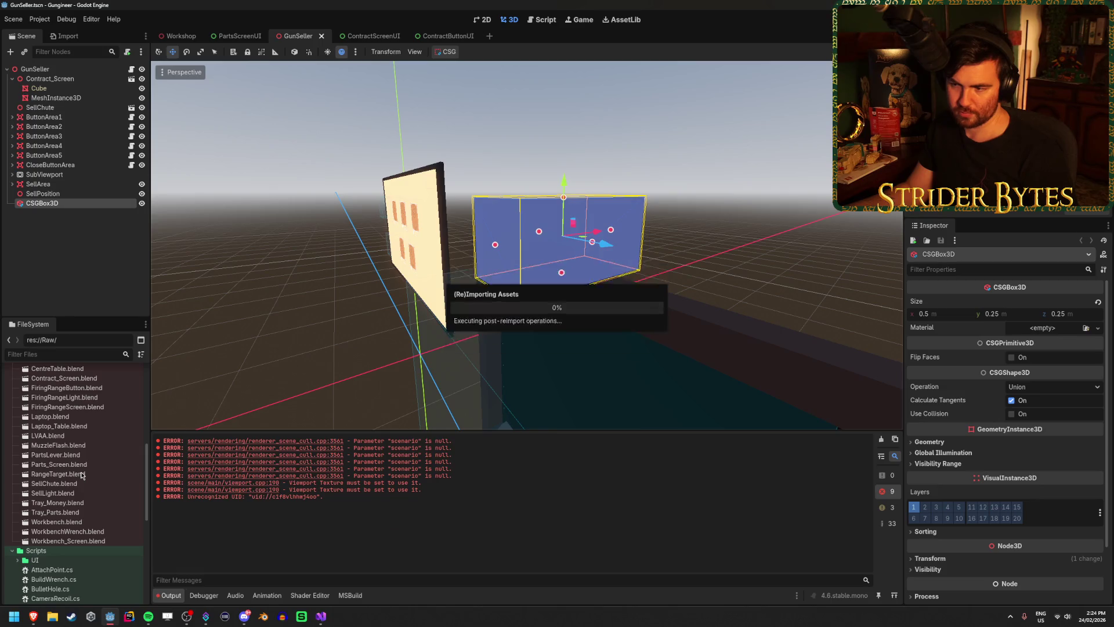
pyautogui.scroll(5, 84, 458)
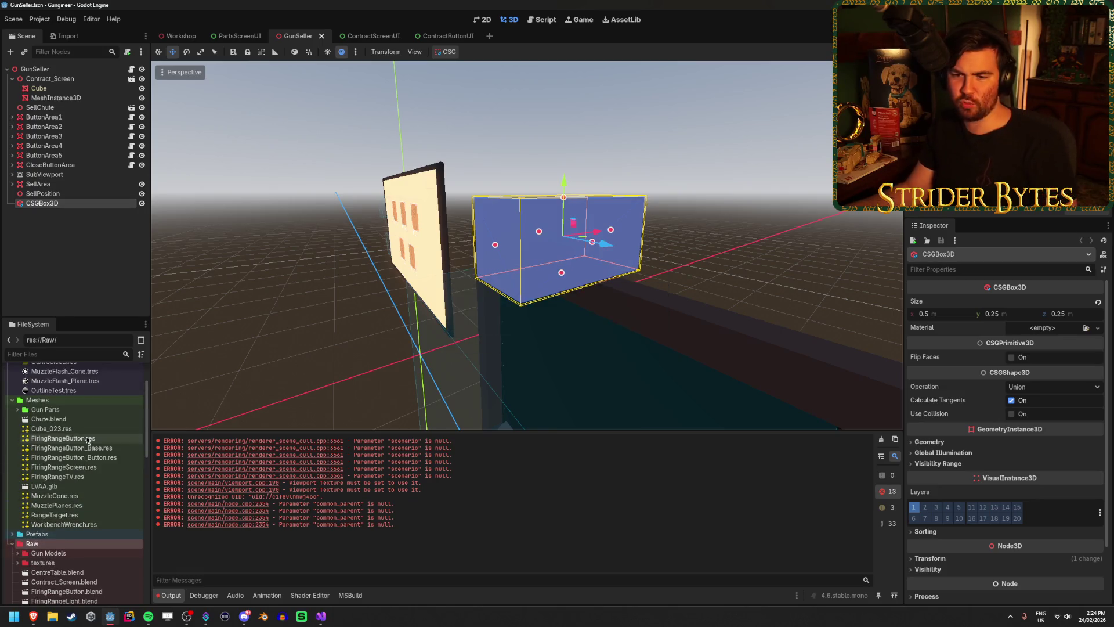
pyautogui.click(87, 438)
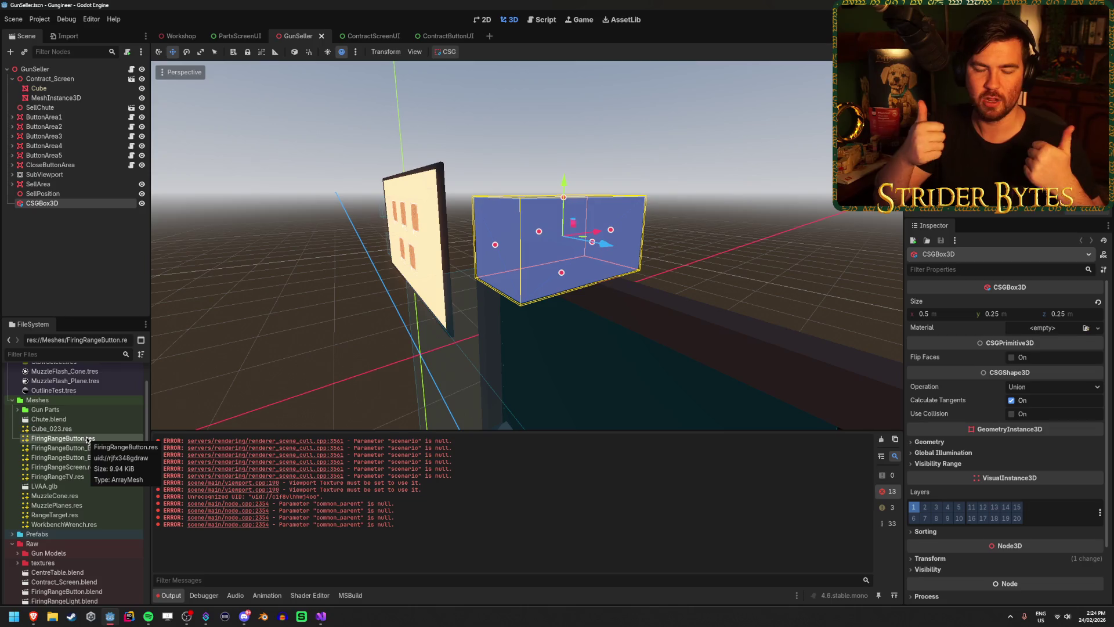
pyautogui.click(879, 439)
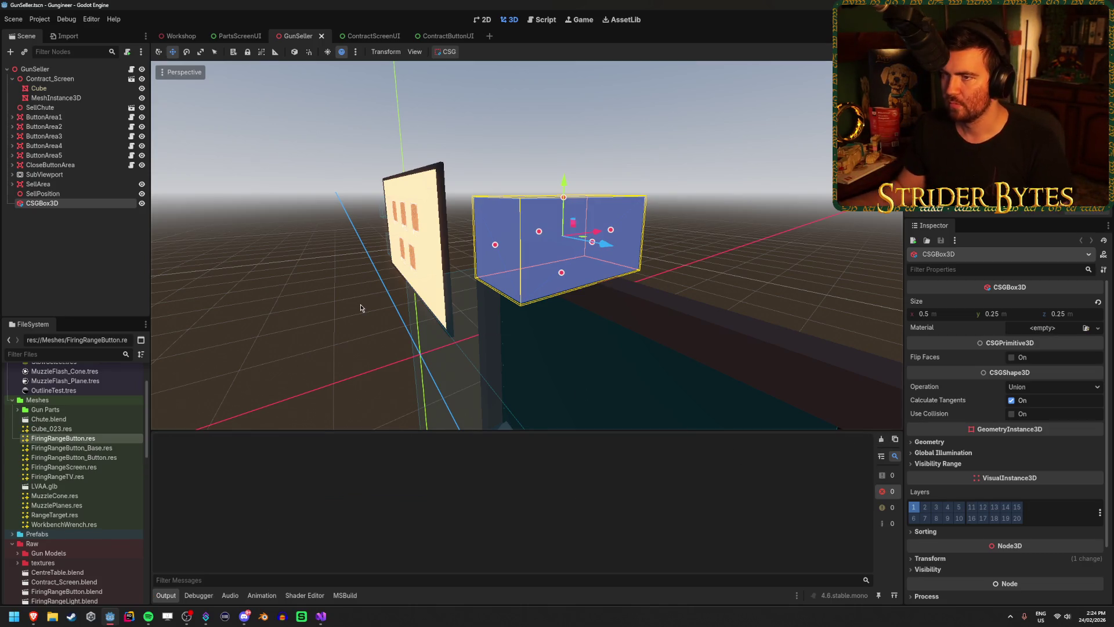
pyautogui.click(182, 36)
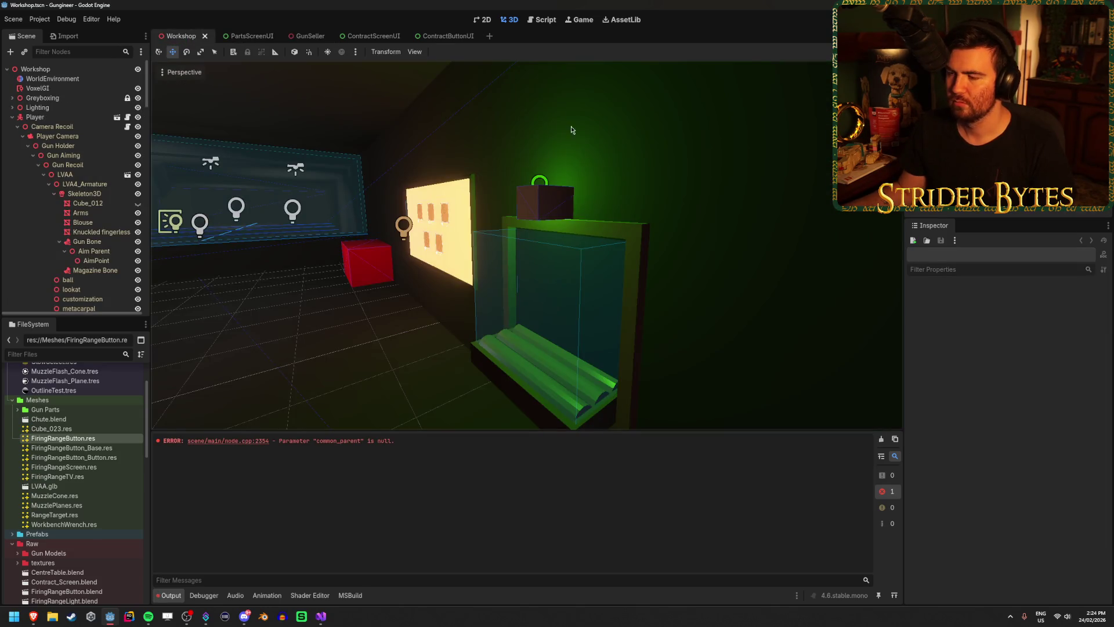
# Step: Look around the workshop and close the warning light search browser window
pyautogui.moveTo(553, 173); pyautogui.dragTo(514, 174)
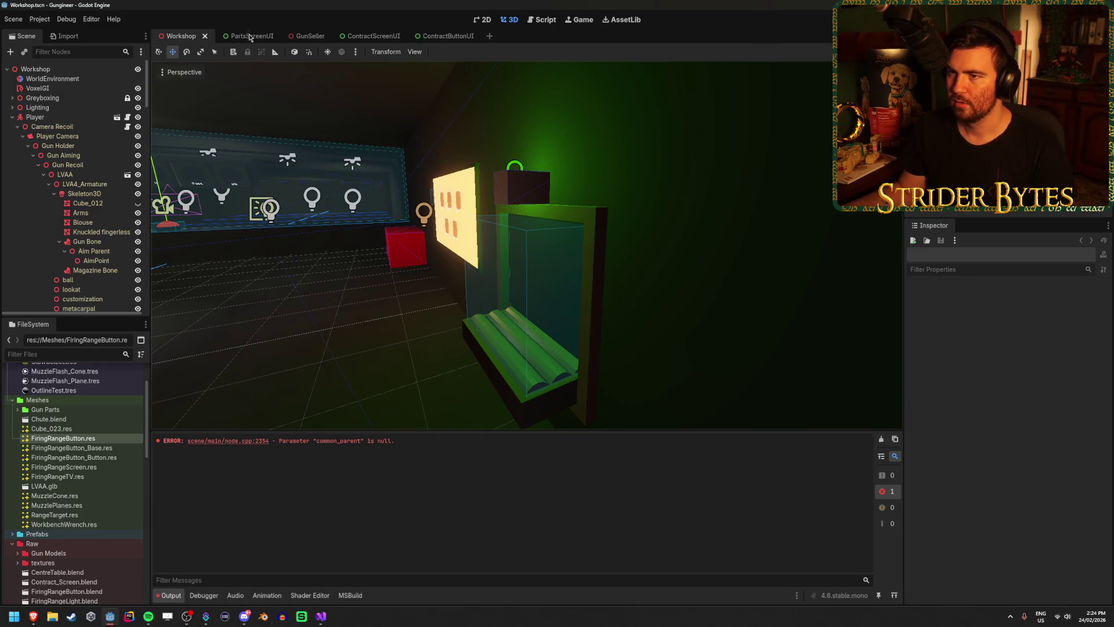
pyautogui.click(322, 617)
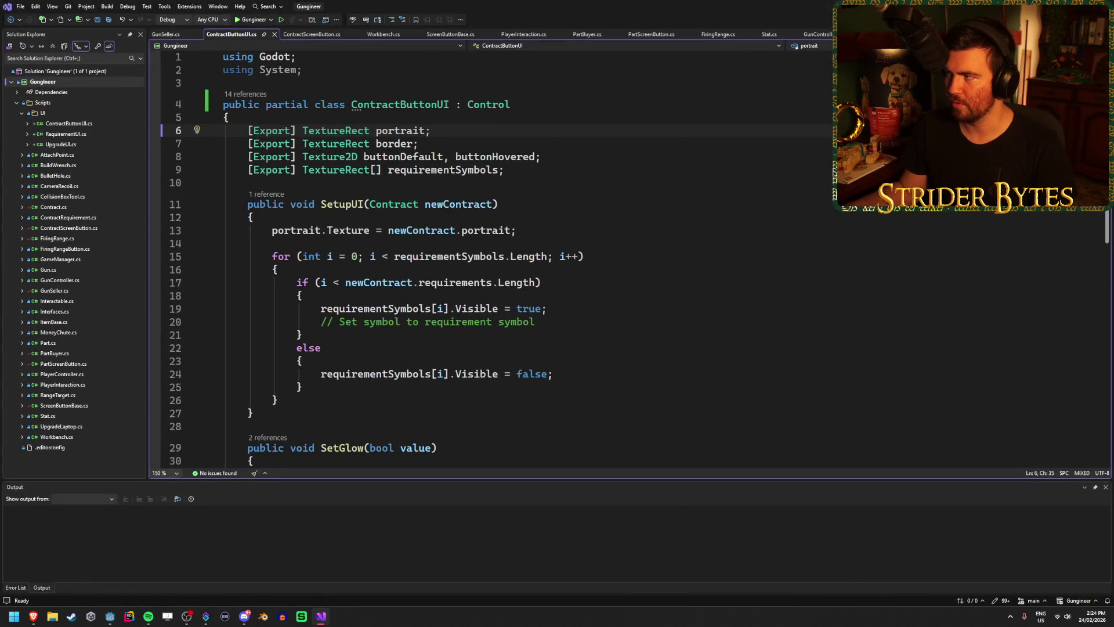
pyautogui.hotkey('alt', 'Tab')
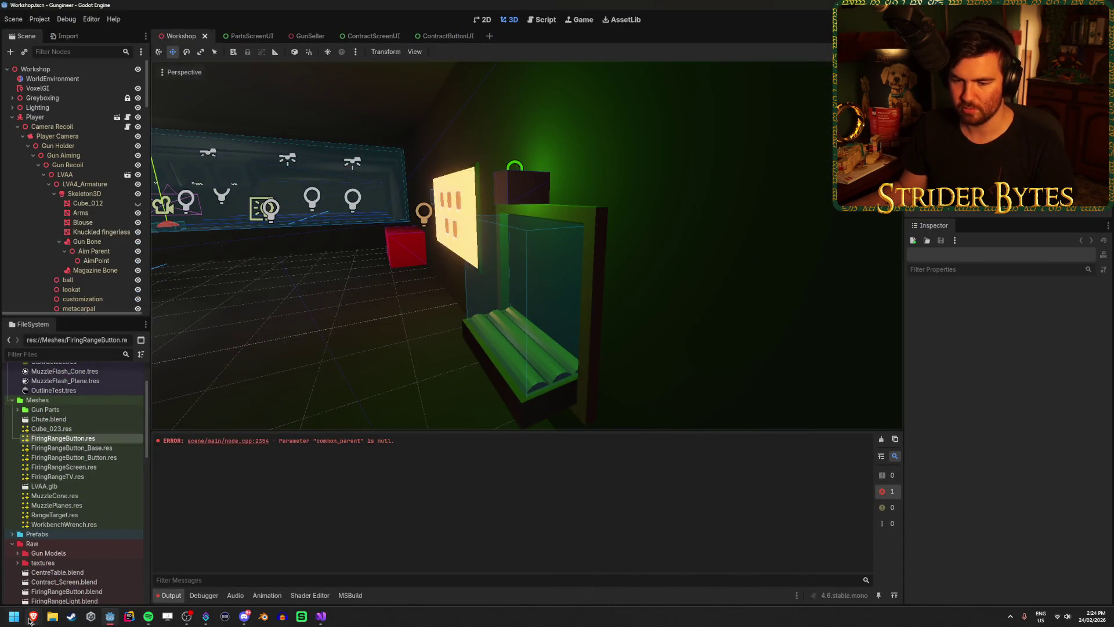
pyautogui.click(29, 621)
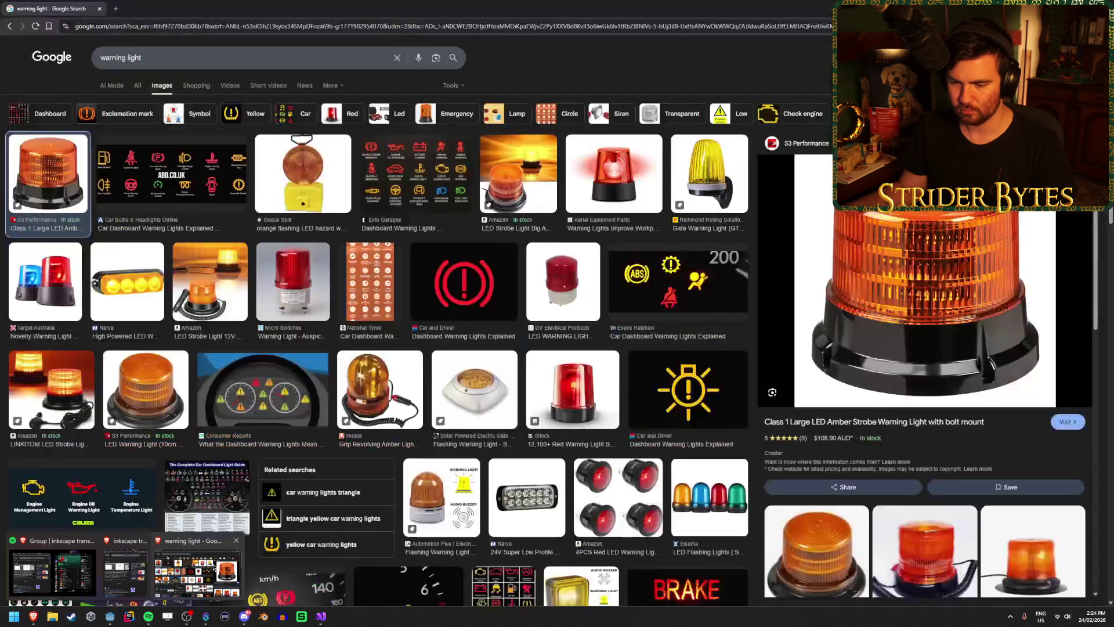
pyautogui.click(236, 540)
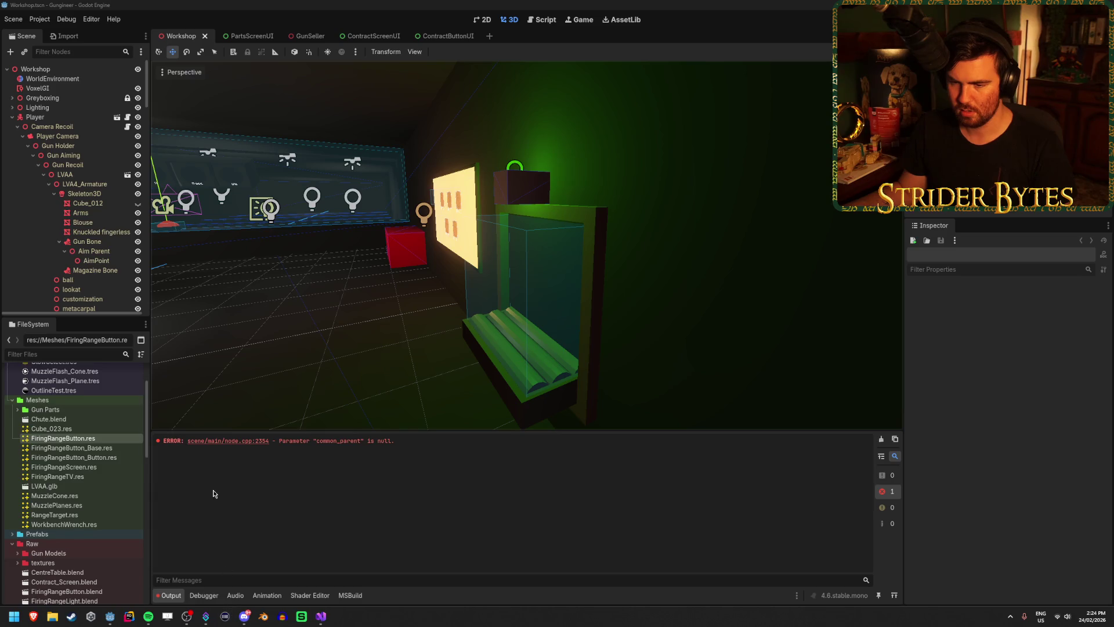
# Step: Inspect SellLight.blend's import settings and preview in Raw, then close the window
pyautogui.click(76, 457)
pyautogui.scroll(-5, 75, 464)
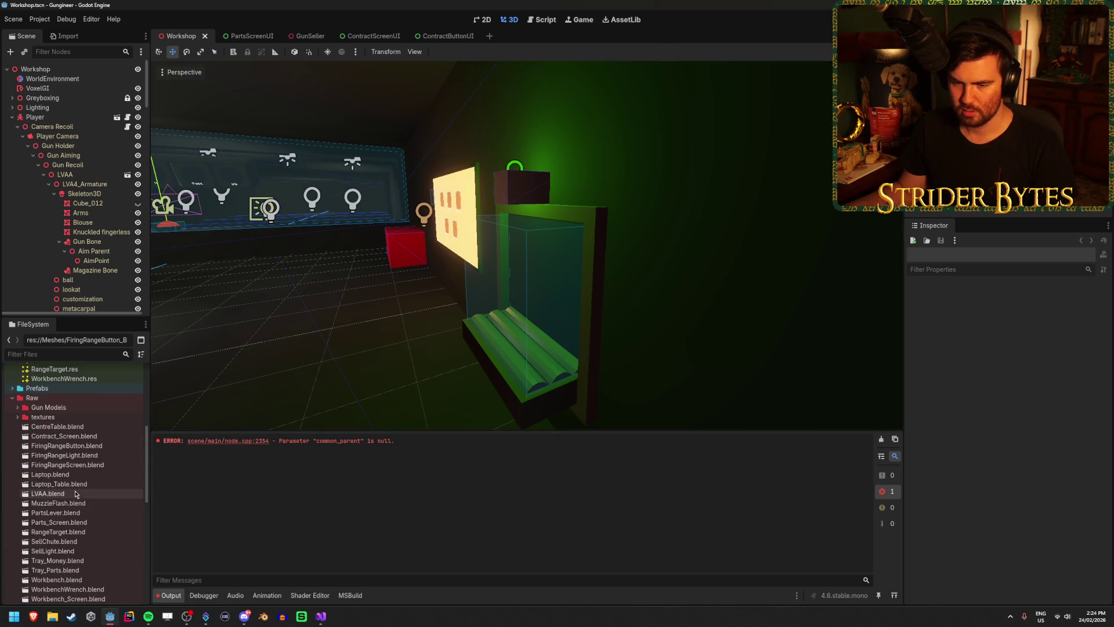
pyautogui.scroll(-1, 75, 496)
pyautogui.doubleClick(73, 521)
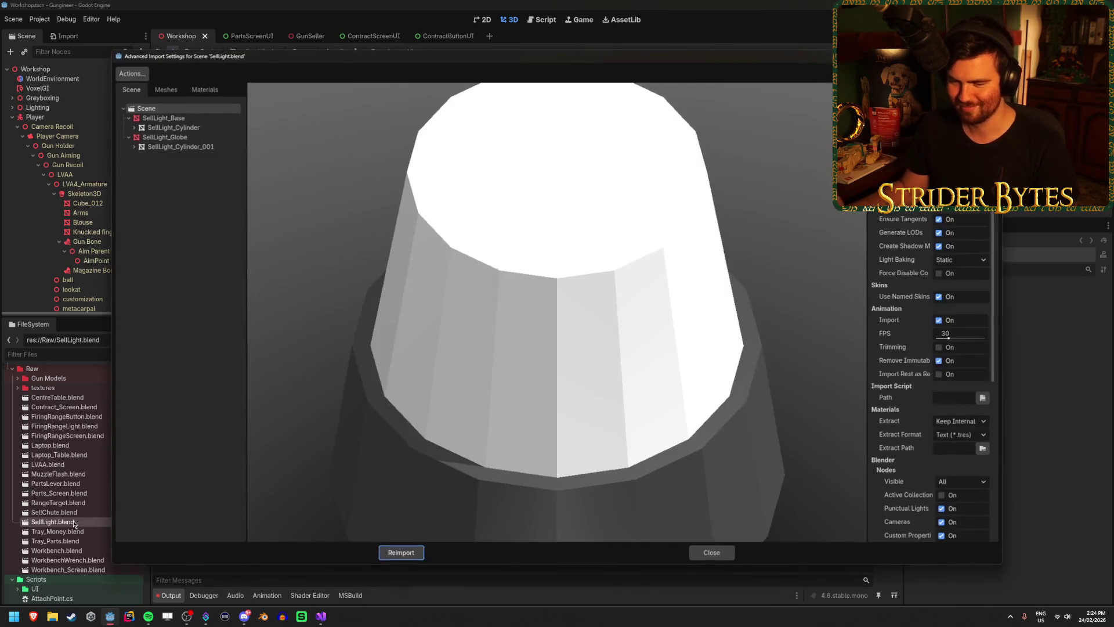
pyautogui.moveTo(532, 370)
pyautogui.mouseDown()
pyautogui.moveTo(522, 343)
pyautogui.moveTo(594, 343)
pyautogui.moveTo(577, 288)
pyautogui.moveTo(563, 308)
pyautogui.mouseUp()
pyautogui.press('Escape')
pyautogui.click(298, 36)
# Step: Instance SellLight.blend as a SellLight node in the GunSeller scene and begin rotating it
pyautogui.moveTo(53, 522)
pyautogui.mouseDown()
pyautogui.moveTo(75, 466)
pyautogui.moveTo(66, 242)
pyautogui.mouseUp()
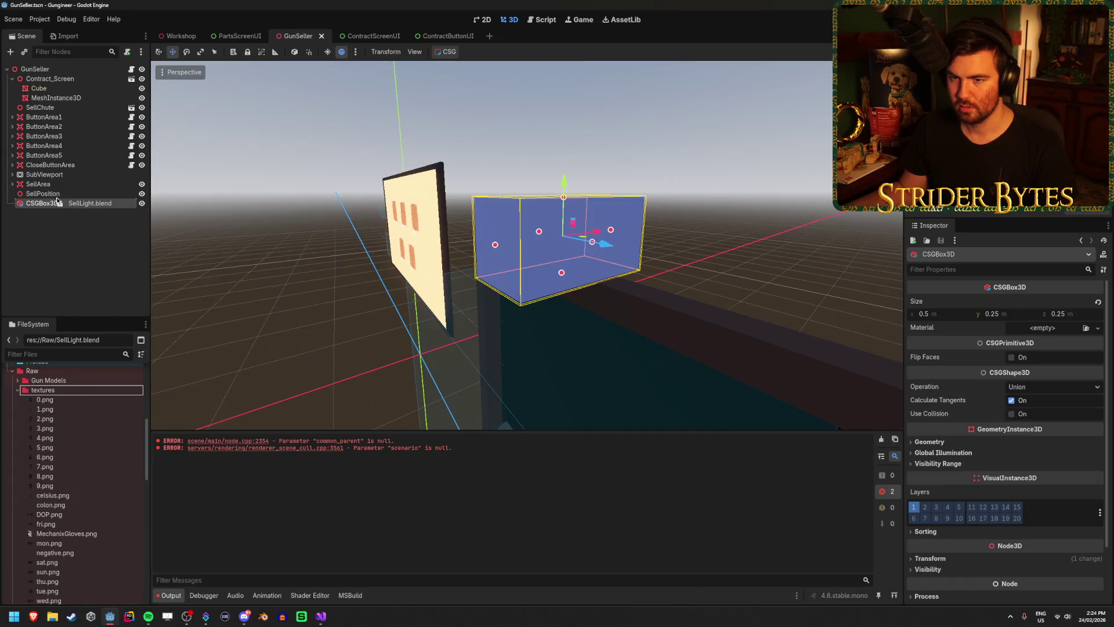
pyautogui.moveTo(58, 201); pyautogui.dragTo(57, 201)
pyautogui.click(78, 249)
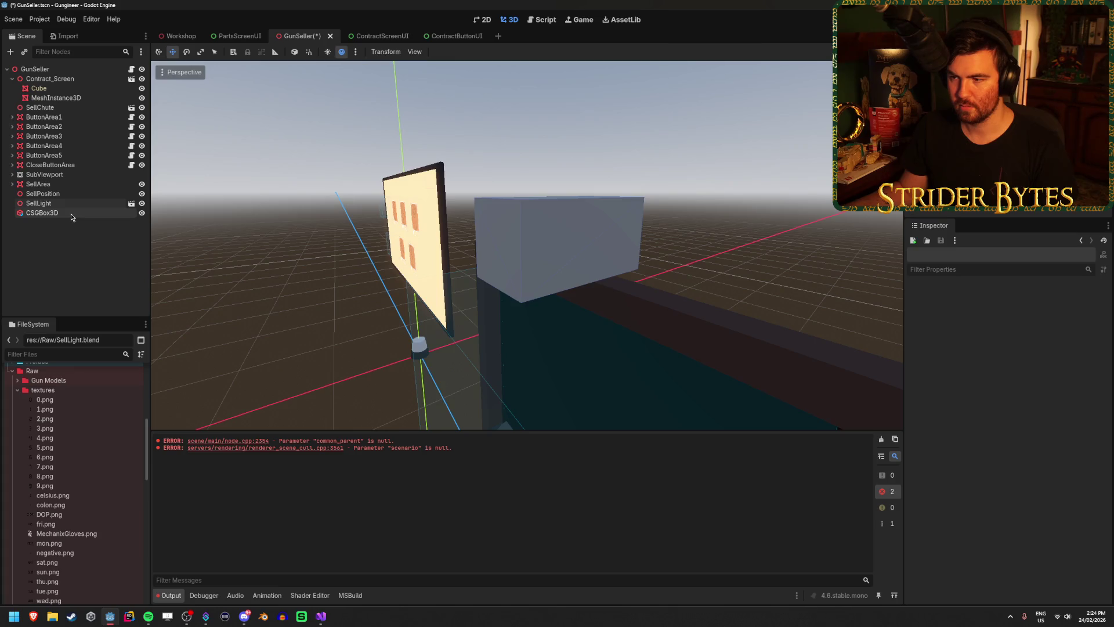
pyautogui.moveTo(495, 354)
pyautogui.mouseDown()
pyautogui.moveTo(388, 331)
pyautogui.moveTo(351, 380)
pyautogui.moveTo(352, 404)
pyautogui.mouseUp()
pyautogui.click(75, 203)
pyautogui.press('e')
# Step: Rotate SellLight 90°, slide it toward the chute, and delete the CSGBox3D placeholder
pyautogui.press('w')
pyautogui.moveTo(462, 355); pyautogui.dragTo(627, 426)
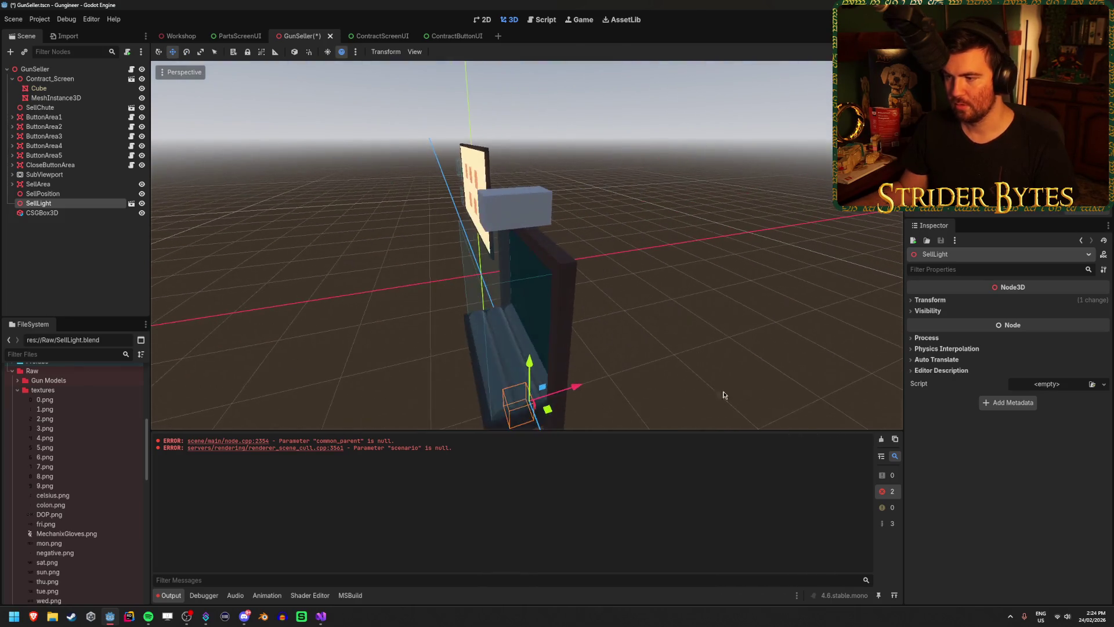
pyautogui.click(65, 214)
pyautogui.press('Delete')
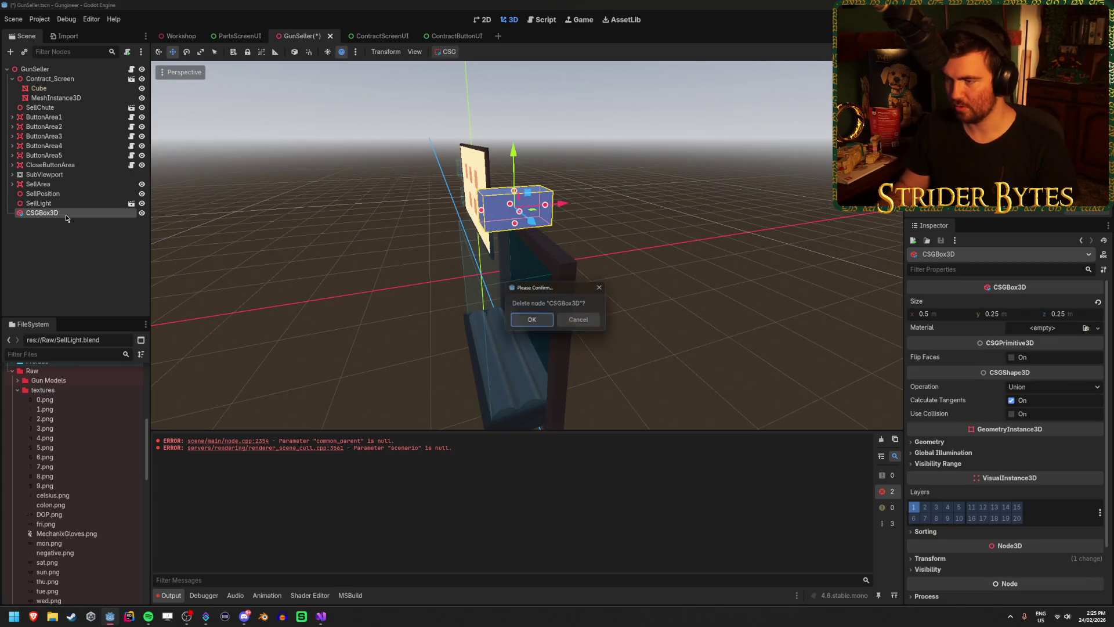
pyautogui.press('Return')
# Step: Focus on SellLight and raise it above the chute
pyautogui.click(38, 203)
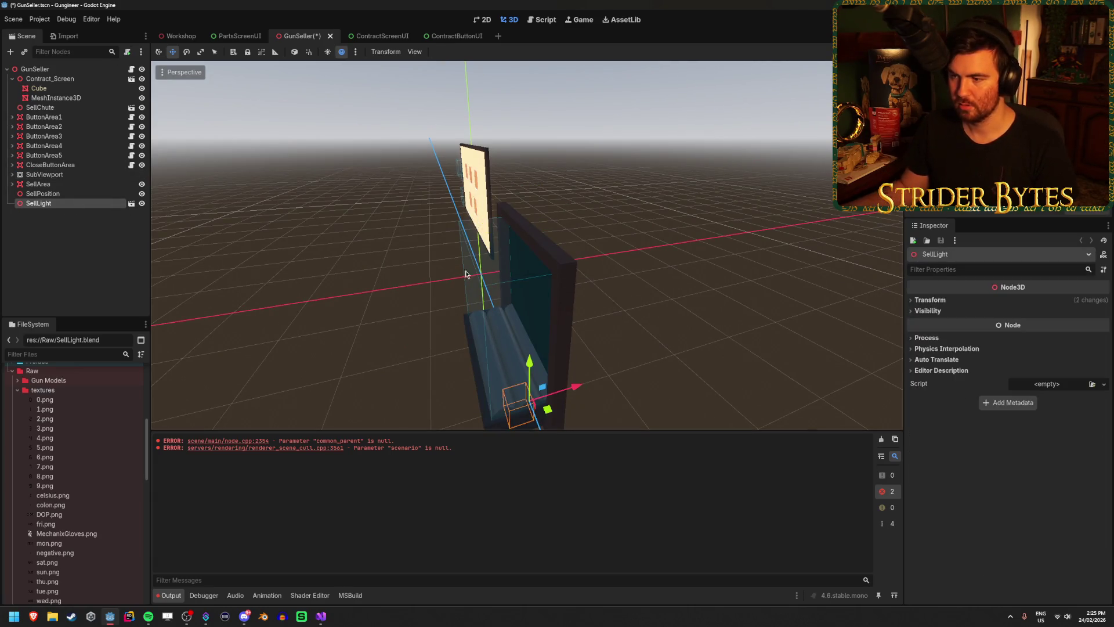
pyautogui.press('f')
pyautogui.moveTo(544, 246)
pyautogui.mouseDown()
pyautogui.moveTo(538, 75)
pyautogui.moveTo(469, 284)
pyautogui.moveTo(489, 239)
pyautogui.moveTo(489, 177)
pyautogui.mouseUp()
pyautogui.press('f')
pyautogui.moveTo(546, 348); pyautogui.dragTo(548, 329)
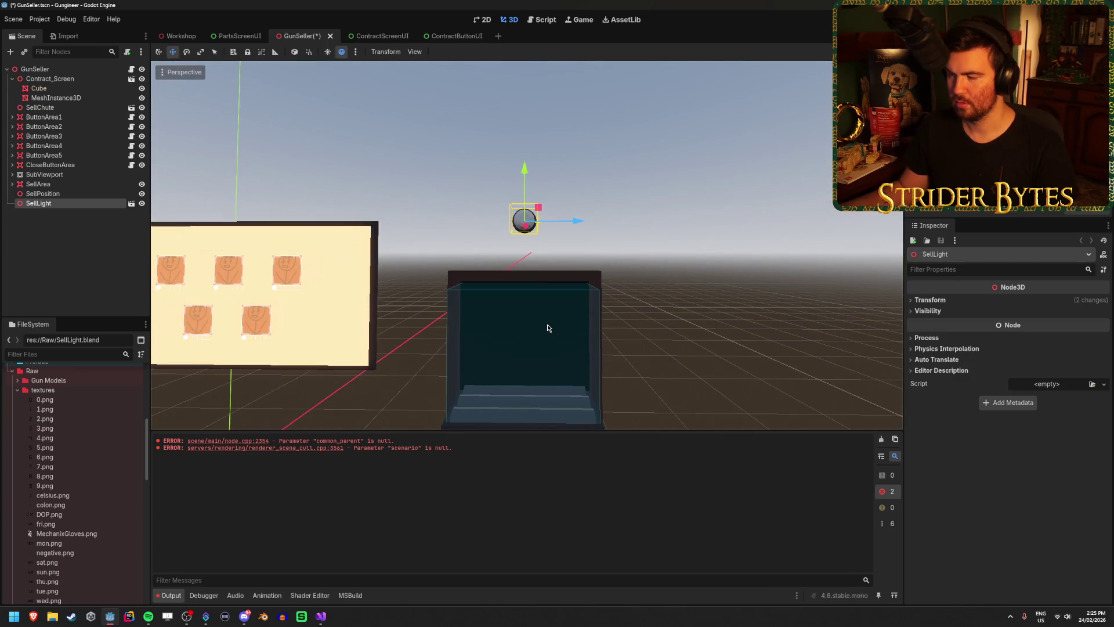
# Step: Set SellLight's Y position to 2.25 in the Inspector and save the GunSeller scene
pyautogui.click(929, 301)
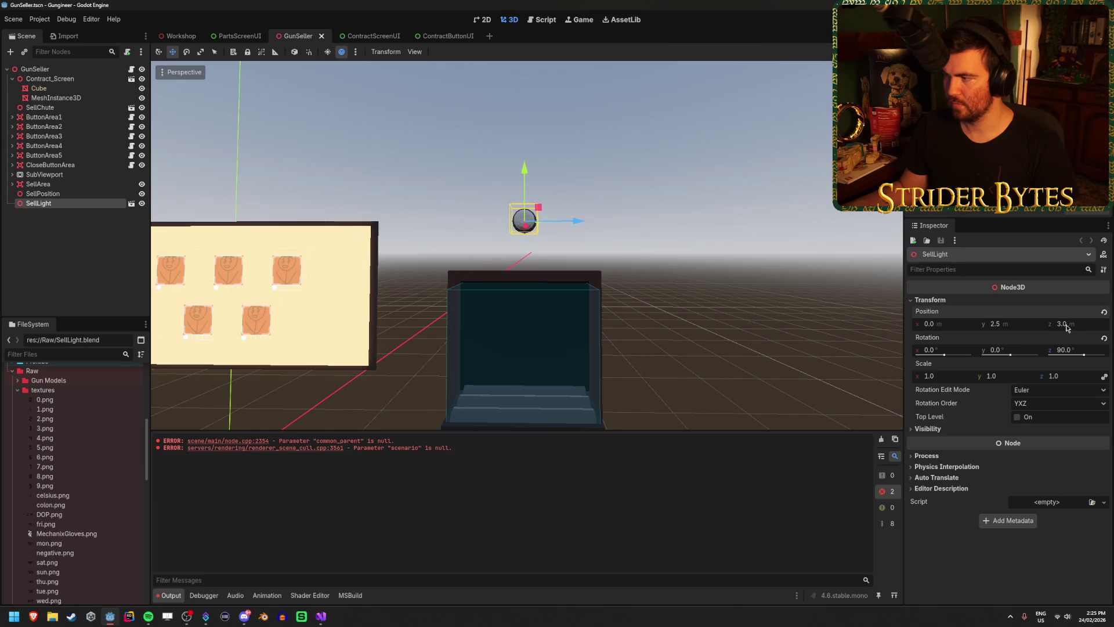
pyautogui.write('2')
pyautogui.press('Return')
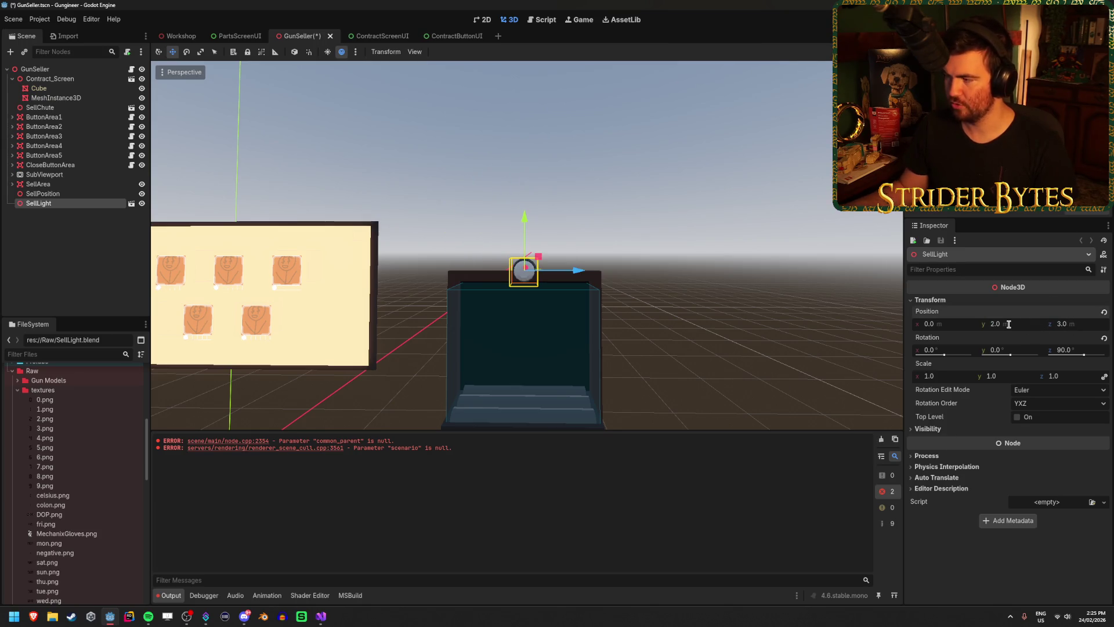
pyautogui.write('5')
pyautogui.press('Return')
pyautogui.hotkey('ctrl', 's')
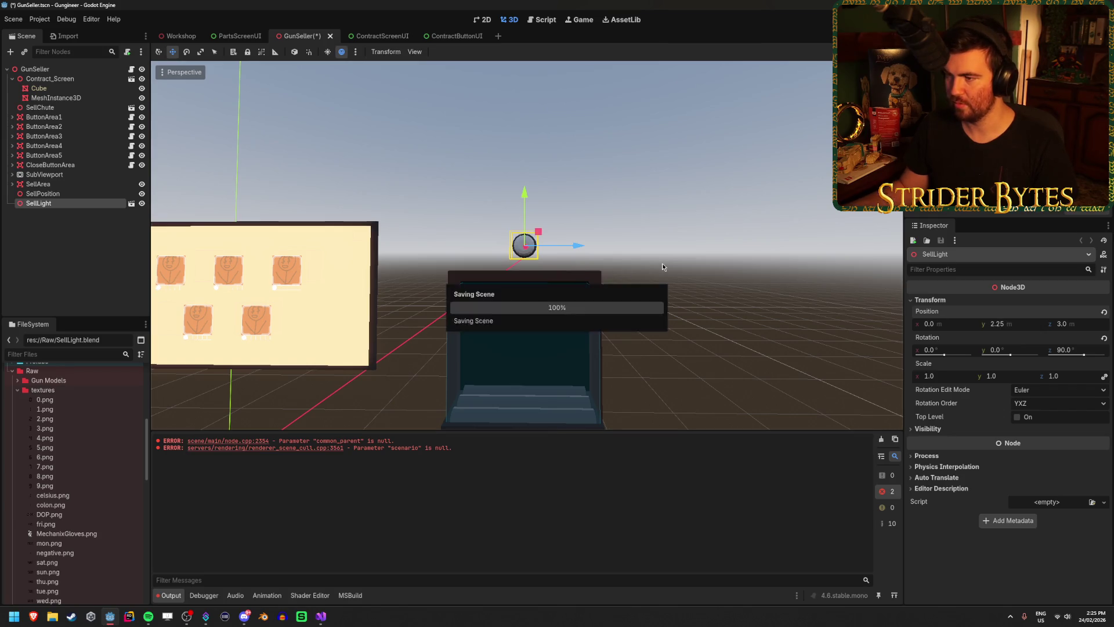
pyautogui.click(177, 31)
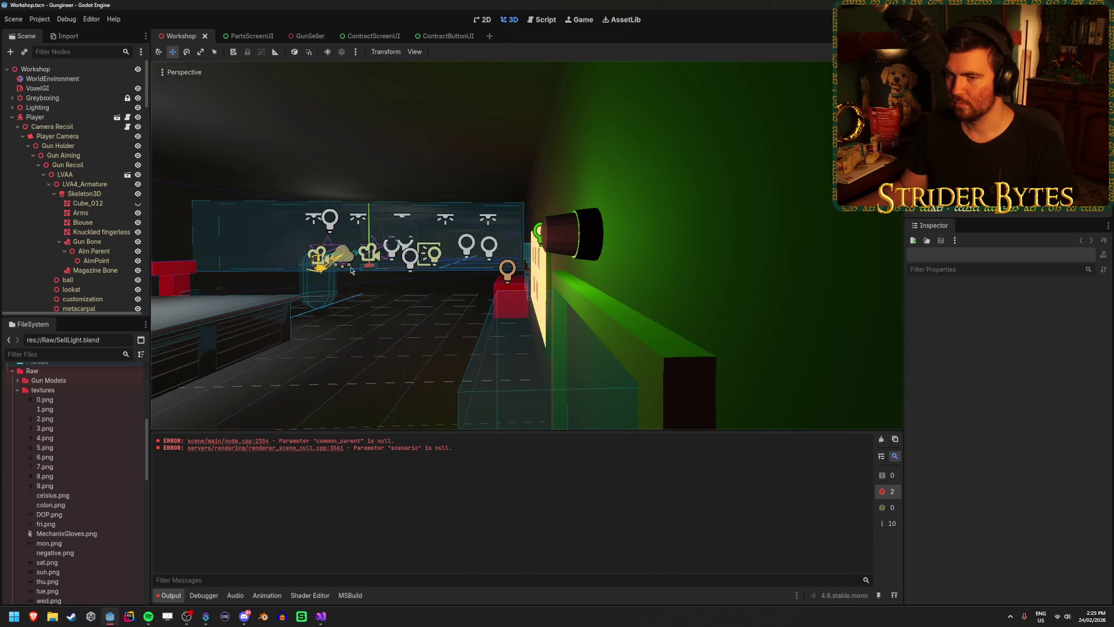
# Step: Rename OmniLight3D11 in the Lighting group to SellLight
pyautogui.click(12, 117)
pyautogui.click(12, 107)
pyautogui.scroll(-3, 70, 169)
pyautogui.scroll(3, 70, 169)
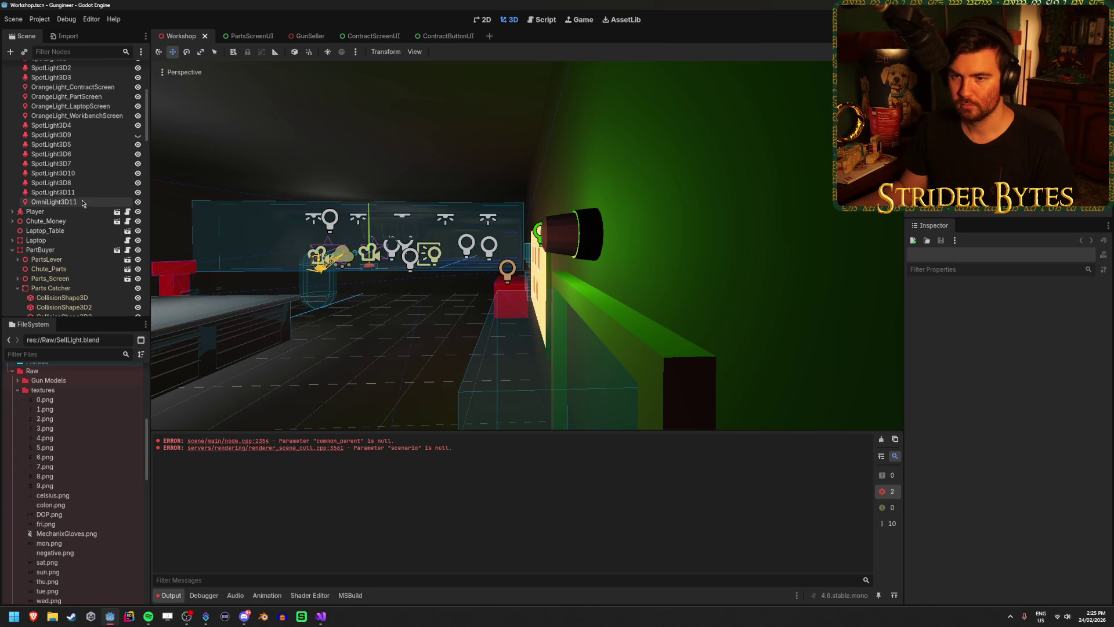
pyautogui.doubleClick(81, 200)
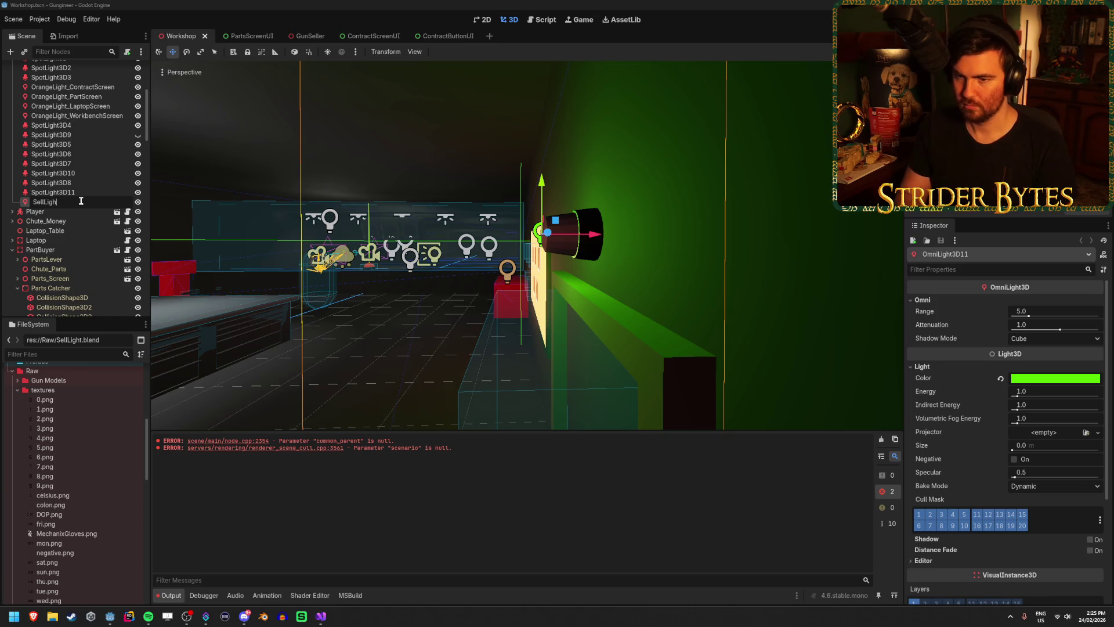
pyautogui.write('Light')
pyautogui.press('Return')
# Step: Move the SellLight omni light toward the wall and save the Workshop scene
pyautogui.moveTo(588, 252)
pyautogui.mouseDown()
pyautogui.moveTo(400, 226)
pyautogui.moveTo(616, 134)
pyautogui.moveTo(580, 174)
pyautogui.moveTo(459, 177)
pyautogui.moveTo(632, 186)
pyautogui.moveTo(500, 197)
pyautogui.moveTo(655, 195)
pyautogui.moveTo(636, 196)
pyautogui.mouseUp()
pyautogui.hotkey('ctrl', 's')
pyautogui.press('f')
pyautogui.hotkey('ctrl', 's')
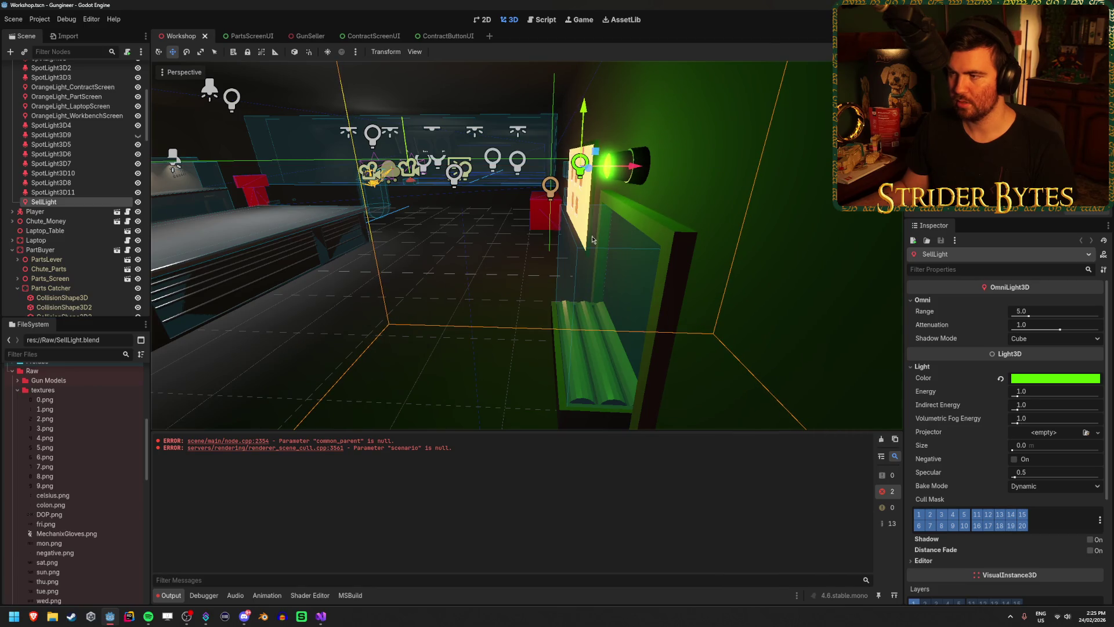
pyautogui.click(310, 36)
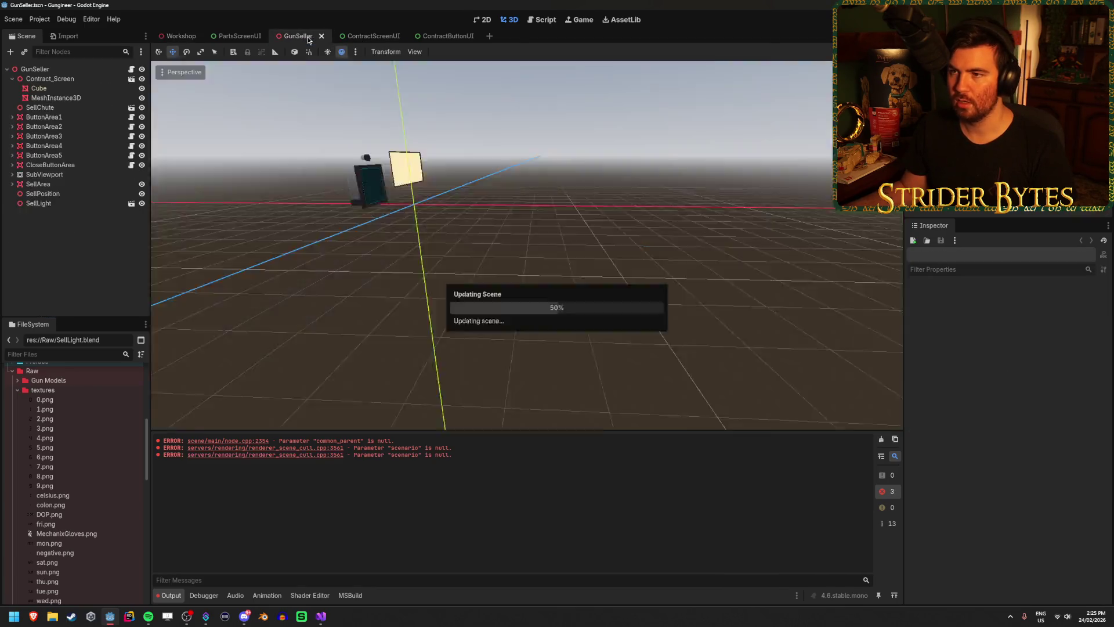
# Step: Create a StandardMaterial3D resource in Materials and save it as SellLight_Green.tres
pyautogui.scroll(10, 75, 457)
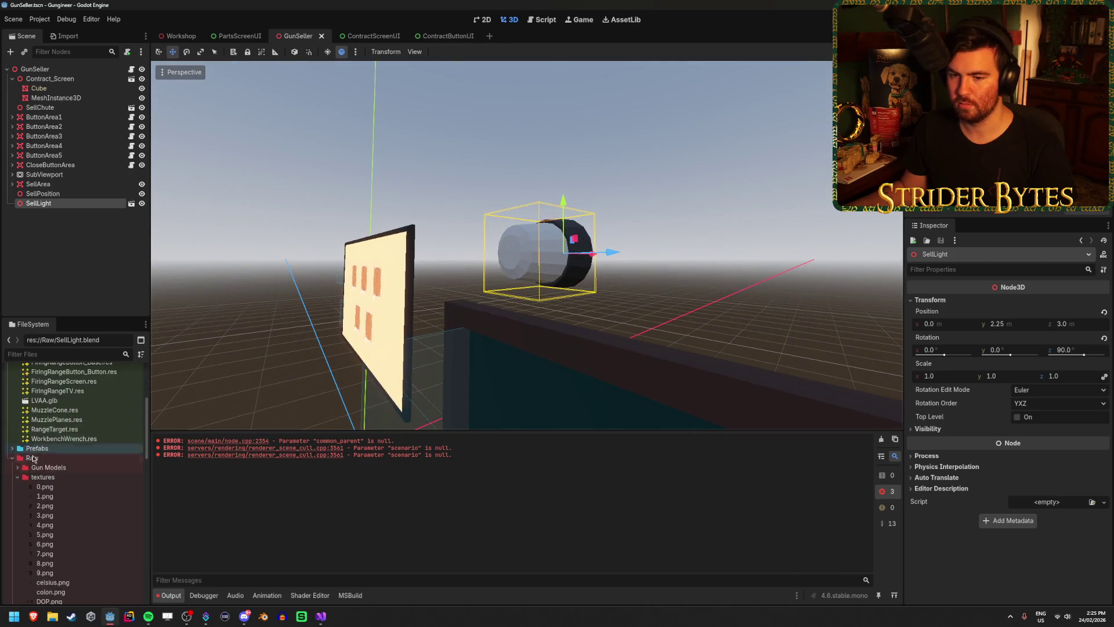
pyautogui.click(60, 403)
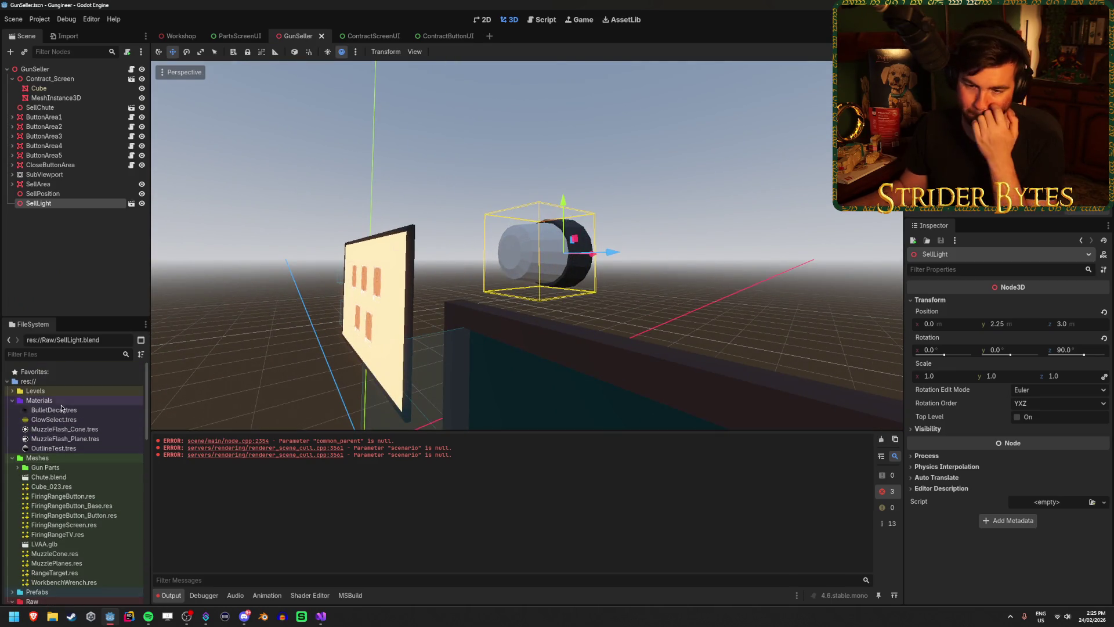
pyautogui.rightClick(60, 404)
pyautogui.moveTo(137, 414)
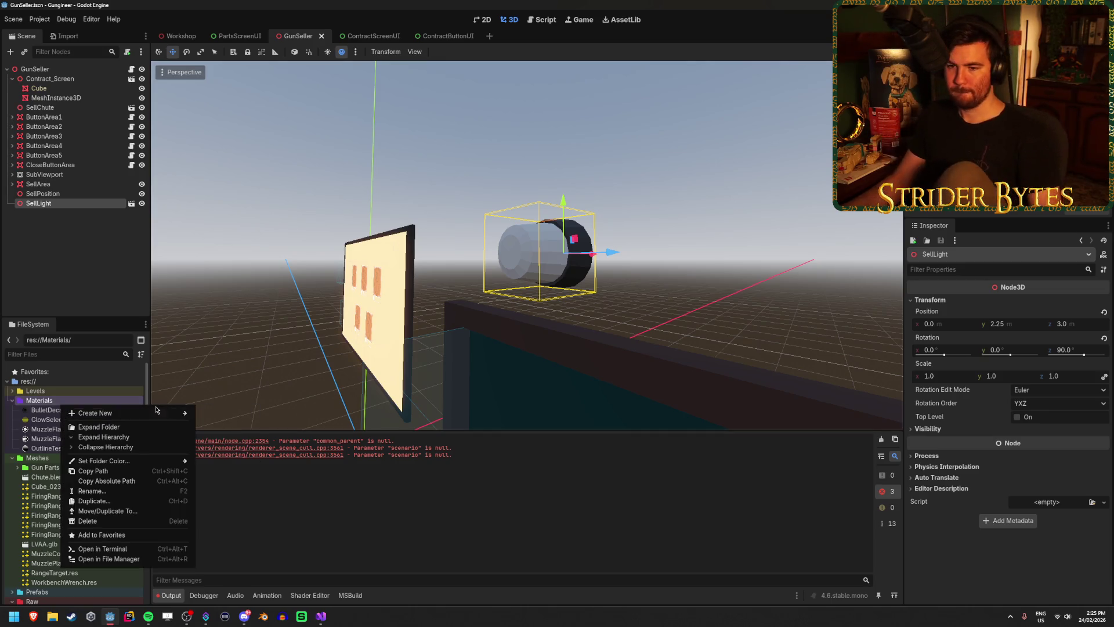
pyautogui.click(238, 443)
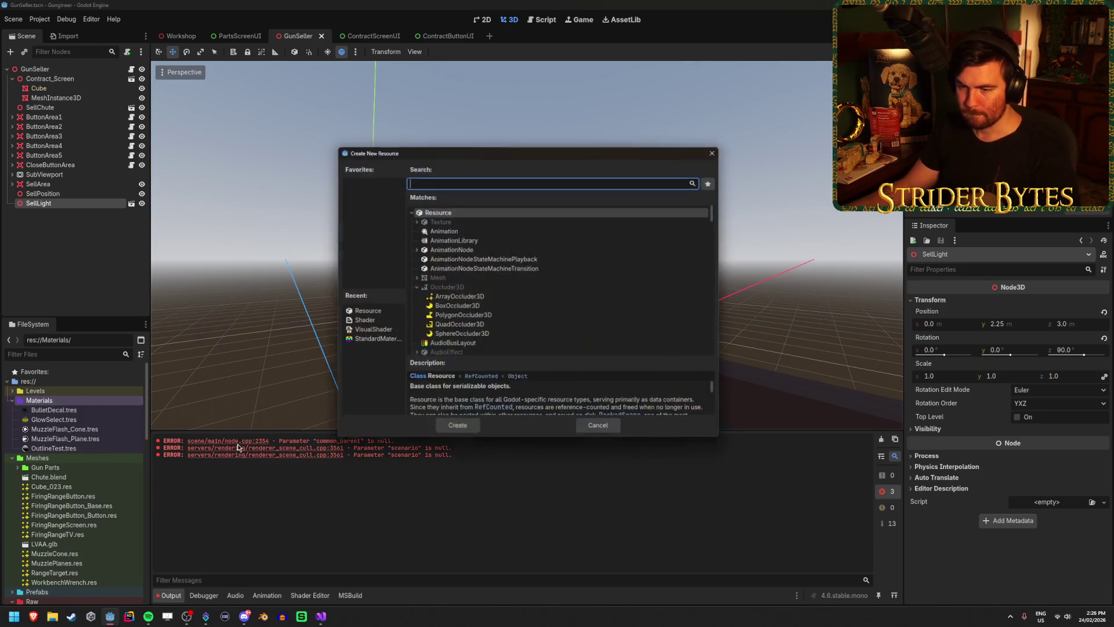
pyautogui.write('materi')
pyautogui.write('a')
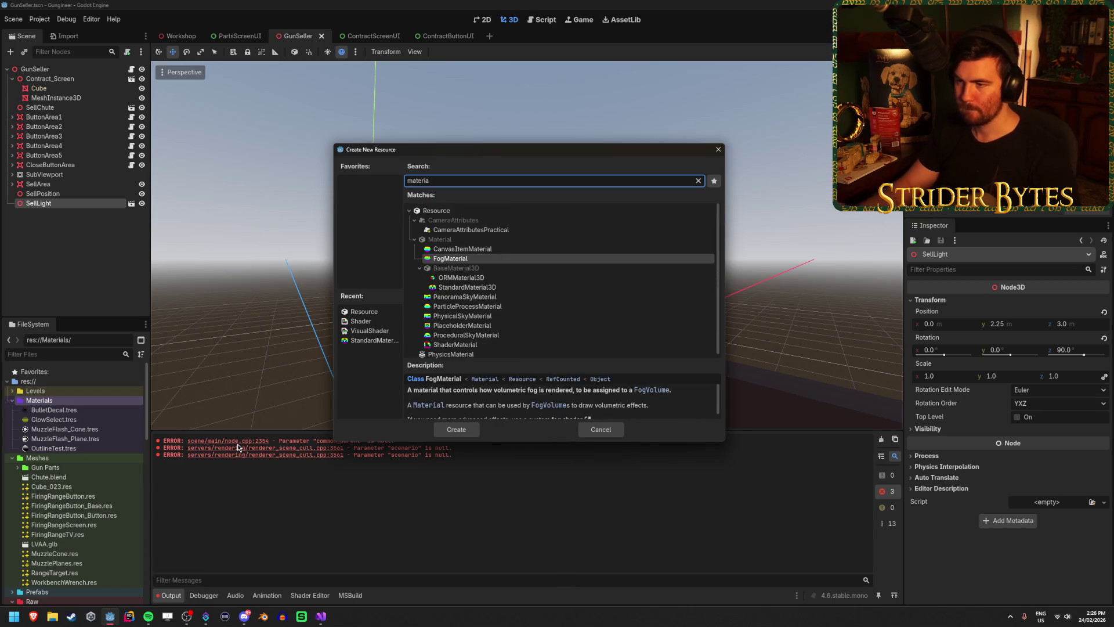
pyautogui.click(499, 288)
pyautogui.click(456, 430)
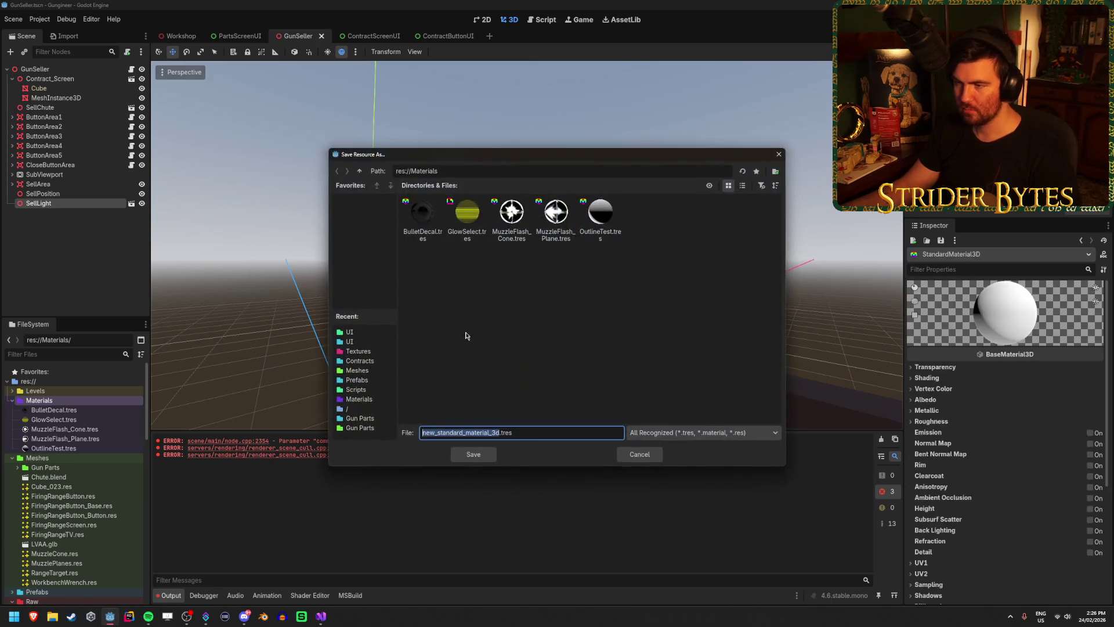
pyautogui.write('SellLig')
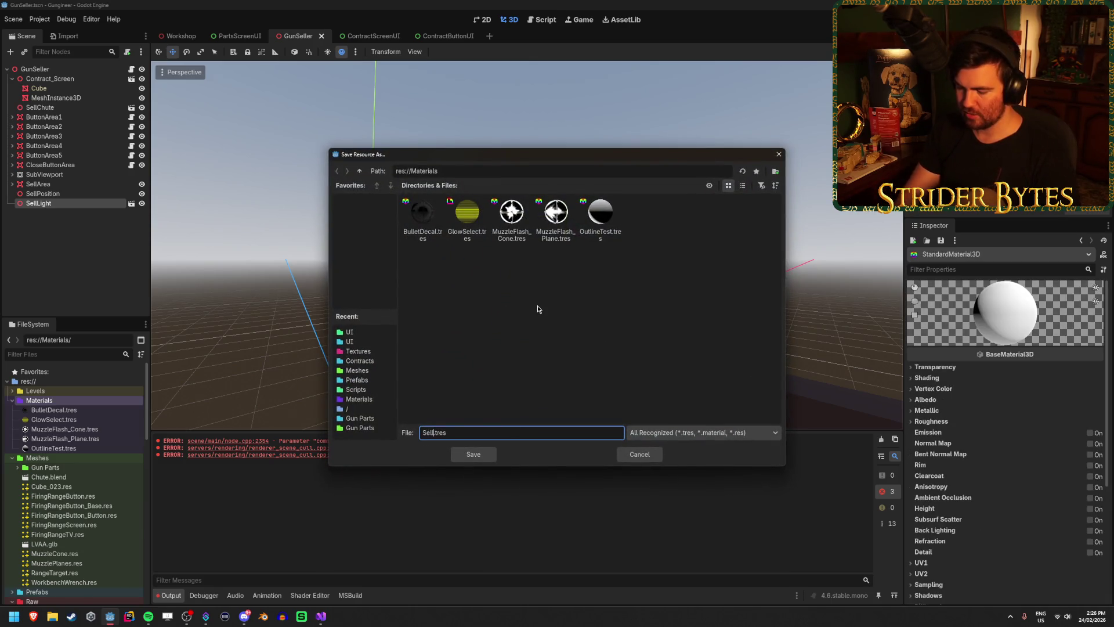
pyautogui.write('ht_Green')
pyautogui.press('Return')
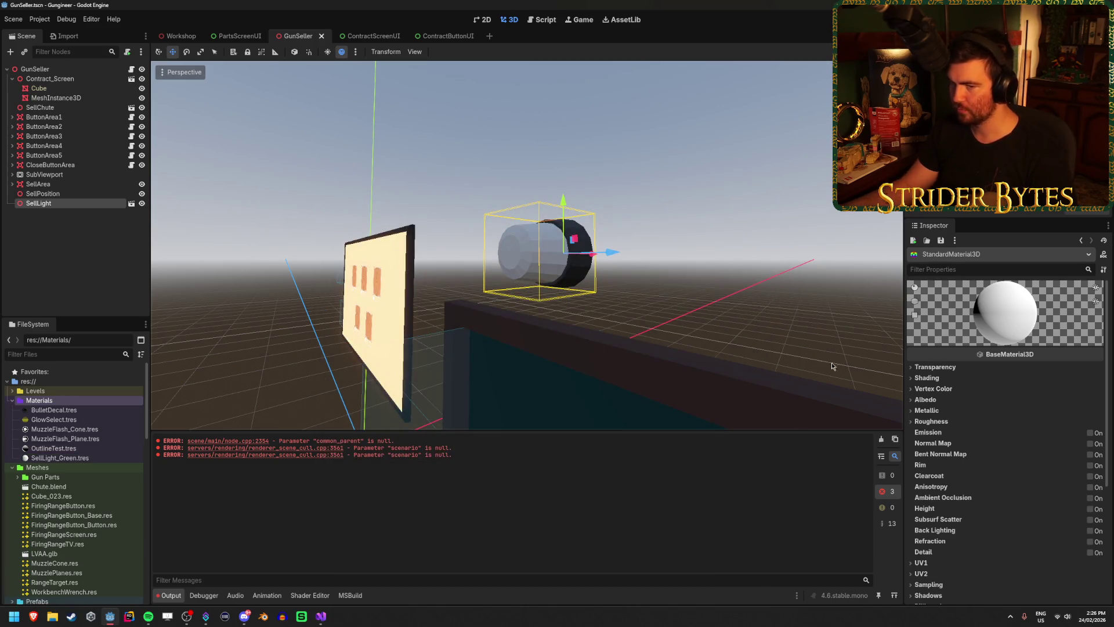
pyautogui.moveTo(64, 457); pyautogui.dragTo(504, 339)
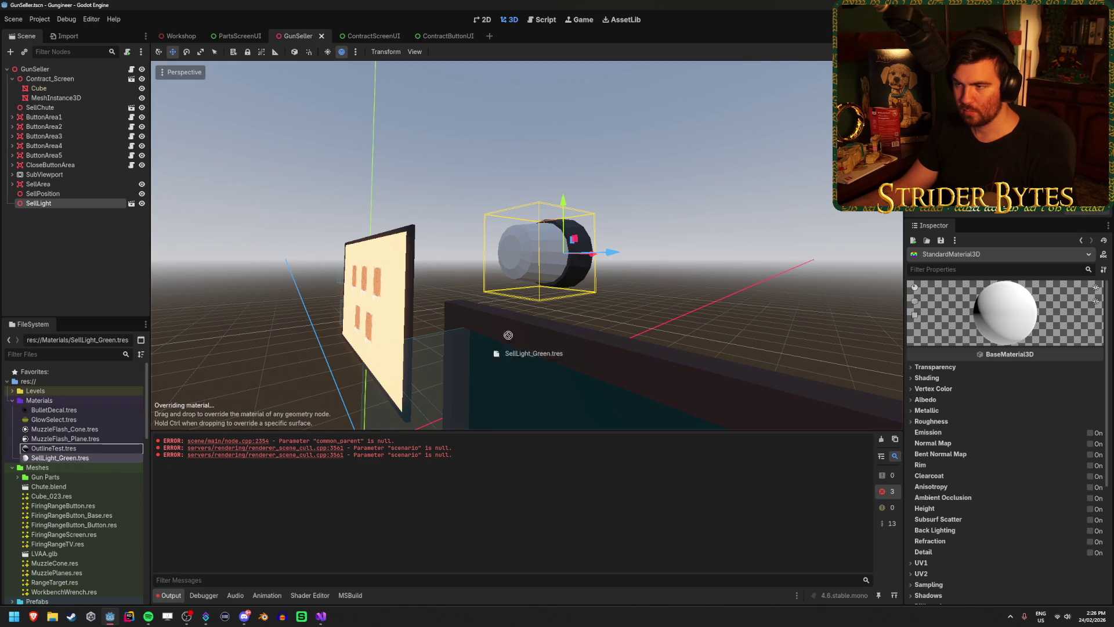
# Step: Make SellLight's children editable and apply SellLight_Green.tres to the beacon globe
pyautogui.moveTo(554, 259); pyautogui.dragTo(554, 260)
pyautogui.rightClick(91, 202)
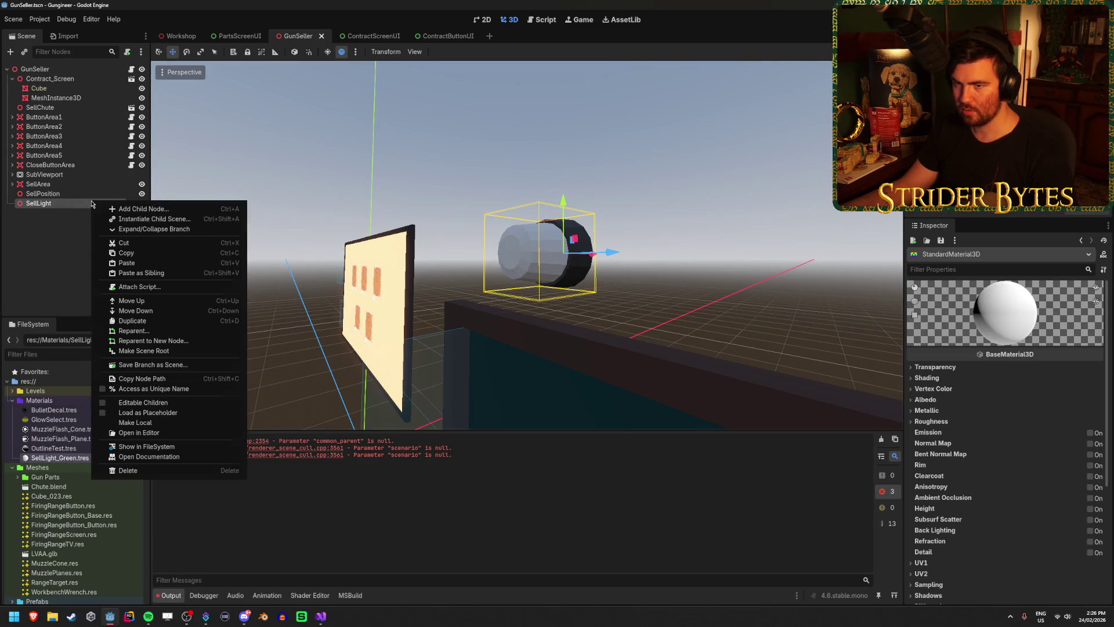
pyautogui.click(137, 402)
pyautogui.moveTo(65, 462)
pyautogui.mouseDown()
pyautogui.moveTo(609, 272)
pyautogui.moveTo(548, 264)
pyautogui.mouseUp()
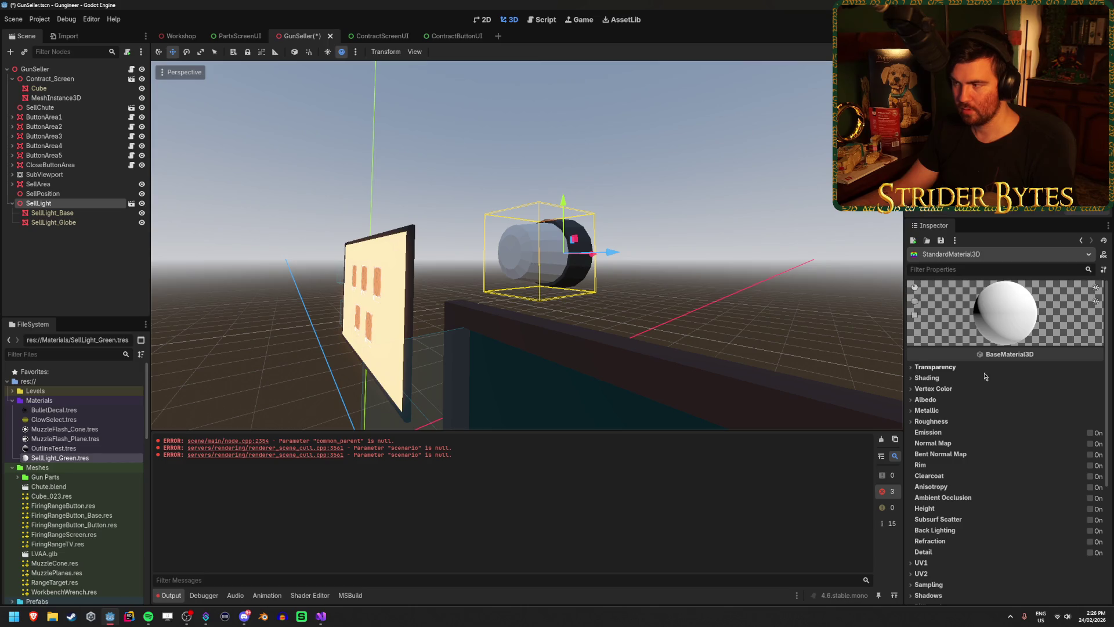
# Step: Set the material's albedo colour to pure green 00ff00 and save the GunSeller scene
pyautogui.click(939, 403)
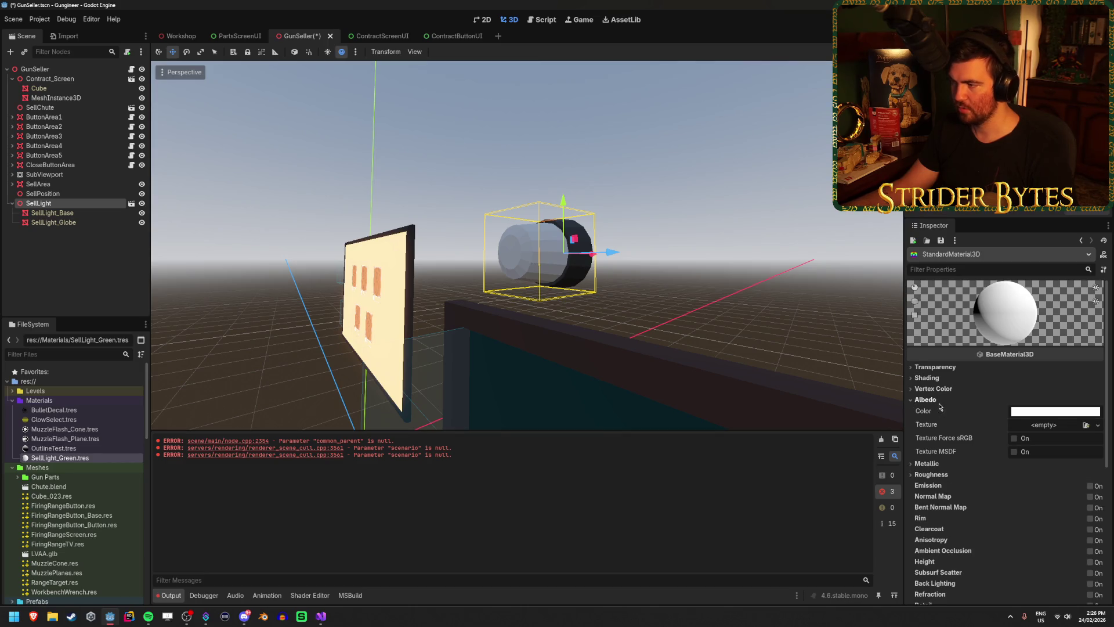
pyautogui.click(1050, 413)
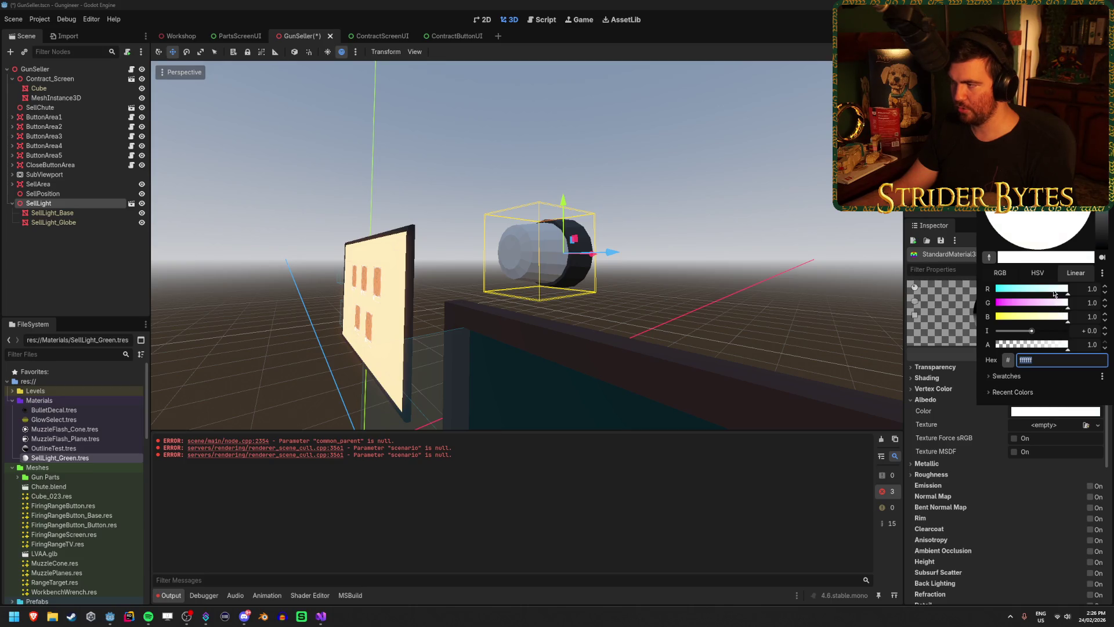
pyautogui.moveTo(1054, 294); pyautogui.dragTo(950, 296)
pyautogui.moveTo(1049, 320); pyautogui.dragTo(892, 315)
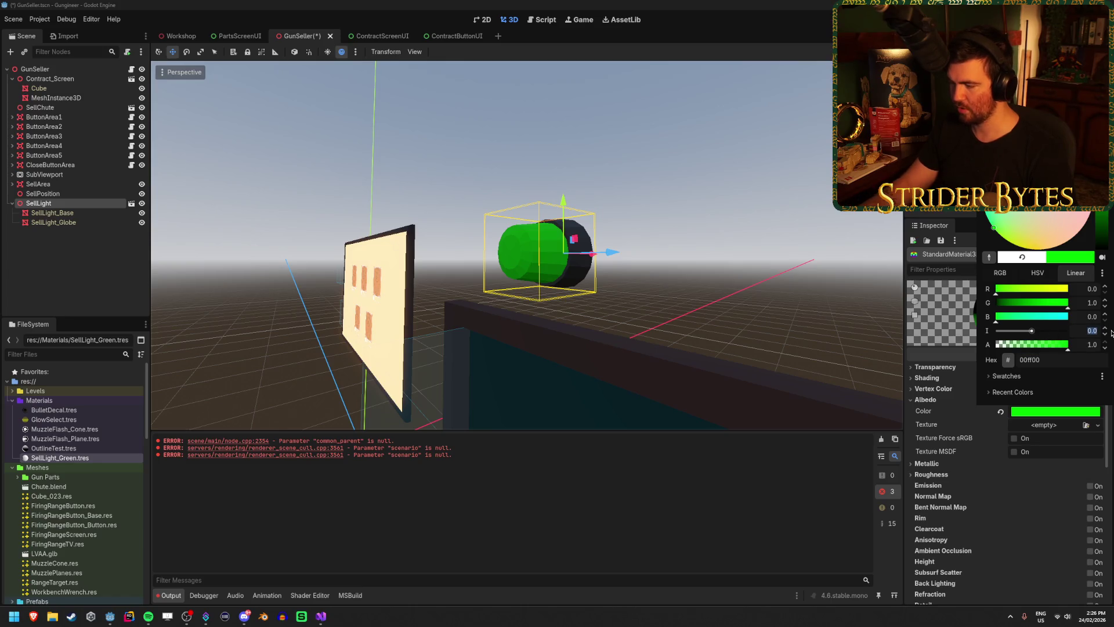
pyautogui.press('Escape')
pyautogui.hotkey('ctrl', 's')
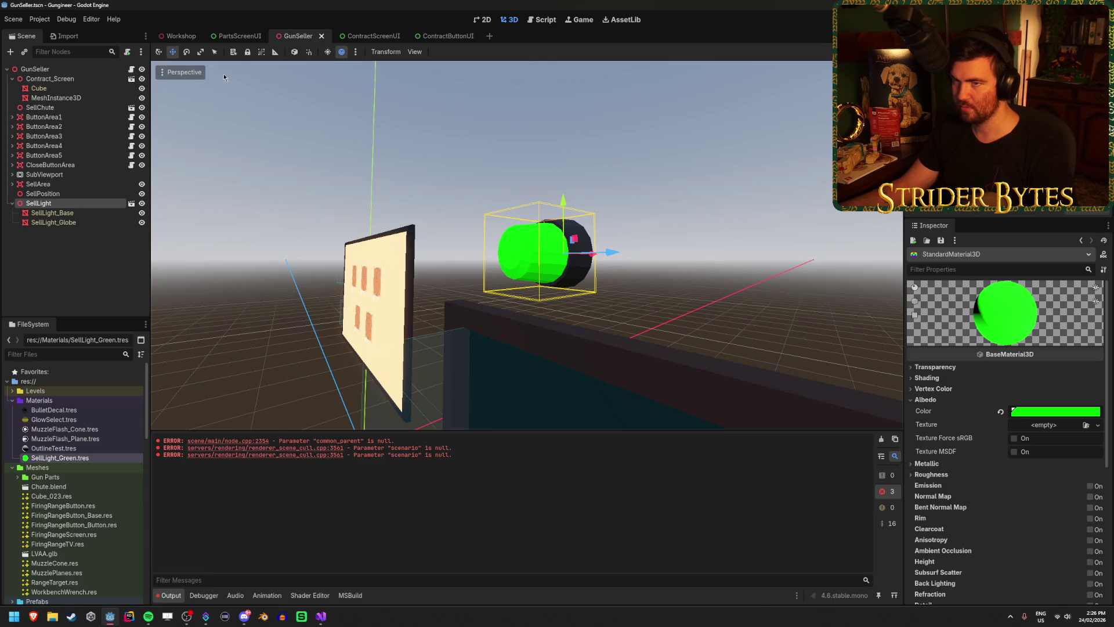
pyautogui.click(180, 36)
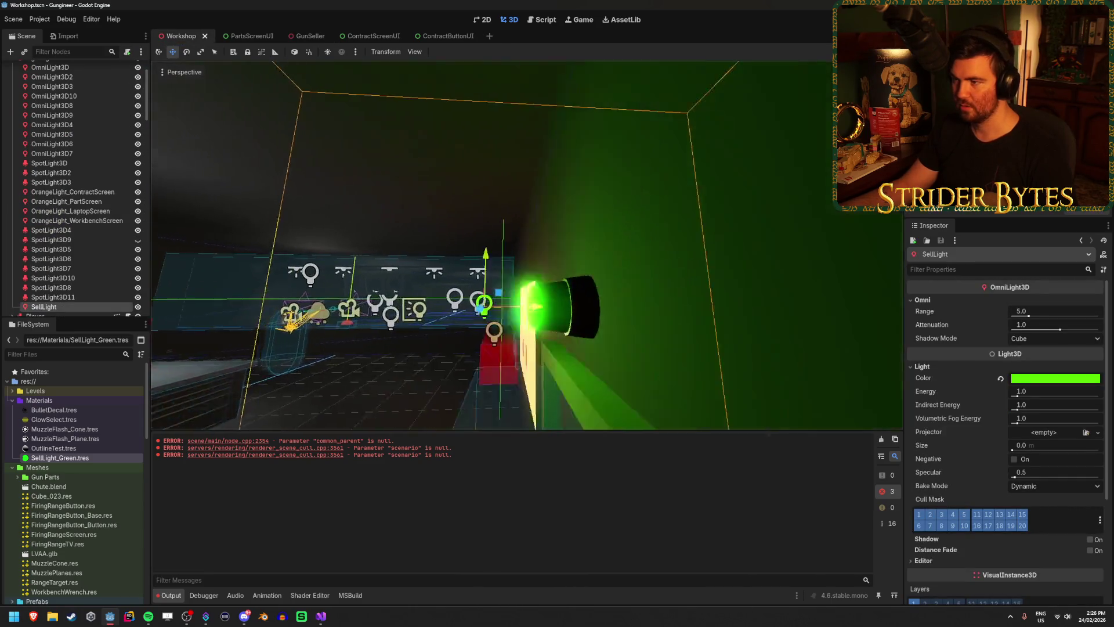
# Step: Nudge the SellLight omni light slightly along Z toward the globe and save Workshop
pyautogui.scroll(5, 526, 246)
pyautogui.moveTo(526, 246)
pyautogui.mouseDown()
pyautogui.moveTo(696, 247)
pyautogui.moveTo(150, 237)
pyautogui.mouseUp()
pyautogui.moveTo(632, 239)
pyautogui.mouseDown()
pyautogui.moveTo(577, 269)
pyautogui.moveTo(632, 253)
pyautogui.moveTo(586, 272)
pyautogui.moveTo(571, 258)
pyautogui.moveTo(406, 255)
pyautogui.mouseUp()
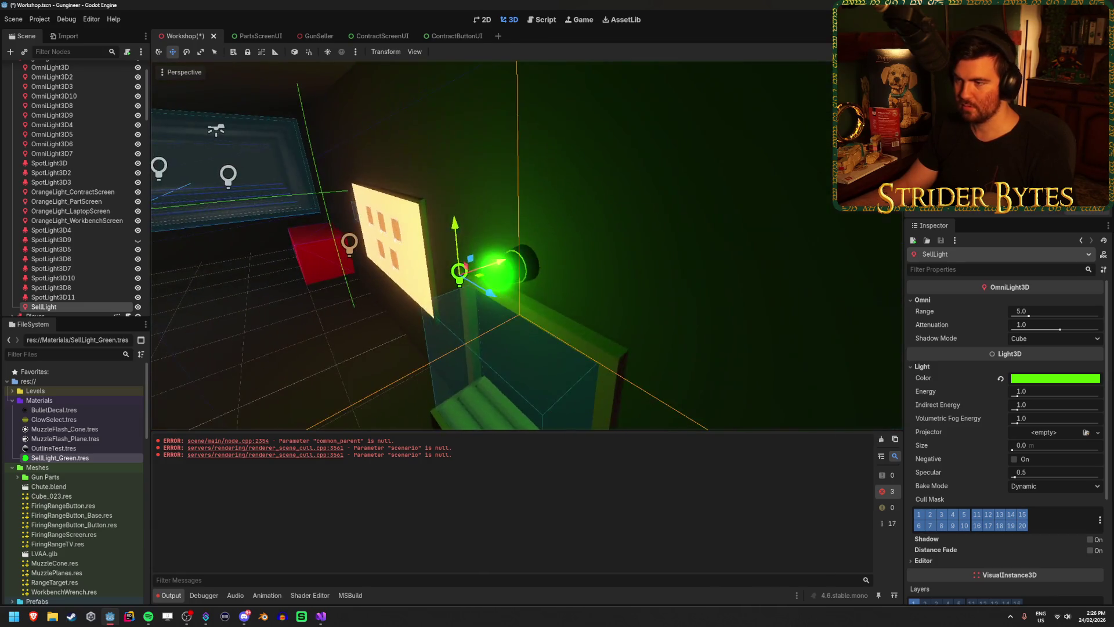
pyautogui.hotkey('ctrl', 's')
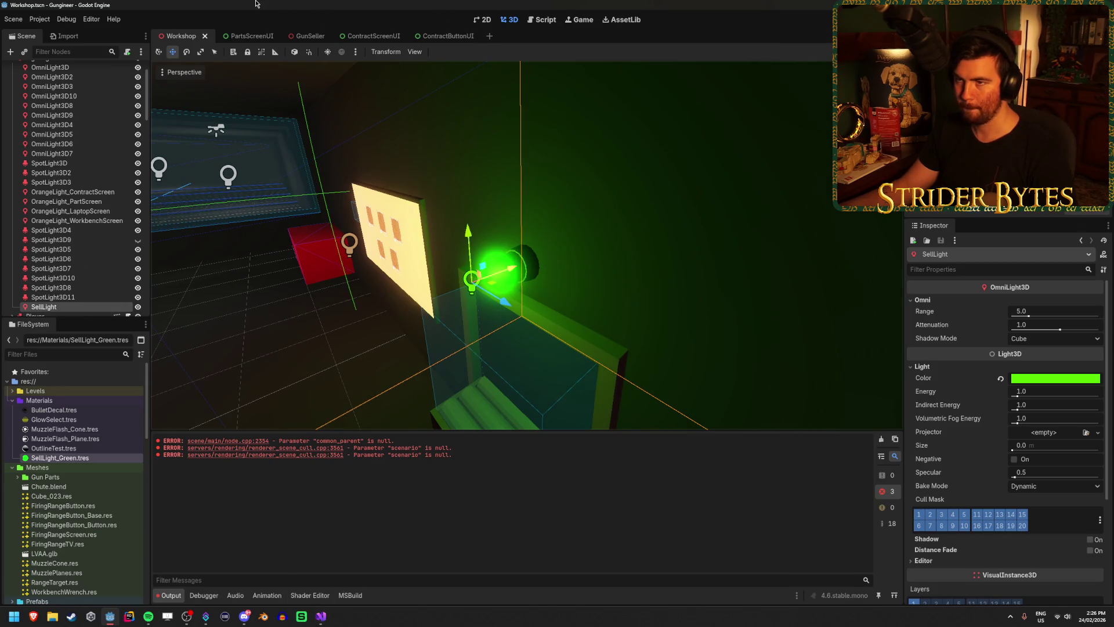
pyautogui.click(308, 36)
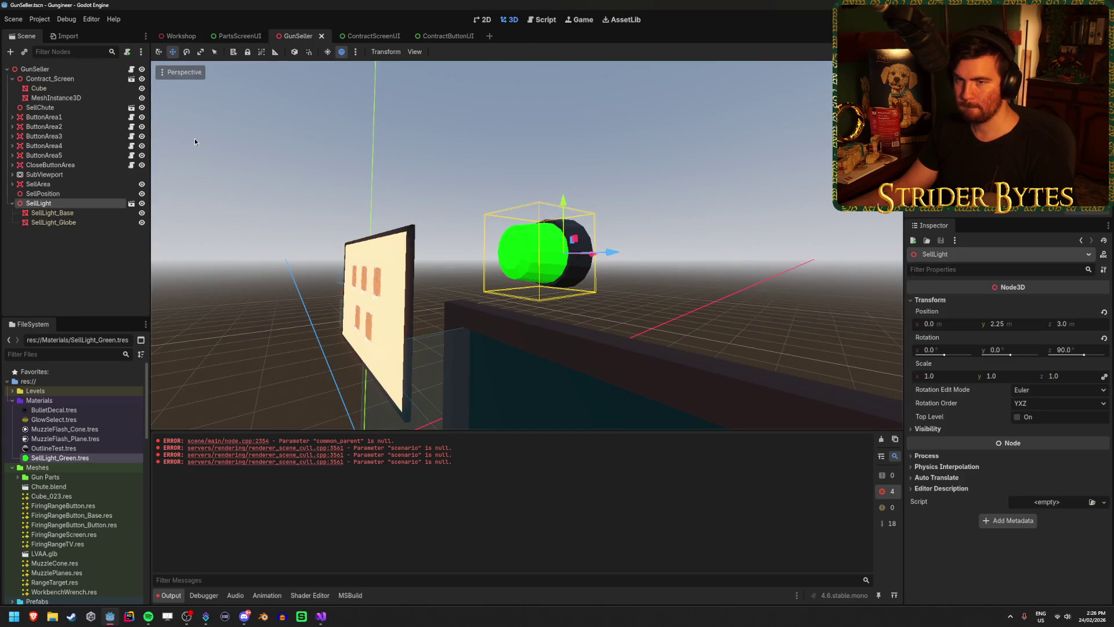
# Step: Reset SellLight_Green's albedo colour back to white and save
pyautogui.click(60, 457)
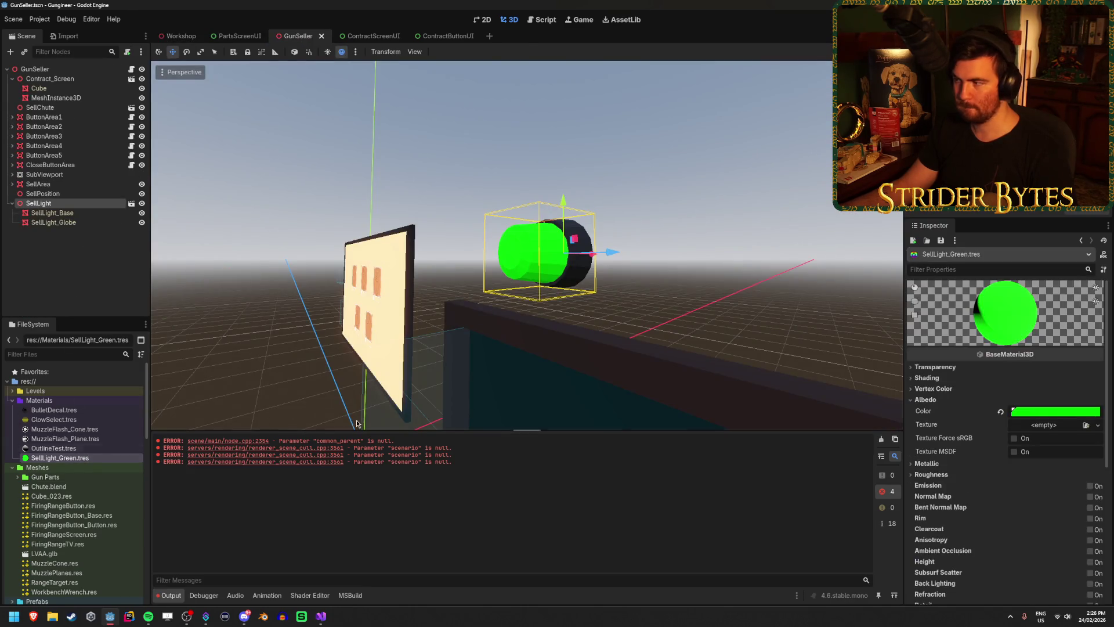
pyautogui.scroll(-2, 997, 398)
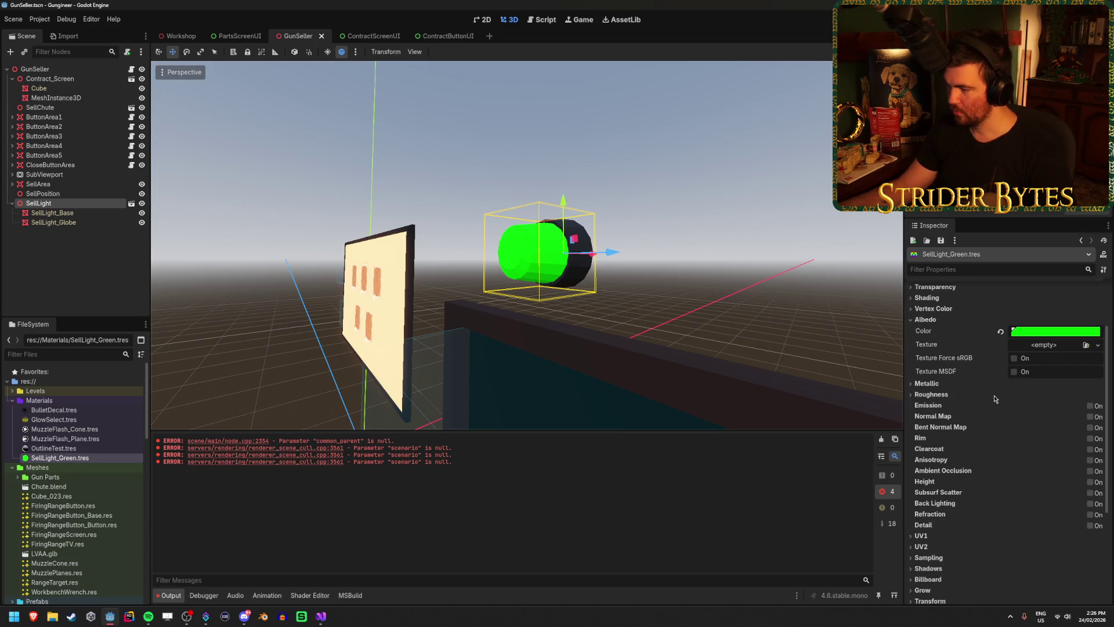
pyautogui.click(1000, 333)
pyautogui.hotkey('ctrl', 's')
# Step: Enable emission on SellLight_Green with a pure green 00ff00 emission colour
pyautogui.scroll(-2, 986, 464)
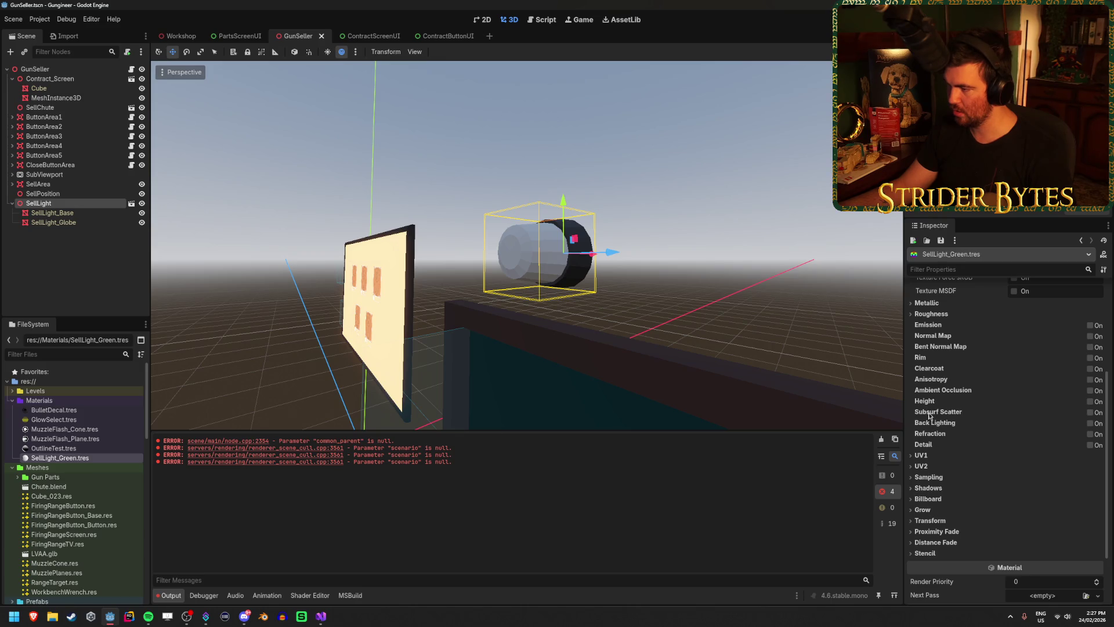
pyautogui.click(1090, 325)
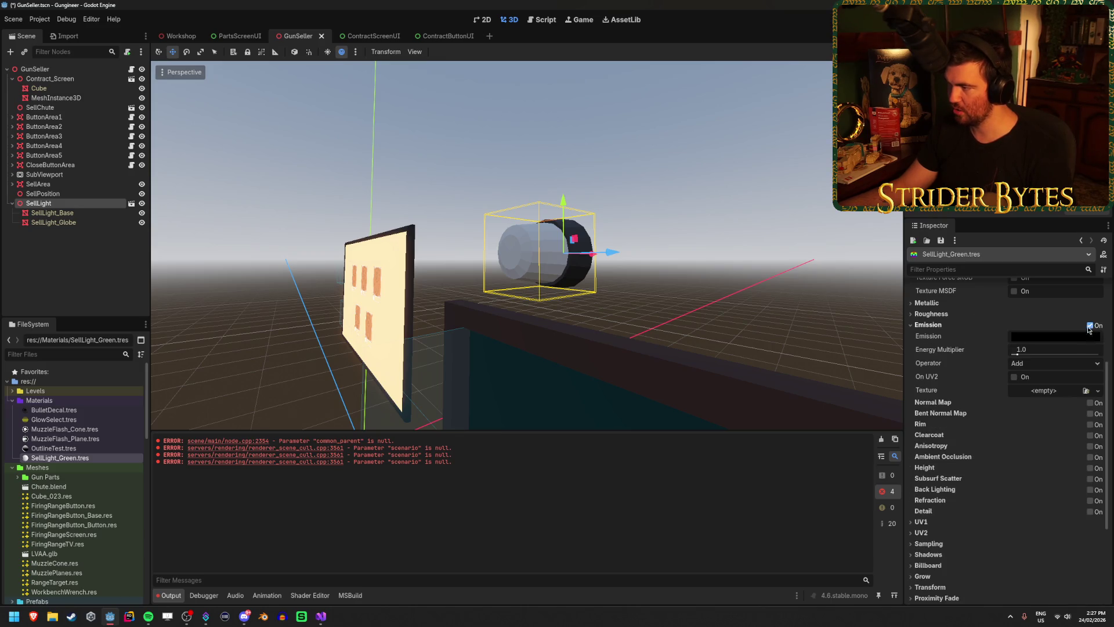
pyautogui.click(1040, 337)
pyautogui.moveTo(1005, 516); pyautogui.dragTo(1102, 514)
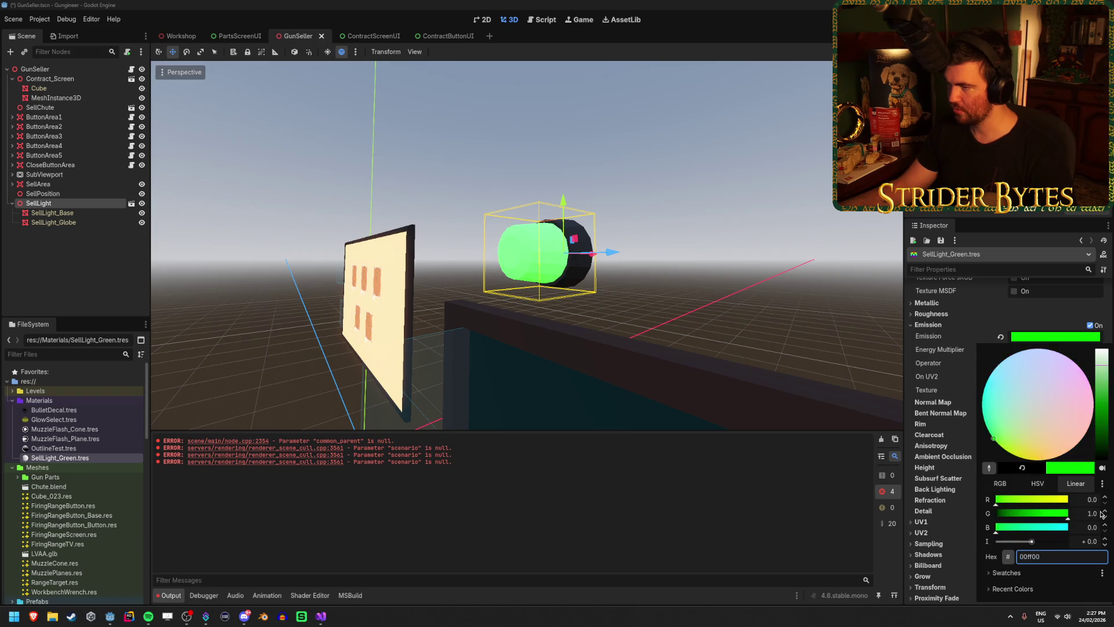
pyautogui.click(1112, 542)
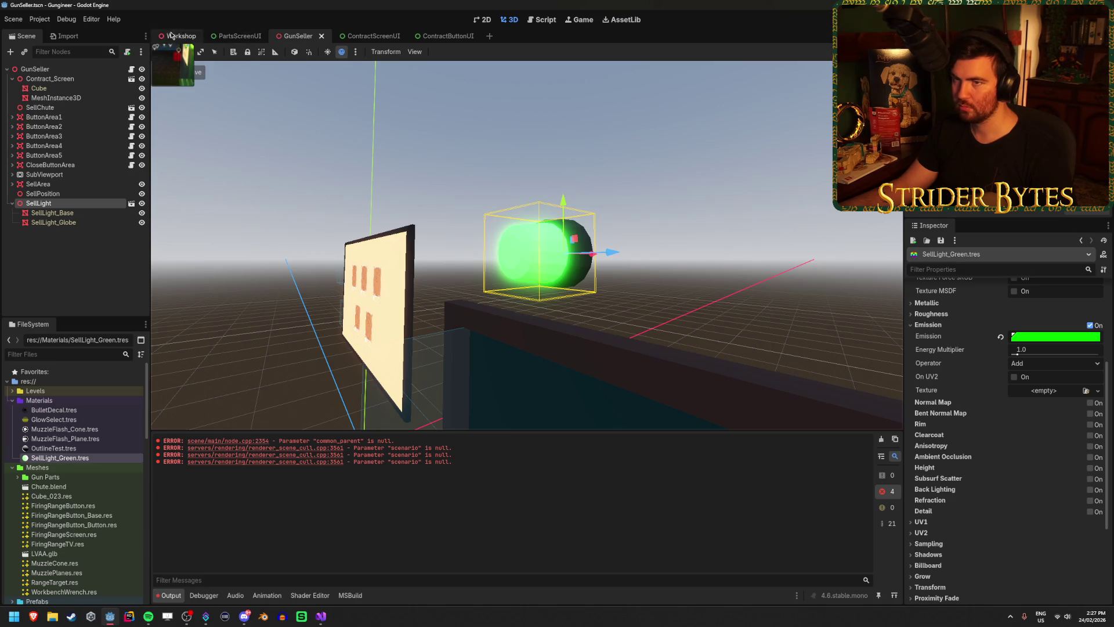
pyautogui.click(193, 40)
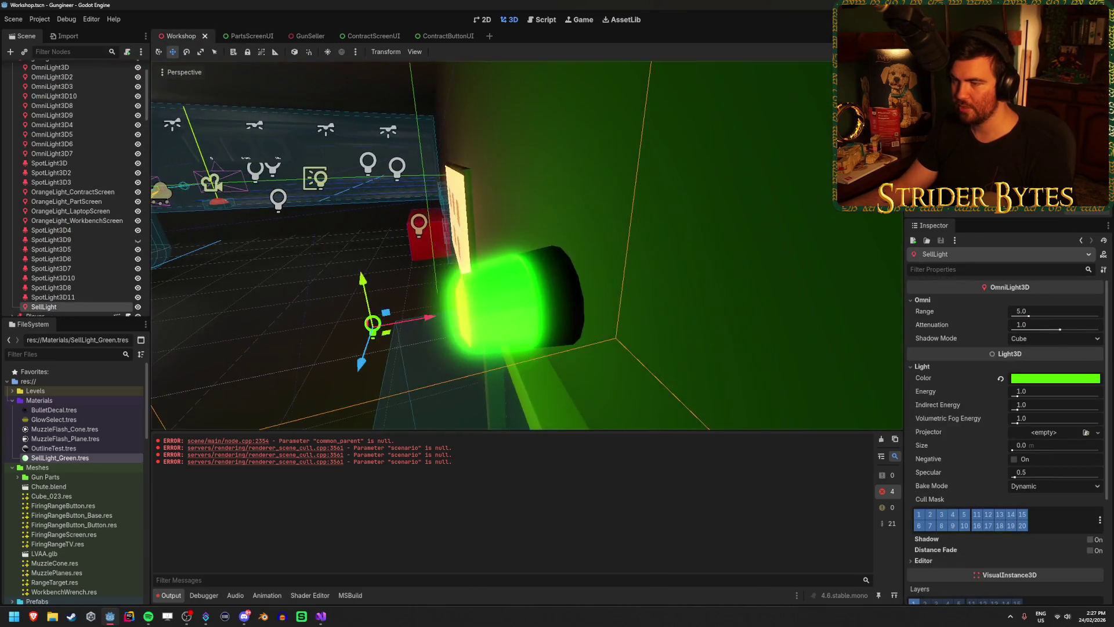
# Step: Run the project with F5 to test the glowing green beacon
pyautogui.press('Escape')
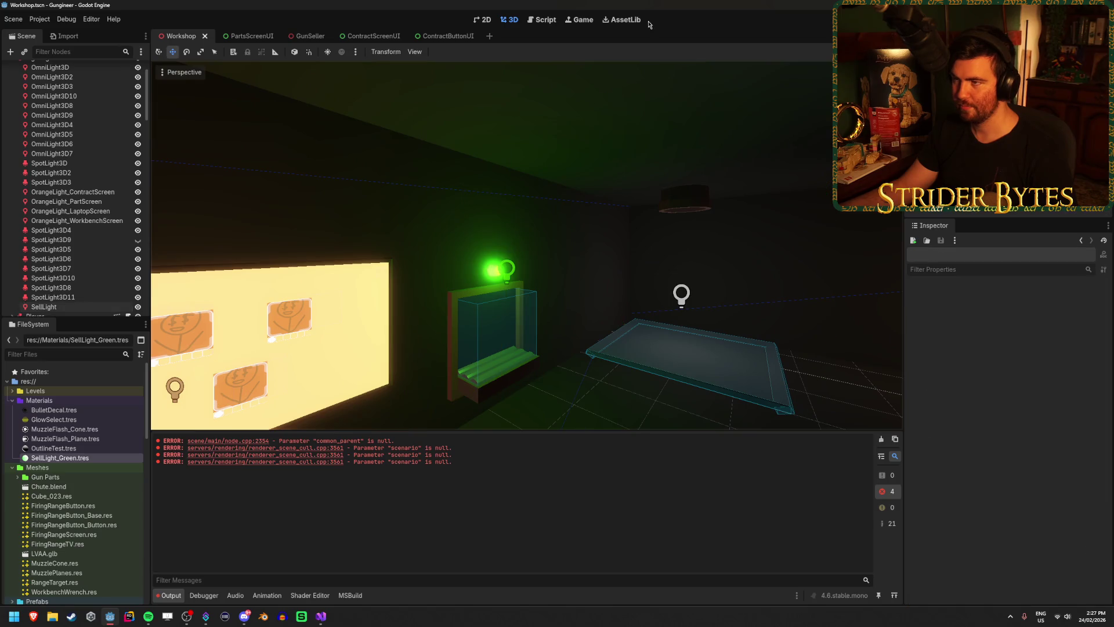
pyautogui.press('F5')
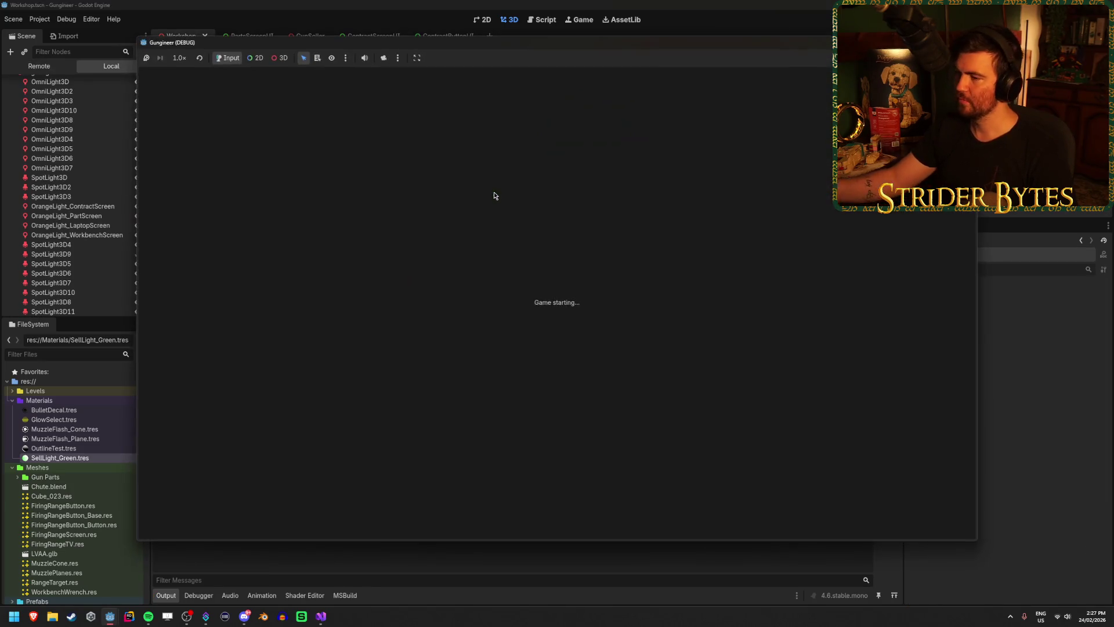
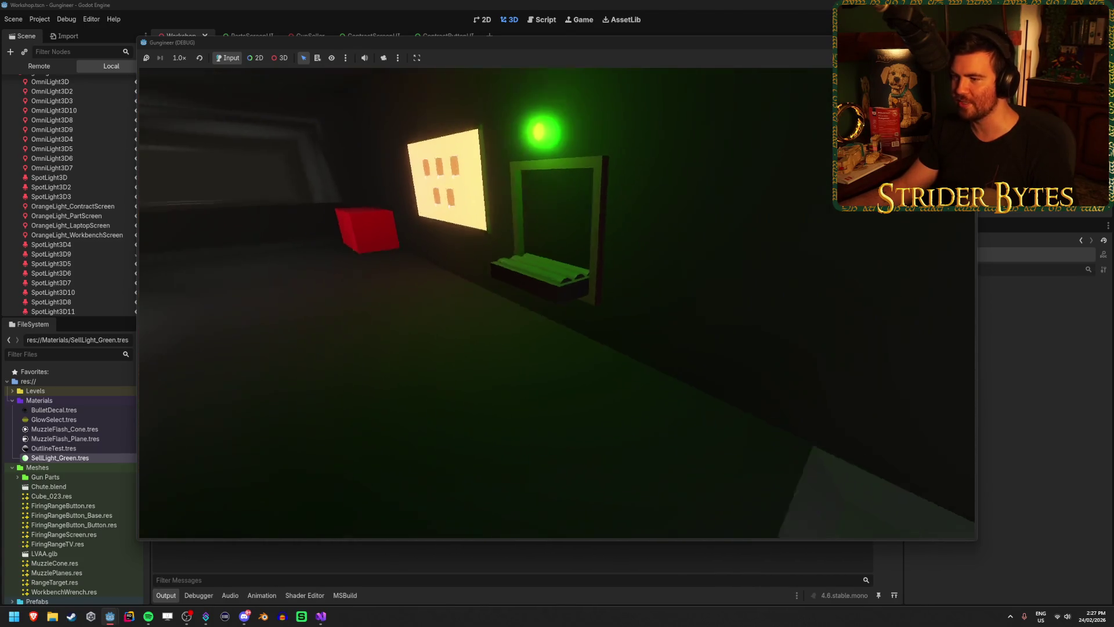
# Step: Stop the game and lower the SellLight_Green material's emission intensity
pyautogui.press('F8')
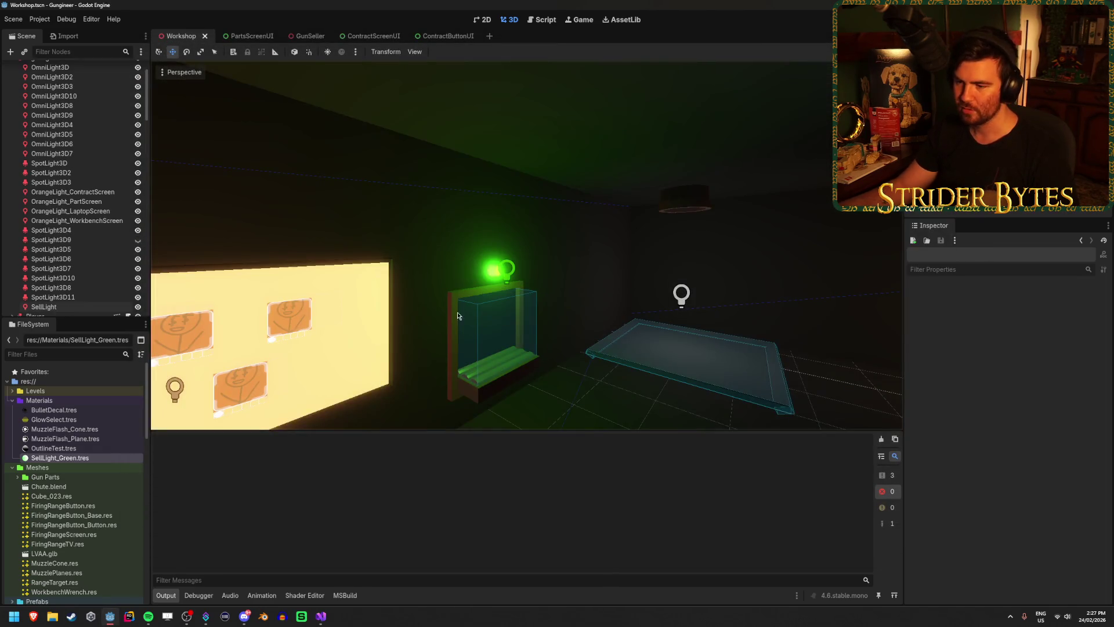
pyautogui.click(58, 458)
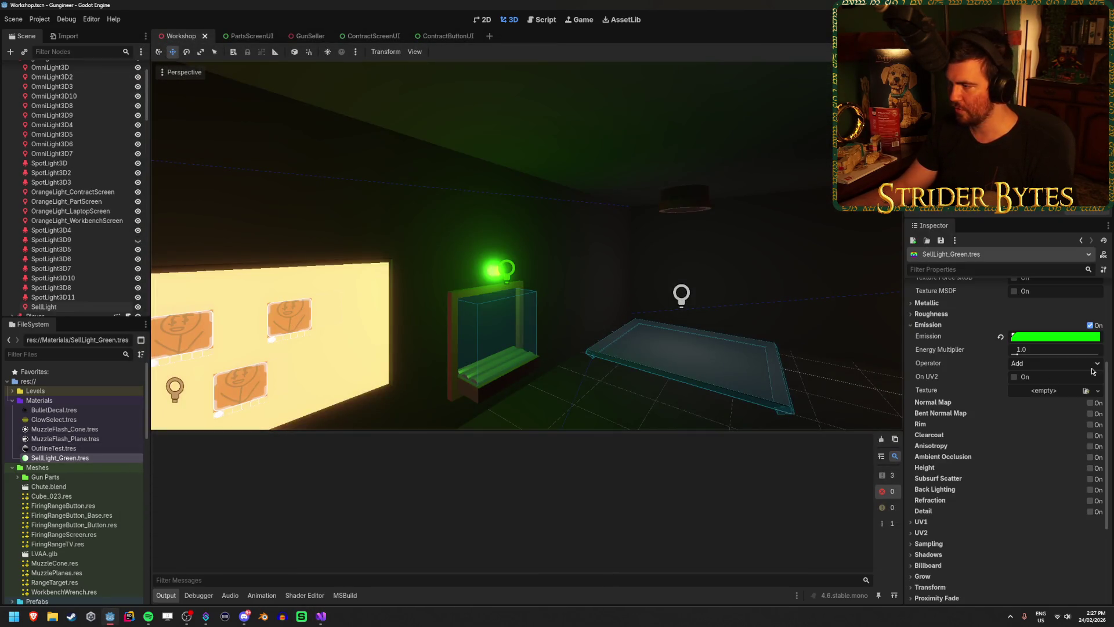
pyautogui.click(1081, 339)
pyautogui.click(1081, 539)
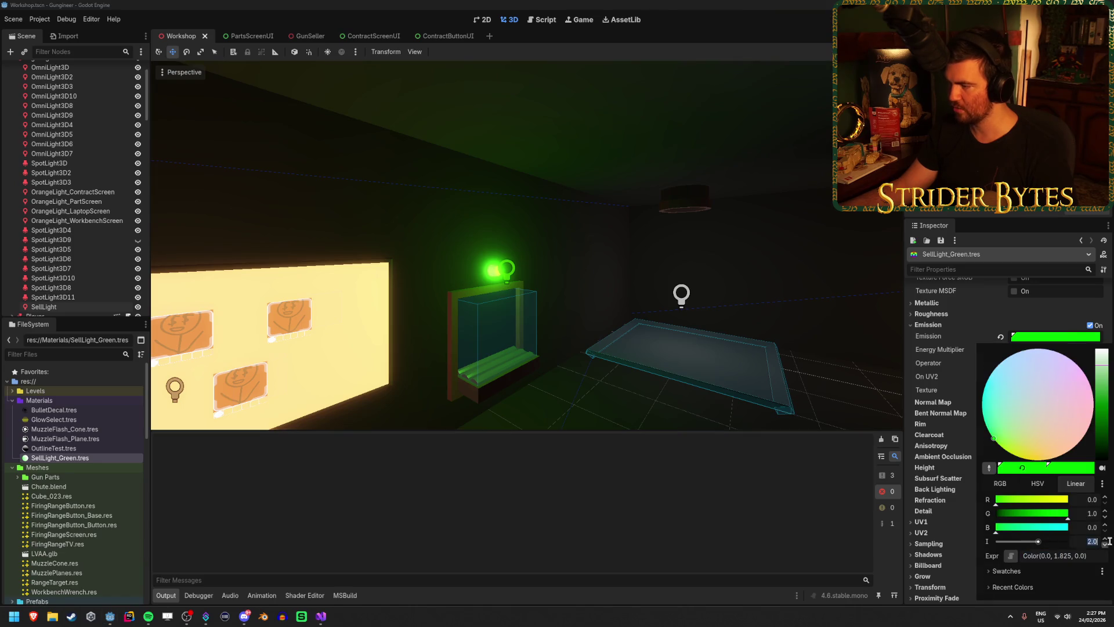
pyautogui.press('Return')
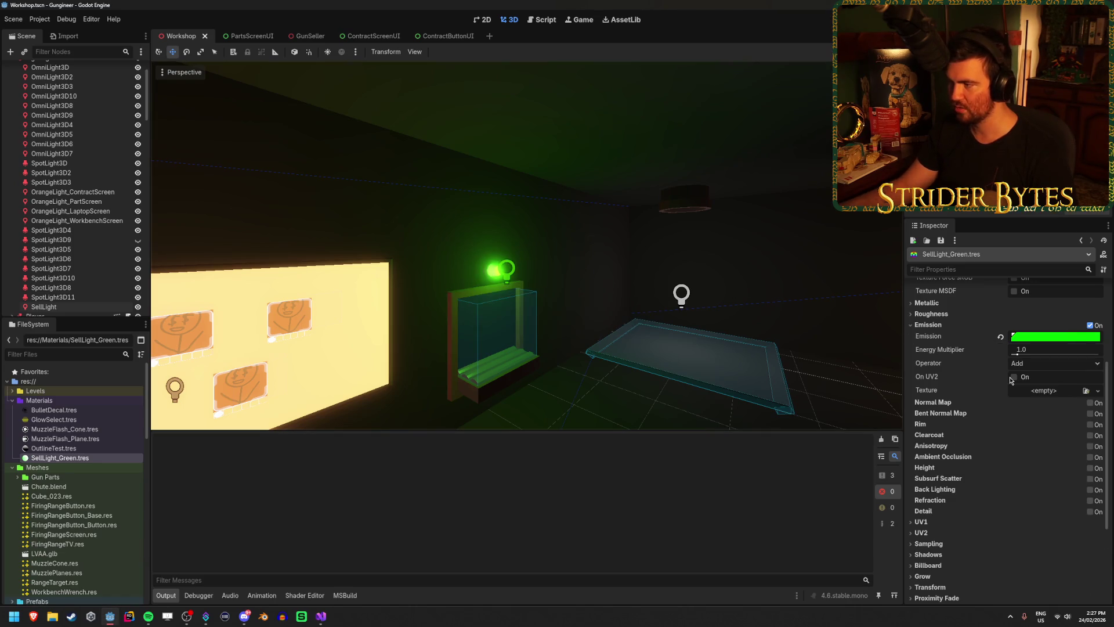
# Step: Dim the green emission further to 1.327 green and select the SellLight node
pyautogui.press('f')
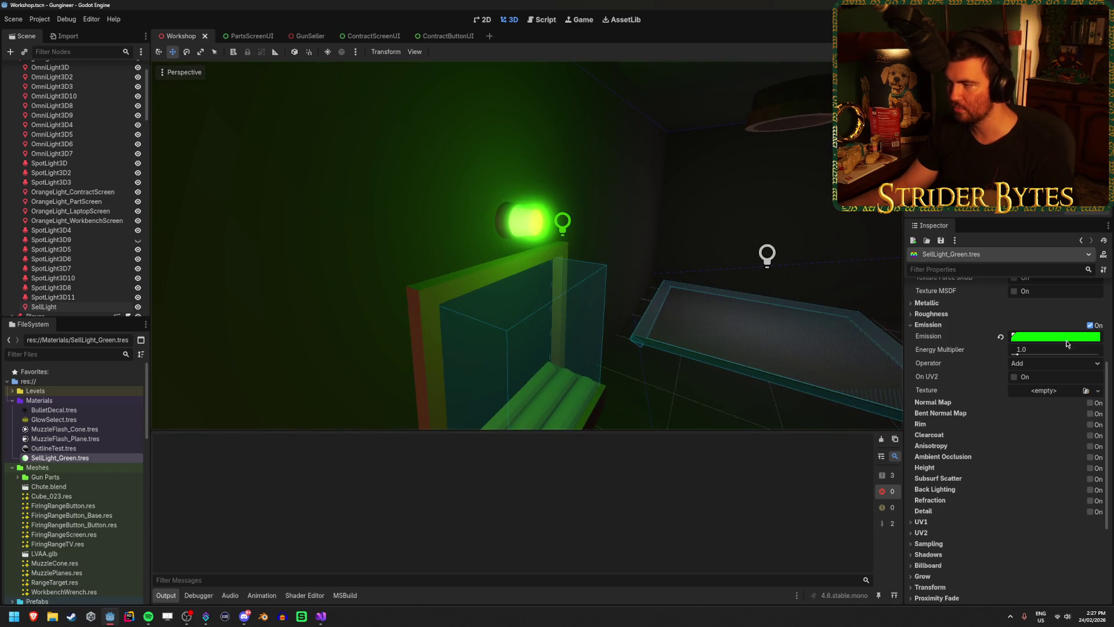
pyautogui.click(1067, 338)
pyautogui.moveTo(1036, 541)
pyautogui.mouseDown()
pyautogui.moveTo(1007, 542)
pyautogui.moveTo(1035, 550)
pyautogui.mouseUp()
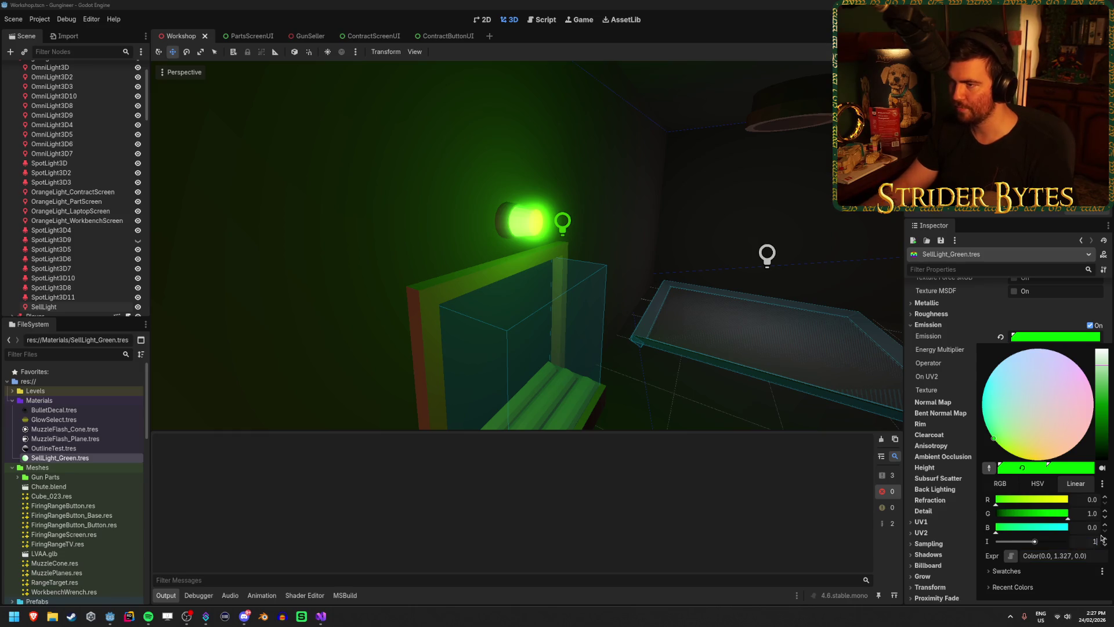
pyautogui.rightClick(582, 319)
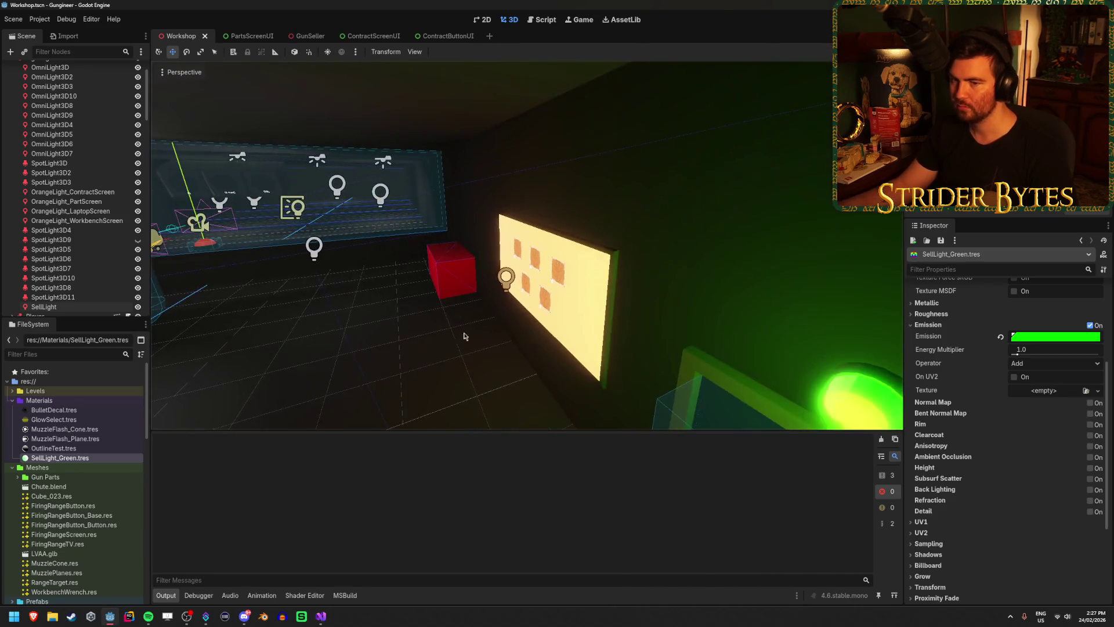
pyautogui.click(82, 305)
# Step: Set the SellLight's attenuation to 2.0
pyautogui.press('f')
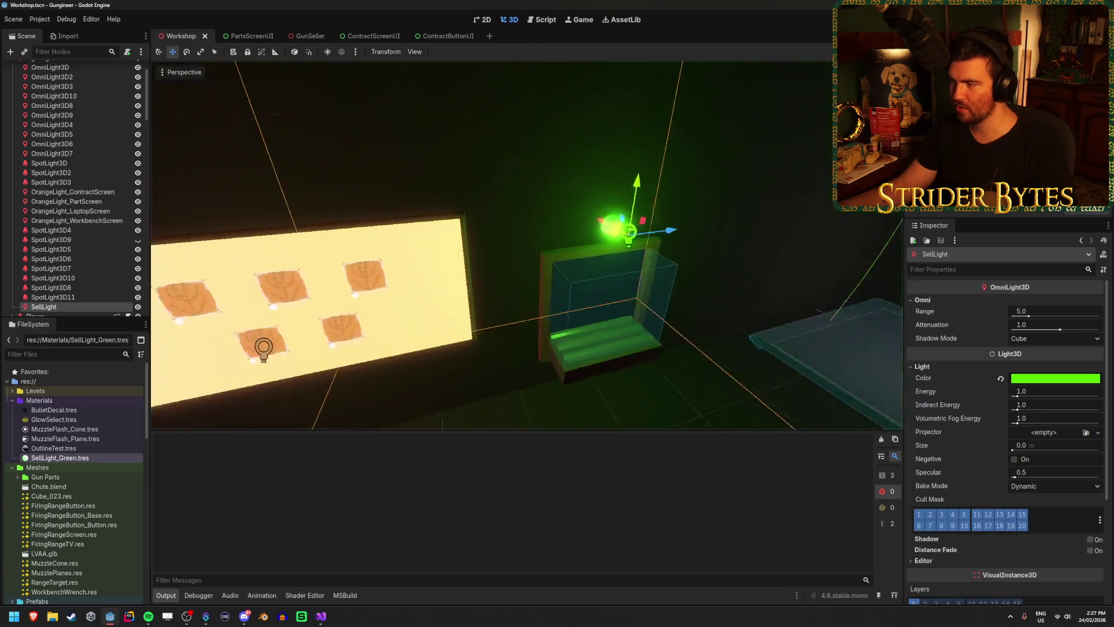
pyautogui.click(1044, 328)
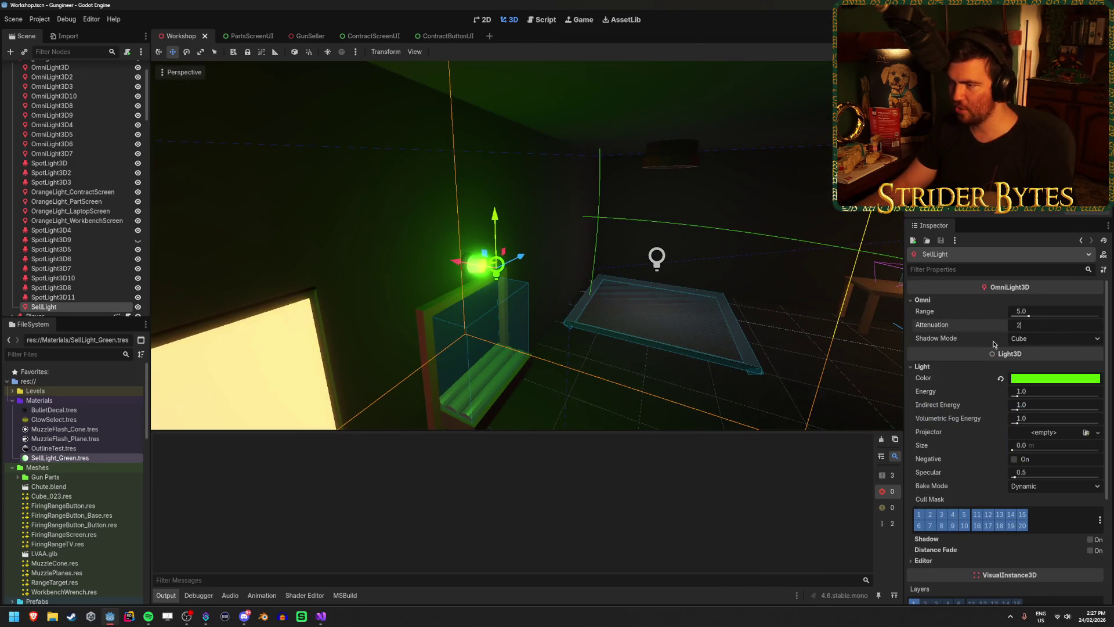
pyautogui.press('Return')
pyautogui.moveTo(601, 289); pyautogui.dragTo(671, 293)
pyautogui.moveTo(539, 276); pyautogui.dragTo(621, 275)
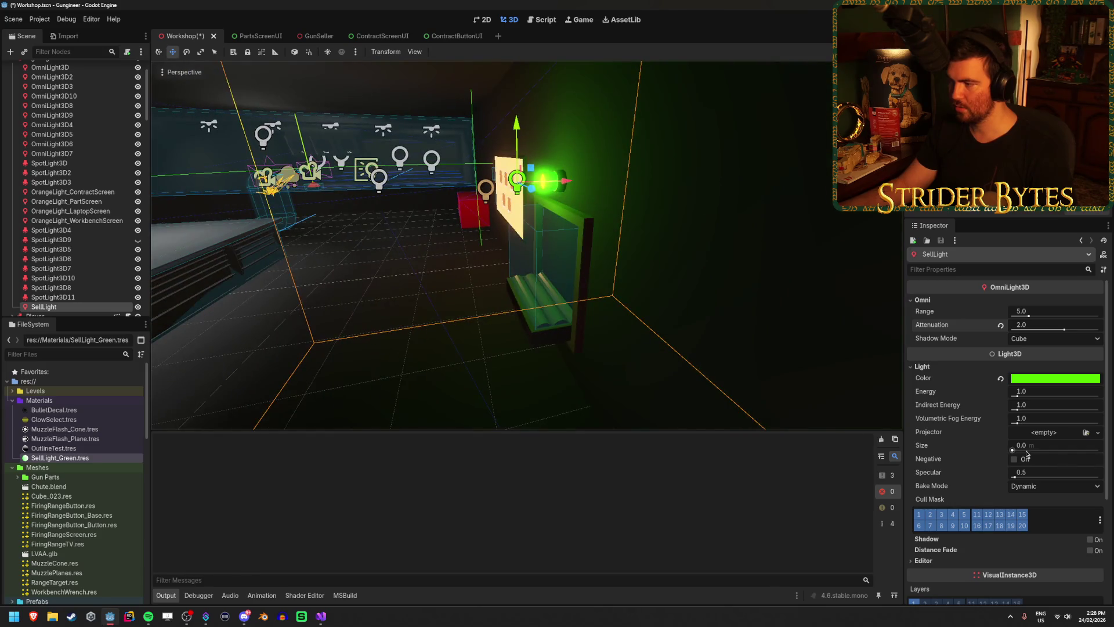
# Step: Keep the light's size at 0, raise its energy, nudge it along X, and save
pyautogui.moveTo(1021, 445)
pyautogui.mouseDown()
pyautogui.moveTo(1098, 445)
pyautogui.moveTo(1038, 445)
pyautogui.moveTo(1051, 445)
pyautogui.mouseUp()
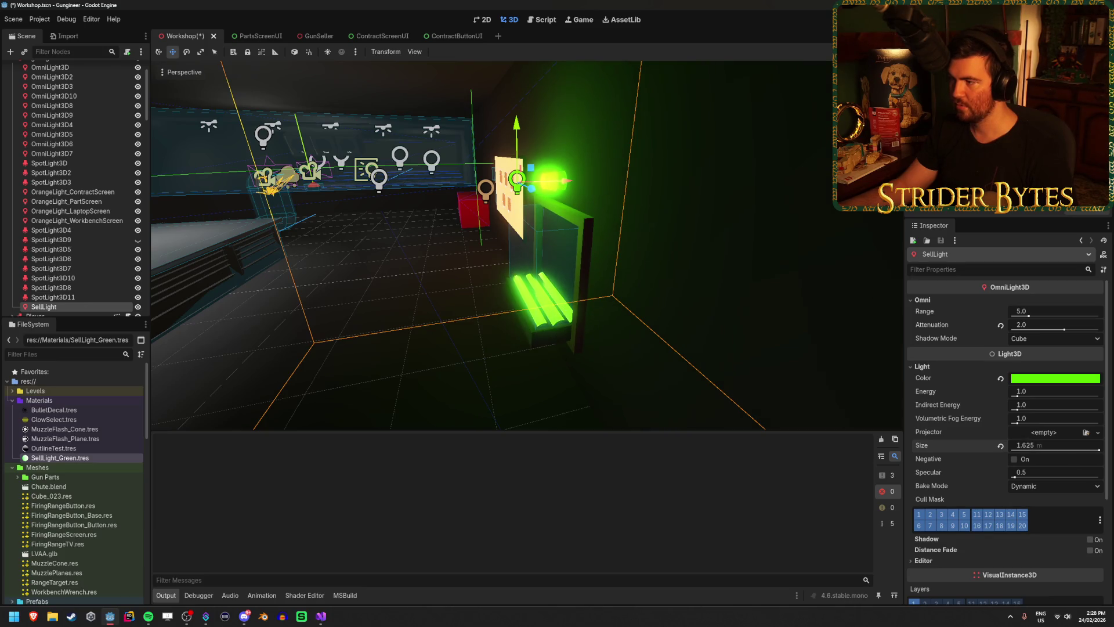
pyautogui.click(1000, 446)
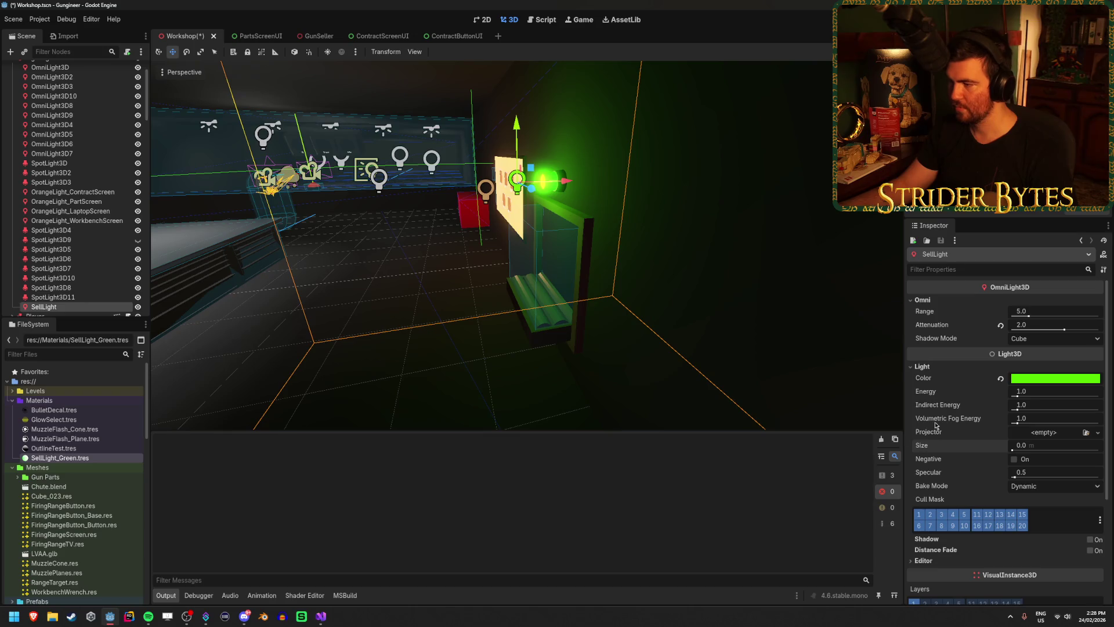
pyautogui.moveTo(1024, 395)
pyautogui.mouseDown()
pyautogui.moveTo(1077, 396)
pyautogui.moveTo(1050, 396)
pyautogui.mouseUp()
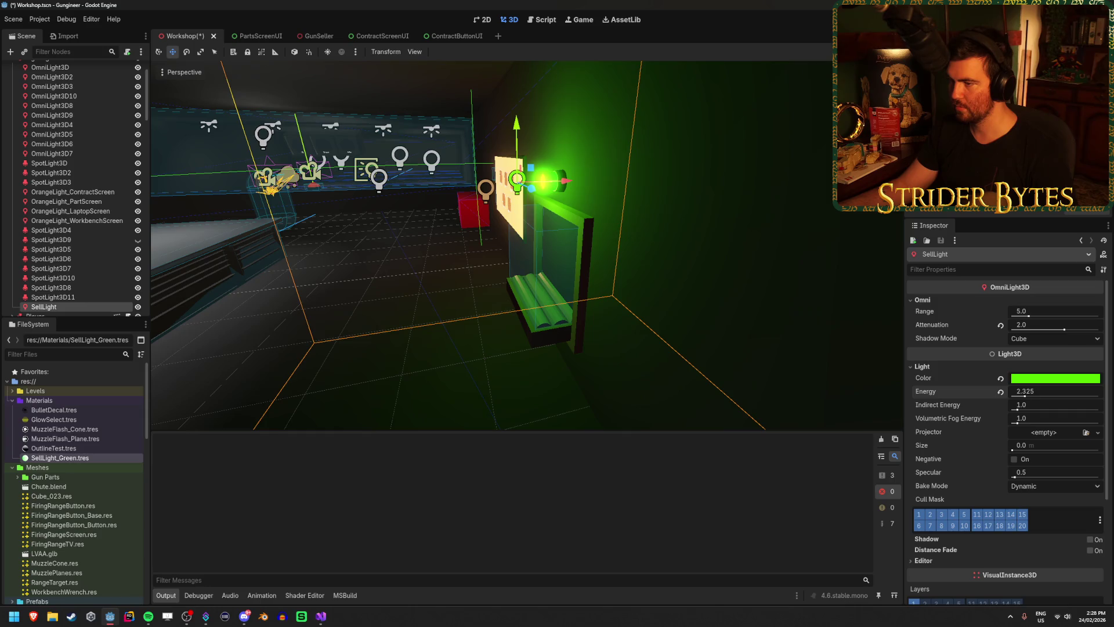
pyautogui.press('Return')
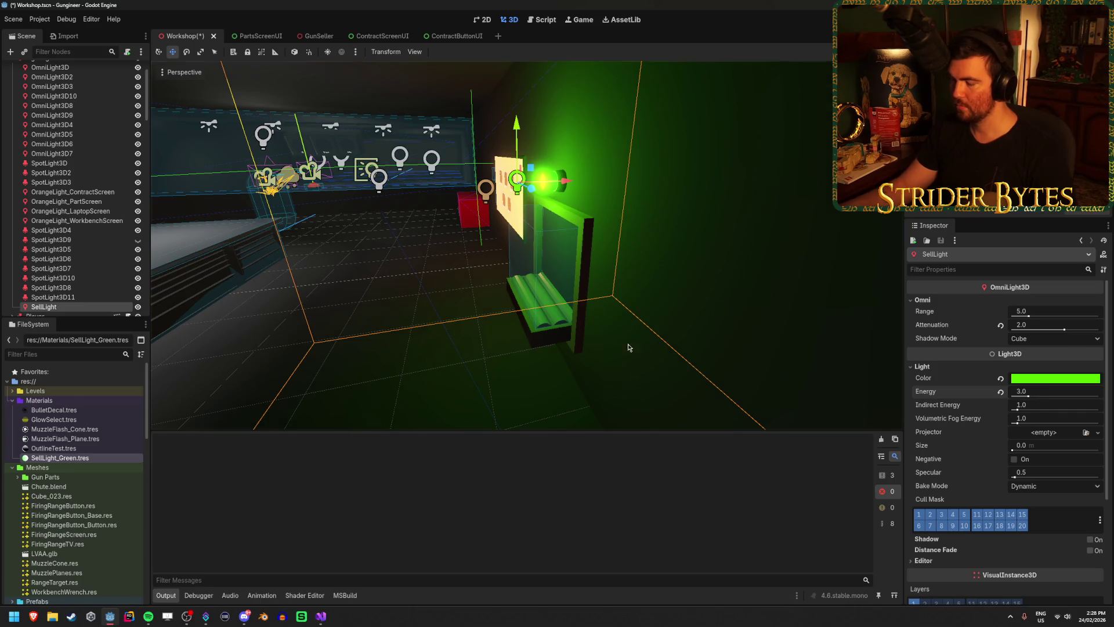
pyautogui.scroll(-3, 487, 326)
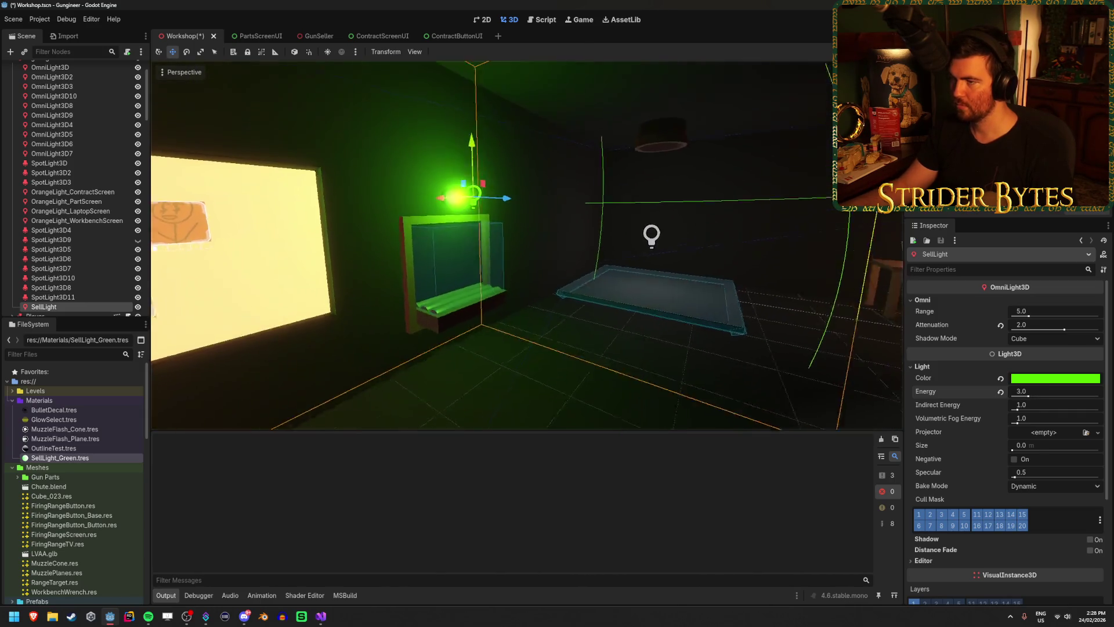
pyautogui.moveTo(454, 213)
pyautogui.mouseDown()
pyautogui.moveTo(551, 215)
pyautogui.moveTo(450, 225)
pyautogui.mouseUp()
pyautogui.hotkey('ctrl', 's')
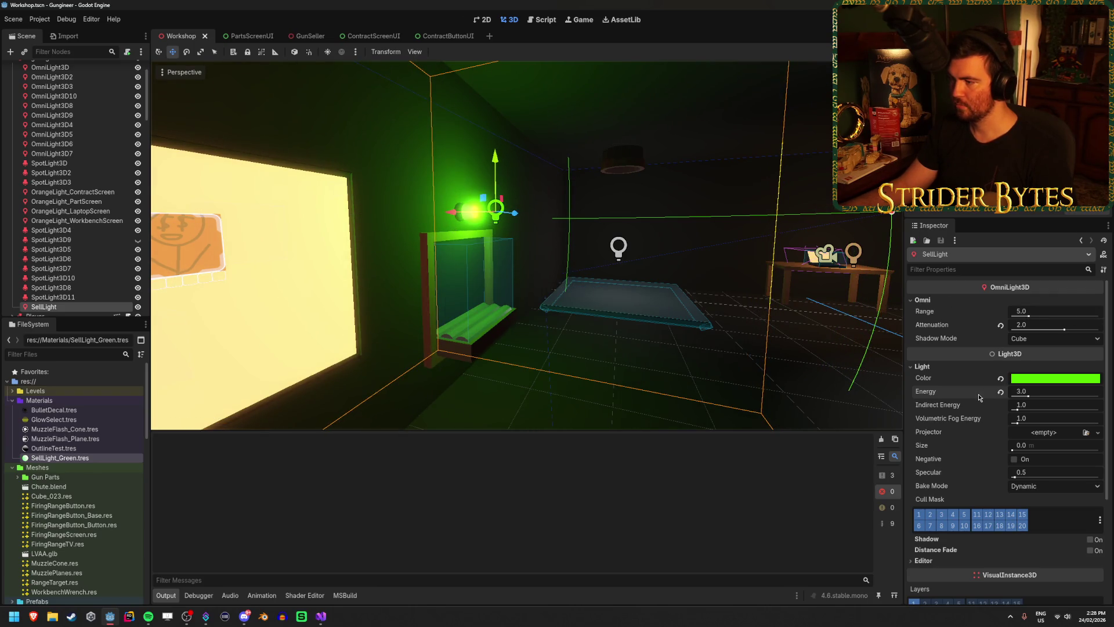
# Step: Try and undo indirect energy and specular changes, then enlarge the light's size
pyautogui.moveTo(1022, 408); pyautogui.dragTo(1044, 423)
pyautogui.hotkey('ctrl', 'z')
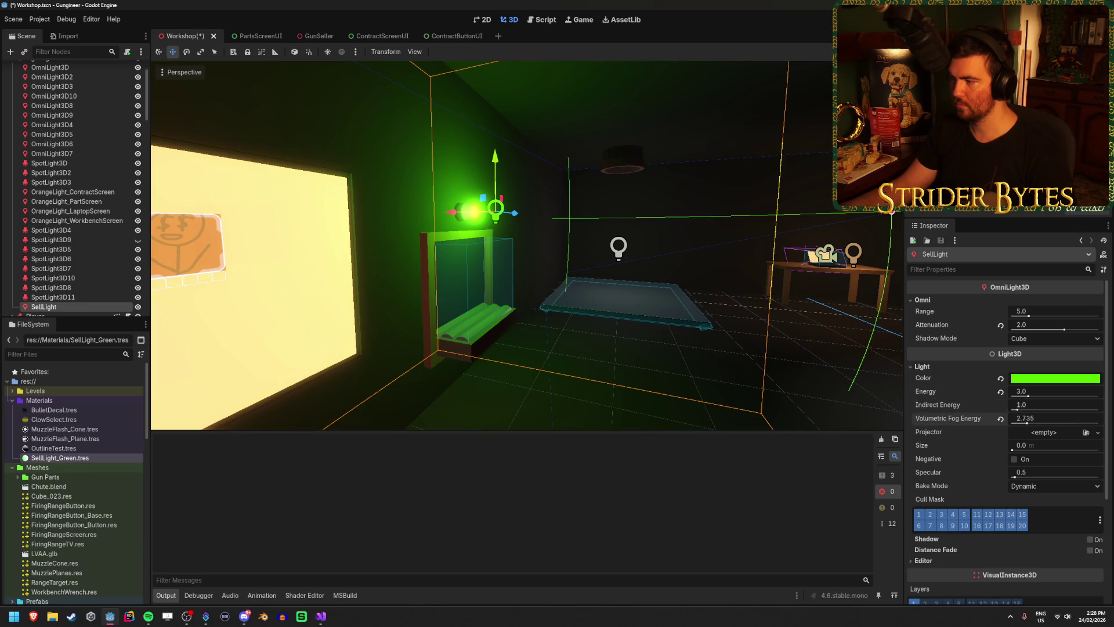
pyautogui.hotkey('ctrl', 'z')
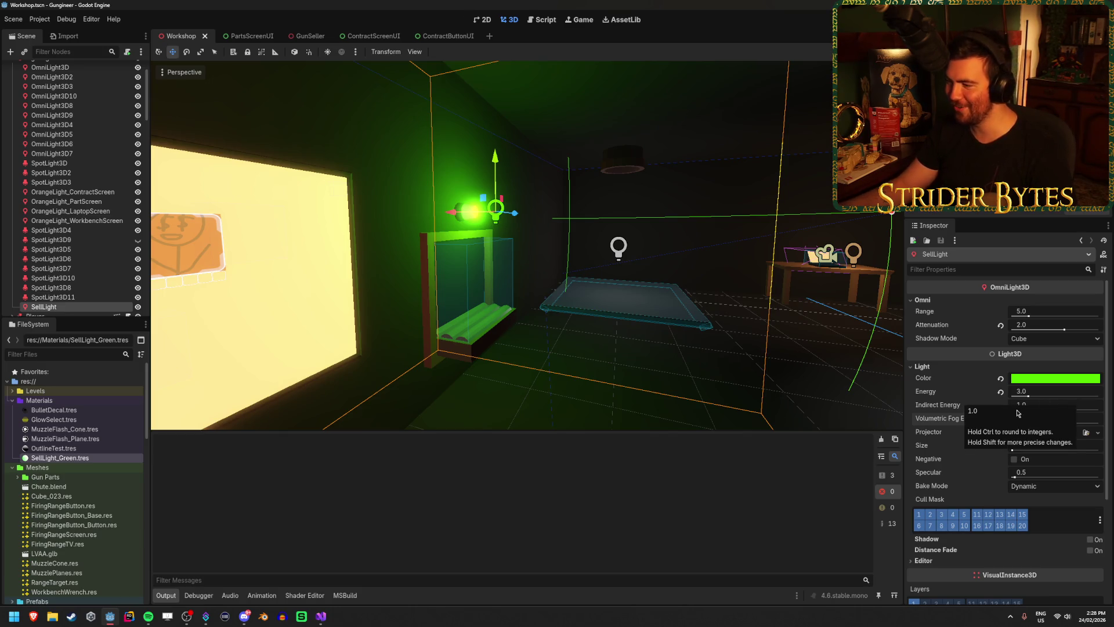
pyautogui.moveTo(1021, 471)
pyautogui.mouseDown()
pyautogui.moveTo(1053, 472)
pyautogui.moveTo(1021, 449)
pyautogui.moveTo(1099, 450)
pyautogui.mouseUp()
pyautogui.hotkey('ctrl', 'z')
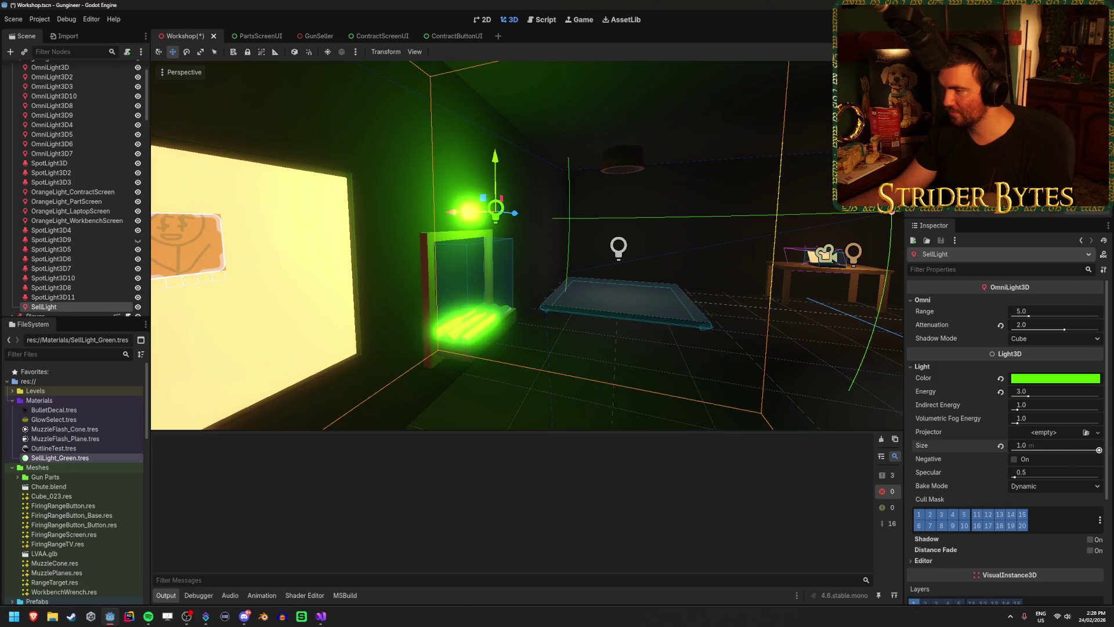
pyautogui.moveTo(1016, 445); pyautogui.dragTo(1073, 446)
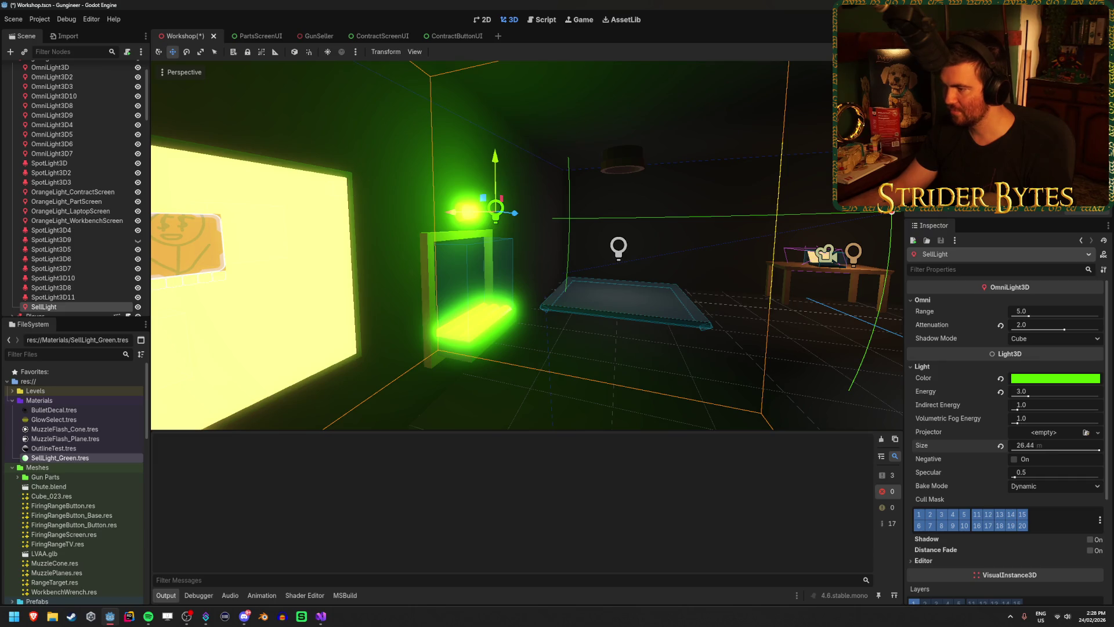
# Step: Bring the light's energy back to 2.52 and run the game
pyautogui.moveTo(380, 369); pyautogui.dragTo(209, 365)
pyautogui.moveTo(557, 325); pyautogui.dragTo(573, 326)
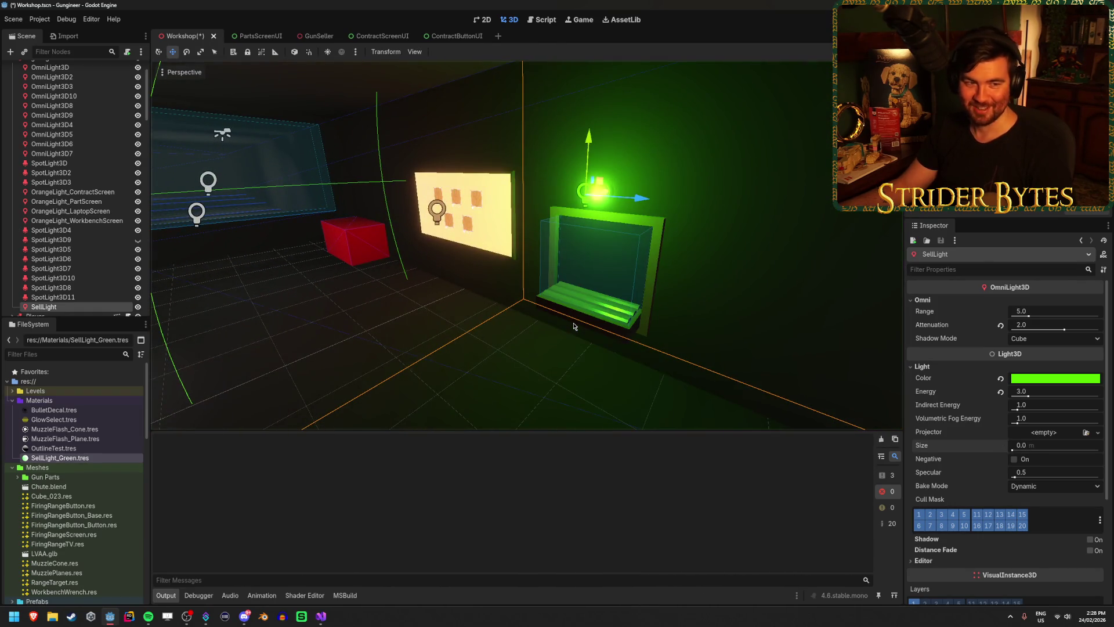
pyautogui.scroll(5, 460, 337)
pyautogui.hotkey('ctrl', 'z')
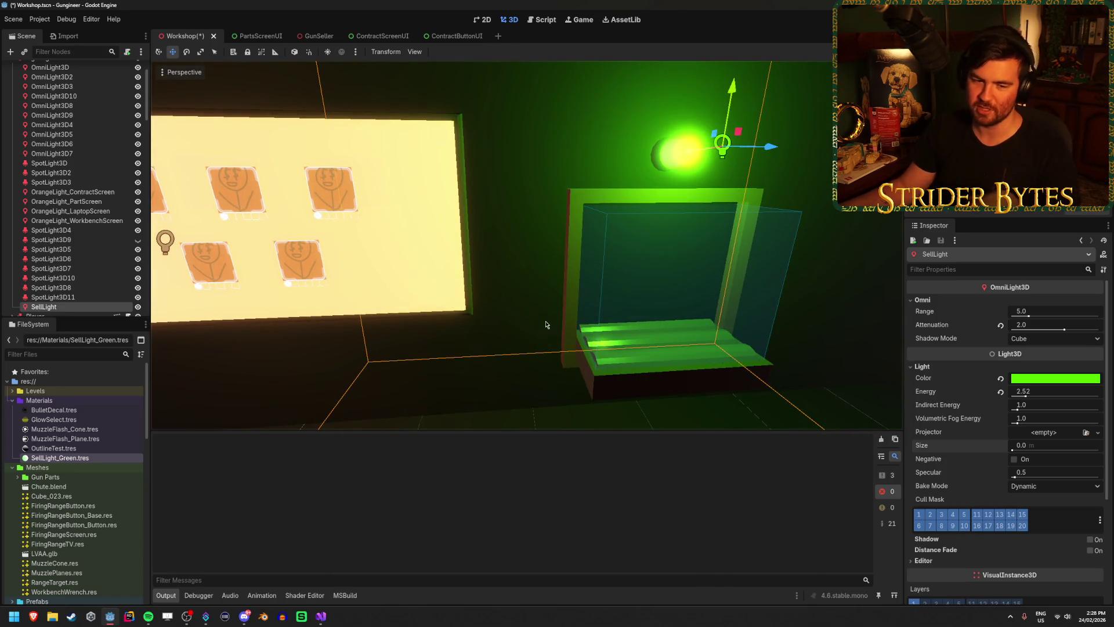
pyautogui.press('F5')
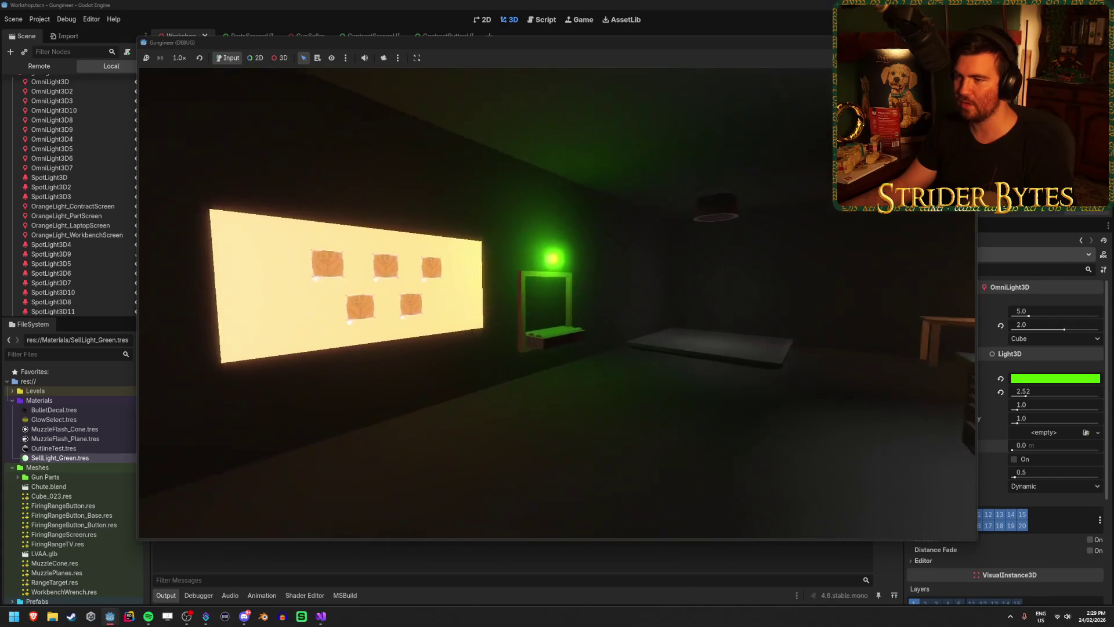
# Step: Walk up to the sell counter to check the green glow, then stop the game
pyautogui.press('w')
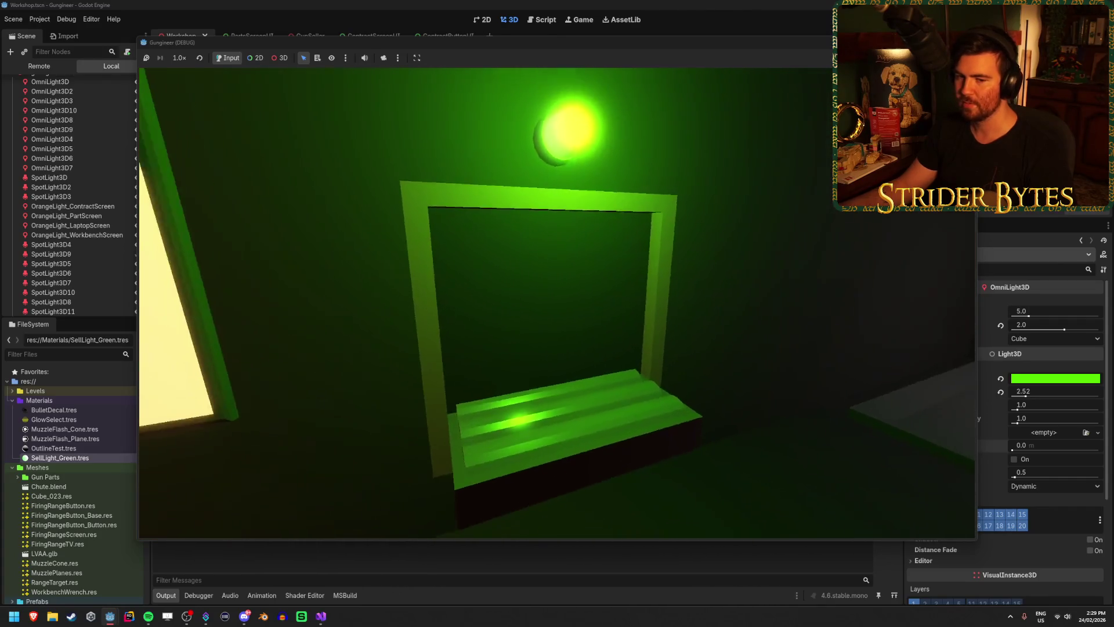
pyautogui.press('s')
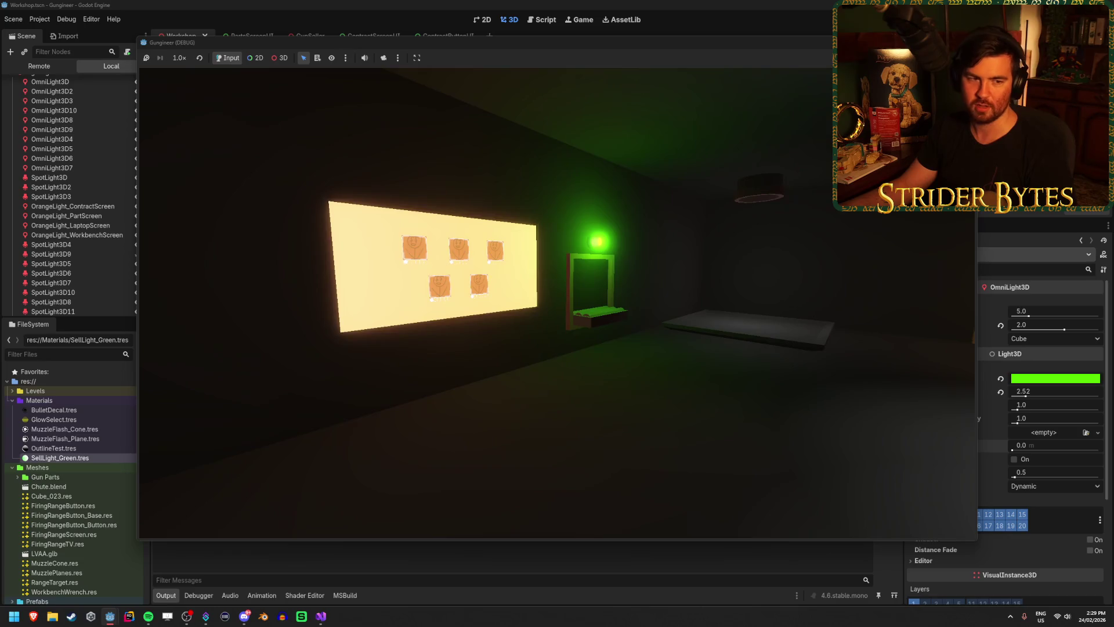
pyautogui.press('w')
pyautogui.press('w')
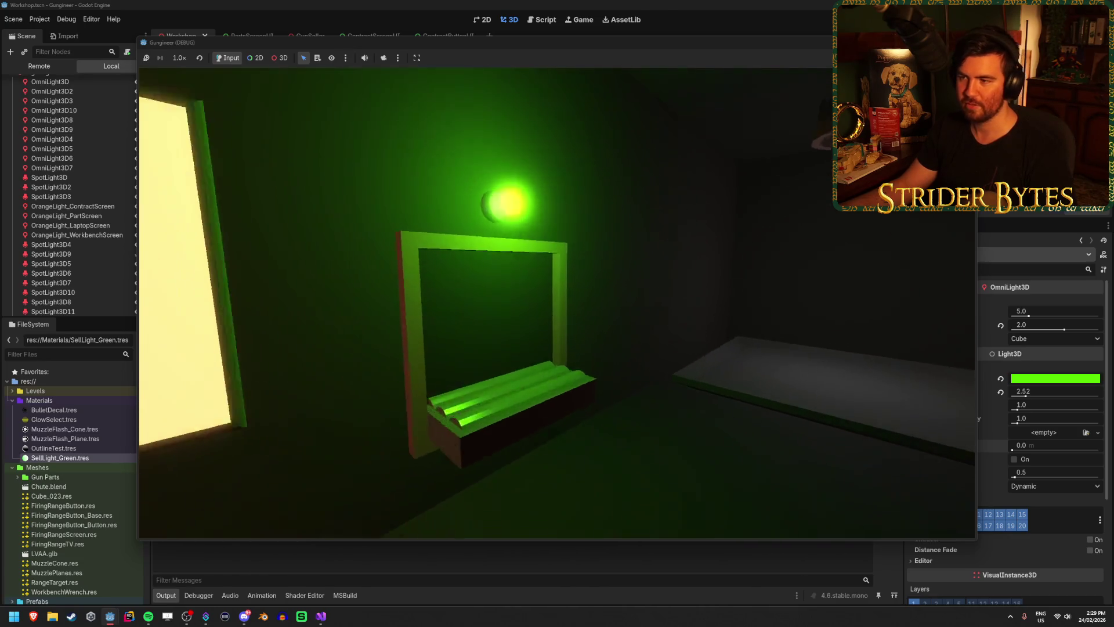
pyautogui.press('w')
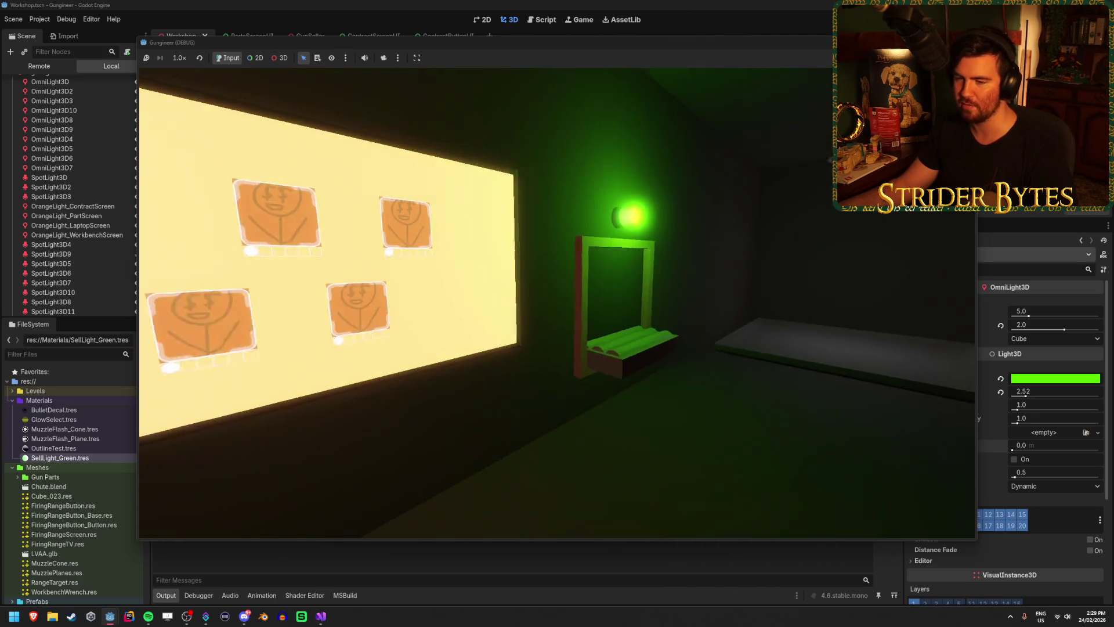
pyautogui.press('F8')
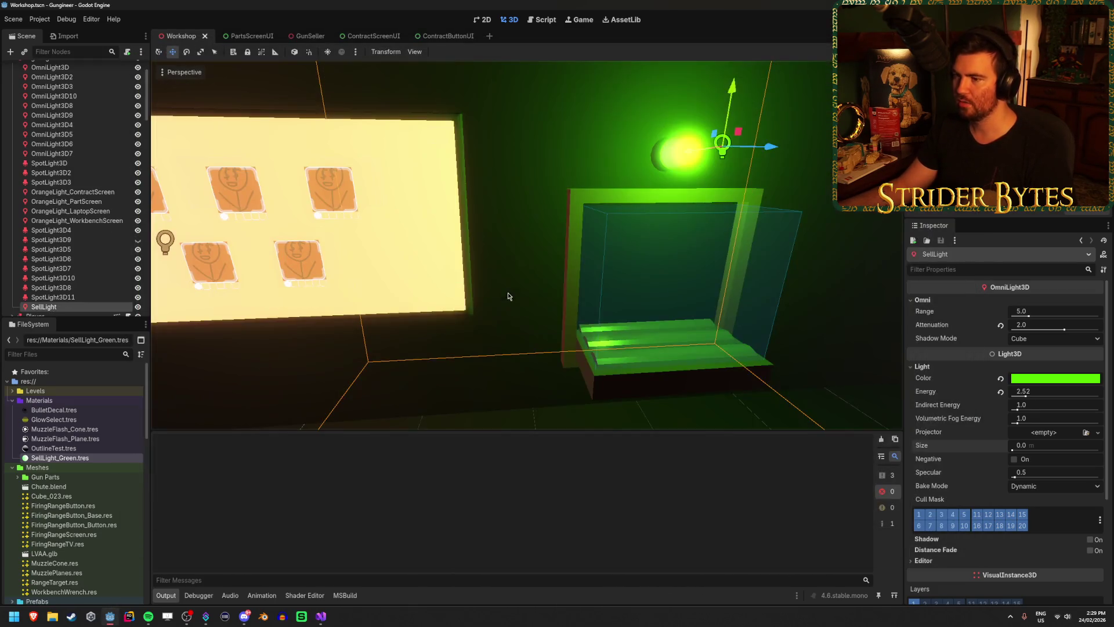
# Step: Set the SellLight's energy to 1.0 and save the Workshop scene
pyautogui.scroll(-5, 473, 352)
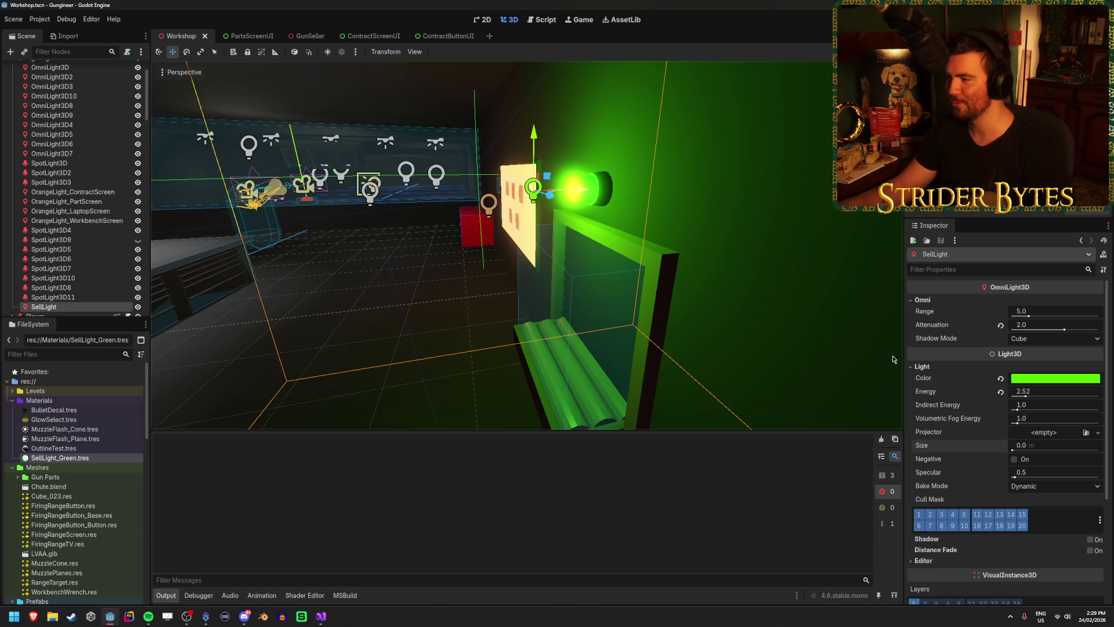
pyautogui.click(1060, 396)
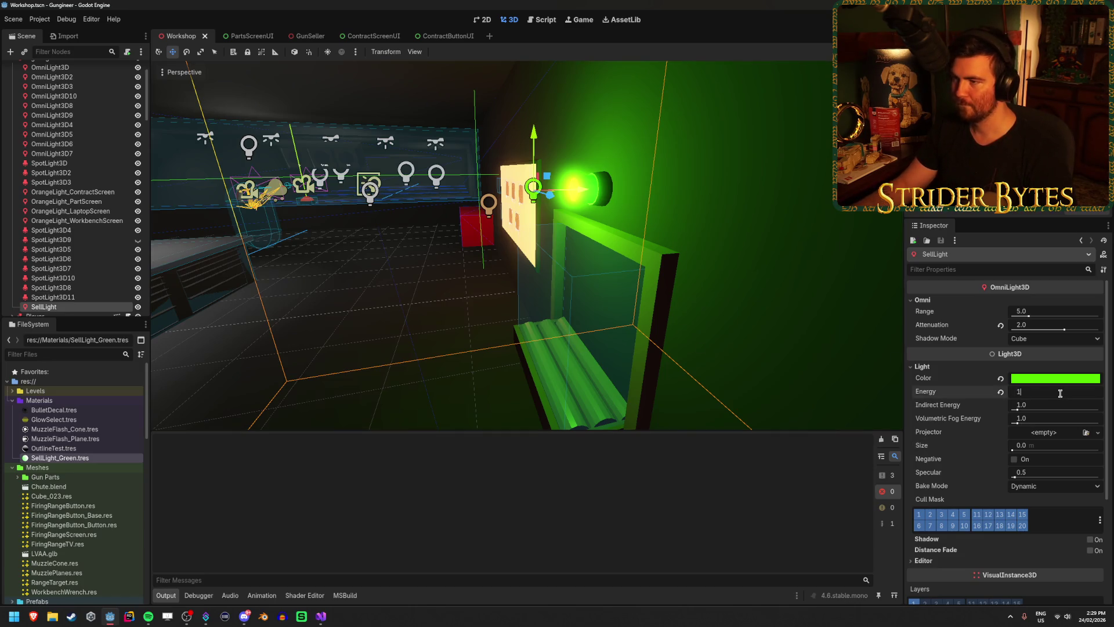
pyautogui.press('Return')
pyautogui.hotkey('ctrl', 's')
pyautogui.press('g')
# Step: Move the SellLight along X and duplicate SellLight_Green.tres
pyautogui.press('x')
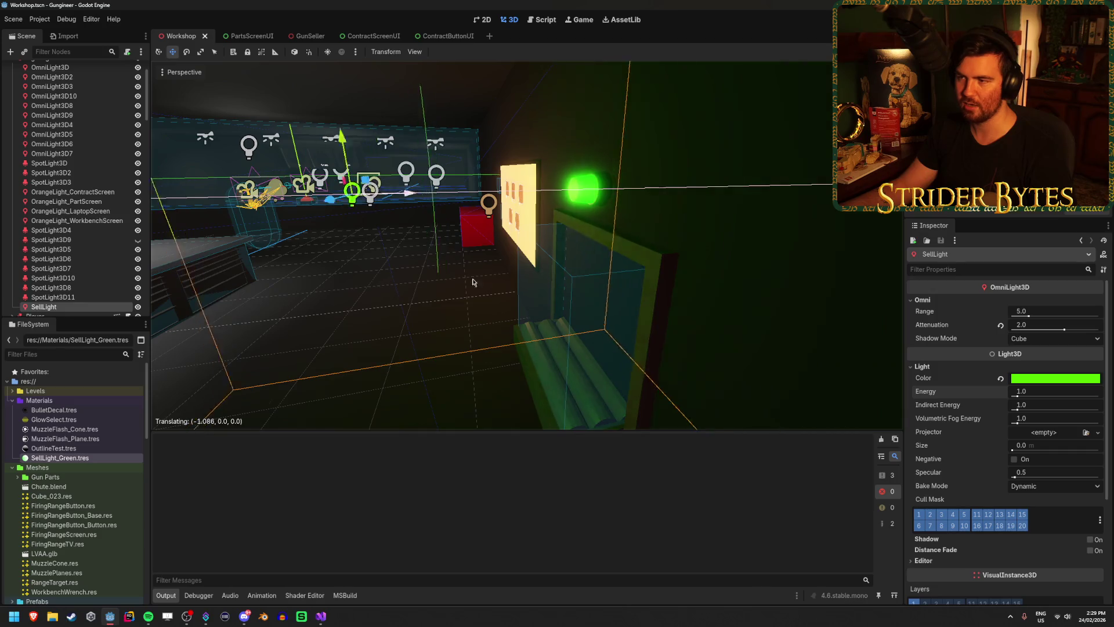
pyautogui.click(539, 270)
pyautogui.click(540, 270)
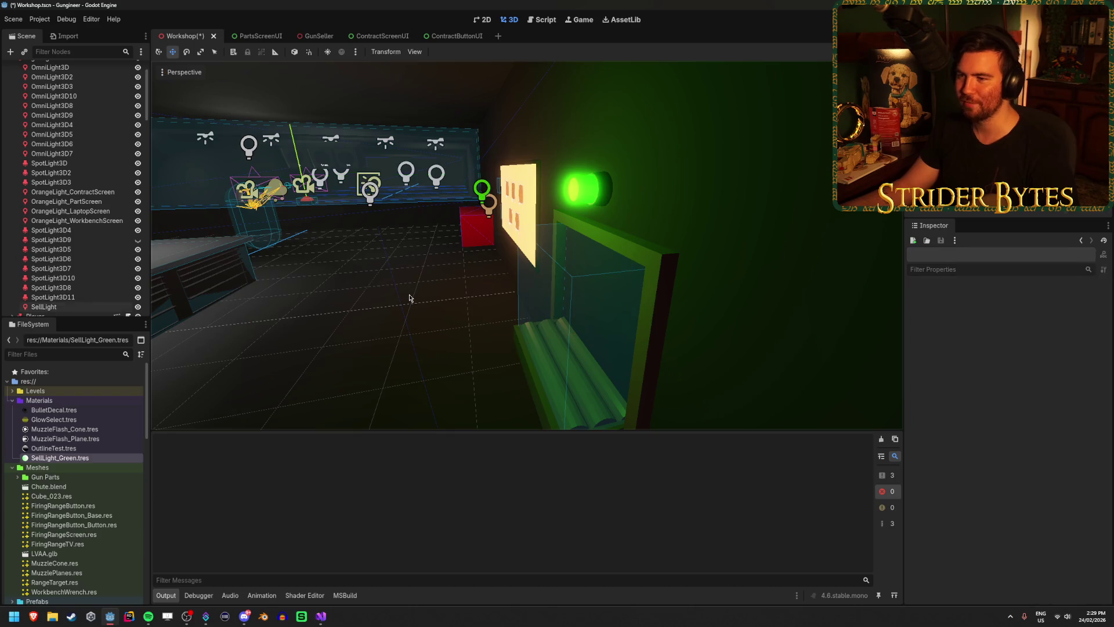
pyautogui.scroll(3, 539, 270)
pyautogui.moveTo(580, 261)
pyautogui.mouseDown()
pyautogui.moveTo(624, 269)
pyautogui.moveTo(499, 262)
pyautogui.mouseUp()
pyautogui.scroll(-2, 80, 248)
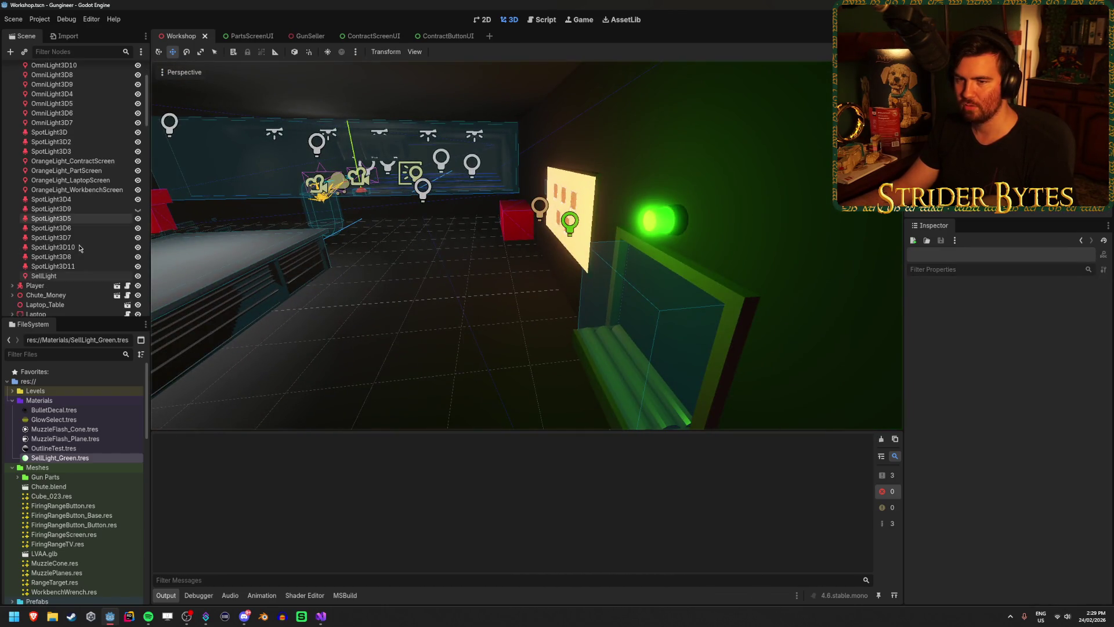
pyautogui.hotkey('ctrl', 'd')
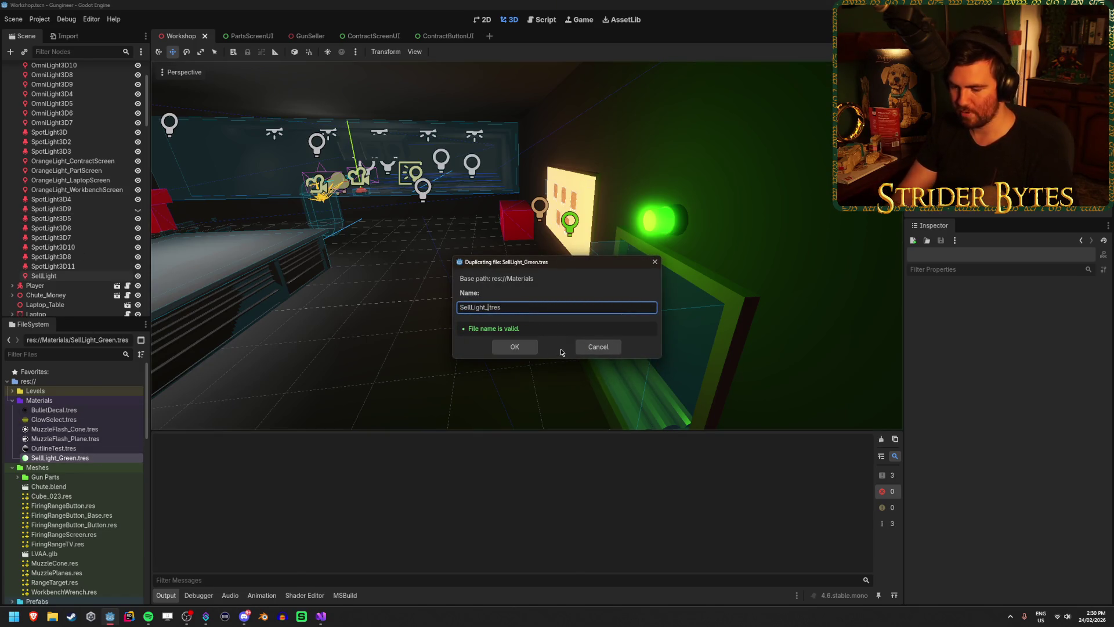
# Step: Create SellLight_Red.tres with red emission and apply it to the lamp bulb
pyautogui.press('Return')
pyautogui.click(61, 467)
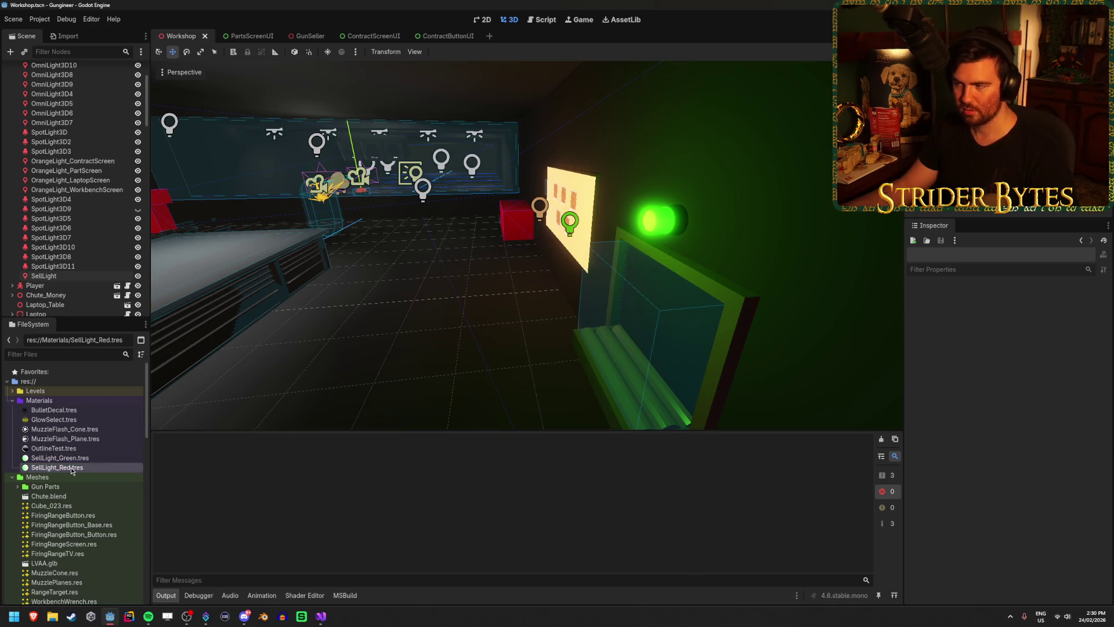
pyautogui.click(1036, 499)
pyautogui.moveTo(1067, 404)
pyautogui.mouseDown()
pyautogui.moveTo(993, 405)
pyautogui.moveTo(1091, 391)
pyautogui.mouseUp()
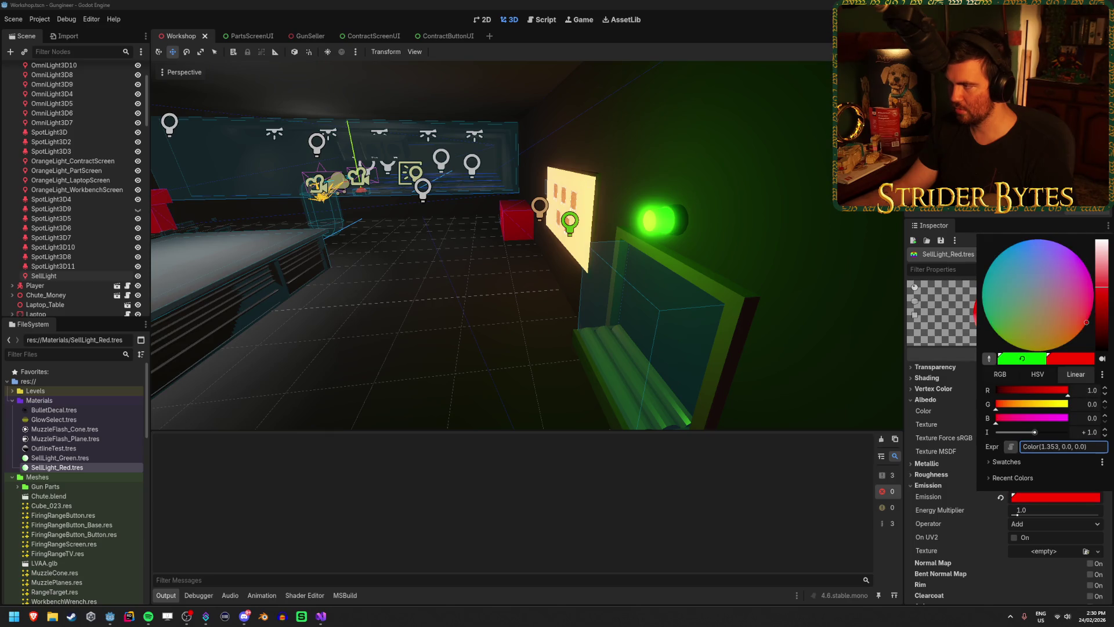
pyautogui.click(941, 309)
pyautogui.moveTo(115, 466)
pyautogui.mouseDown()
pyautogui.moveTo(348, 348)
pyautogui.moveTo(661, 226)
pyautogui.mouseUp()
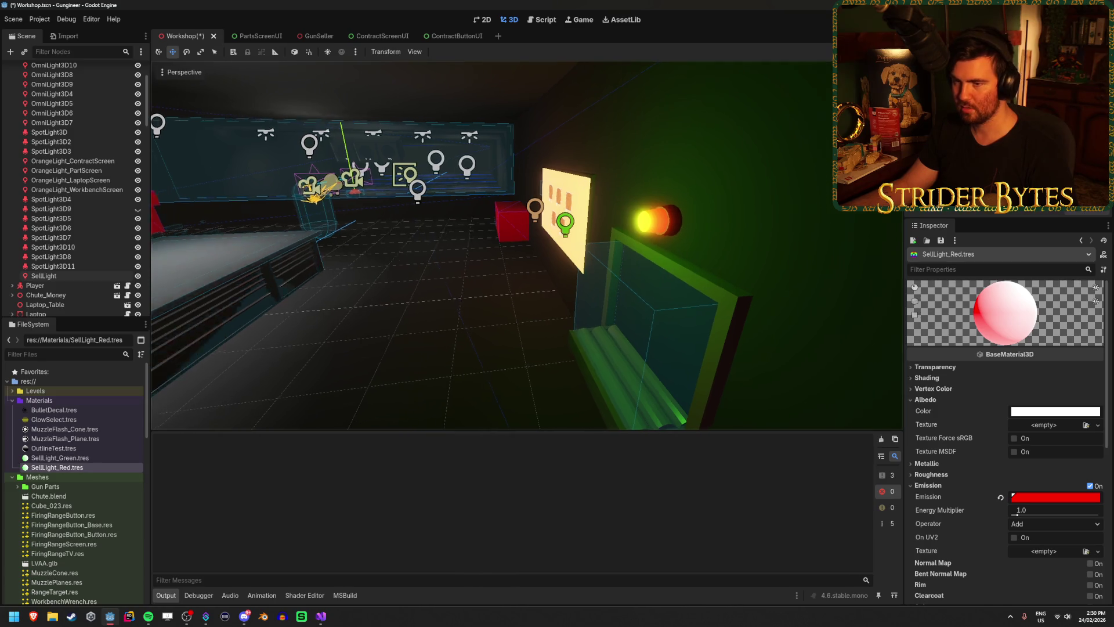
# Step: Set the SellLight colour to ff0000 and save the Workshop scene
pyautogui.click(69, 276)
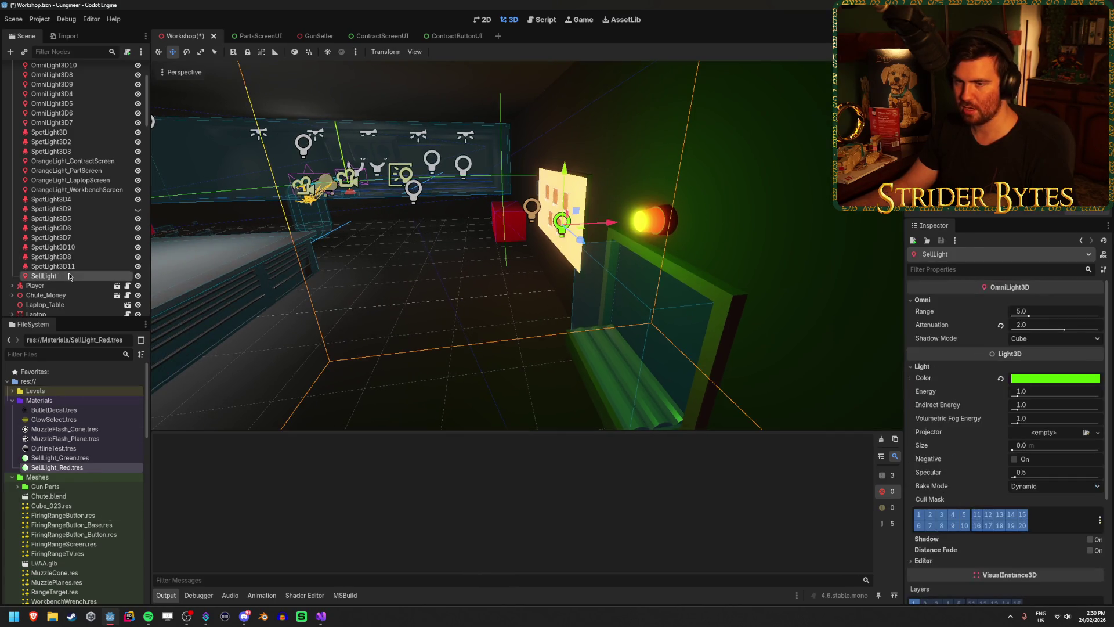
pyautogui.click(1030, 380)
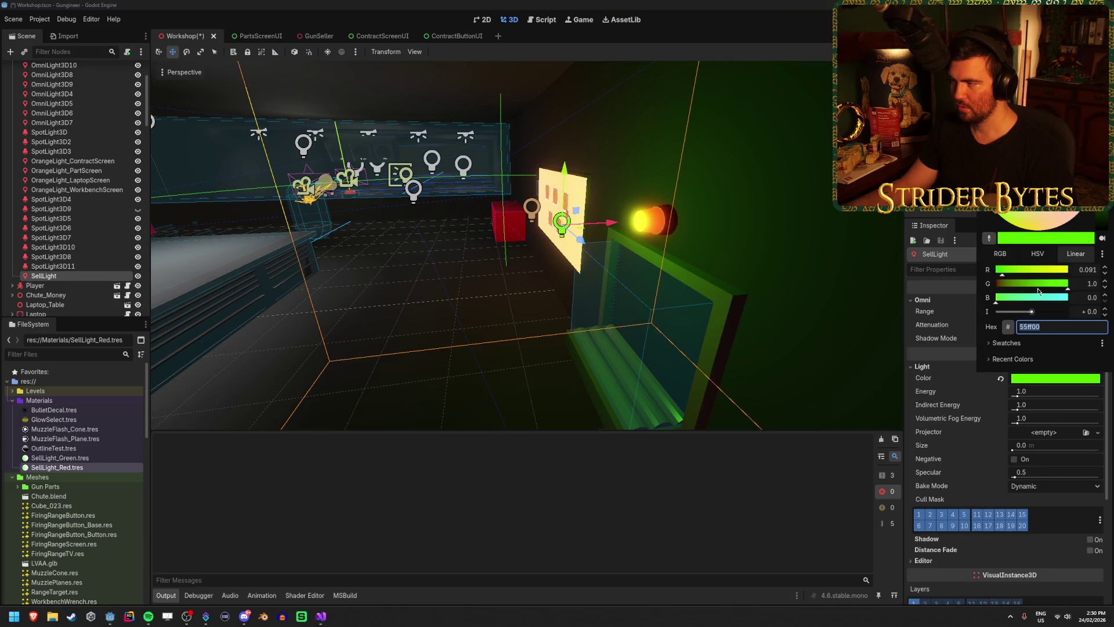
pyautogui.write('ff0000')
pyautogui.press('Return')
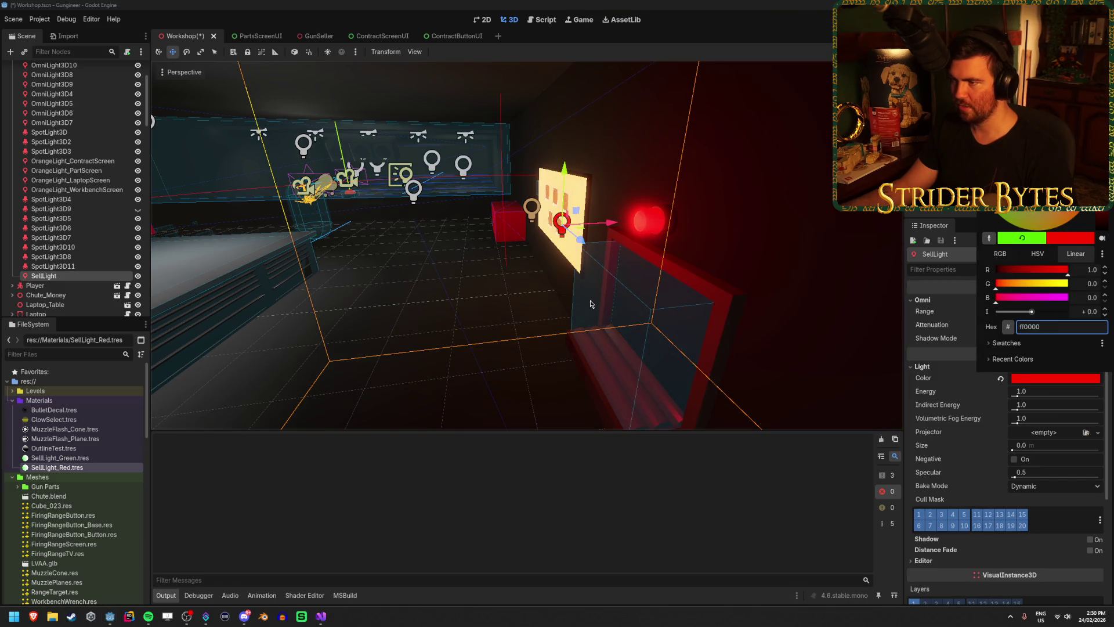
pyautogui.click(590, 304)
pyautogui.click(390, 333)
pyautogui.hotkey('ctrl', 's')
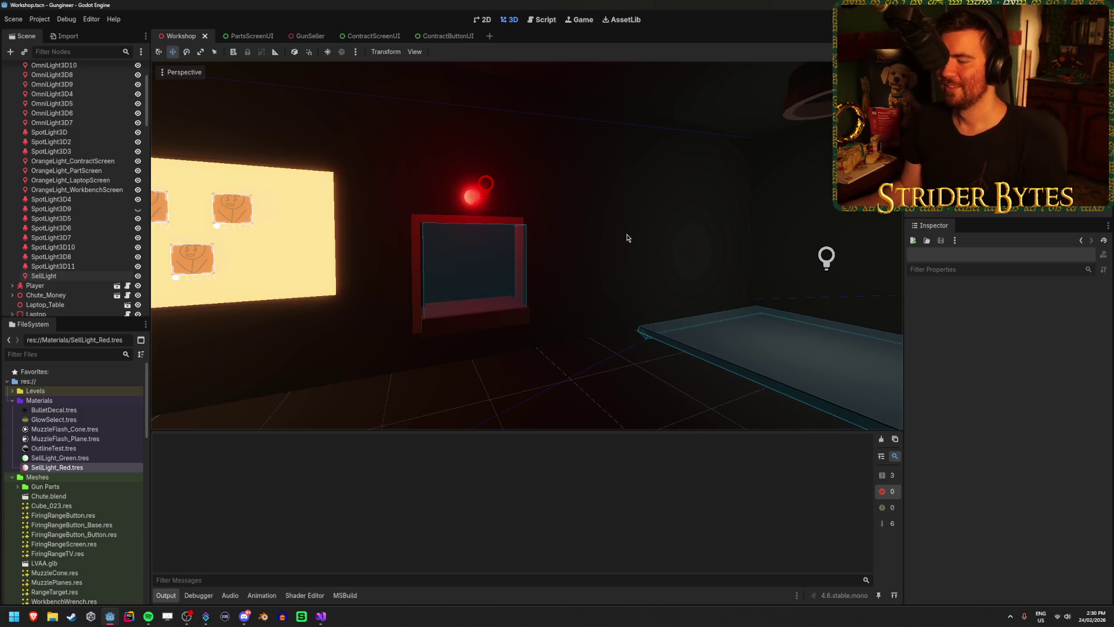
# Step: Inspect the red lamp up close, reselect SellLight, and switch to the GunSeller scene
pyautogui.moveTo(652, 234)
pyautogui.mouseDown()
pyautogui.moveTo(325, 209)
pyautogui.moveTo(406, 209)
pyautogui.moveTo(244, 214)
pyautogui.moveTo(708, 243)
pyautogui.moveTo(575, 238)
pyautogui.moveTo(638, 232)
pyautogui.moveTo(522, 261)
pyautogui.moveTo(256, 290)
pyautogui.mouseUp()
pyautogui.click(88, 268)
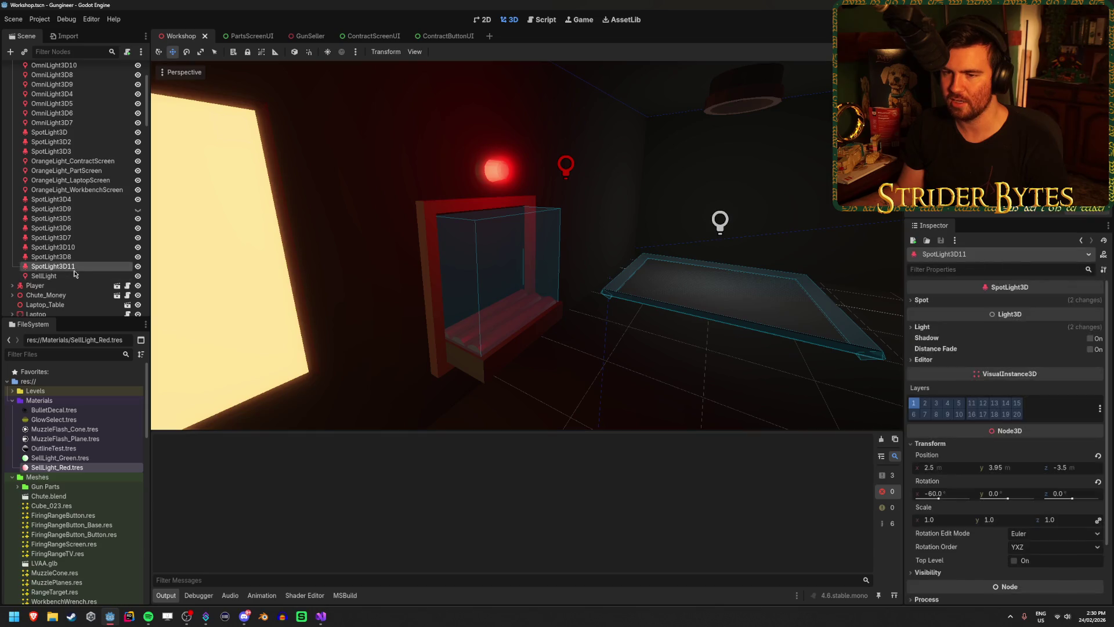
pyautogui.click(87, 276)
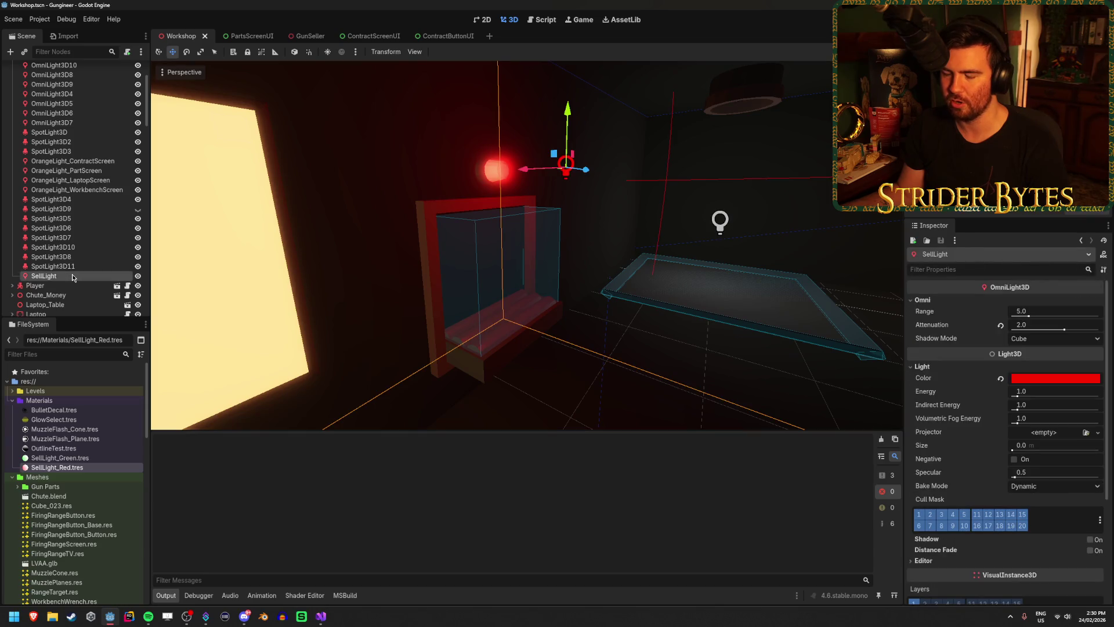
pyautogui.click(306, 39)
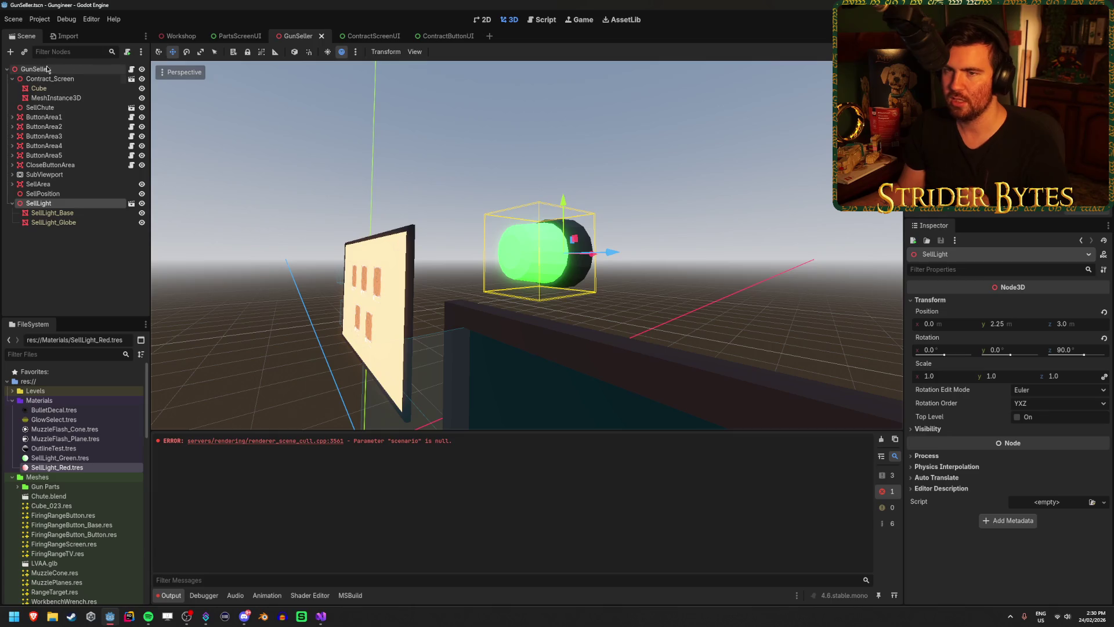
pyautogui.click(71, 213)
pyautogui.click(76, 223)
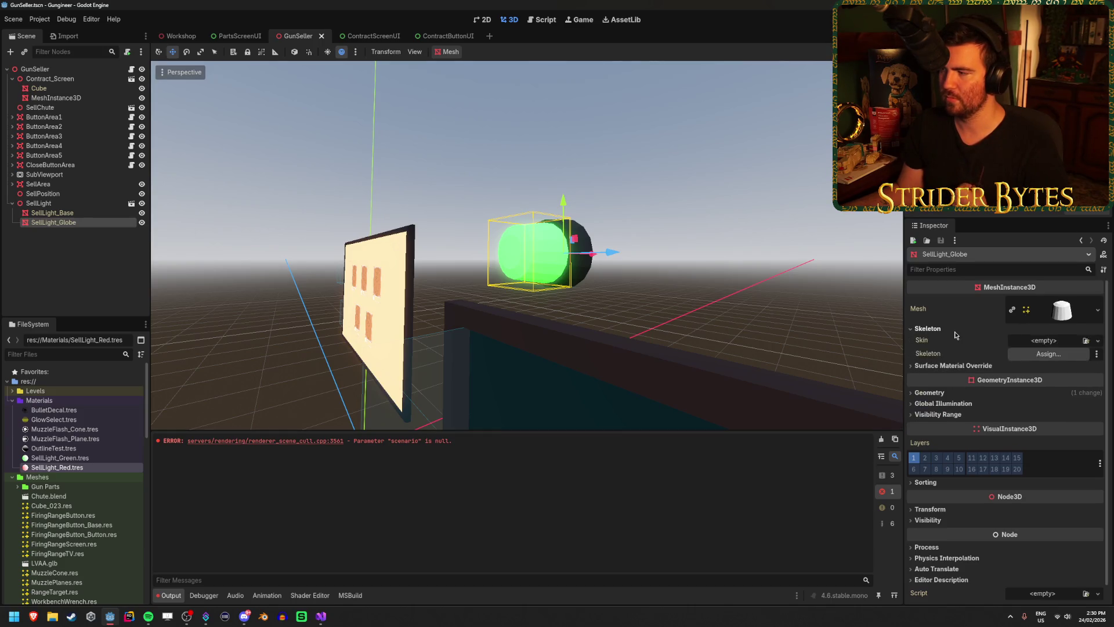
pyautogui.click(951, 367)
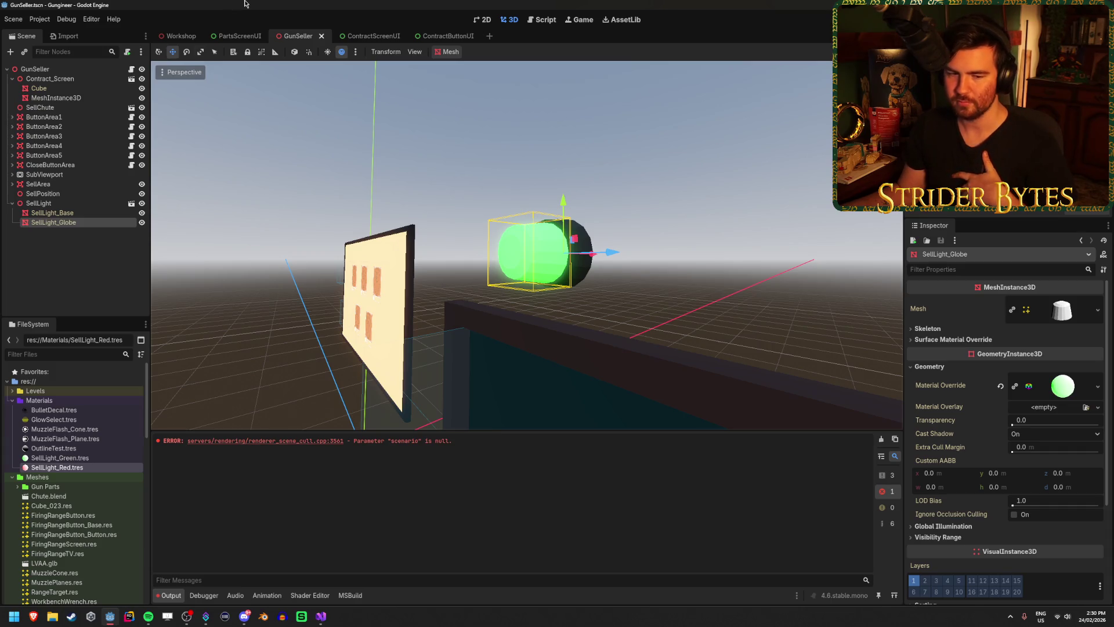
pyautogui.click(92, 251)
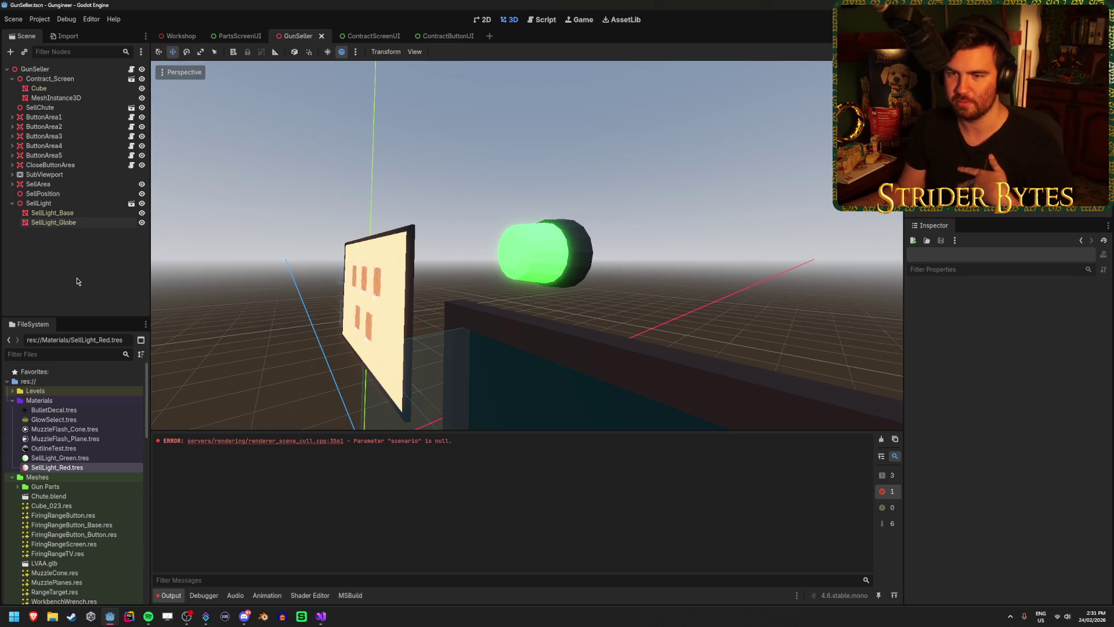
pyautogui.click(87, 223)
pyautogui.click(92, 252)
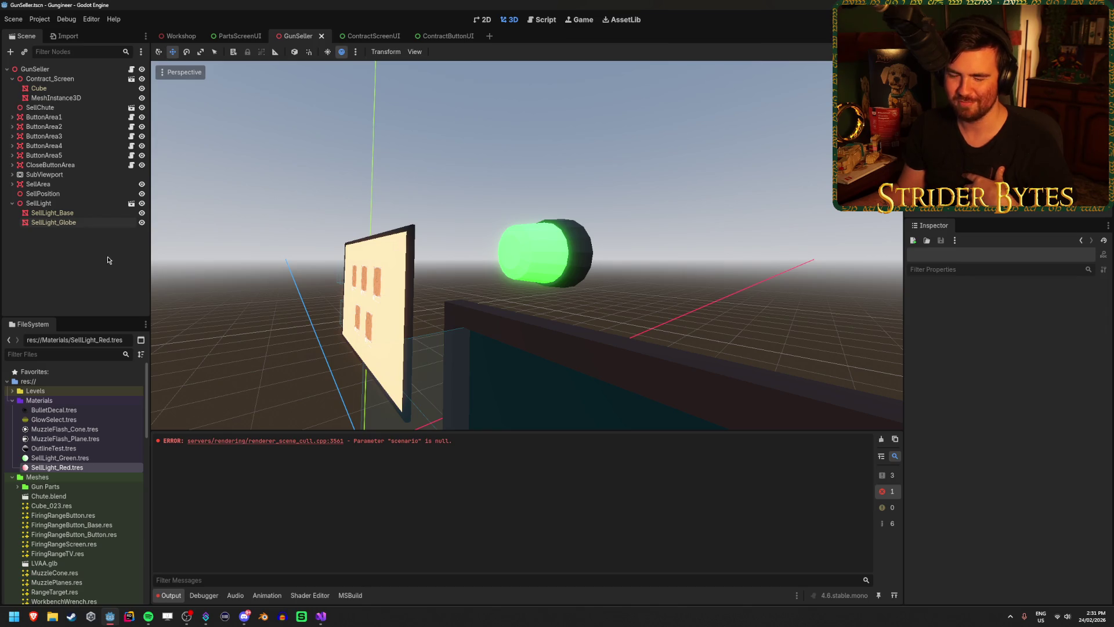
pyautogui.click(177, 36)
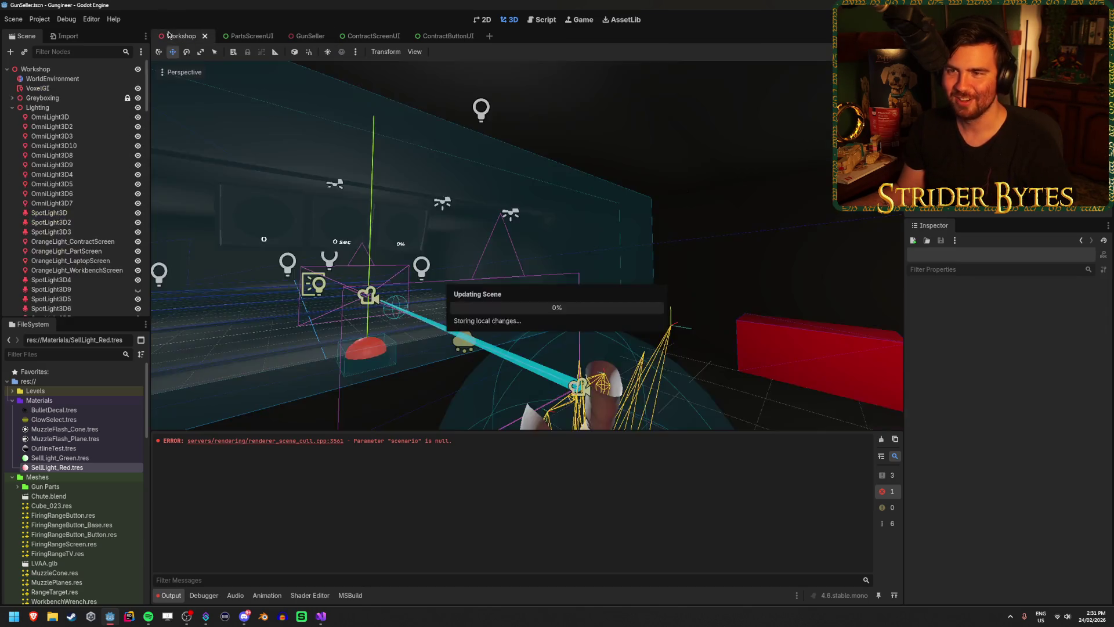
# Step: Frame the red SellLight over the shop counters, then build and run Gungineer
pyautogui.press('f')
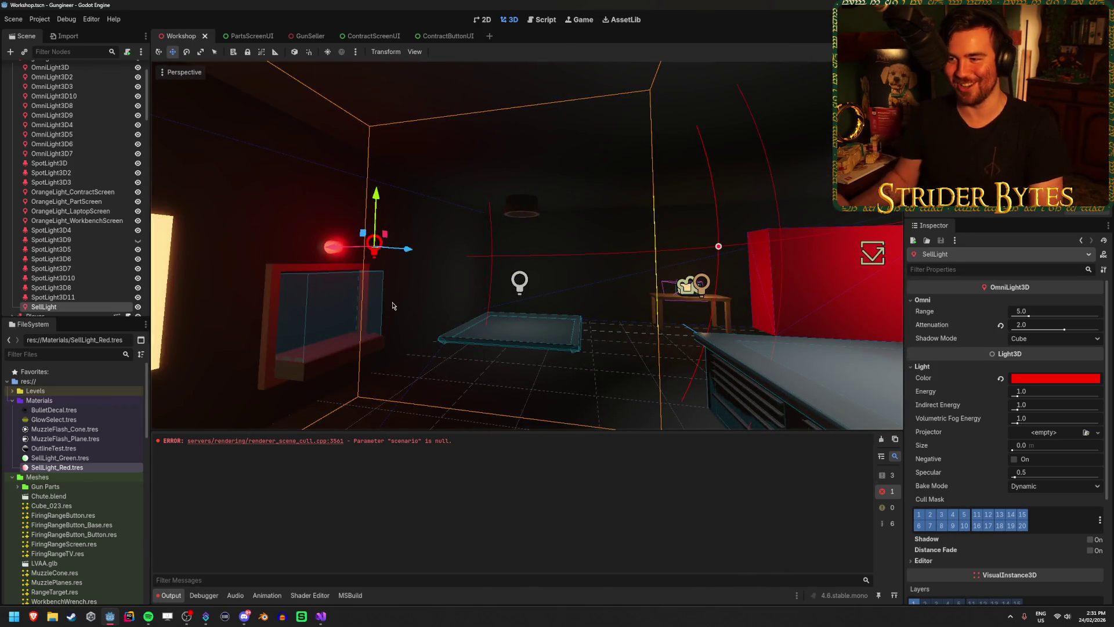
pyautogui.moveTo(456, 351)
pyautogui.mouseDown()
pyautogui.moveTo(424, 345)
pyautogui.moveTo(457, 342)
pyautogui.mouseUp()
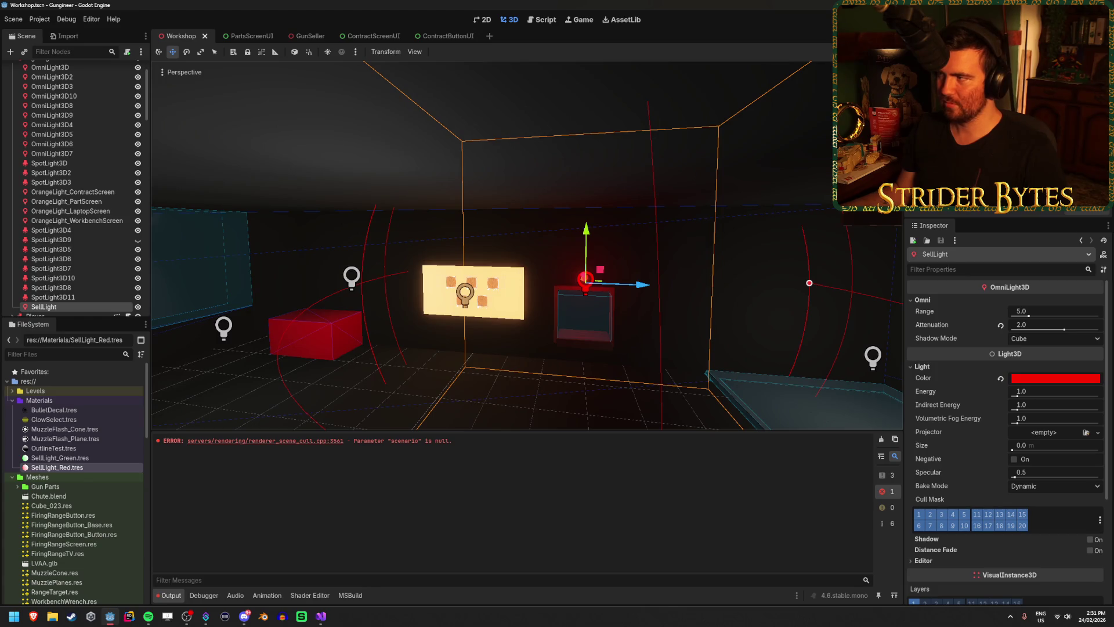
pyautogui.press('F5')
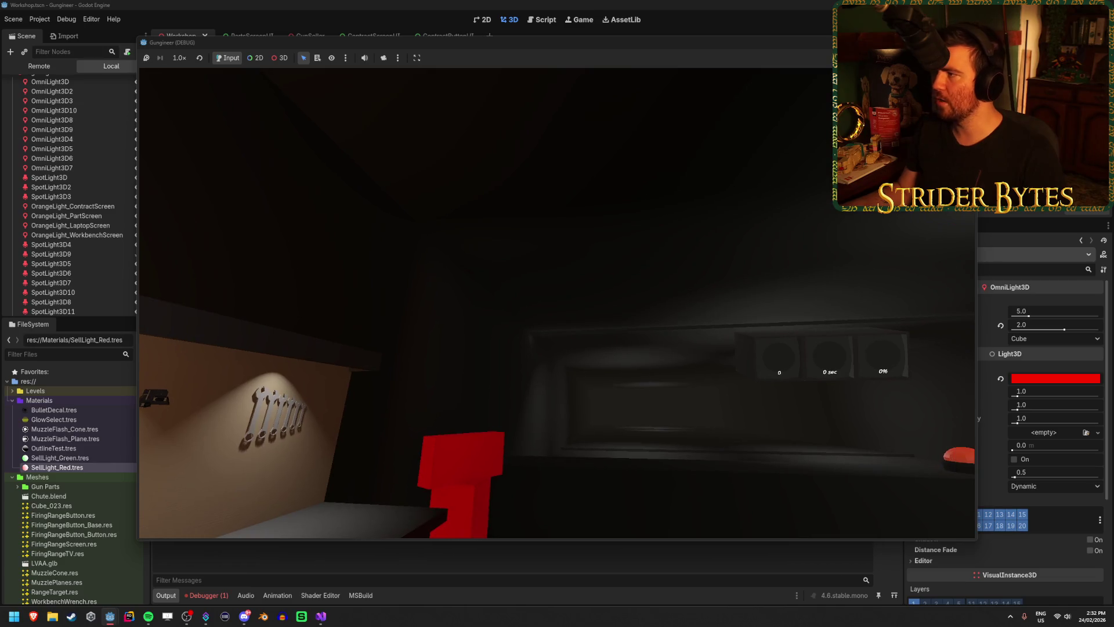
# Step: Fire the gun at the firing-range targets during the test run
pyautogui.press('F8')
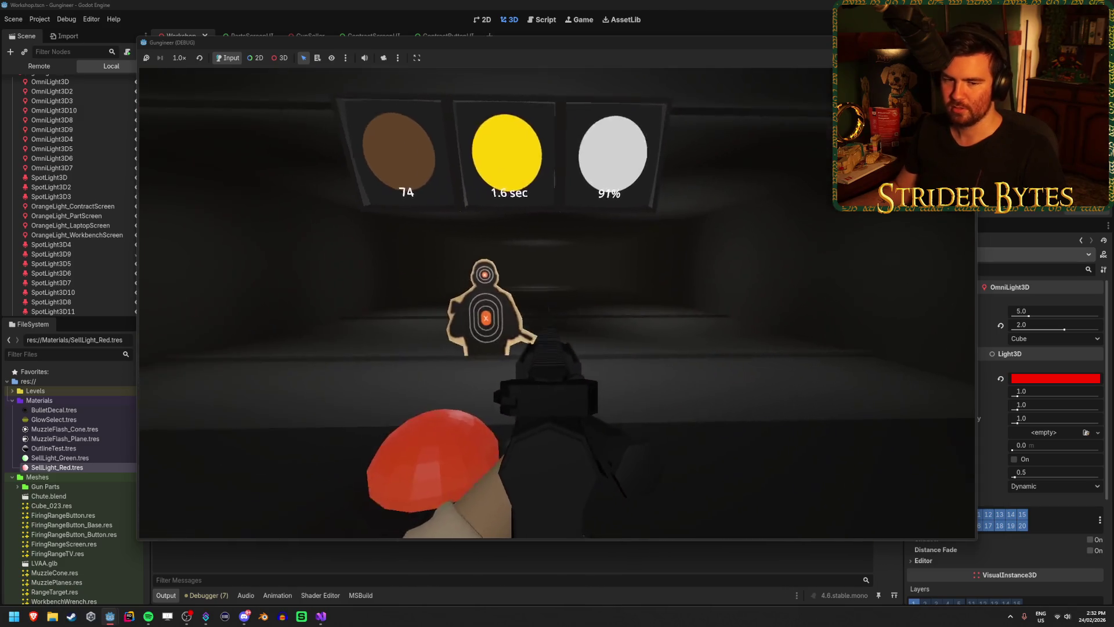
pyautogui.click(557, 303)
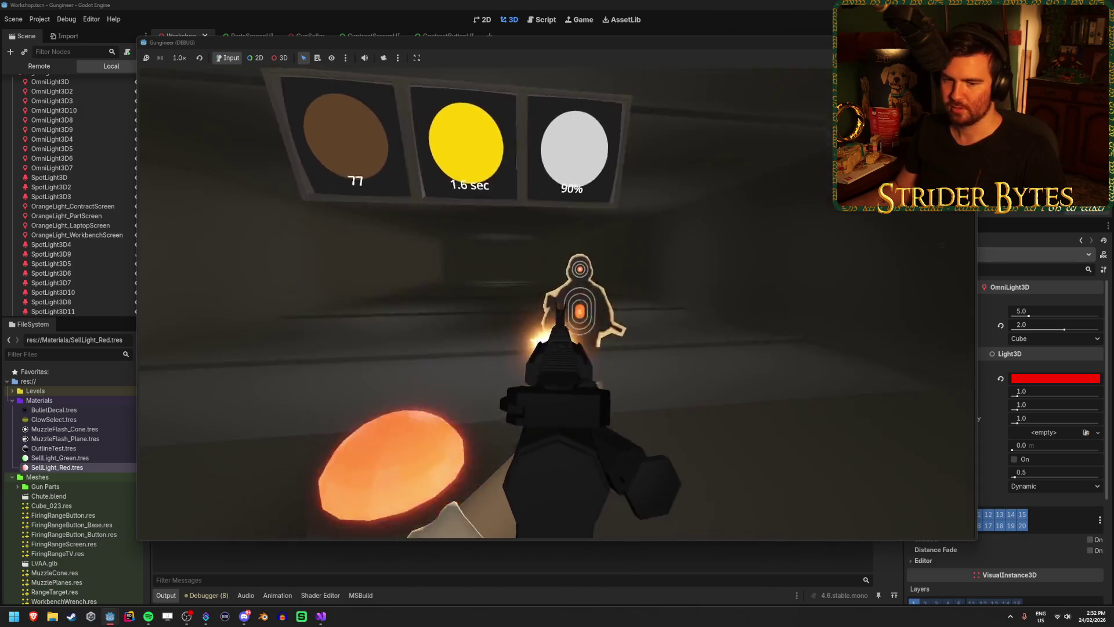
pyautogui.click(557, 303)
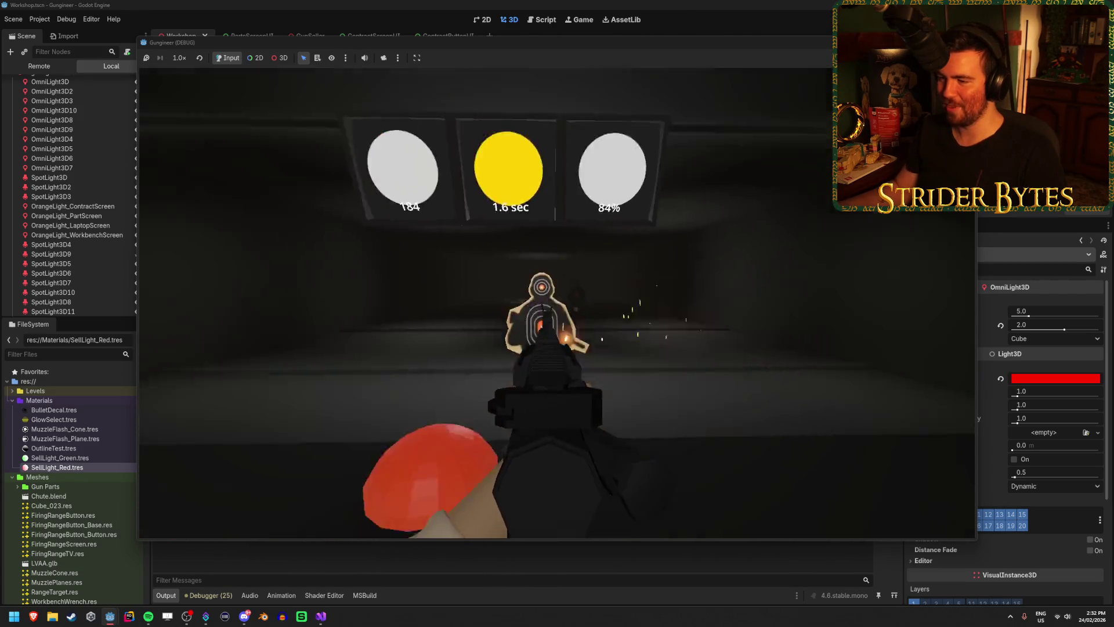
pyautogui.moveTo(557, 303); pyautogui.dragTo(540, 296)
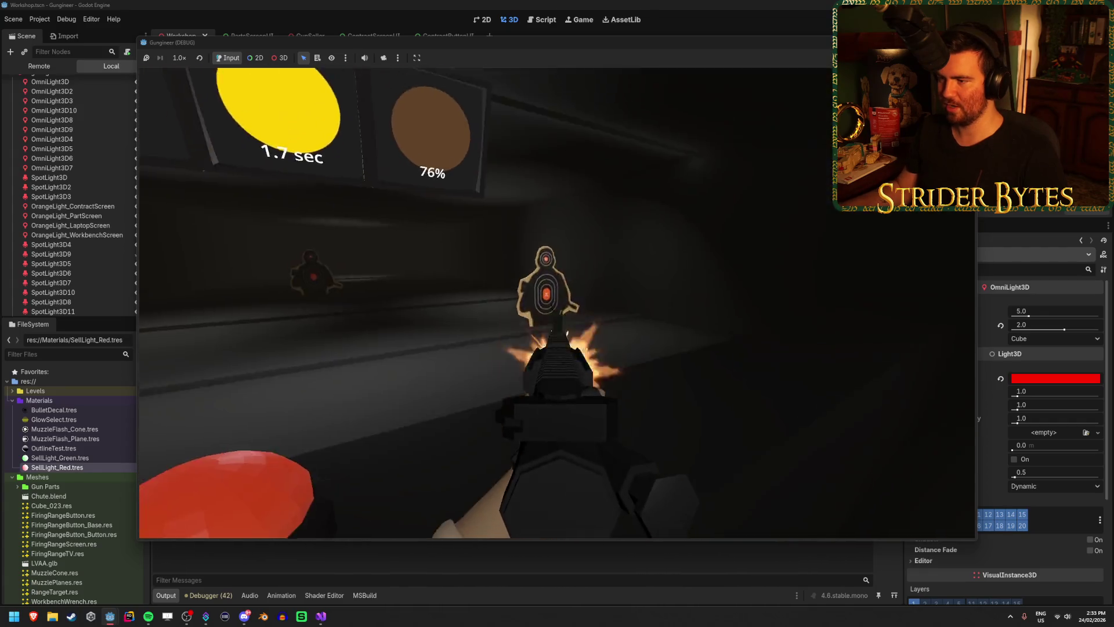
pyautogui.moveTo(557, 302); pyautogui.dragTo(556, 302)
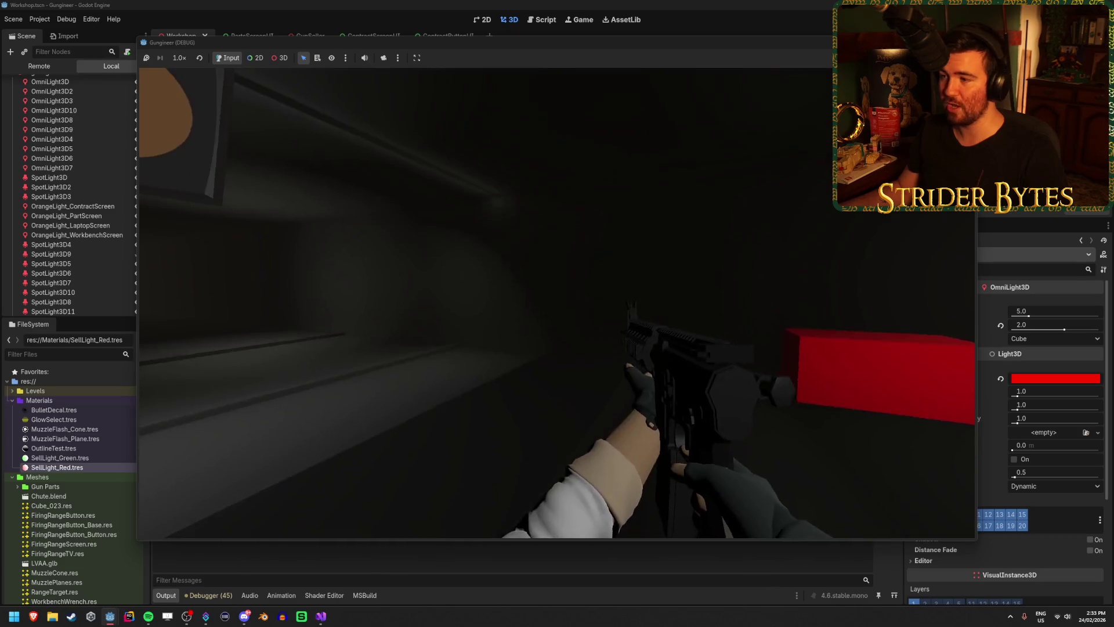
# Step: Walk to the sell-box board, reload, open a contract's details, then stop the game
pyautogui.press('w')
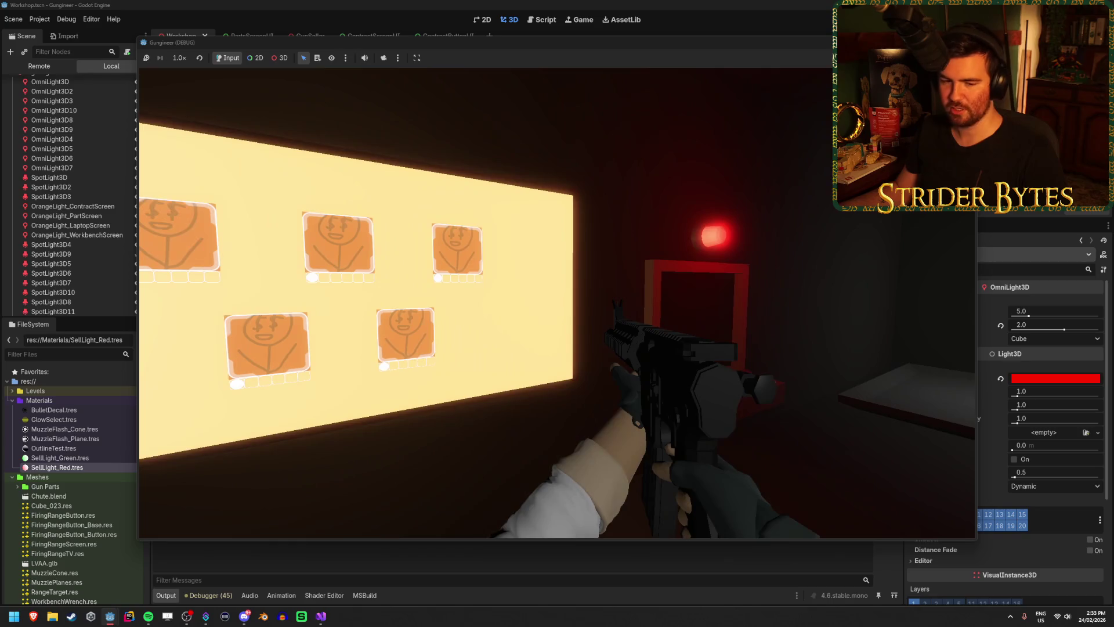
pyautogui.press('r')
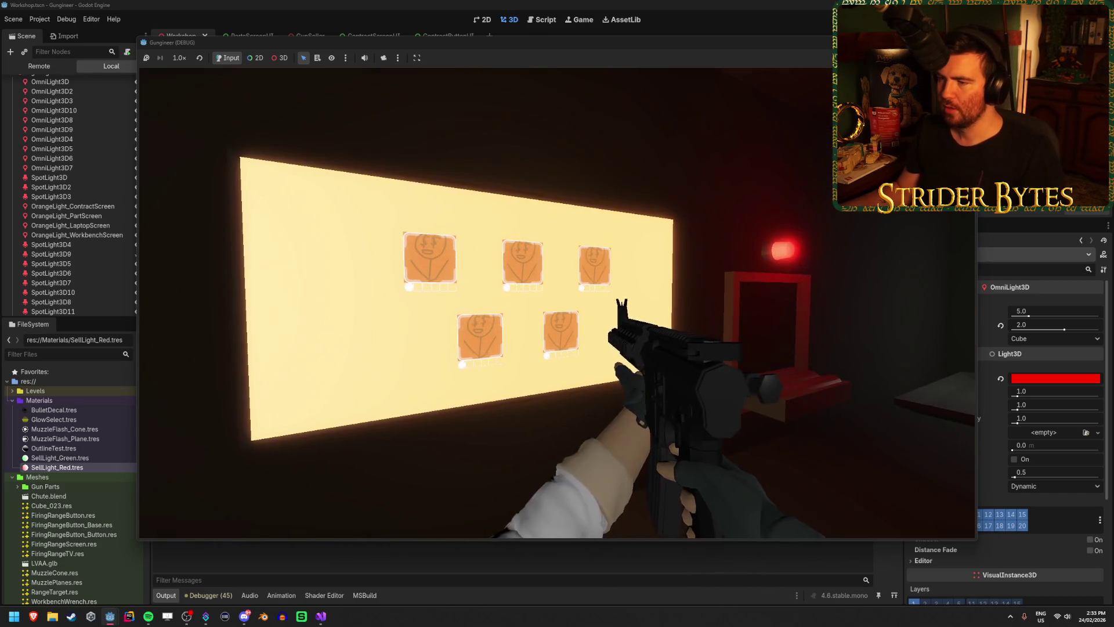
pyautogui.click(557, 302)
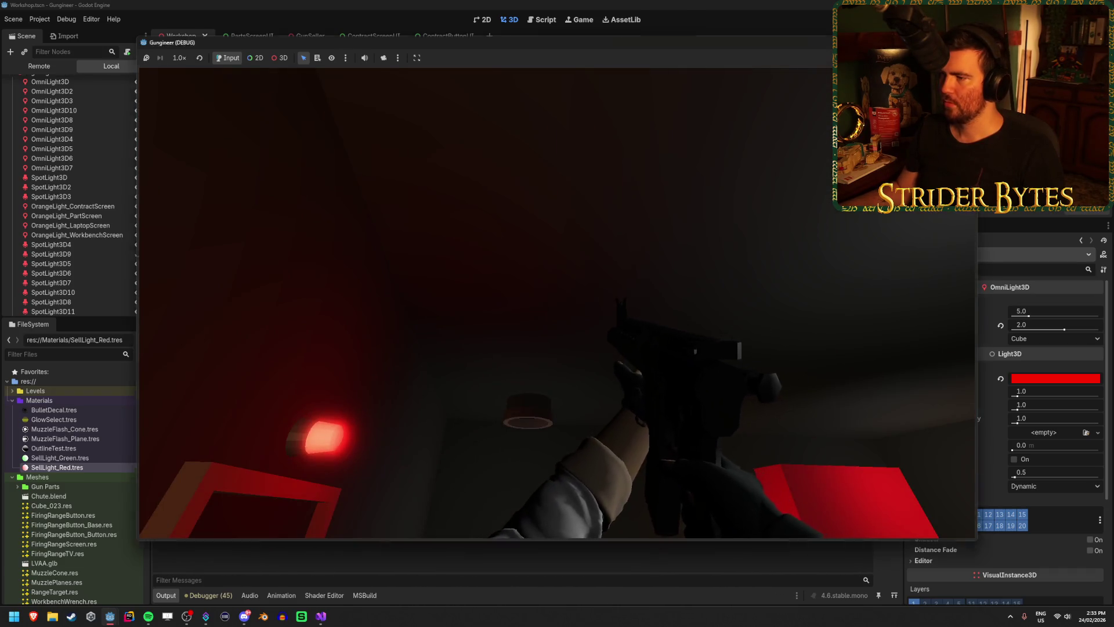
pyautogui.press('F5')
pyautogui.moveTo(614, 347); pyautogui.dragTo(528, 368)
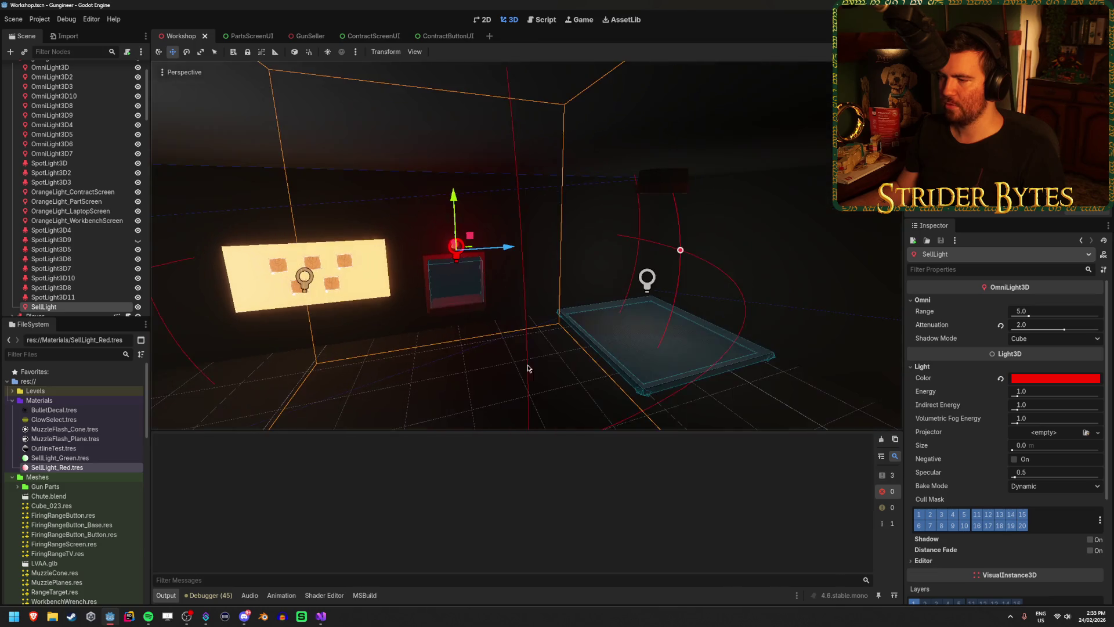
# Step: Collapse the Lighting and PartBuyer groups in the Scene dock
pyautogui.click(782, 395)
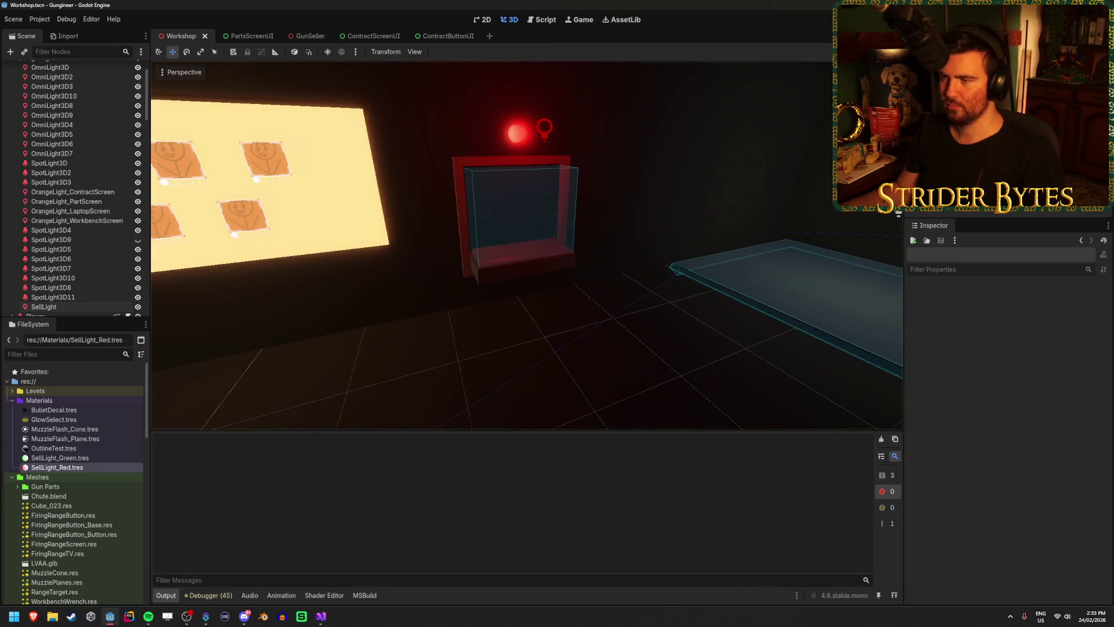
pyautogui.scroll(5, 527, 243)
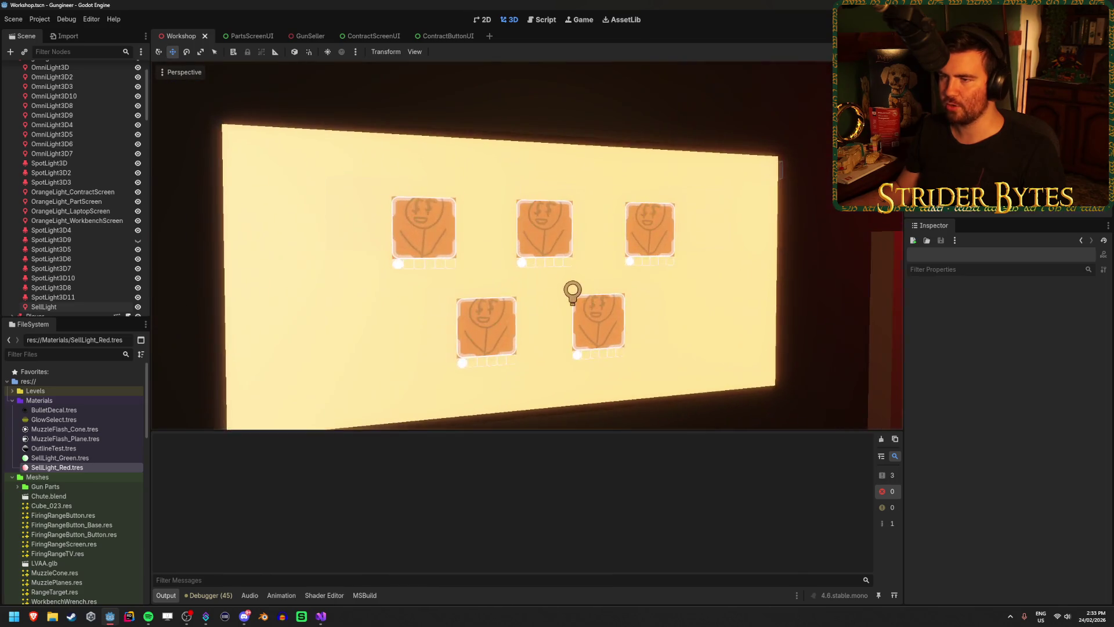
pyautogui.scroll(-3, 186, 251)
pyautogui.scroll(2, 85, 150)
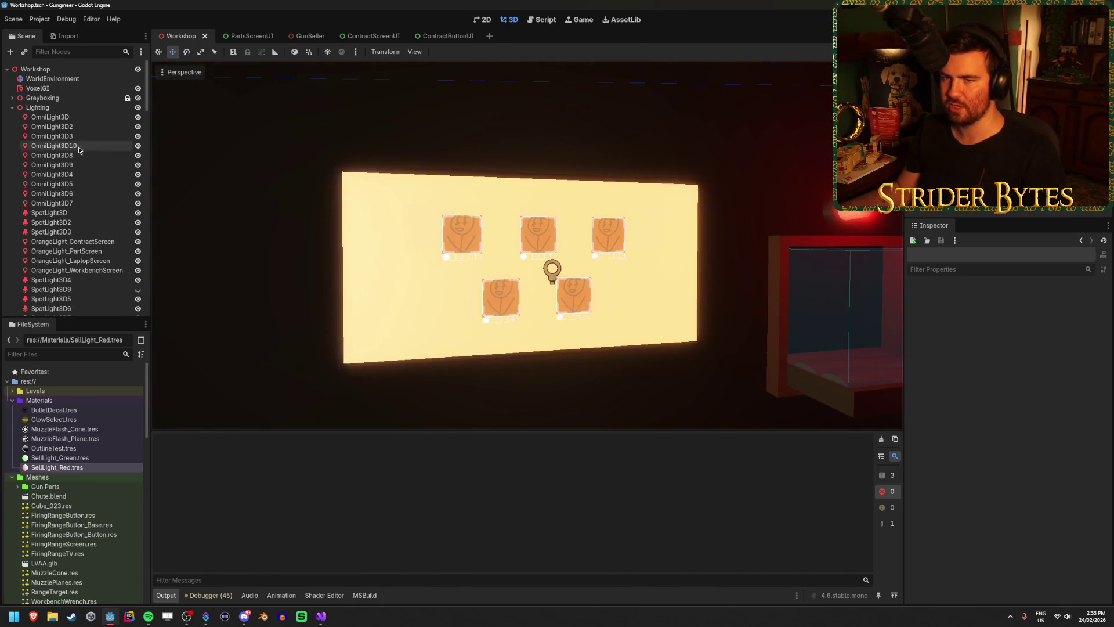
pyautogui.click(12, 108)
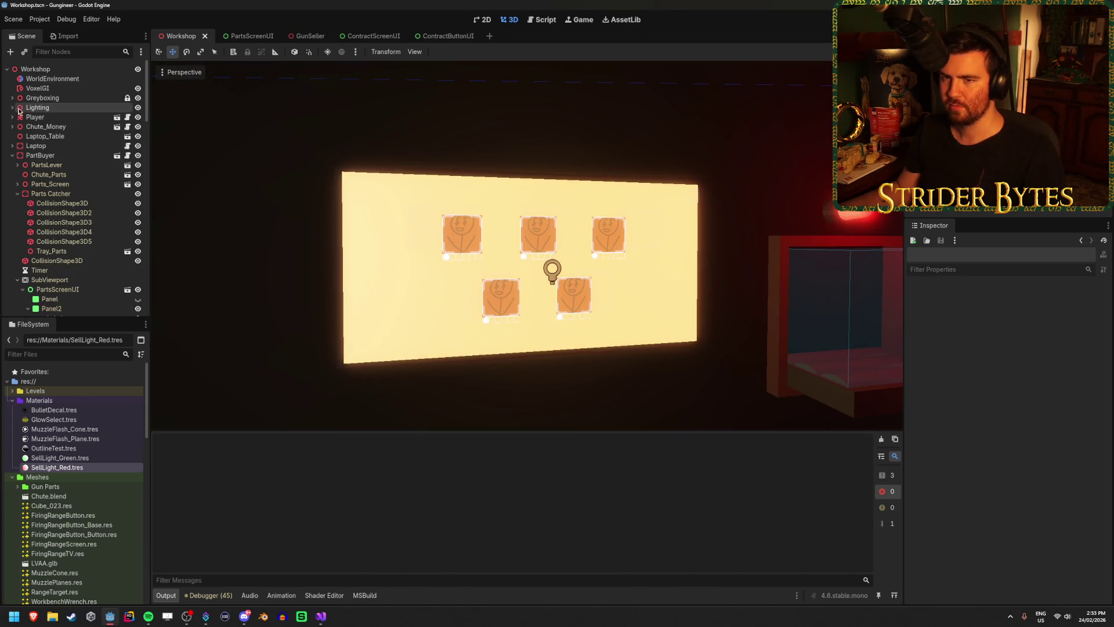
pyautogui.click(12, 155)
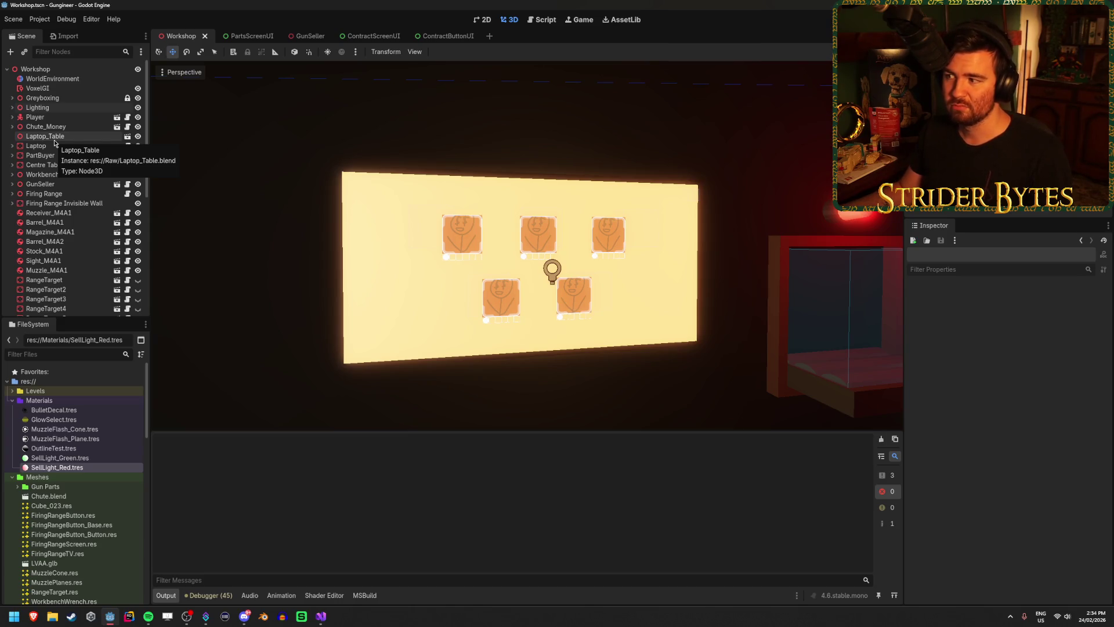
# Step: View the GunSeller scene briefly, then select the GunSeller node back in Workshop
pyautogui.click(74, 185)
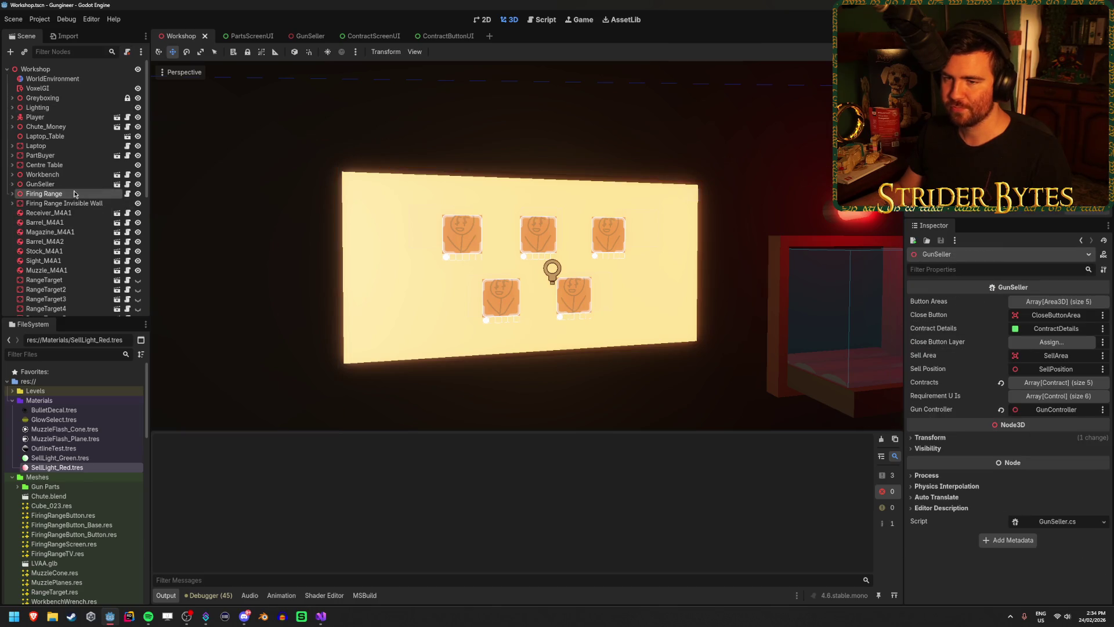
pyautogui.click(74, 193)
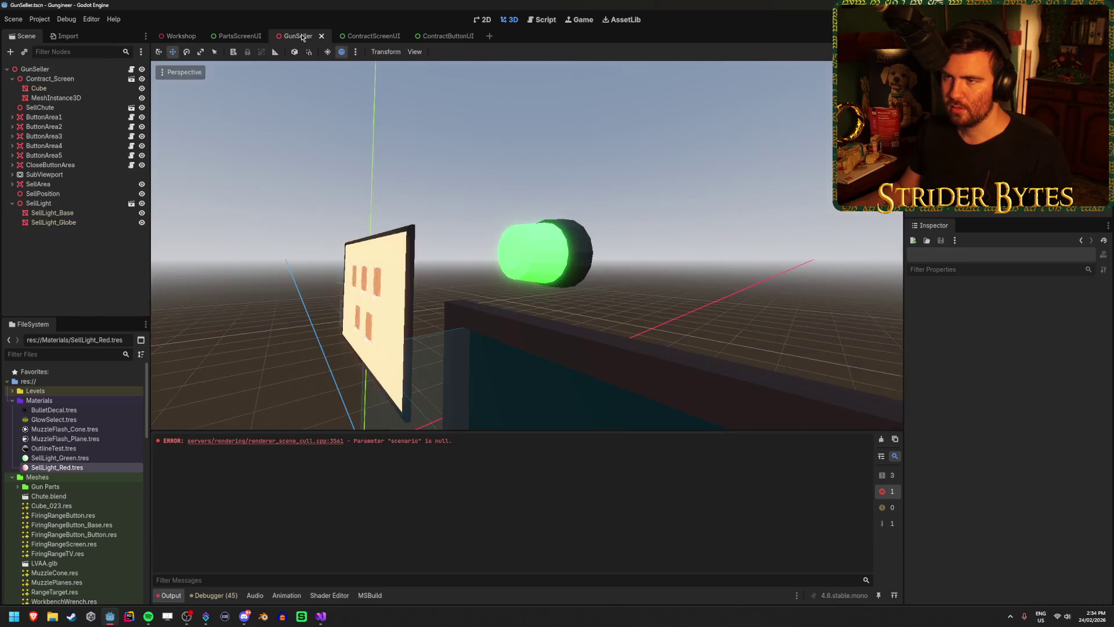
pyautogui.click(117, 183)
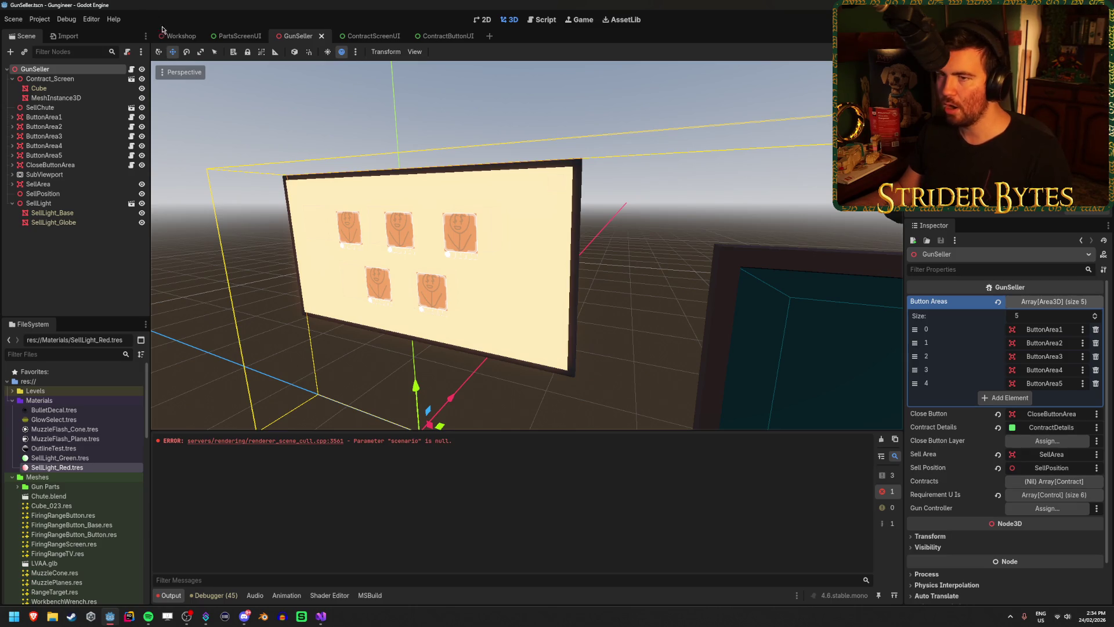
pyautogui.click(178, 36)
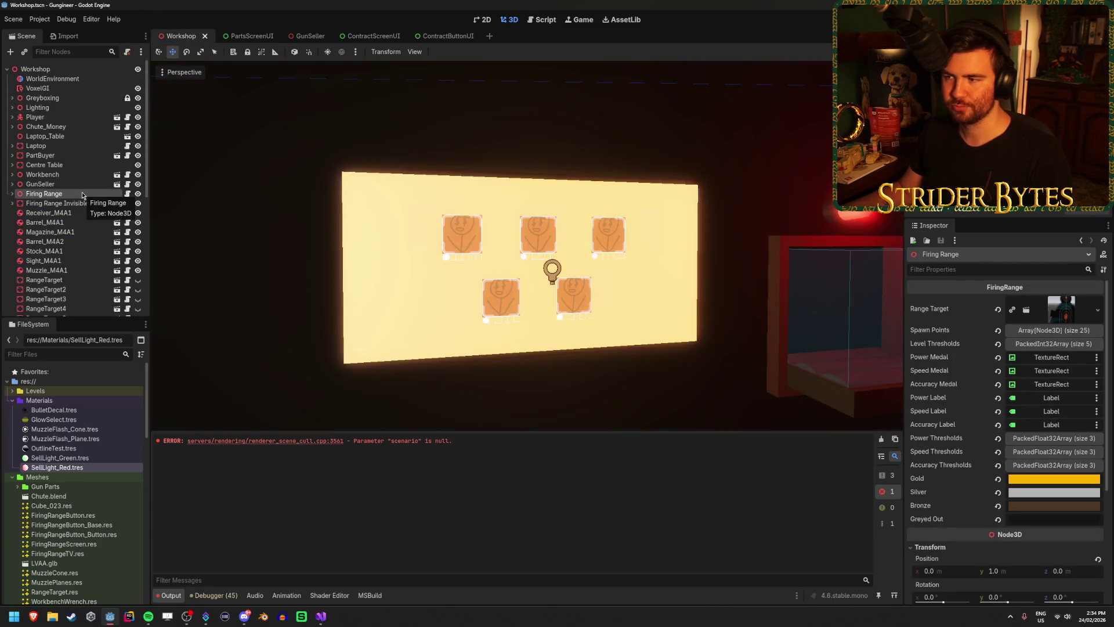
pyautogui.click(40, 184)
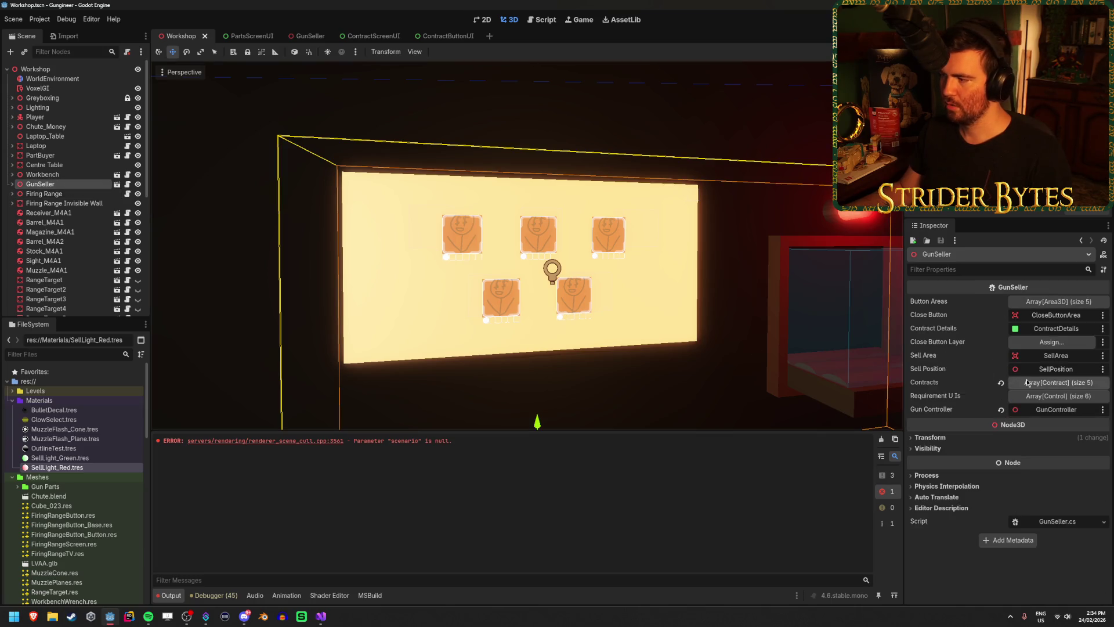
# Step: Expand the first contract's requirements and delete the second and third entries
pyautogui.click(1057, 383)
pyautogui.click(1054, 410)
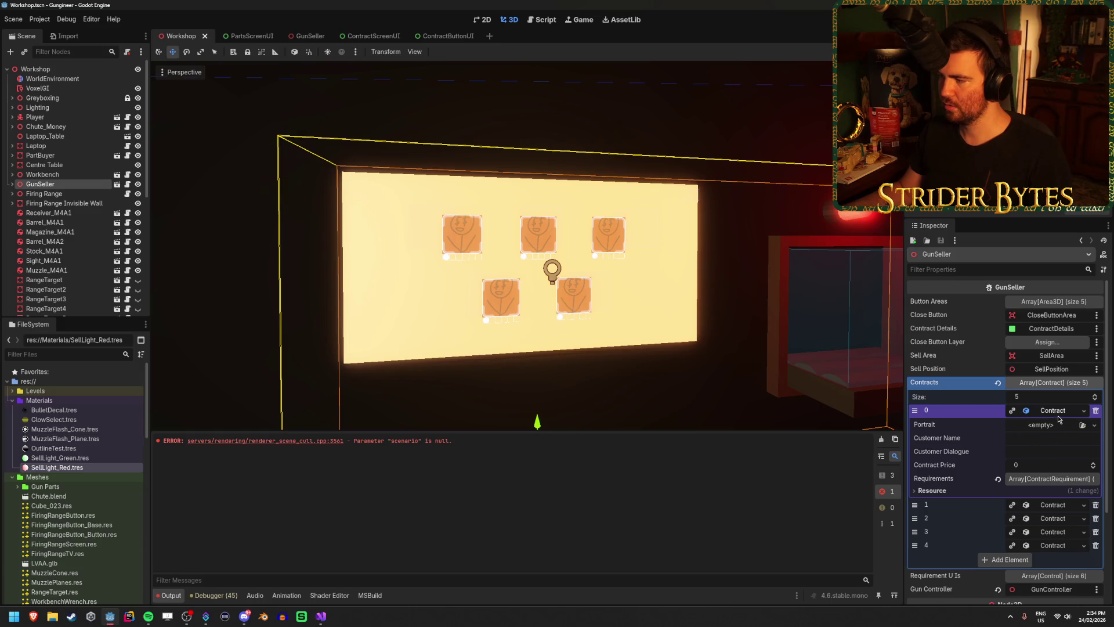
pyautogui.click(1053, 478)
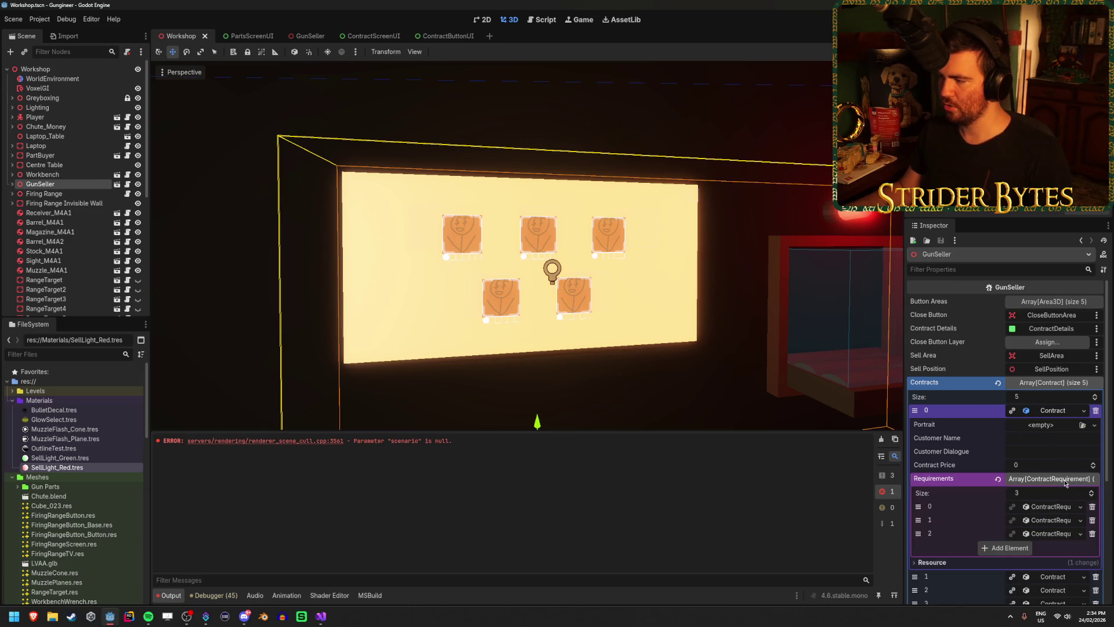
pyautogui.scroll(-2, 1065, 481)
pyautogui.click(1091, 495)
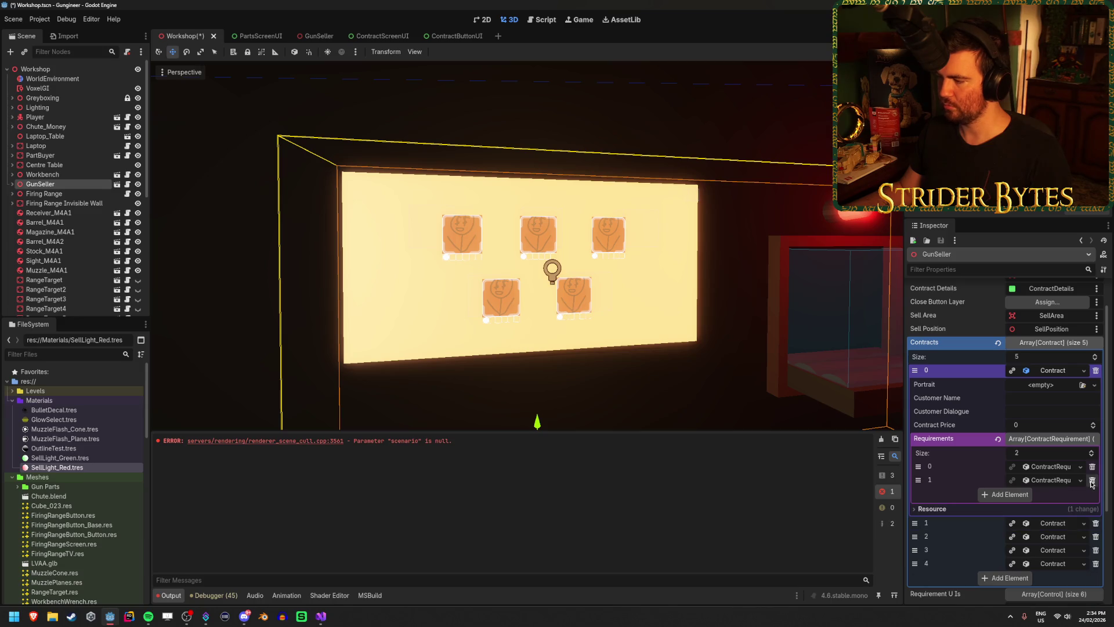
pyautogui.click(1092, 481)
# Step: Set the remaining Damage requirement's Stat Minimum to 1.0 and save the scene
pyautogui.click(1064, 468)
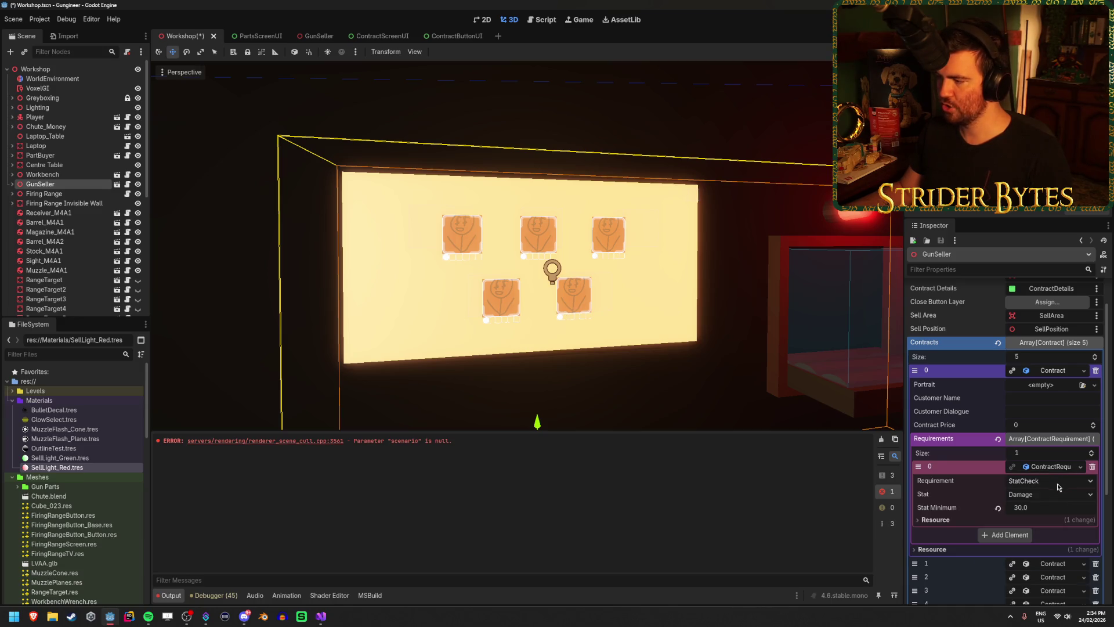
pyautogui.click(1052, 509)
pyautogui.write('1')
pyautogui.press('Return')
pyautogui.hotkey('ctrl', 's')
pyautogui.click(1057, 456)
pyautogui.click(1050, 439)
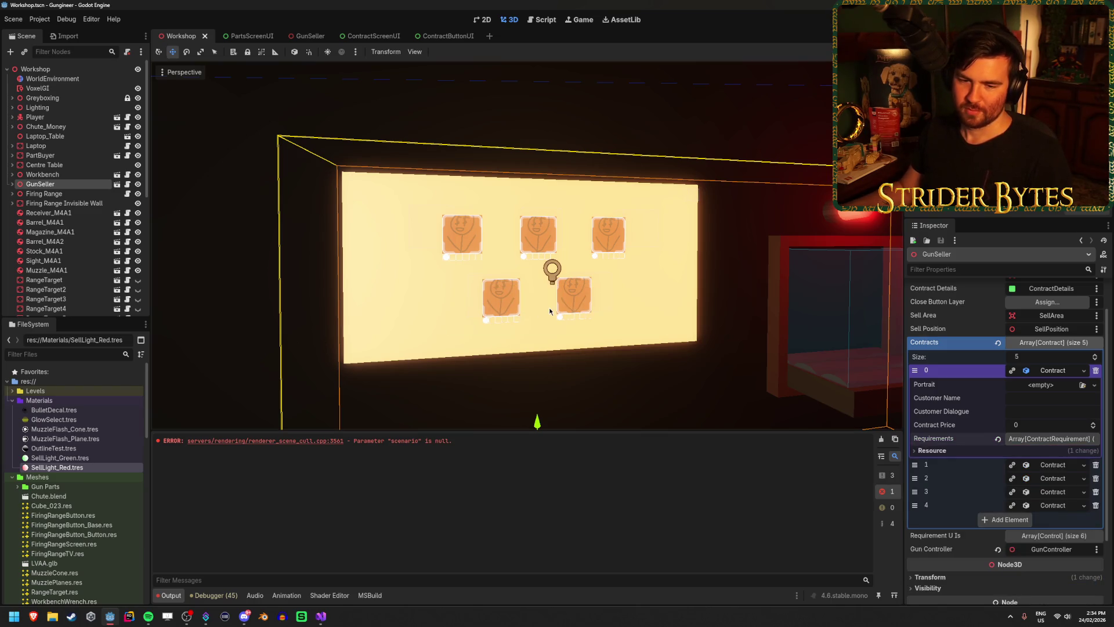
# Step: Fly around the Workshop view to inspect the lit wall screen and red blocks
pyautogui.moveTo(545, 312)
pyautogui.mouseDown()
pyautogui.moveTo(557, 313)
pyautogui.moveTo(523, 306)
pyautogui.mouseUp()
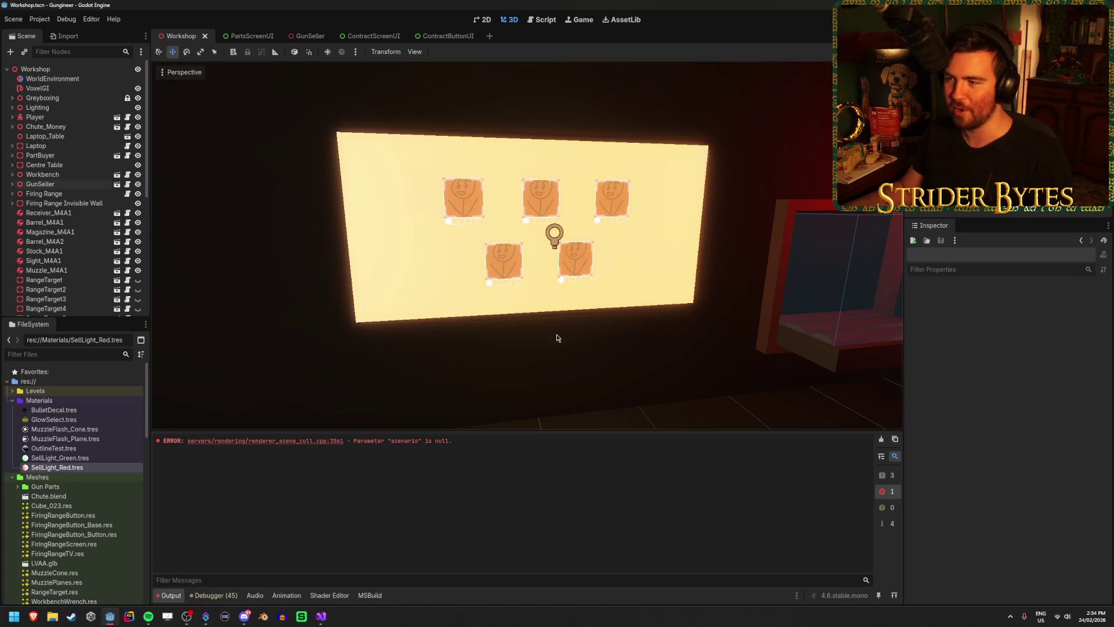
pyautogui.moveTo(557, 313); pyautogui.dragTo(615, 367)
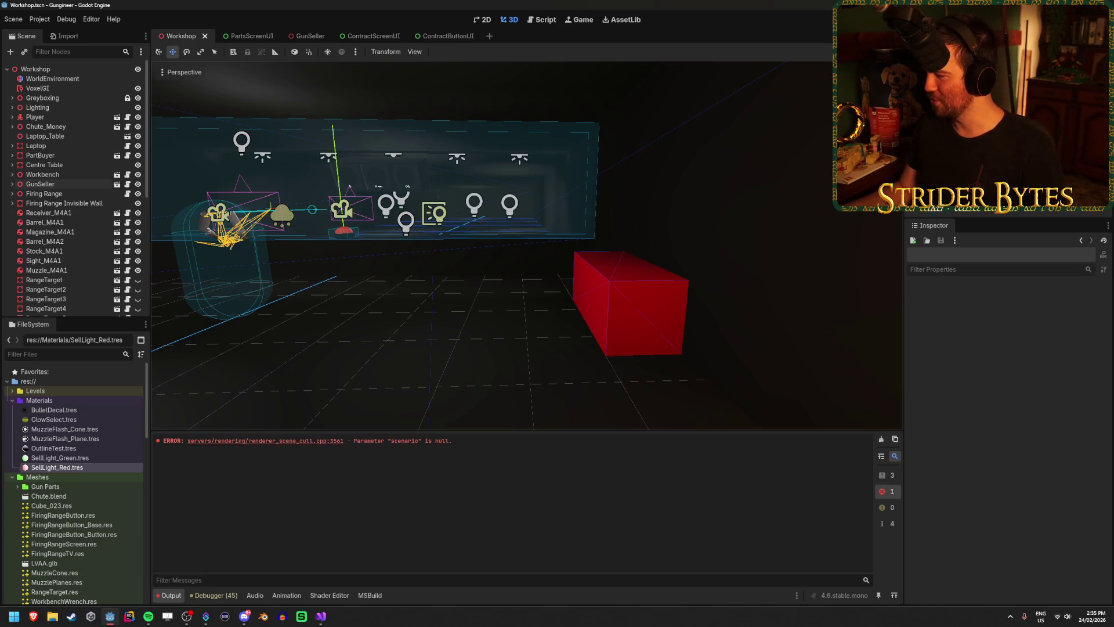
pyautogui.hotkey('alt', 'Tab')
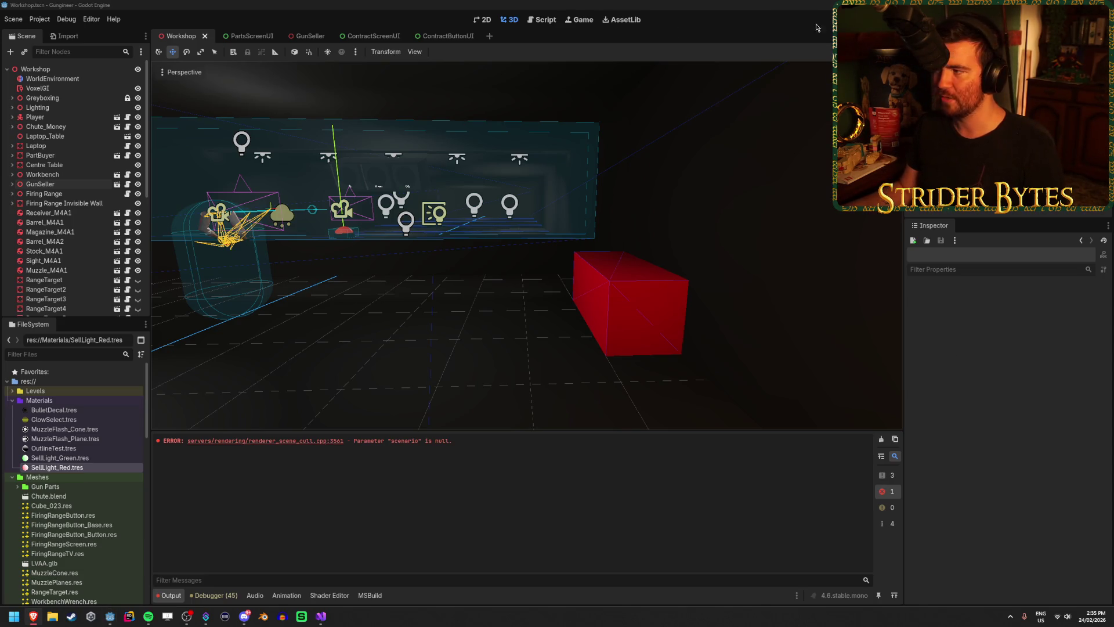
pyautogui.hotkey('alt', 'Tab')
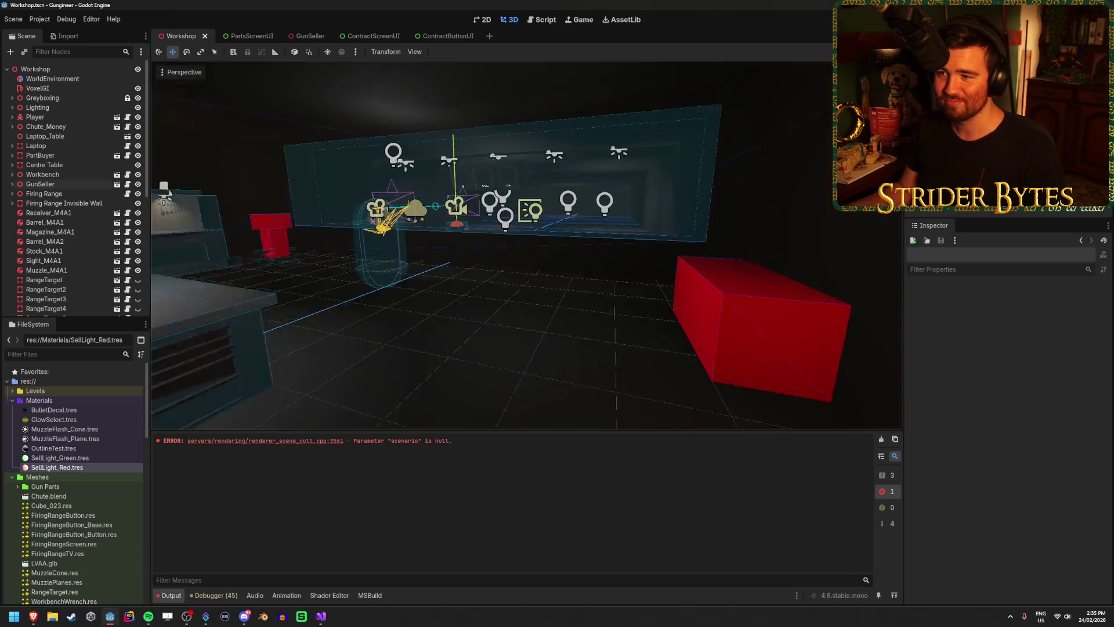
pyautogui.press('w')
pyautogui.press('a')
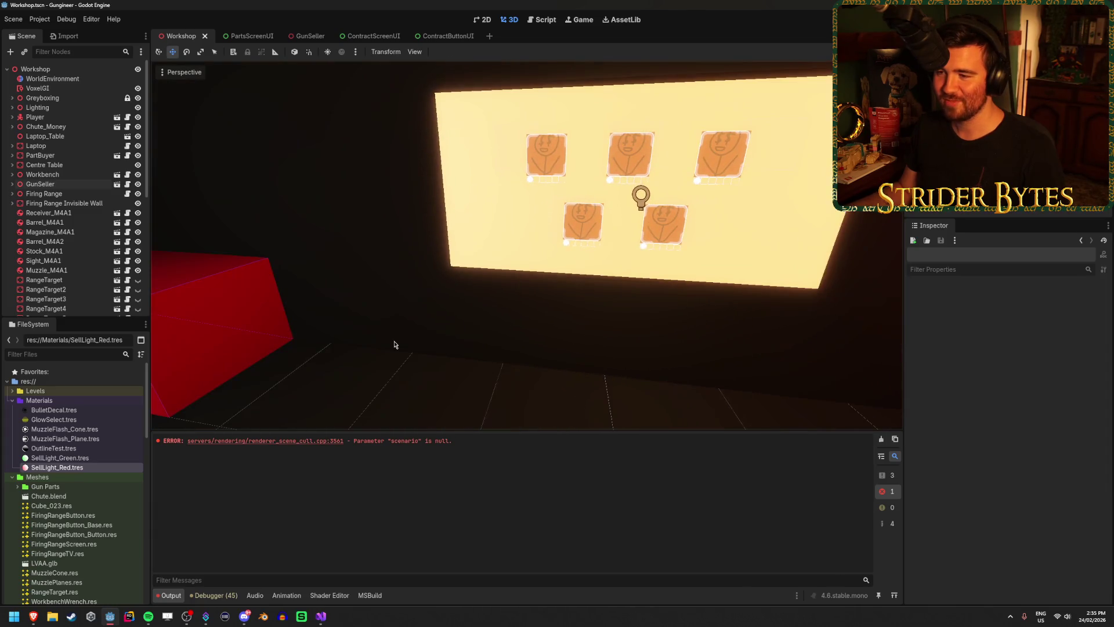
pyautogui.press('d')
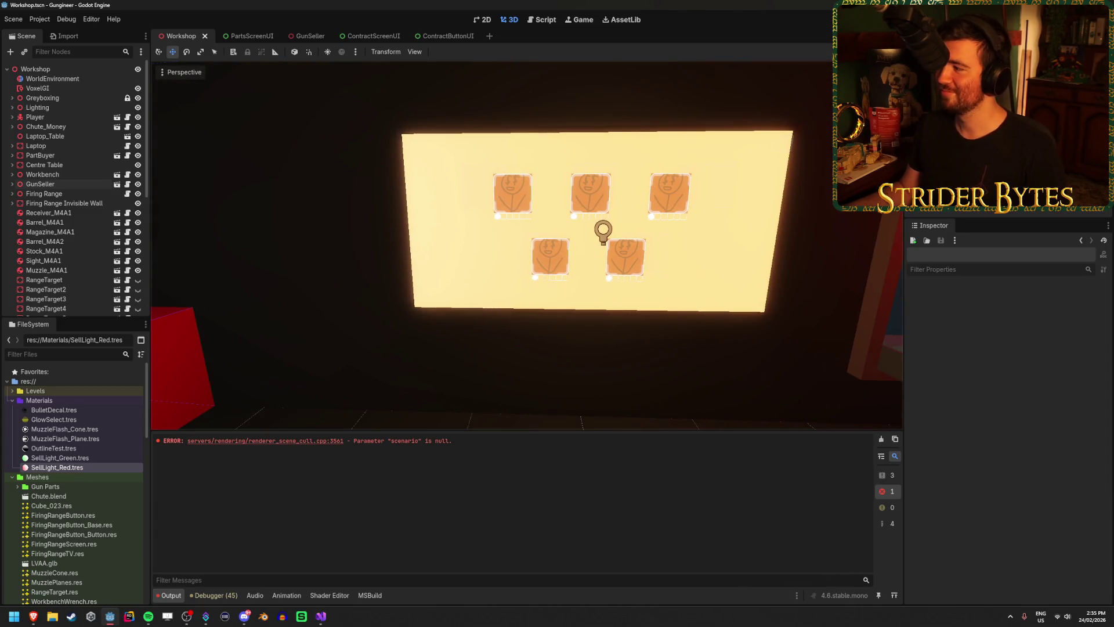
pyautogui.moveTo(476, 306); pyautogui.dragTo(526, 351)
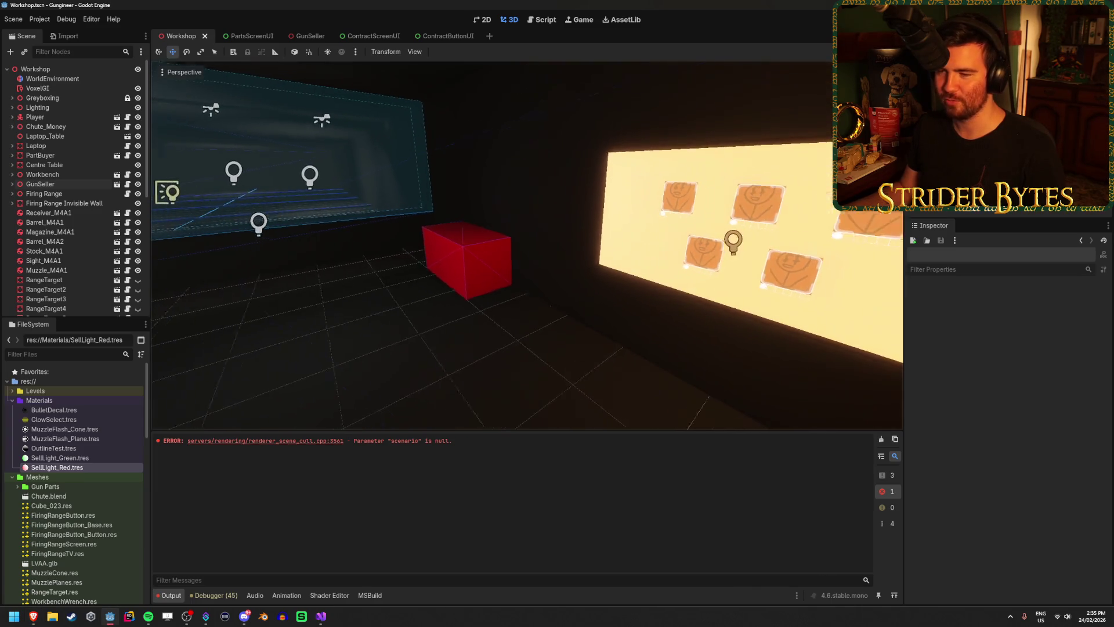
pyautogui.press('s')
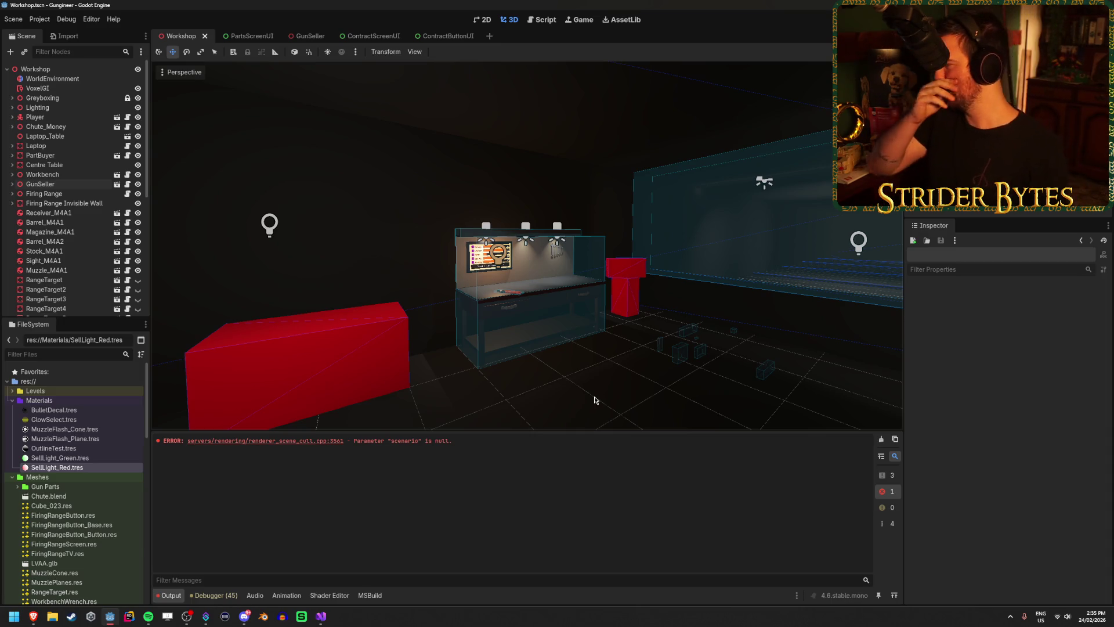
pyautogui.press('w')
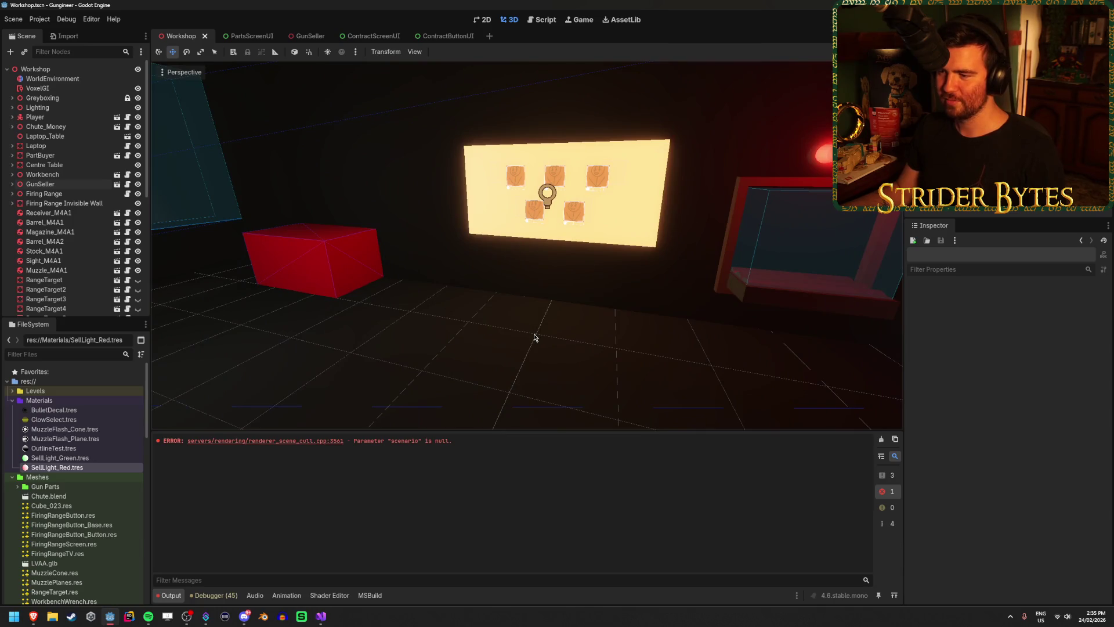
pyautogui.press('a')
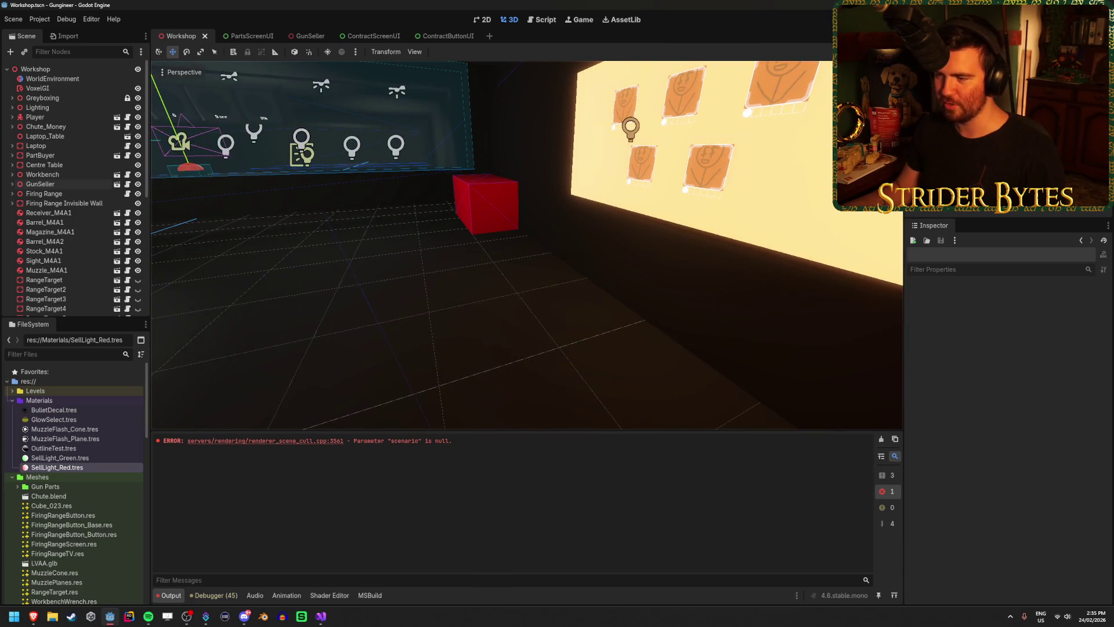
pyautogui.press('s')
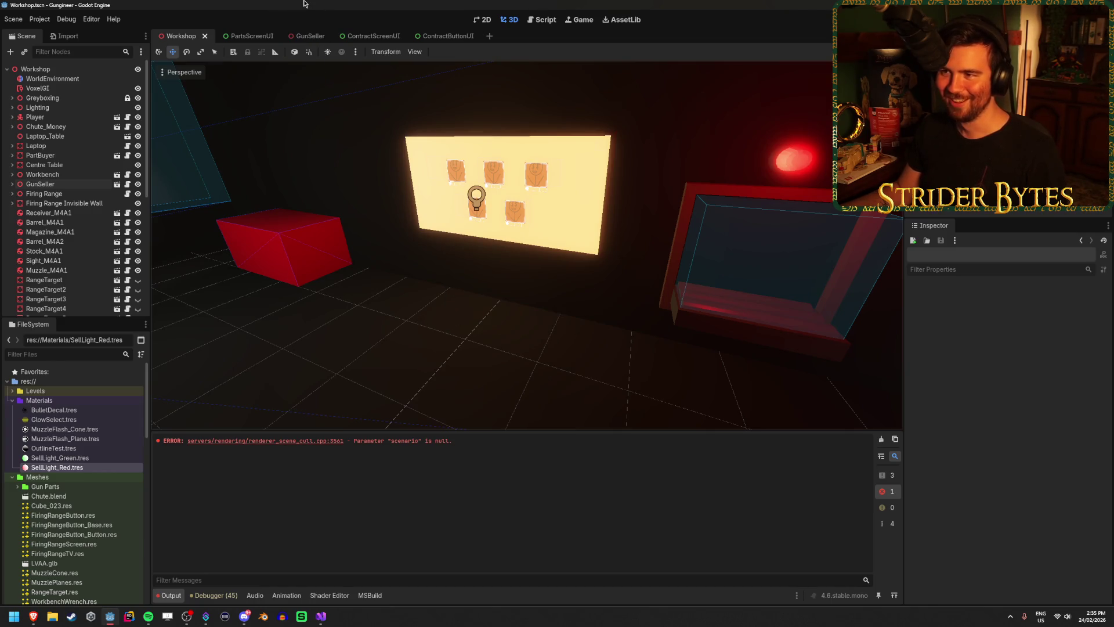
# Step: Frame the whole GunSeller station in its own scene, then switch to Visual Studio
pyautogui.click(302, 36)
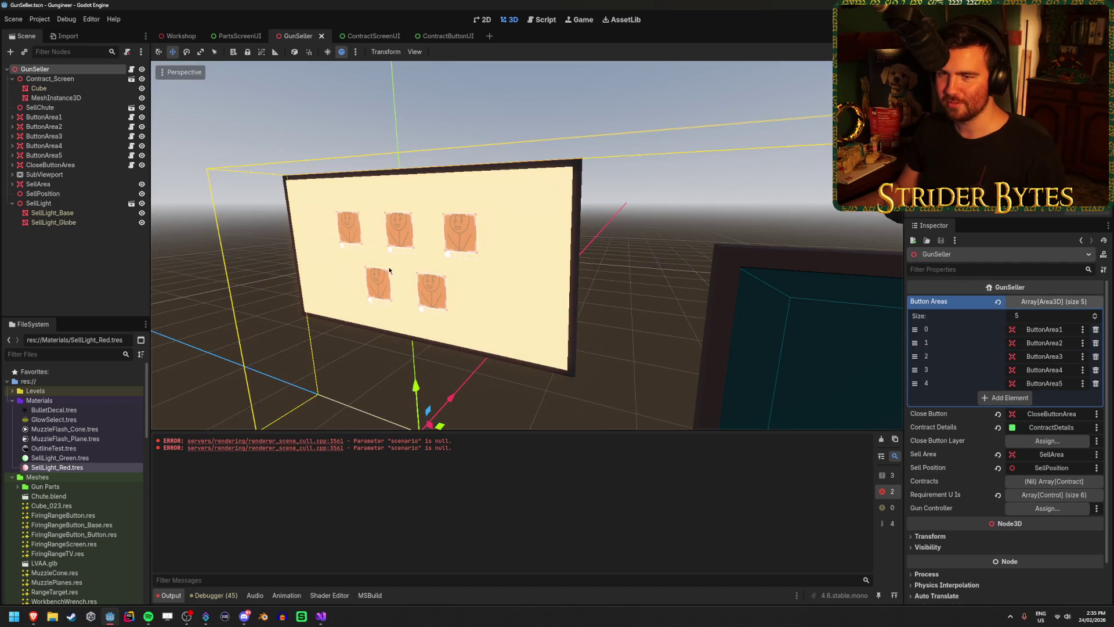
pyautogui.press('f')
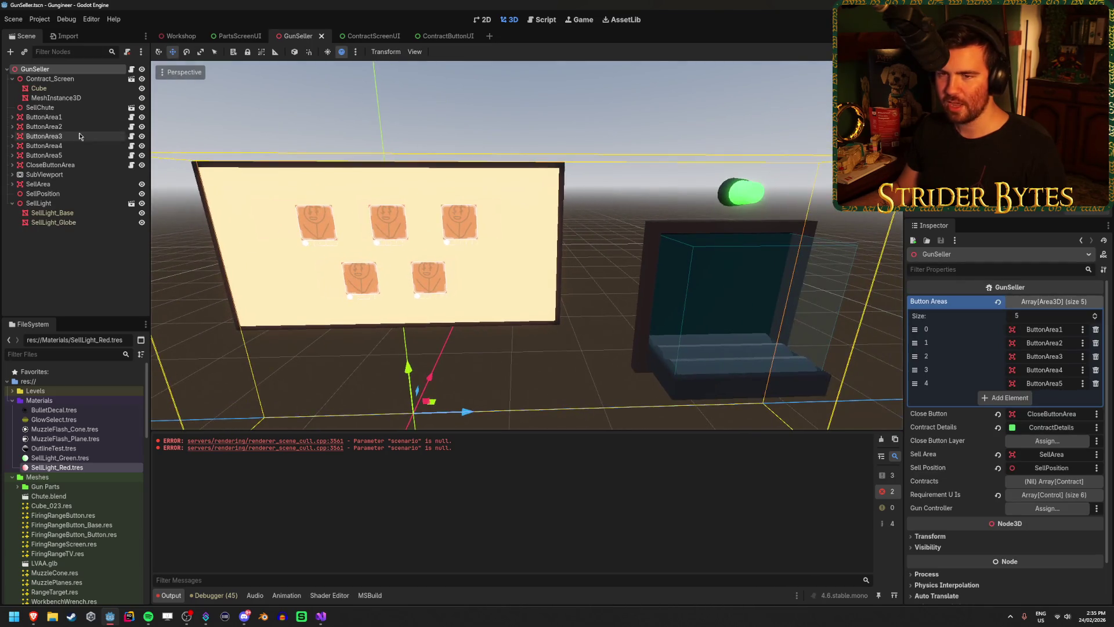
pyautogui.click(321, 616)
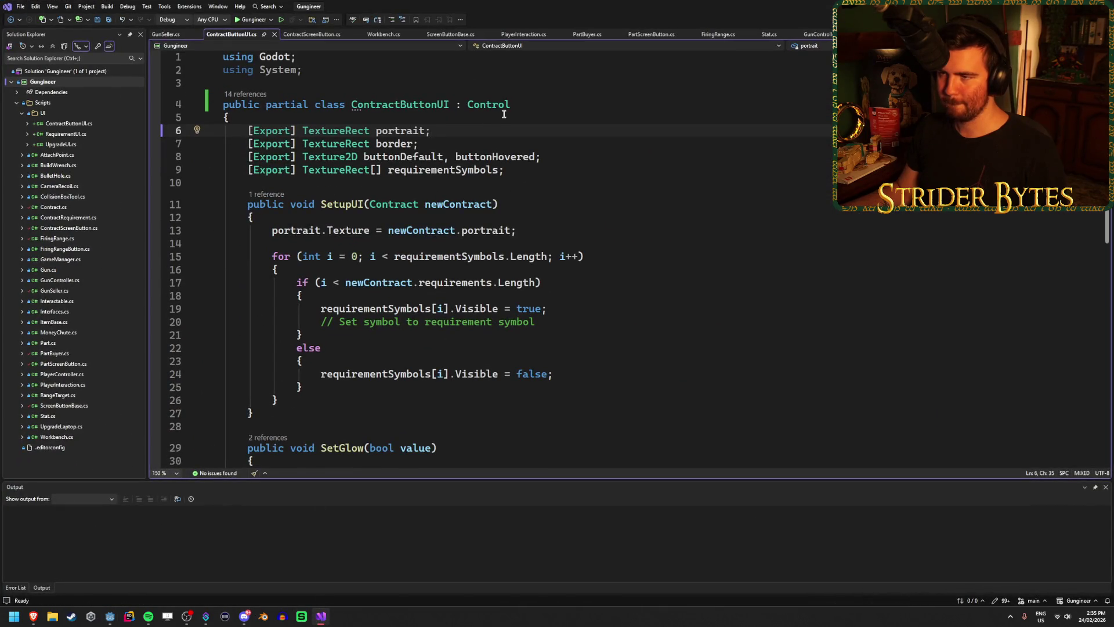
# Step: Add an exported MeshInstance3D sellLightMesh field below gunController in GunSeller.cs
pyautogui.click(165, 33)
pyautogui.scroll(20, 485, 303)
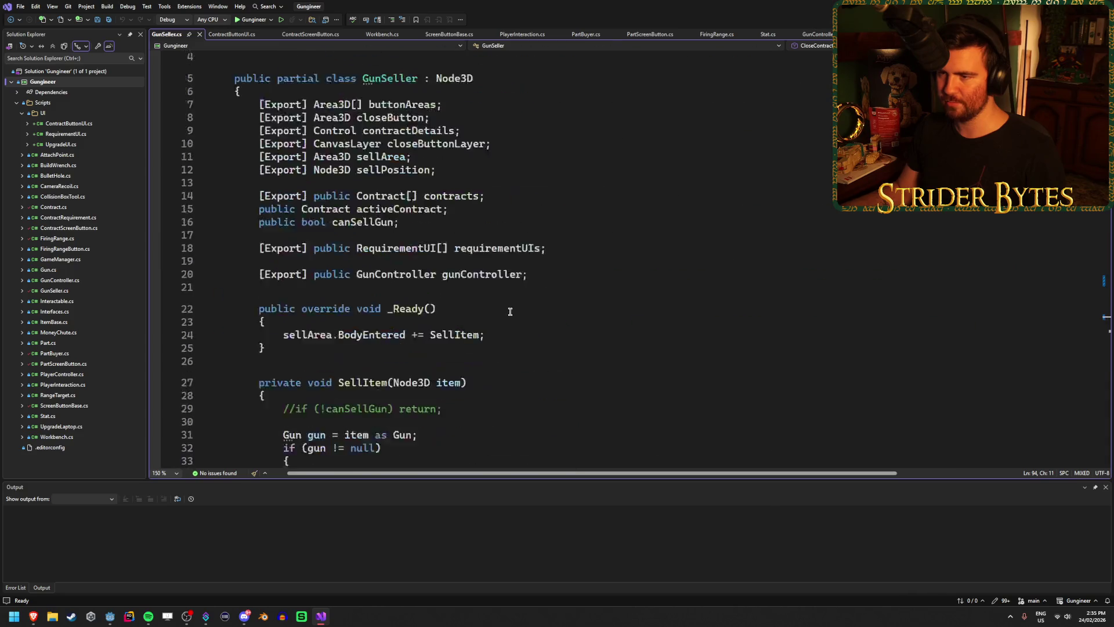
pyautogui.click(719, 316)
pyautogui.press('Return')
pyautogui.press('Return')
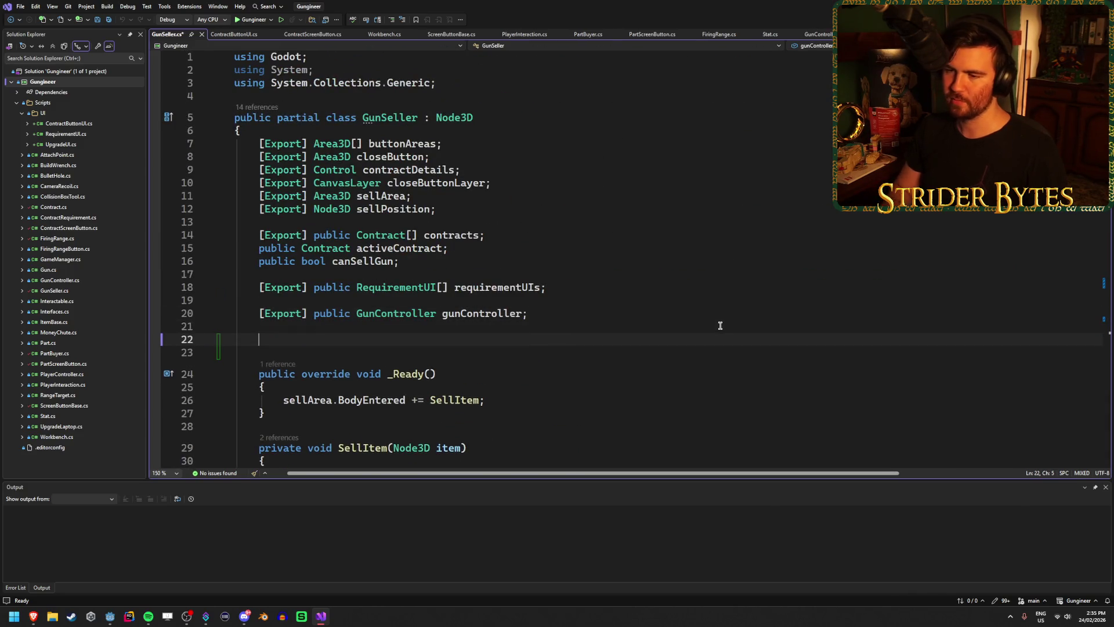
pyautogui.write('[Export]')
pyautogui.hotkey('ctrl', 'z')
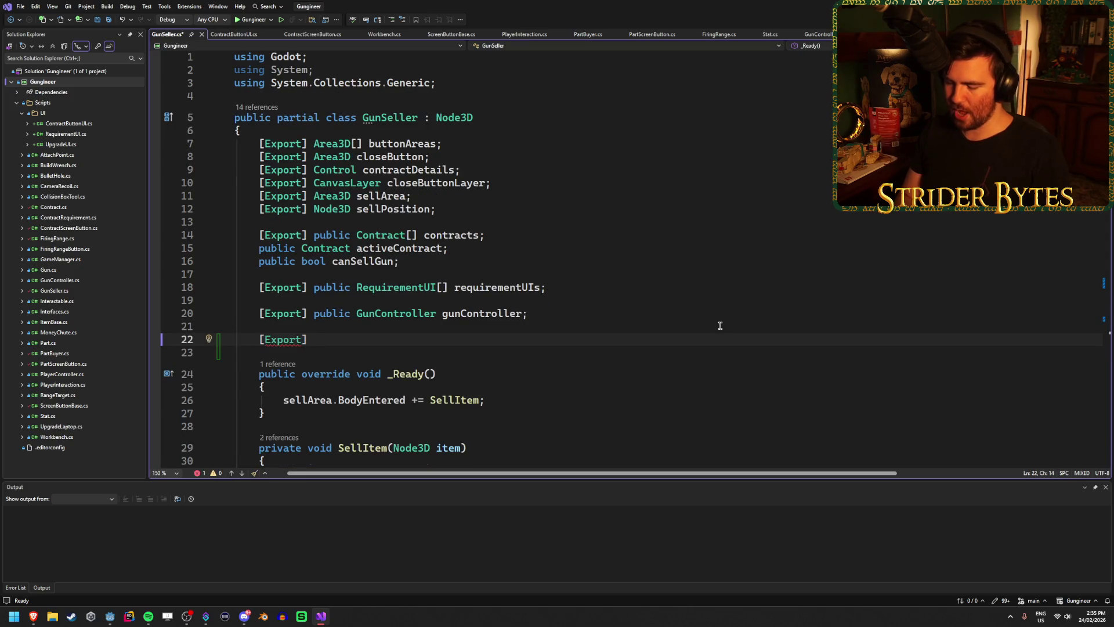
pyautogui.write('MeshIns')
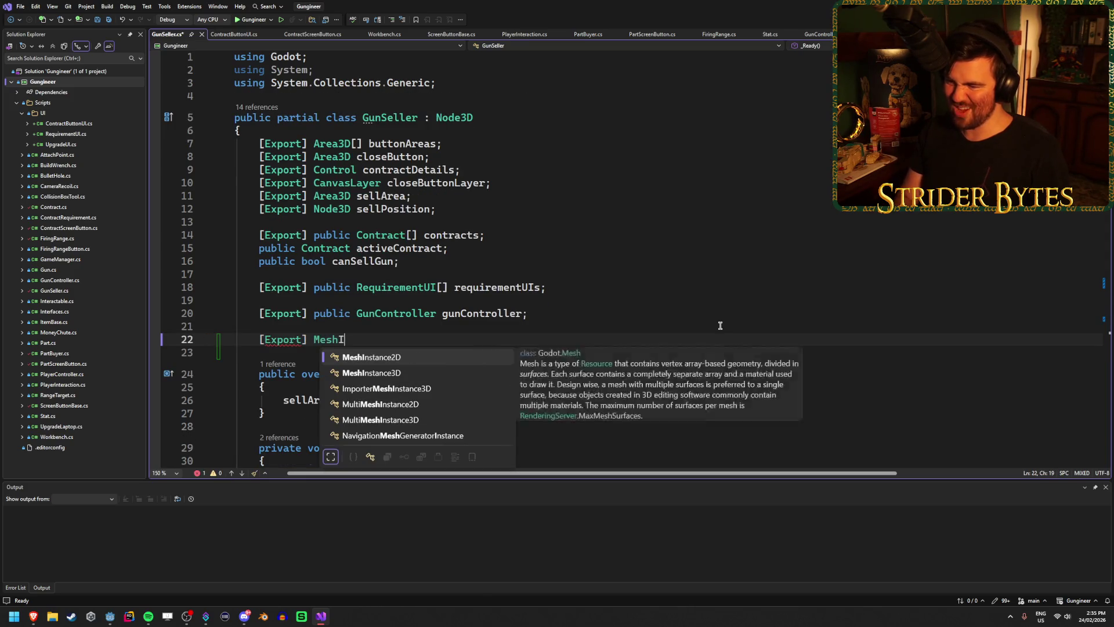
pyautogui.press('Down')
pyautogui.press('Tab')
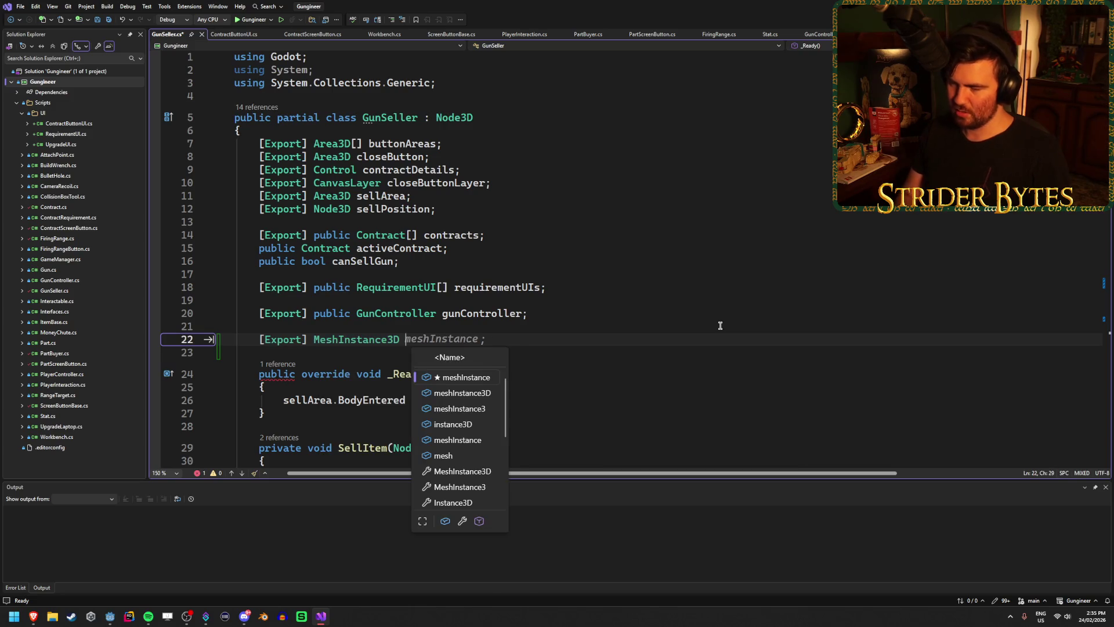
pyautogui.write('sel')
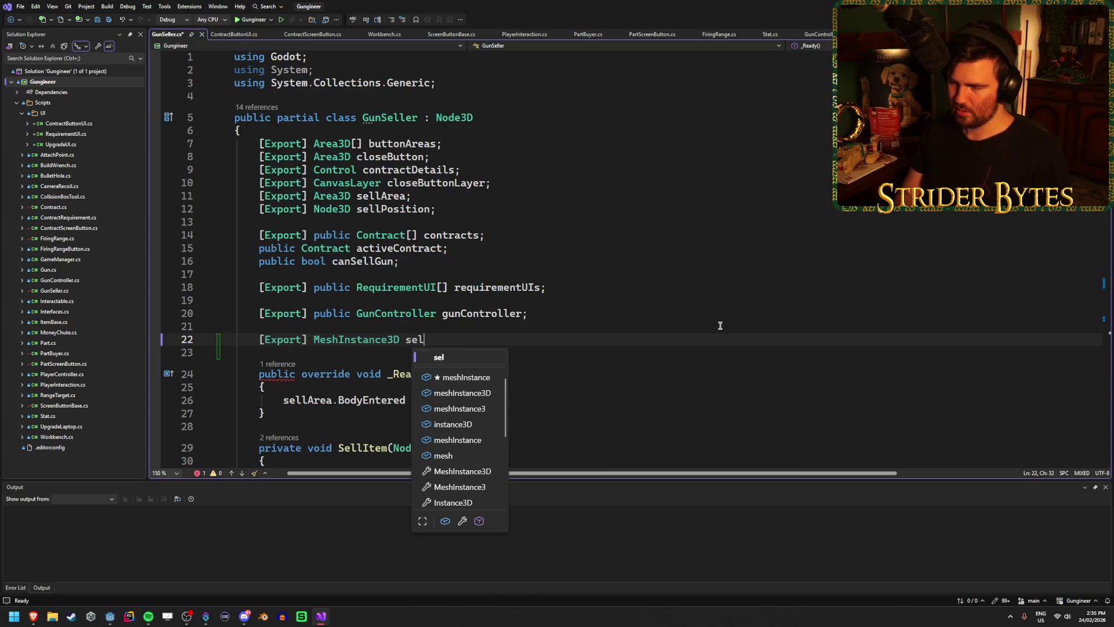
pyautogui.write('lLightMesh')
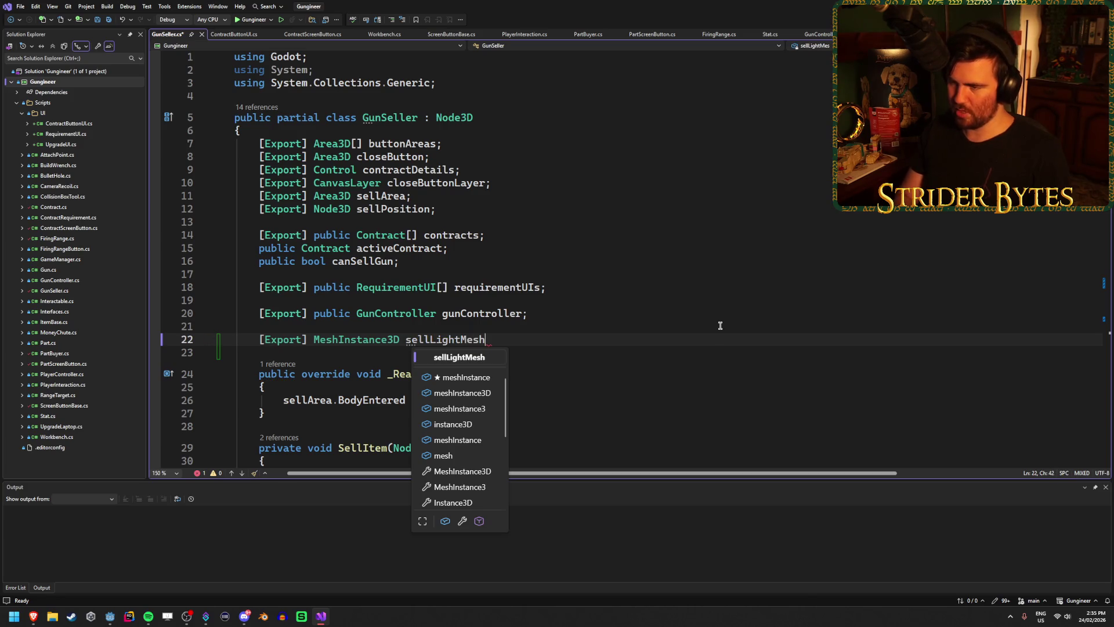
pyautogui.write(';')
pyautogui.hotkey('ctrl', 's')
# Step: Begin a second [Export] field of type Light3D on the next line
pyautogui.press('Return')
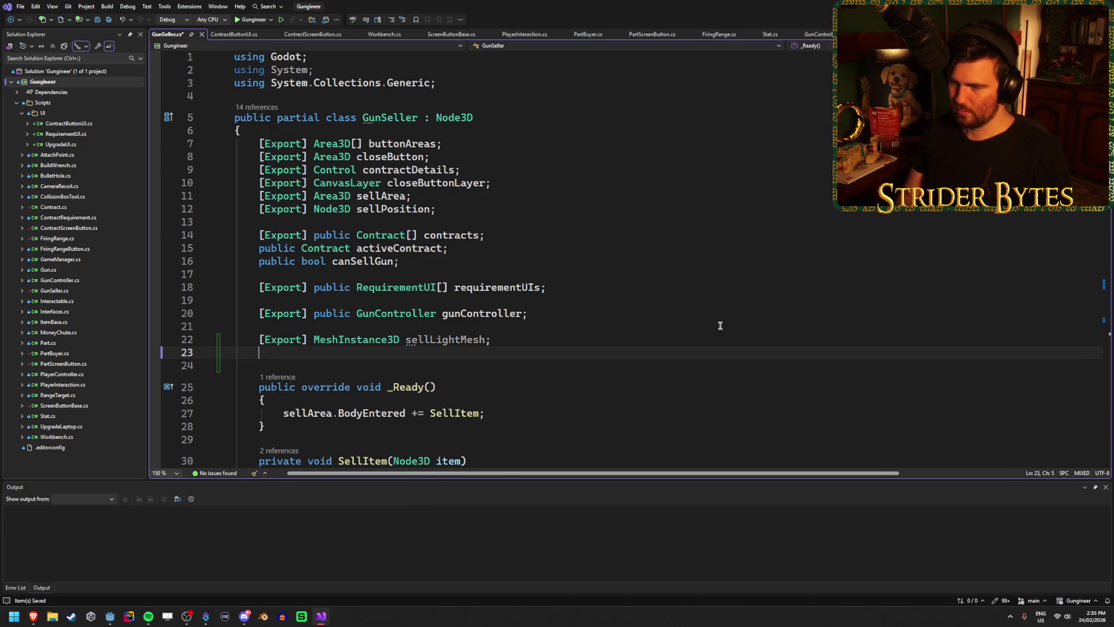
pyautogui.write('{ }')
pyautogui.press('BackSpace')
pyautogui.press('BackSpace')
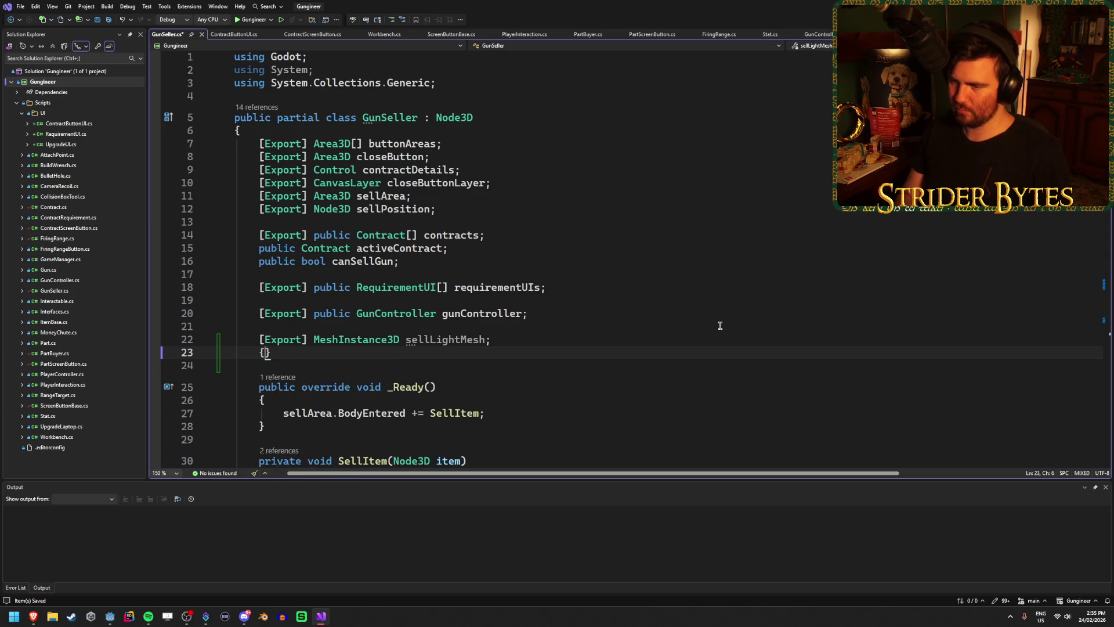
pyautogui.write('[Export')
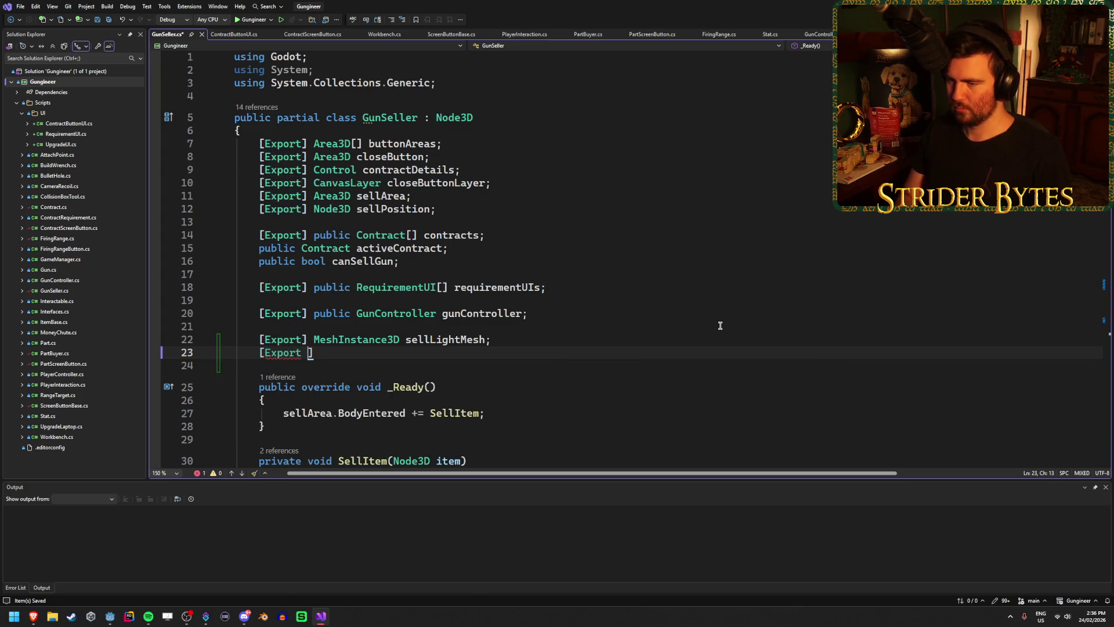
pyautogui.write(']')
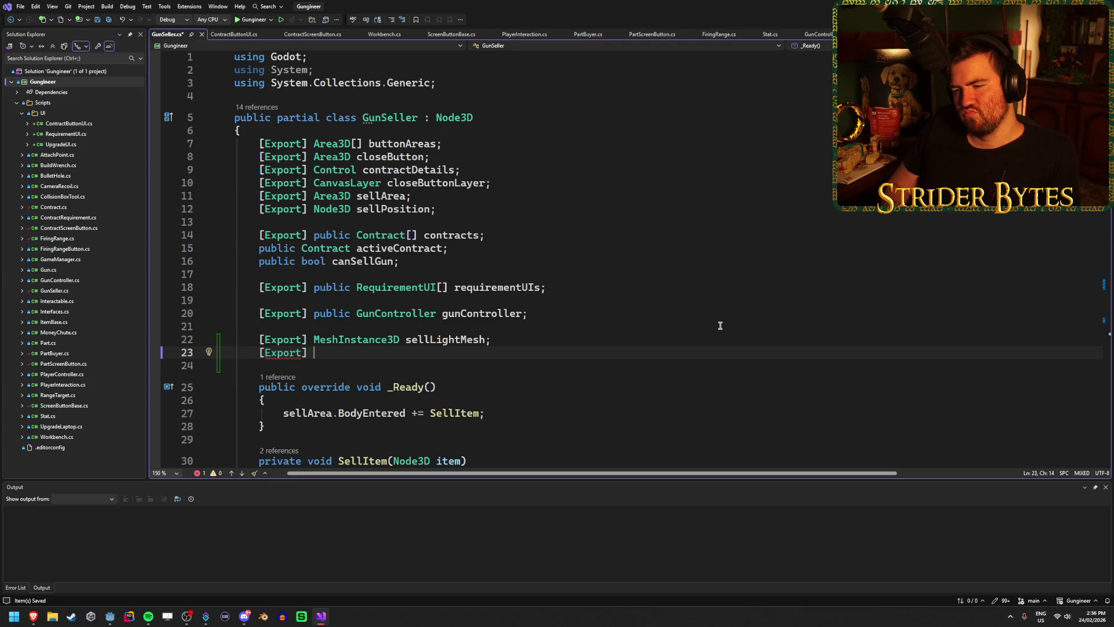
pyautogui.write('Light')
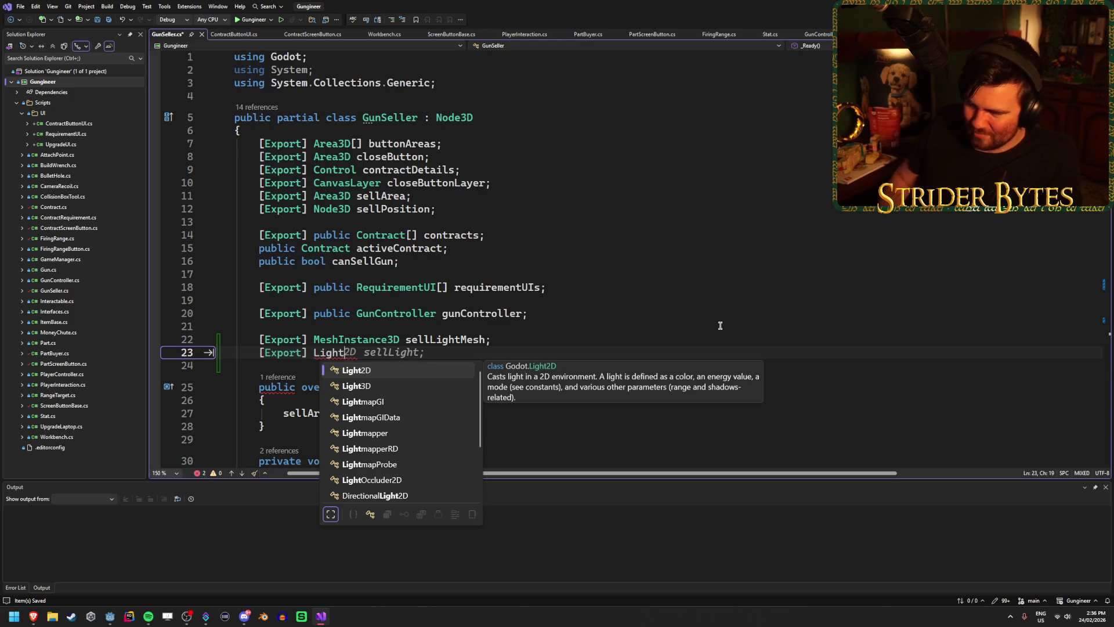
pyautogui.press('Down')
pyautogui.press('Tab')
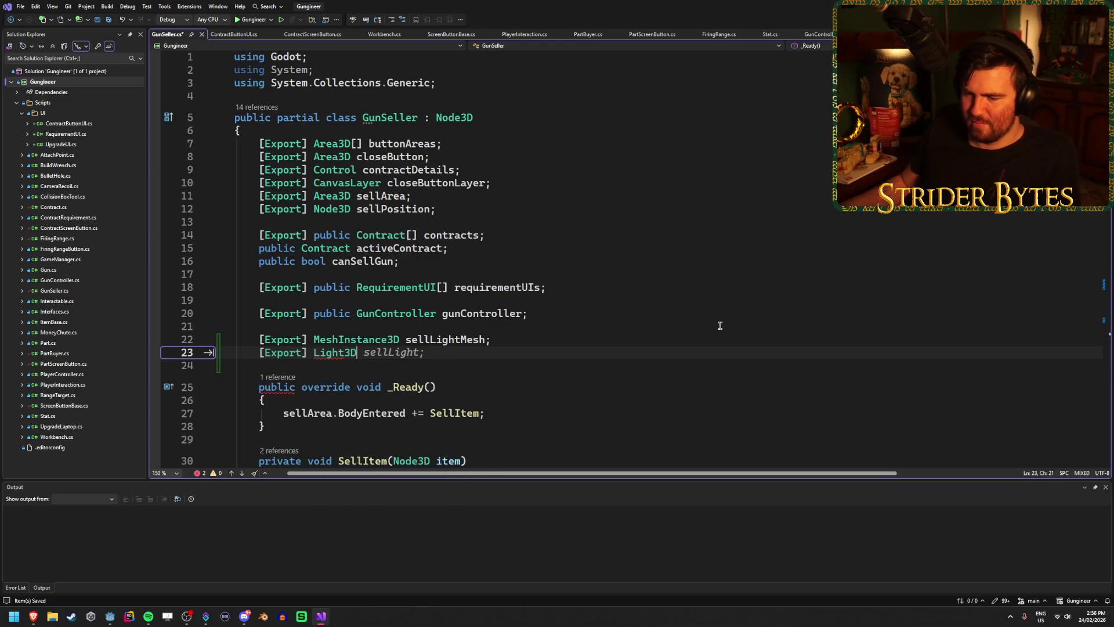
# Step: In Godot's Workshop scene, select the SellLight node to confirm it is an OmniLight3D, then return to Visual Studio
pyautogui.click(110, 616)
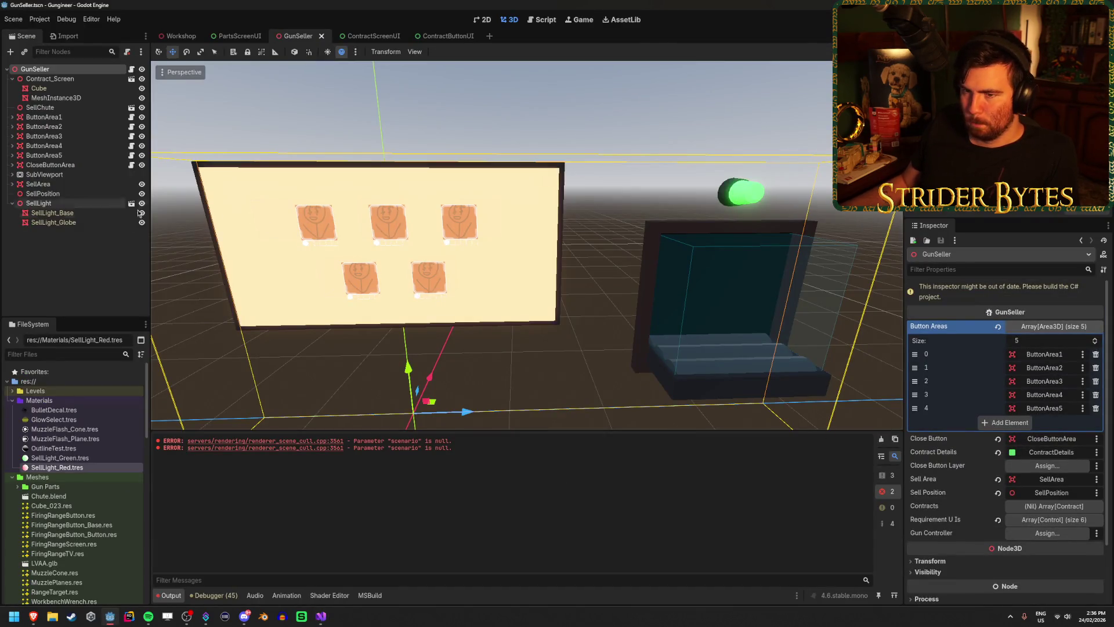
pyautogui.click(169, 36)
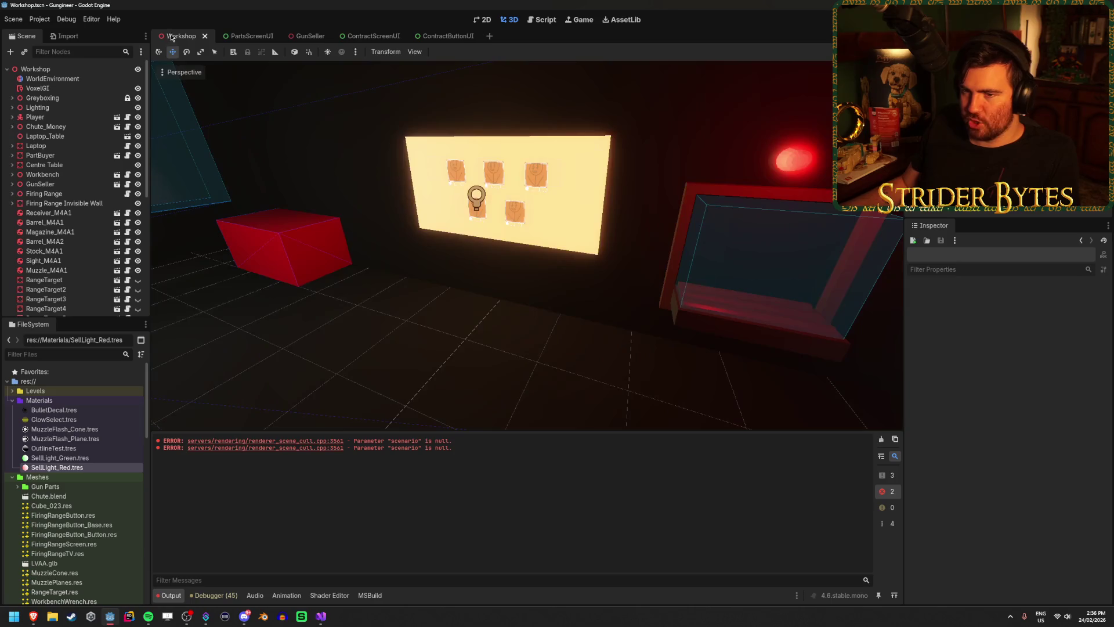
pyautogui.scroll(-5, 55, 196)
pyautogui.scroll(5, 55, 196)
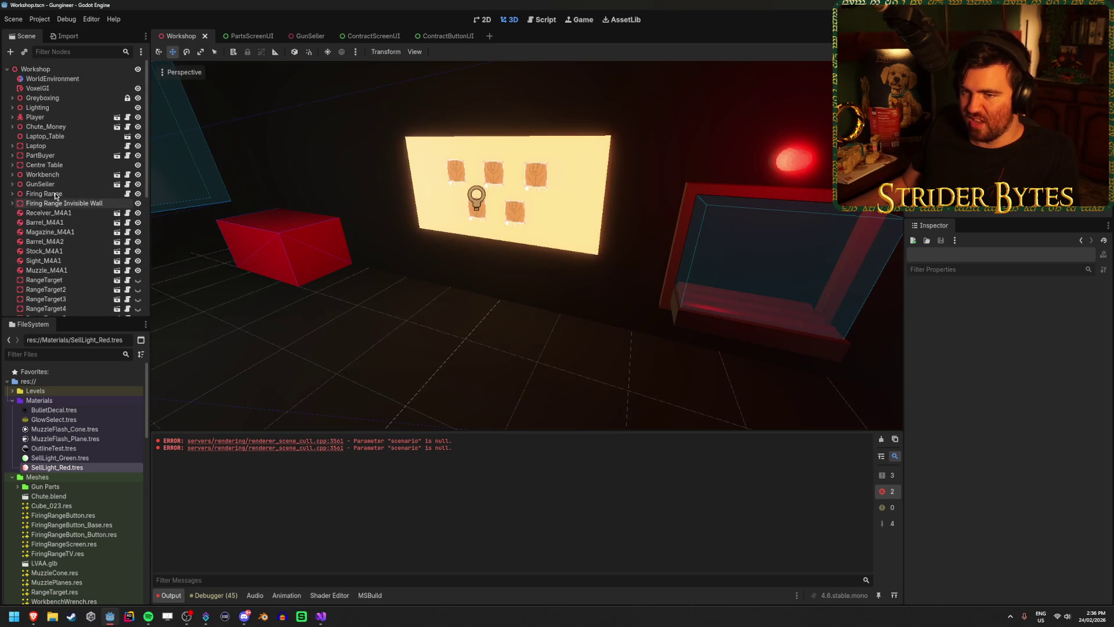
pyautogui.scroll(-5, 62, 153)
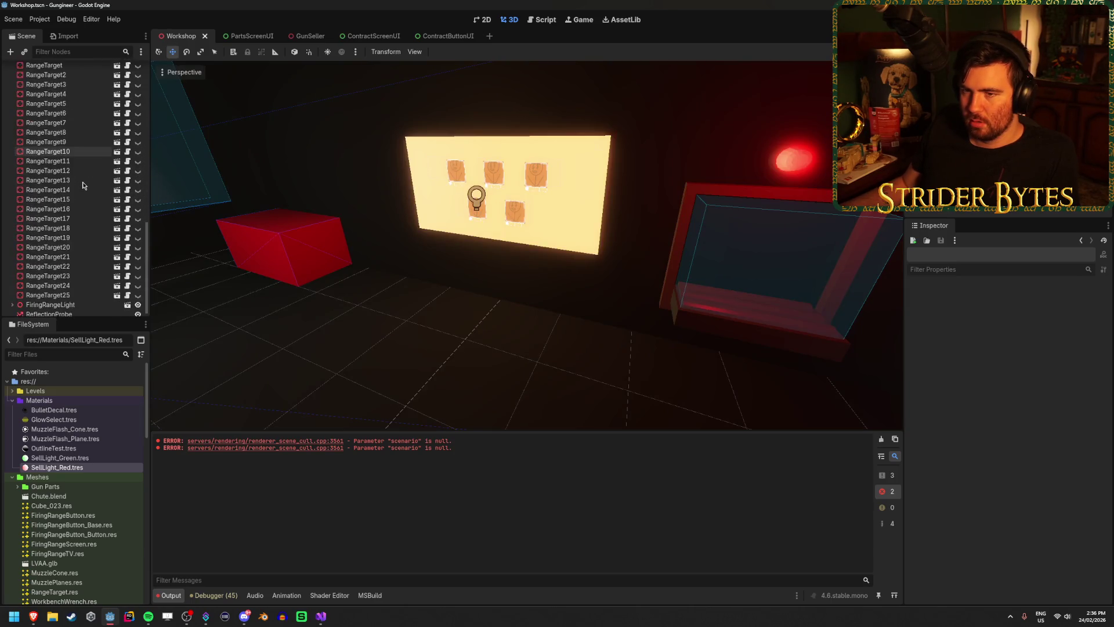
pyautogui.click(43, 140)
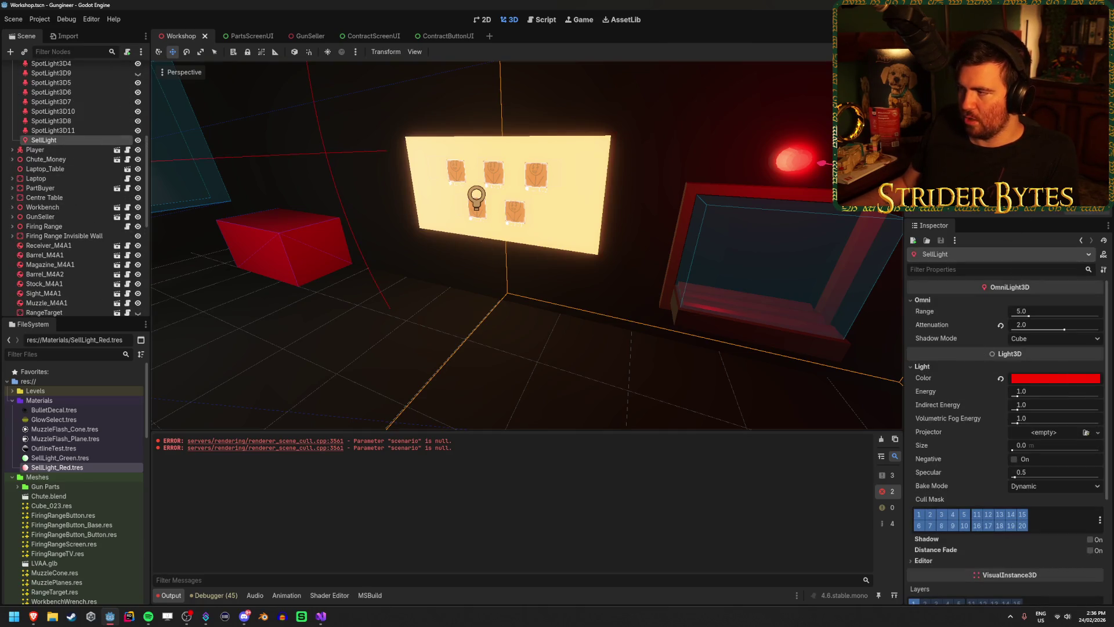
pyautogui.click(320, 616)
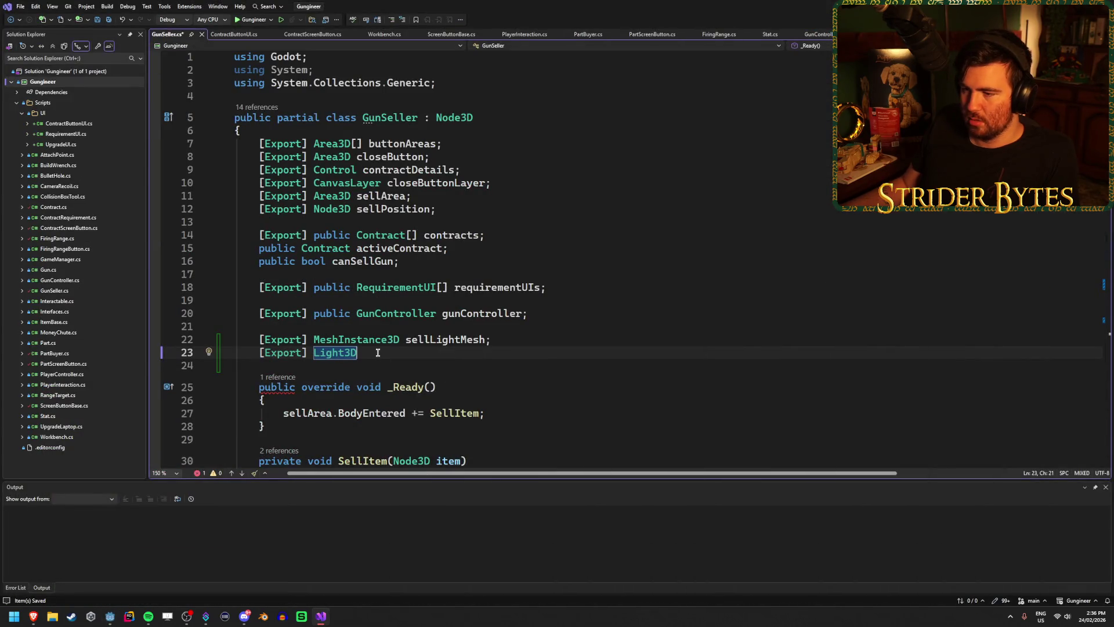
pyautogui.write(' sellL')
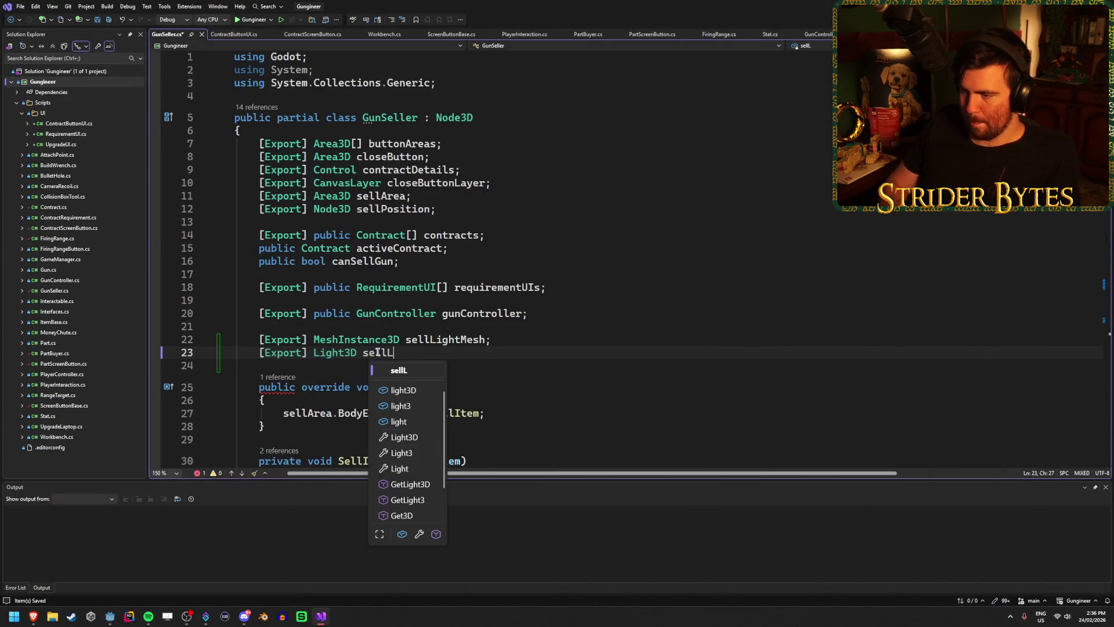
pyautogui.write('ight;')
pyautogui.hotkey('ctrl', 's')
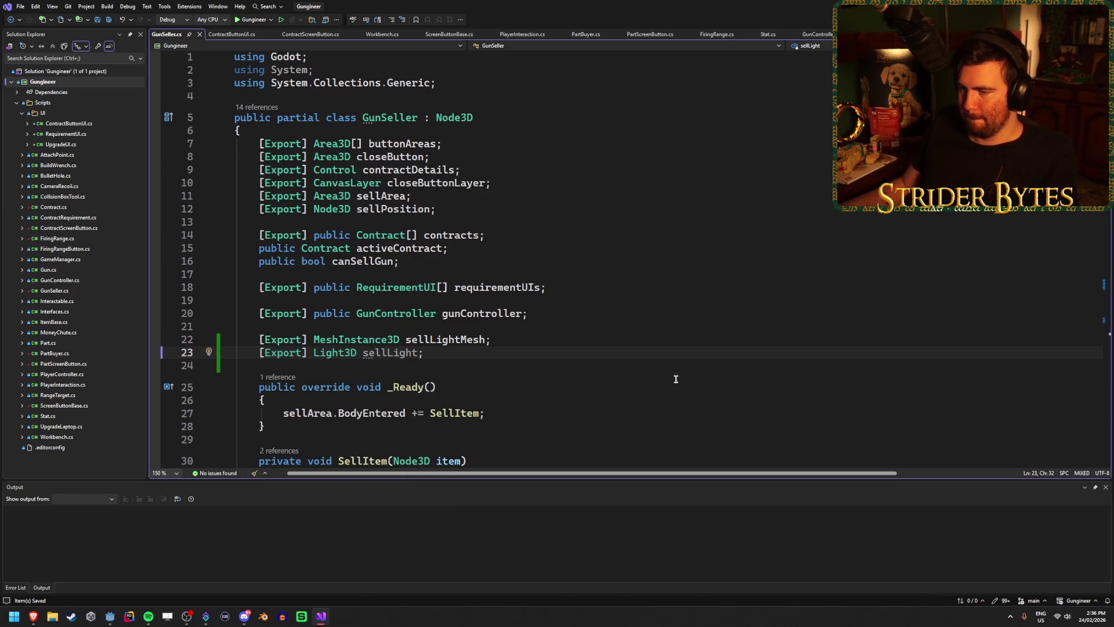
pyautogui.scroll(-3, 549, 407)
pyautogui.scroll(-15, 482, 337)
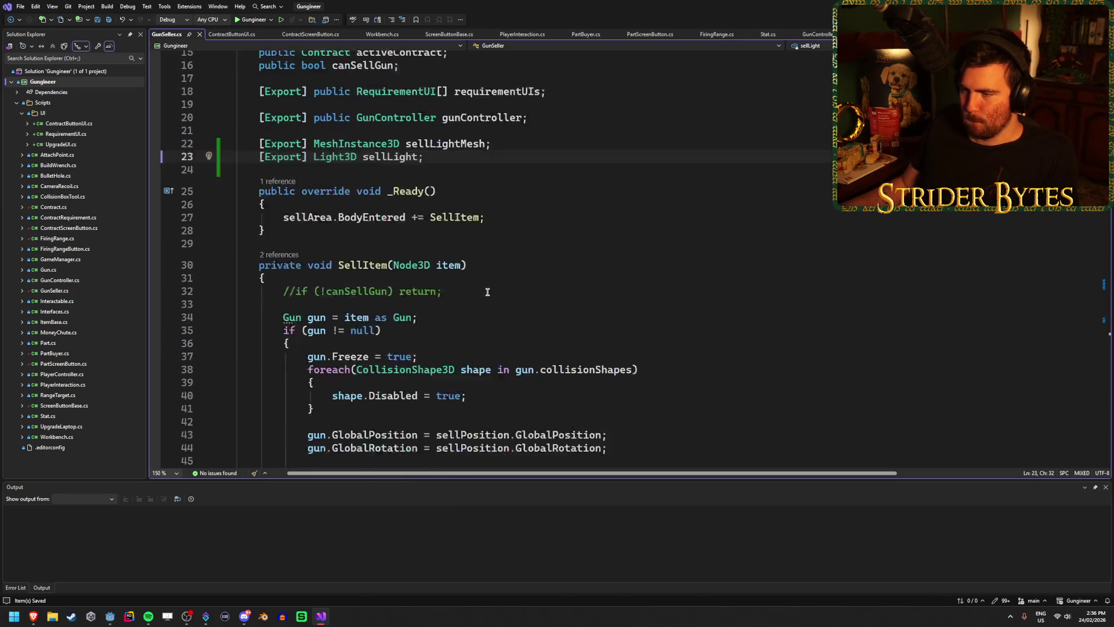
pyautogui.scroll(-11, 487, 292)
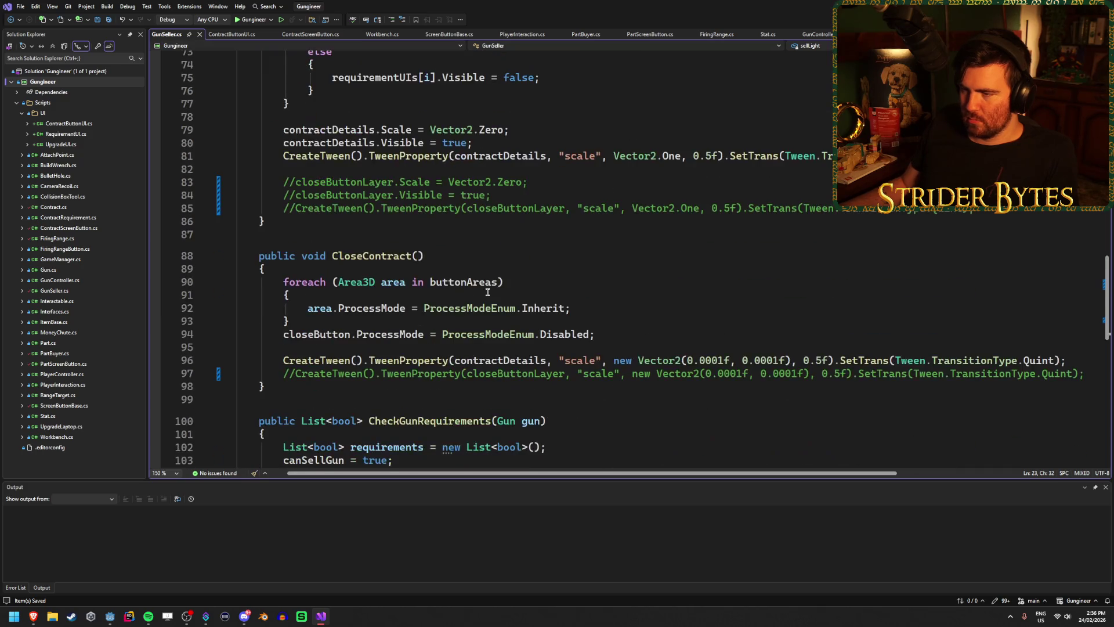
pyautogui.scroll(-1, 487, 291)
pyautogui.click(424, 355)
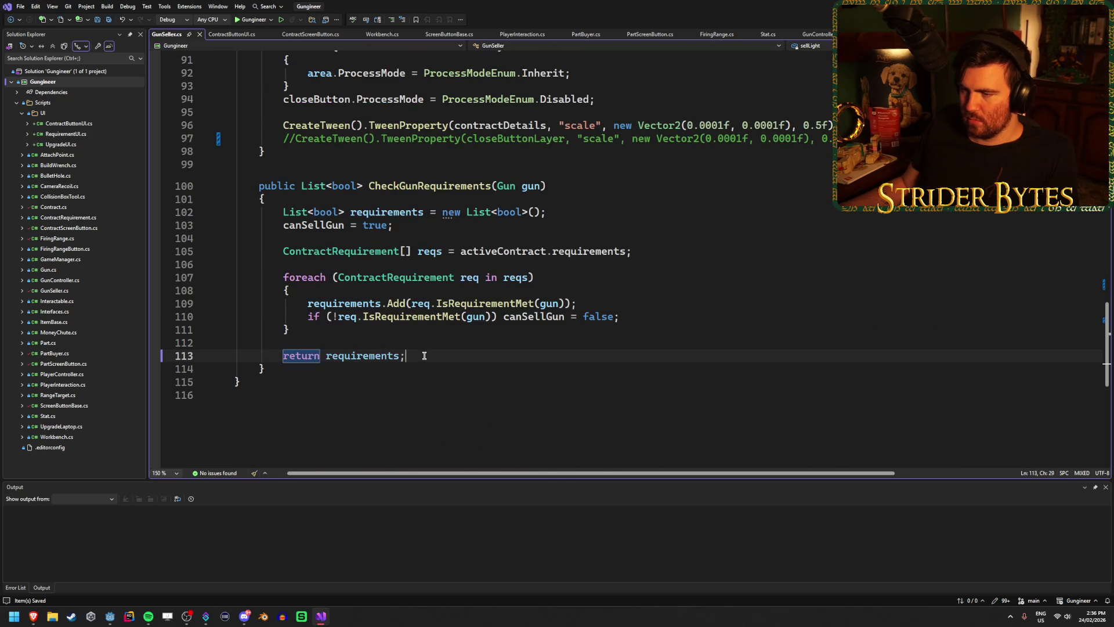
pyautogui.scroll(20, 432, 348)
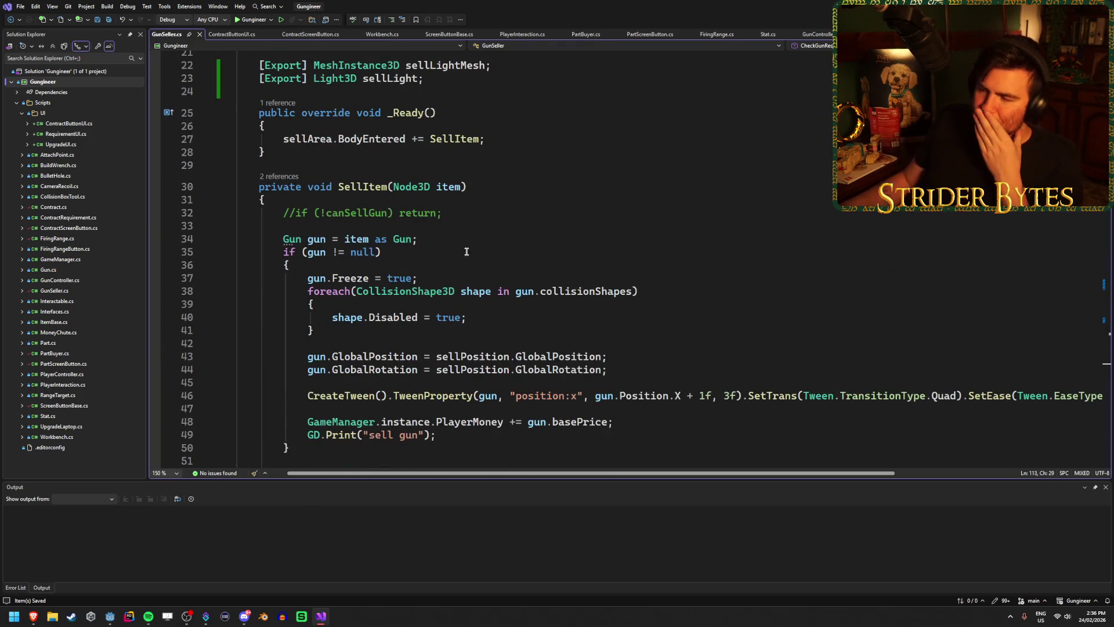
pyautogui.scroll(-3, 525, 188)
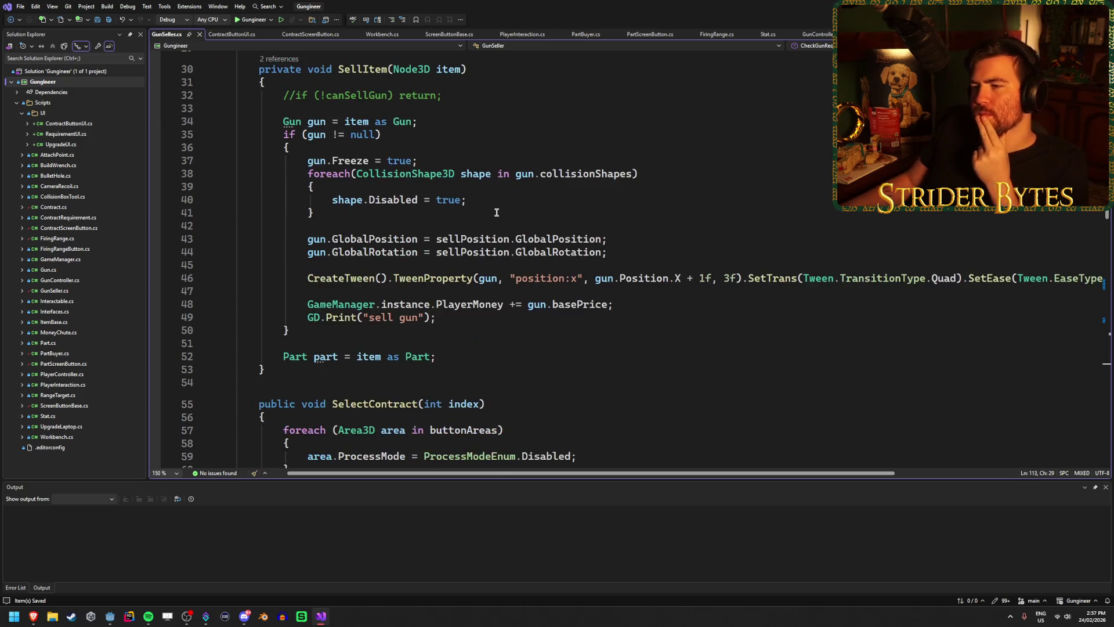
pyautogui.scroll(-3, 499, 209)
pyautogui.click(502, 284)
pyautogui.scroll(-4, 503, 284)
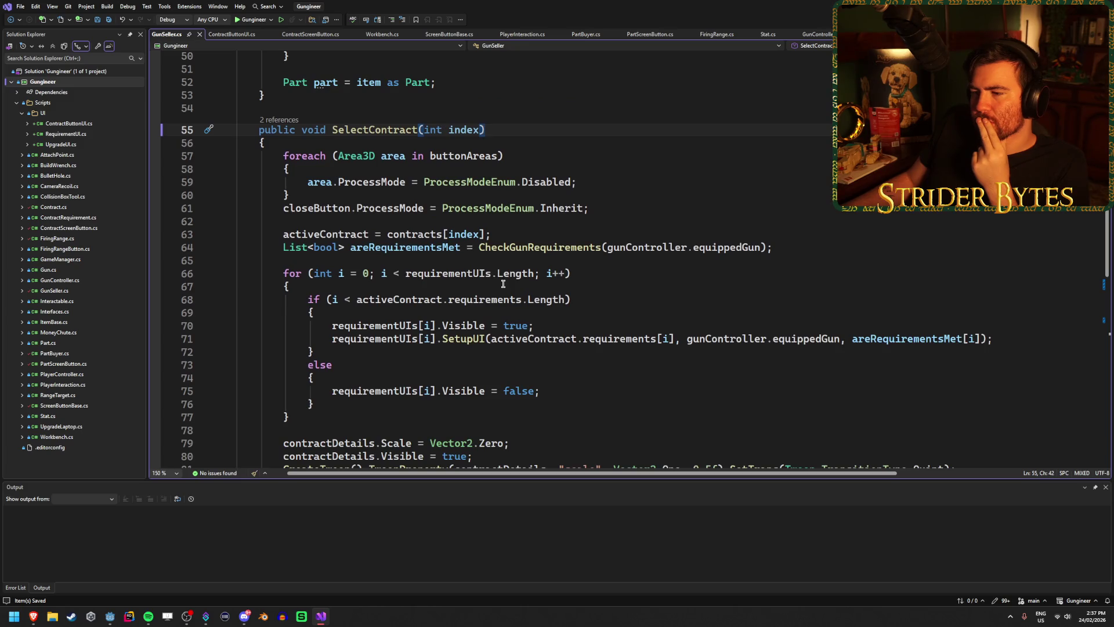
pyautogui.scroll(-11, 503, 284)
pyautogui.click(416, 303)
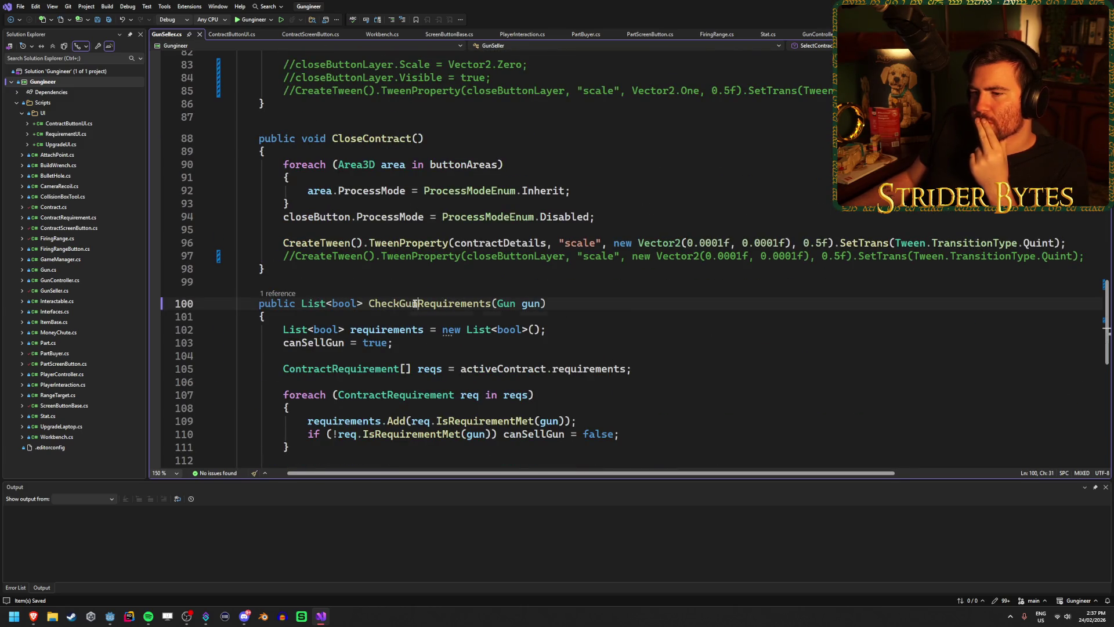
pyautogui.click(284, 294)
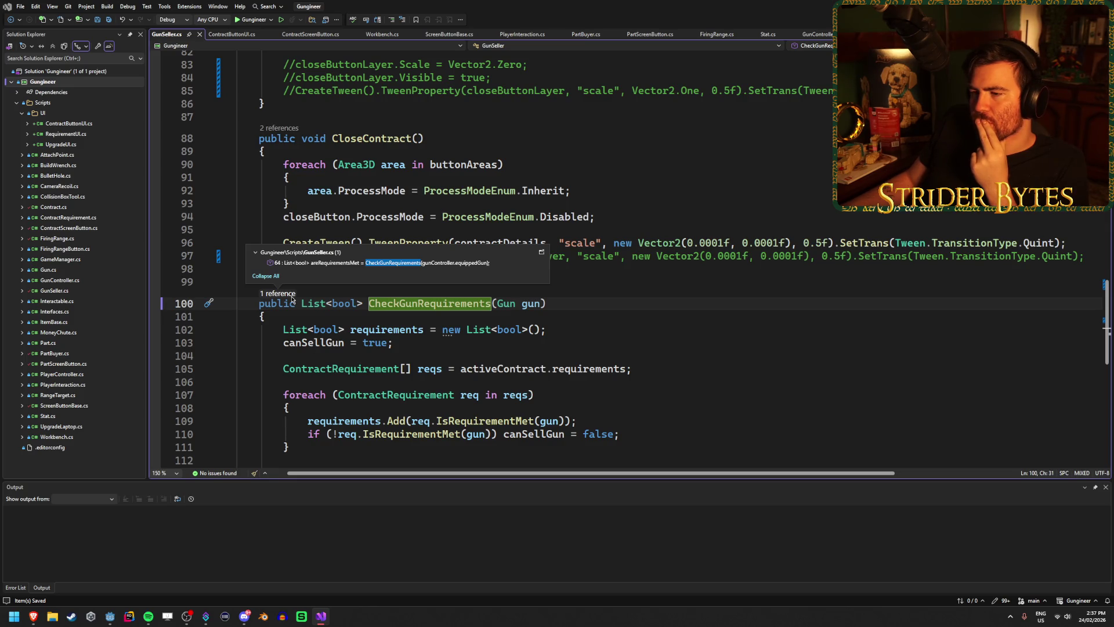
pyautogui.click(602, 308)
pyautogui.scroll(-3, 604, 304)
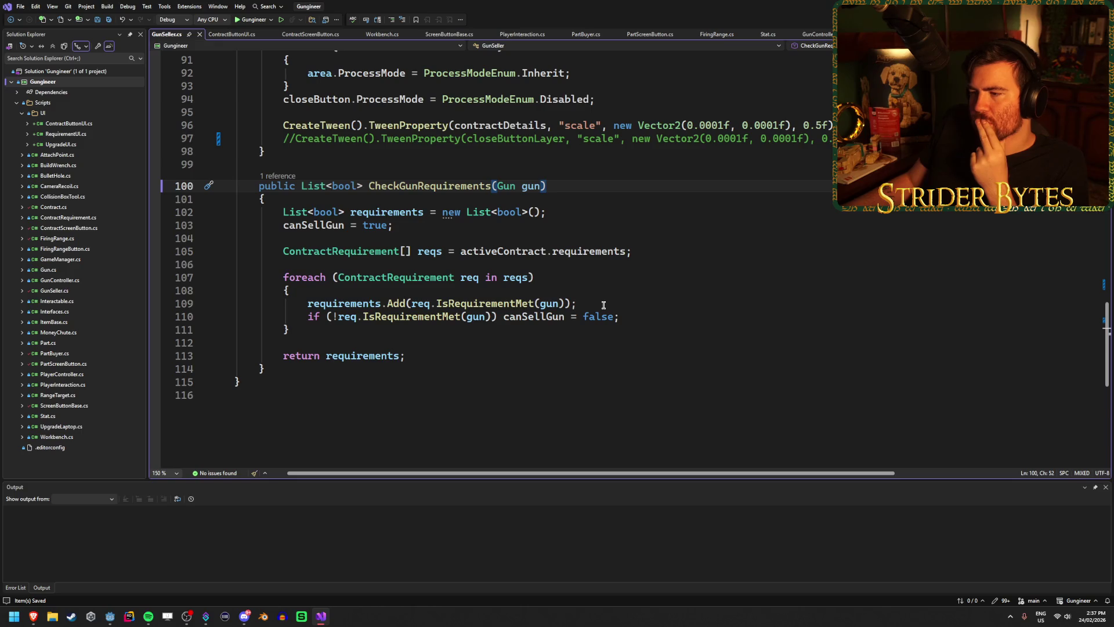
pyautogui.click(631, 322)
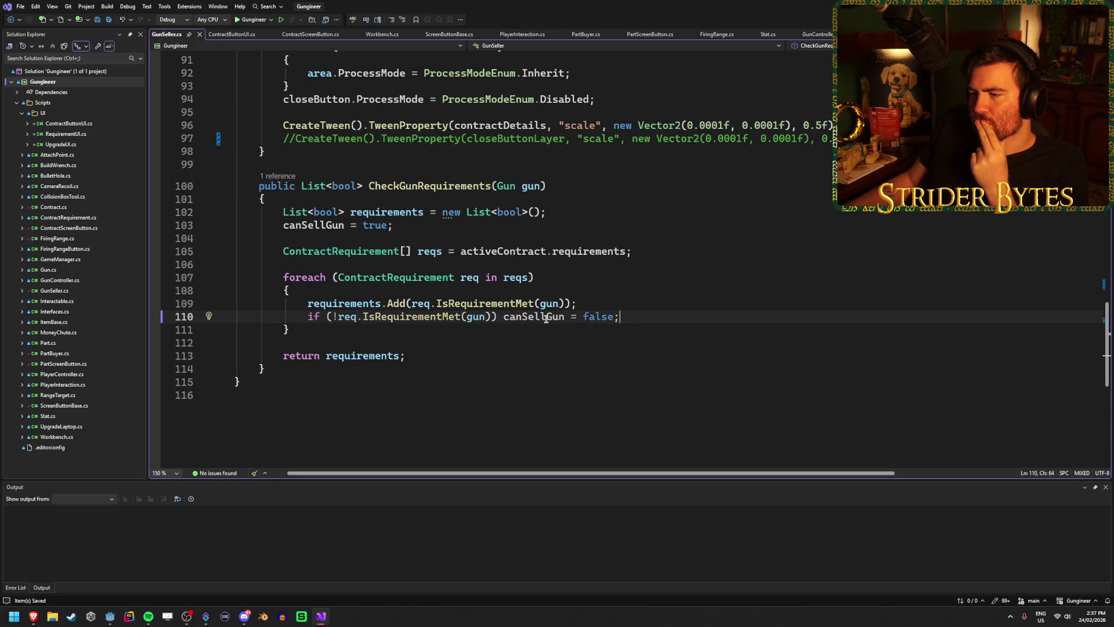
pyautogui.click(394, 349)
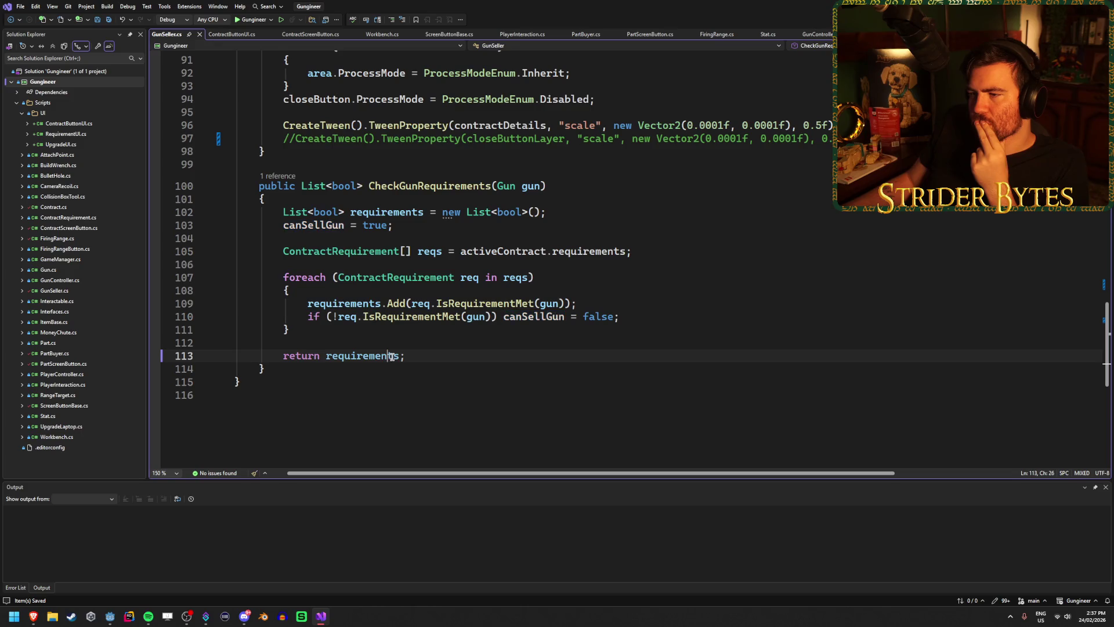
pyautogui.click(639, 315)
pyautogui.click(606, 303)
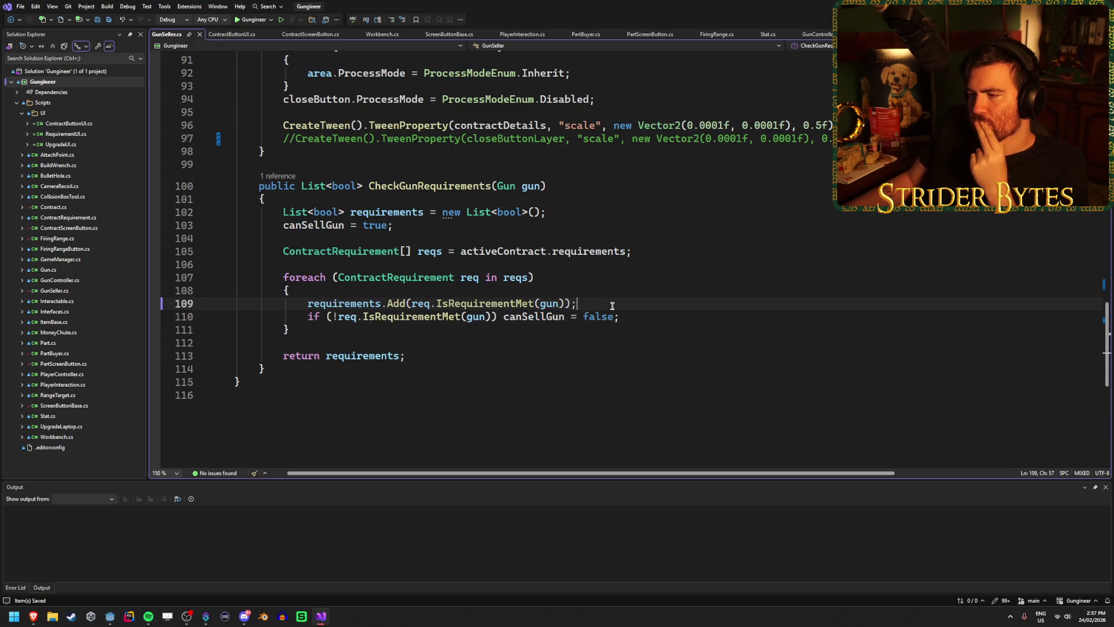
pyautogui.scroll(3, 606, 303)
pyautogui.scroll(-3, 606, 304)
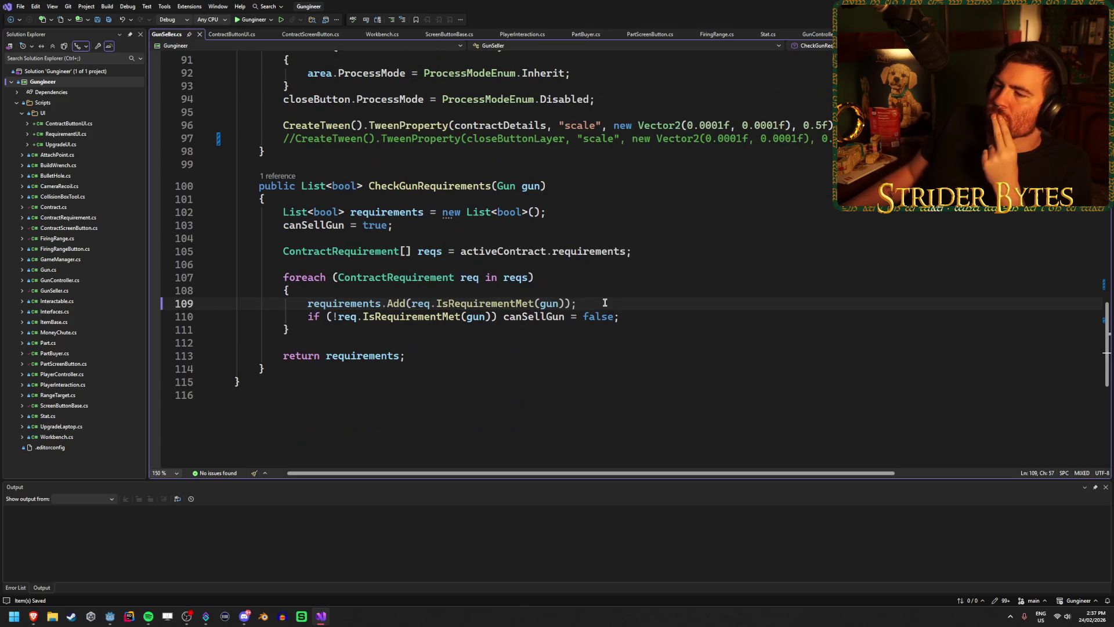
pyautogui.press('Down')
pyautogui.press('Down')
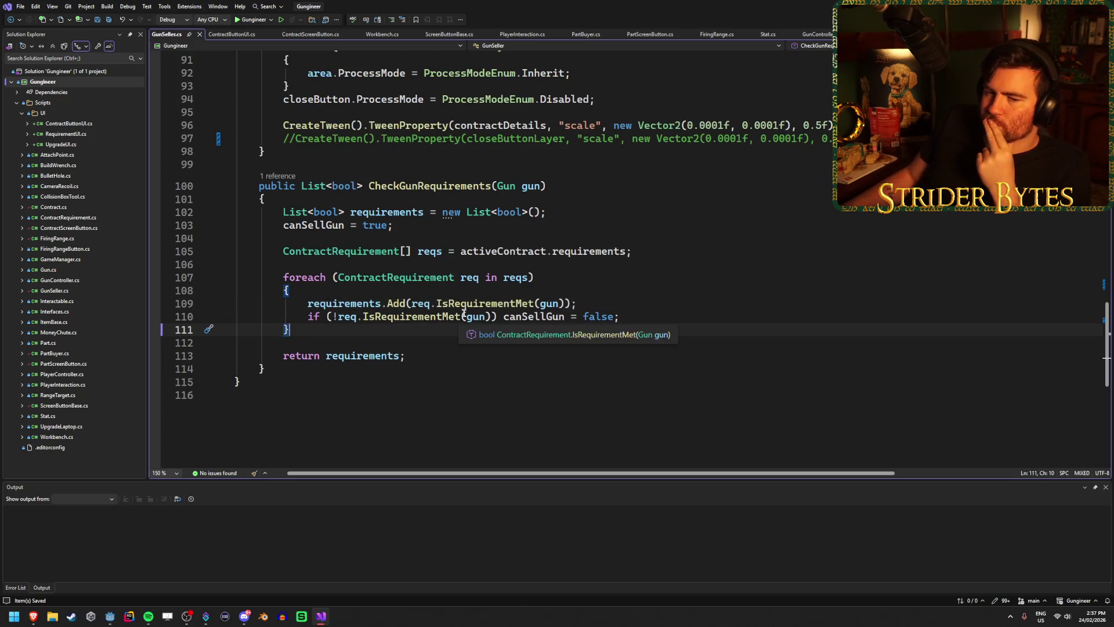
pyautogui.scroll(13, 462, 313)
pyautogui.scroll(13, 462, 313)
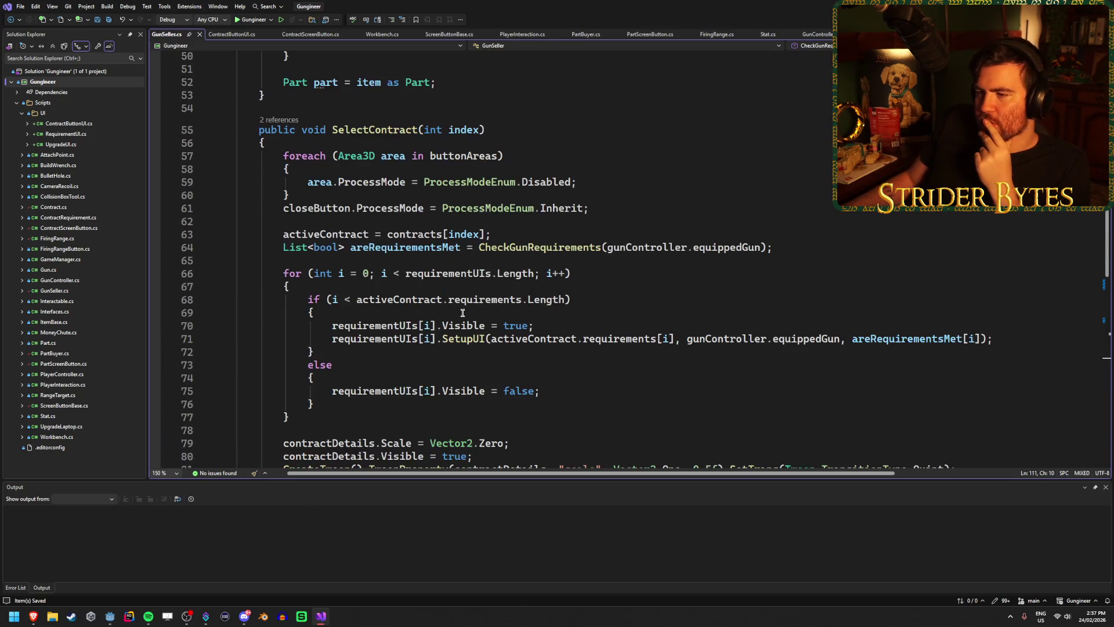
pyautogui.scroll(-13, 462, 314)
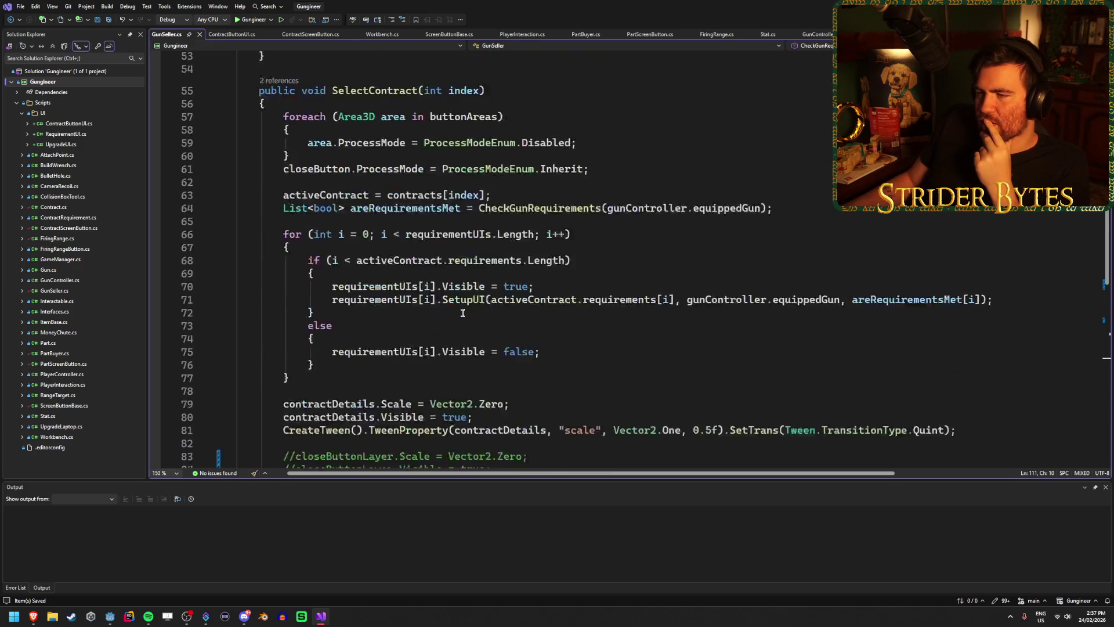
pyautogui.scroll(-10, 462, 313)
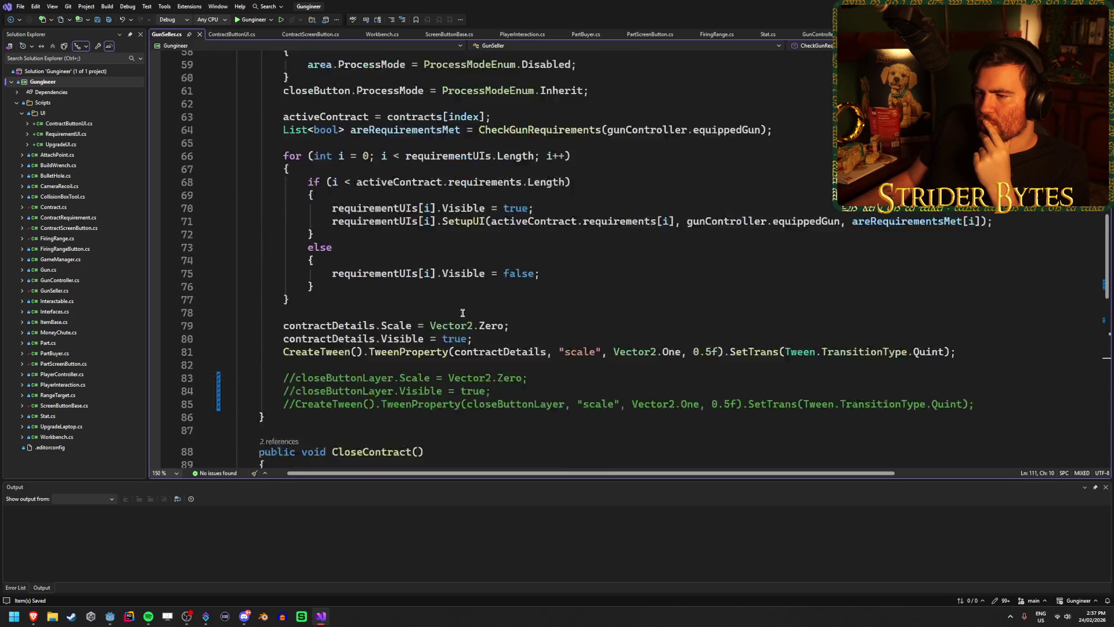
pyautogui.scroll(1, 463, 314)
pyautogui.scroll(-2, 462, 313)
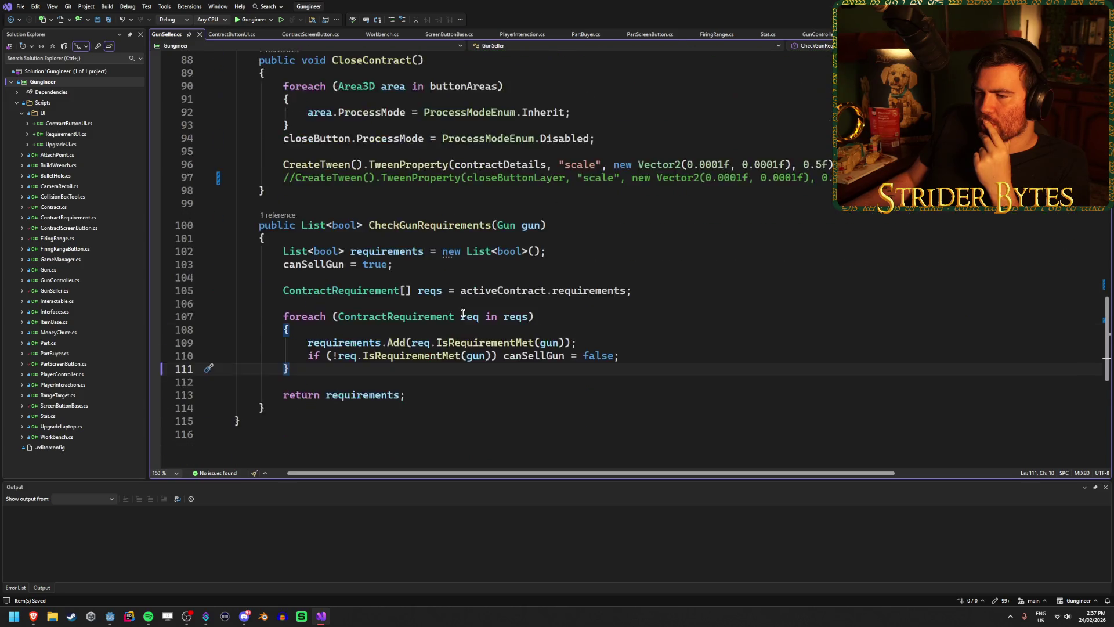
pyautogui.scroll(1, 462, 313)
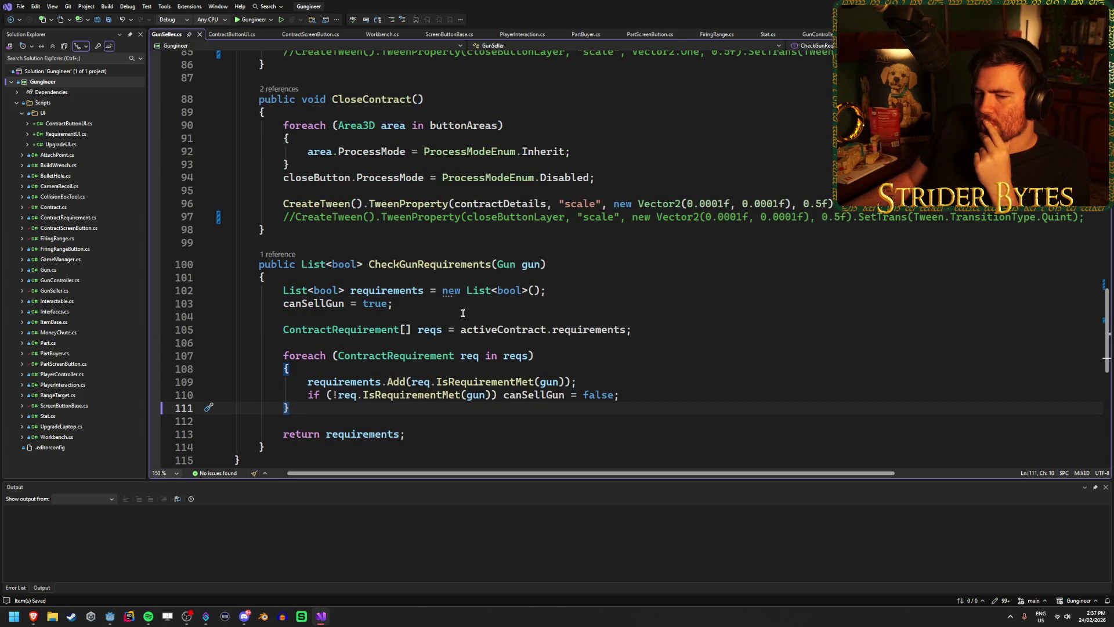
pyautogui.scroll(10, 463, 314)
pyautogui.scroll(-4, 462, 314)
pyautogui.scroll(4, 463, 313)
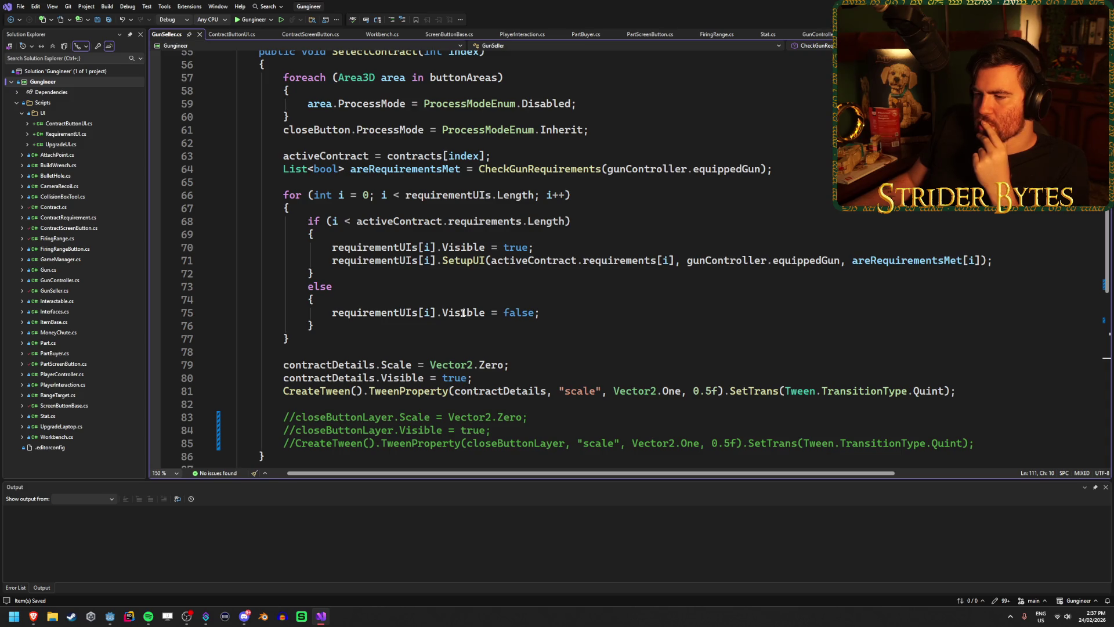
pyautogui.scroll(4, 462, 313)
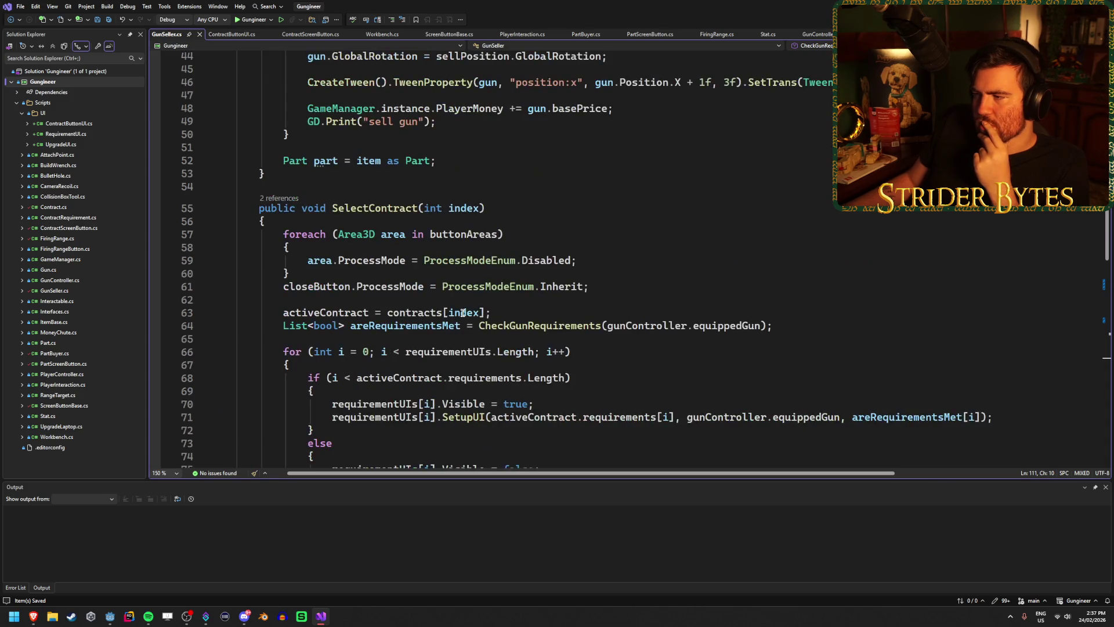
pyautogui.scroll(8, 462, 313)
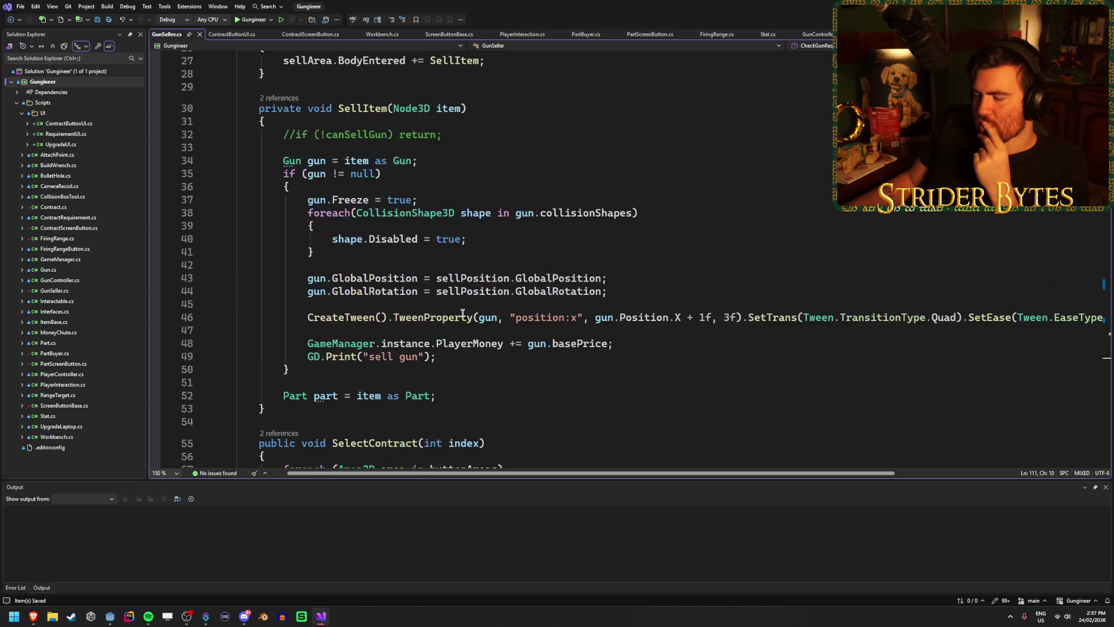
pyautogui.scroll(-1, 462, 313)
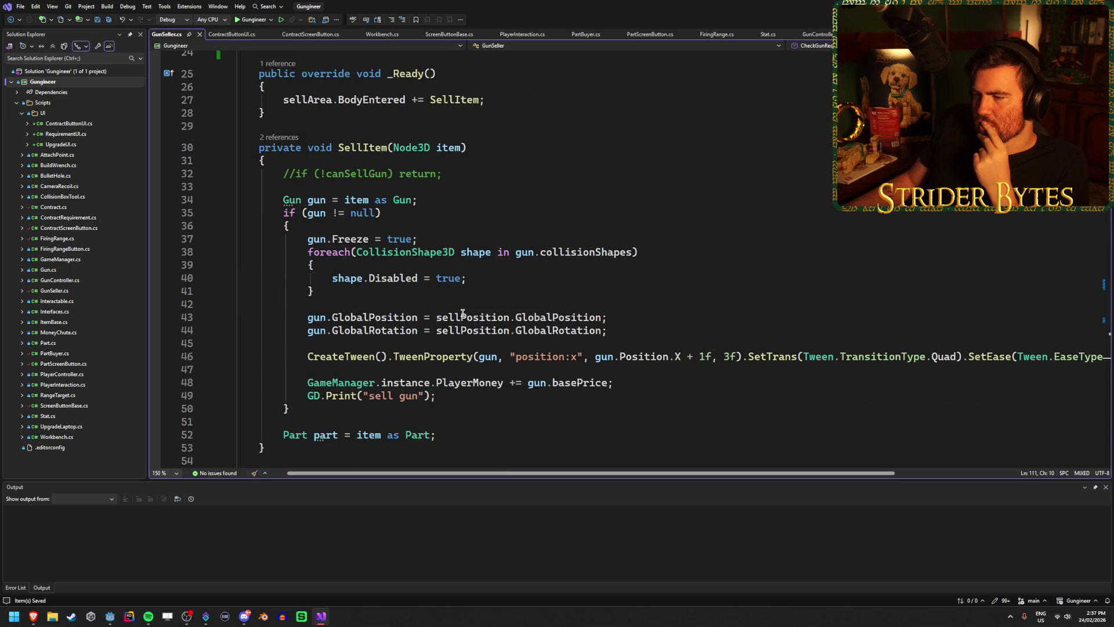
pyautogui.moveTo(459, 316)
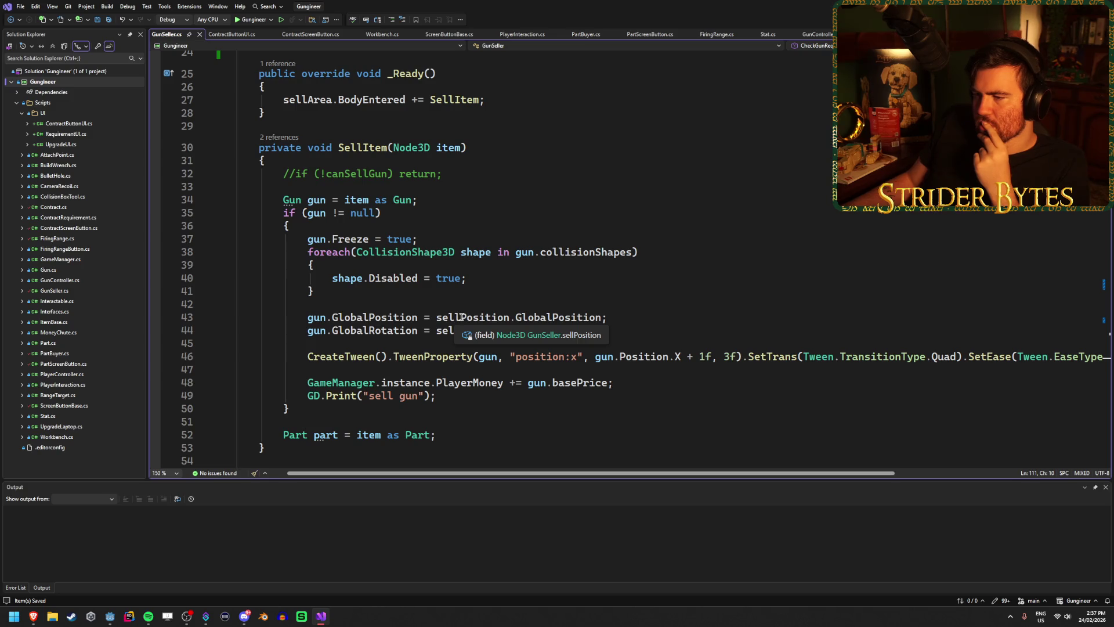
pyautogui.click(463, 342)
pyautogui.click(452, 370)
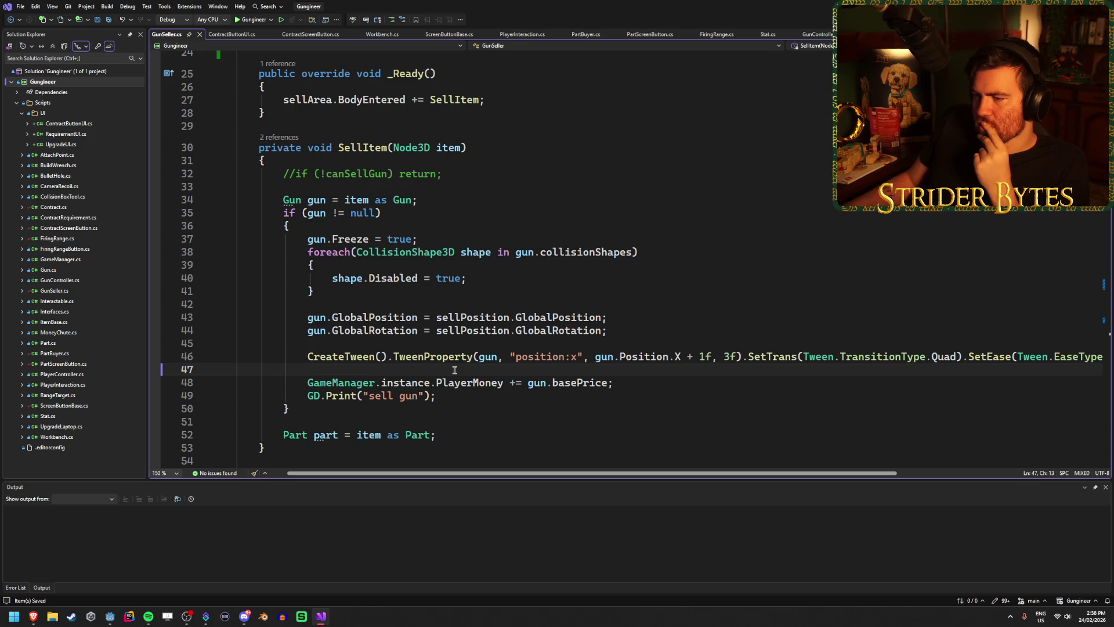
pyautogui.scroll(5, 454, 369)
pyautogui.scroll(1, 454, 369)
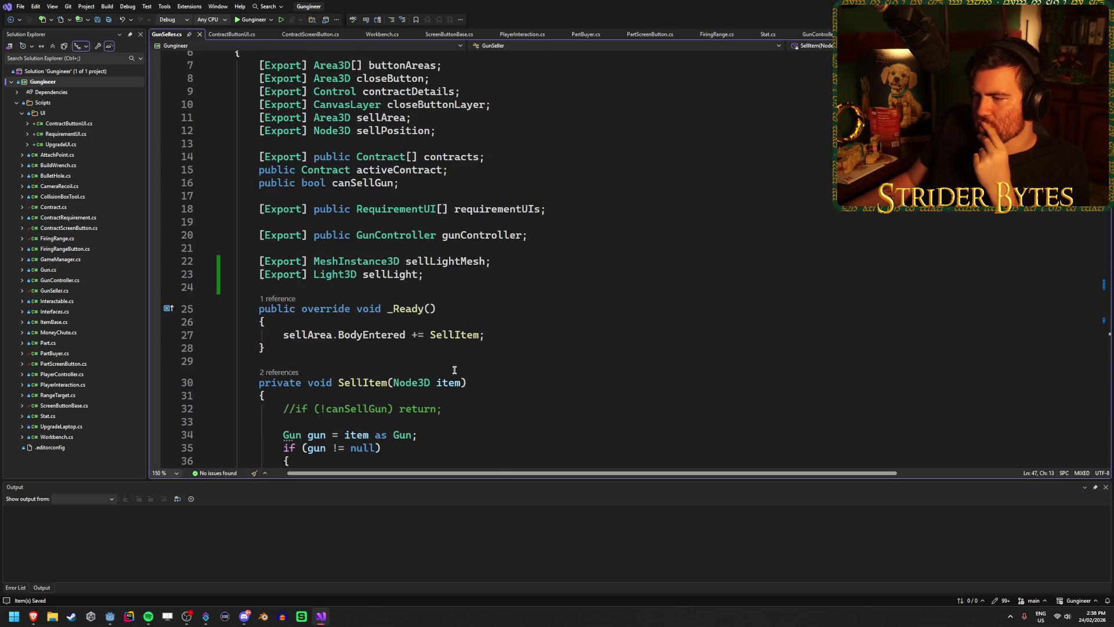
pyautogui.scroll(-12, 454, 369)
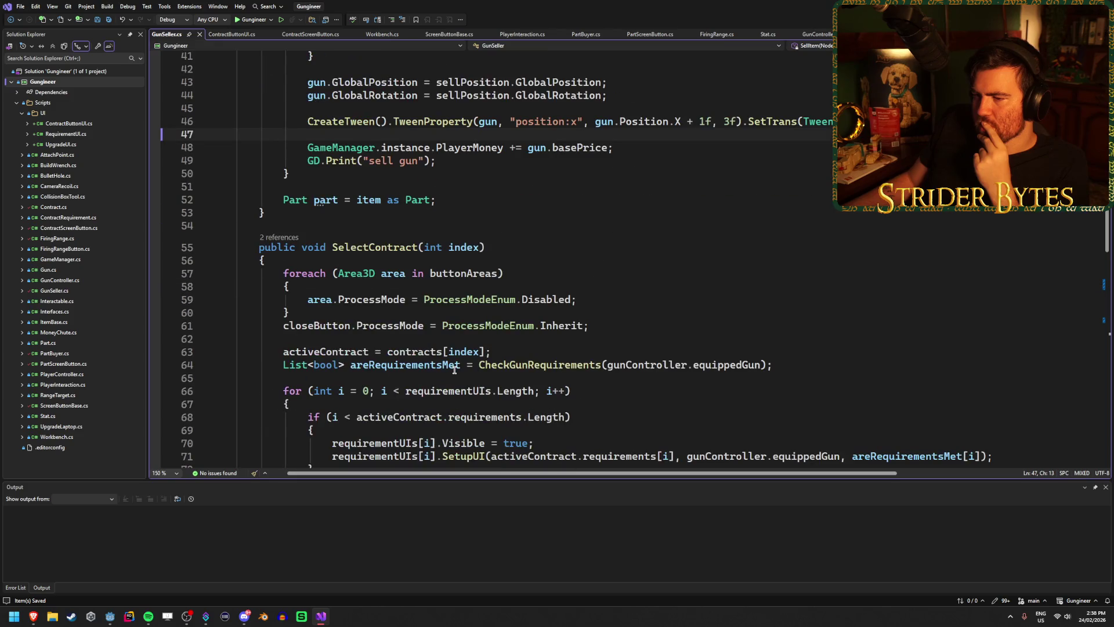
pyautogui.scroll(-4, 454, 370)
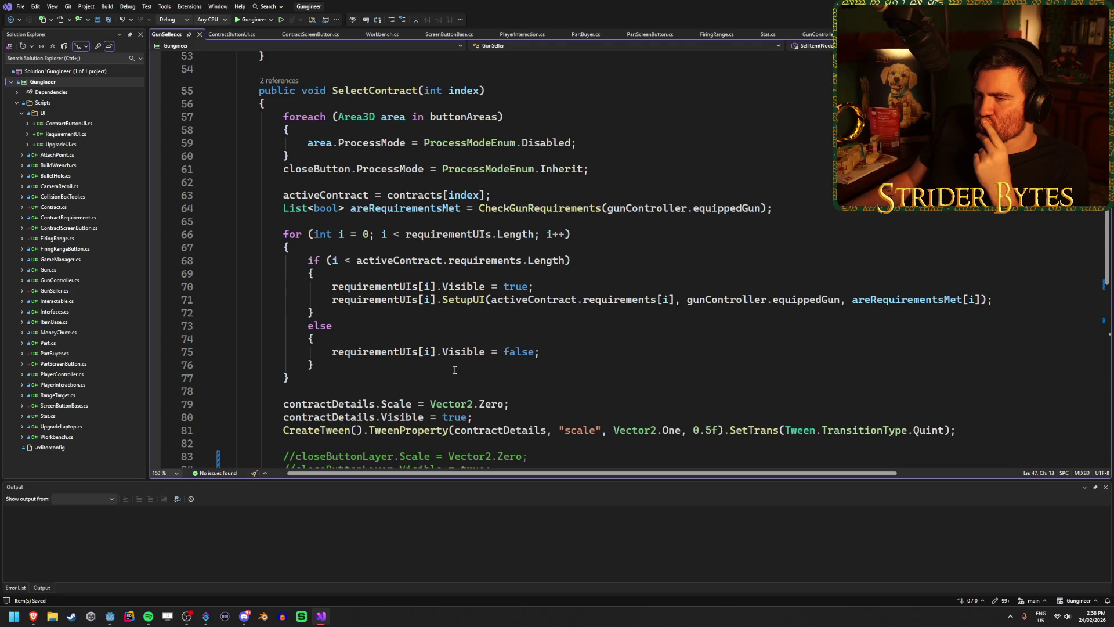
pyautogui.scroll(9, 454, 370)
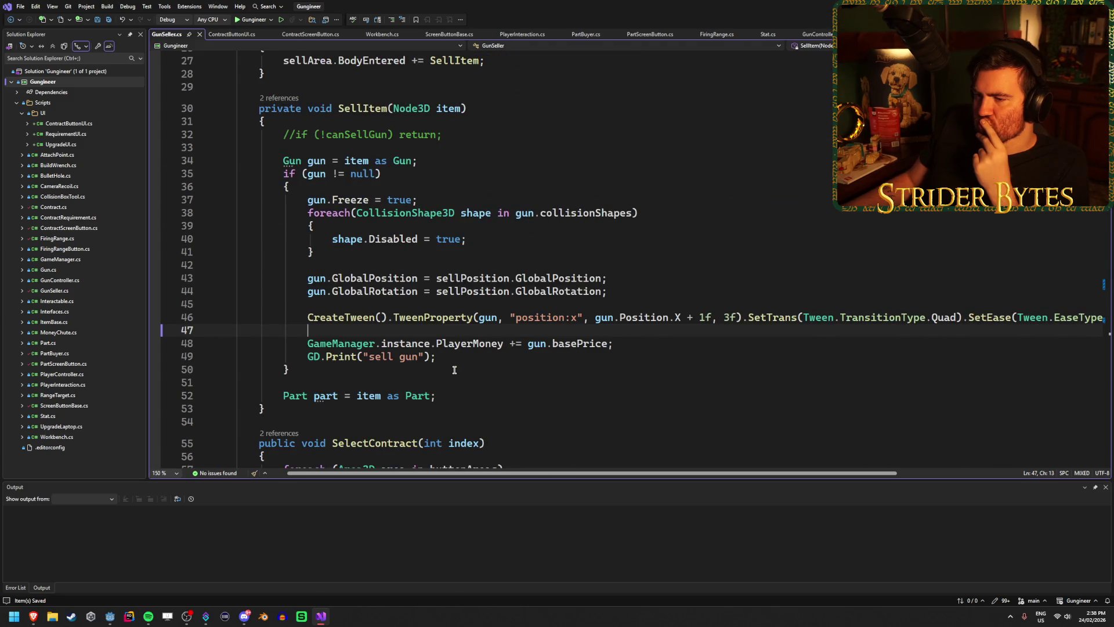
pyautogui.scroll(4, 455, 369)
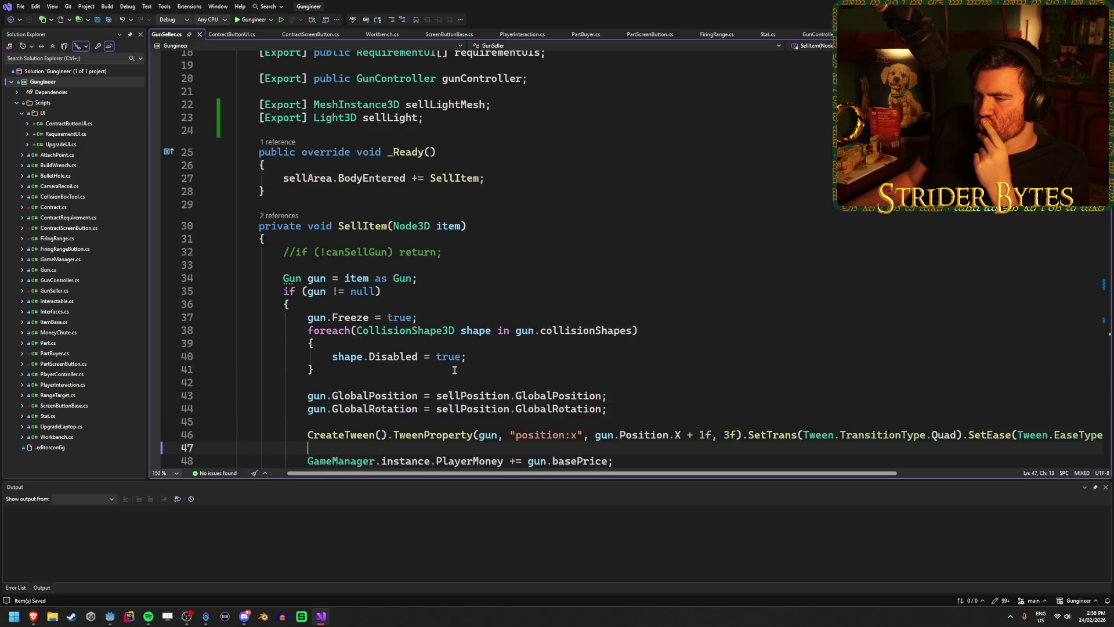
pyautogui.scroll(4, 455, 370)
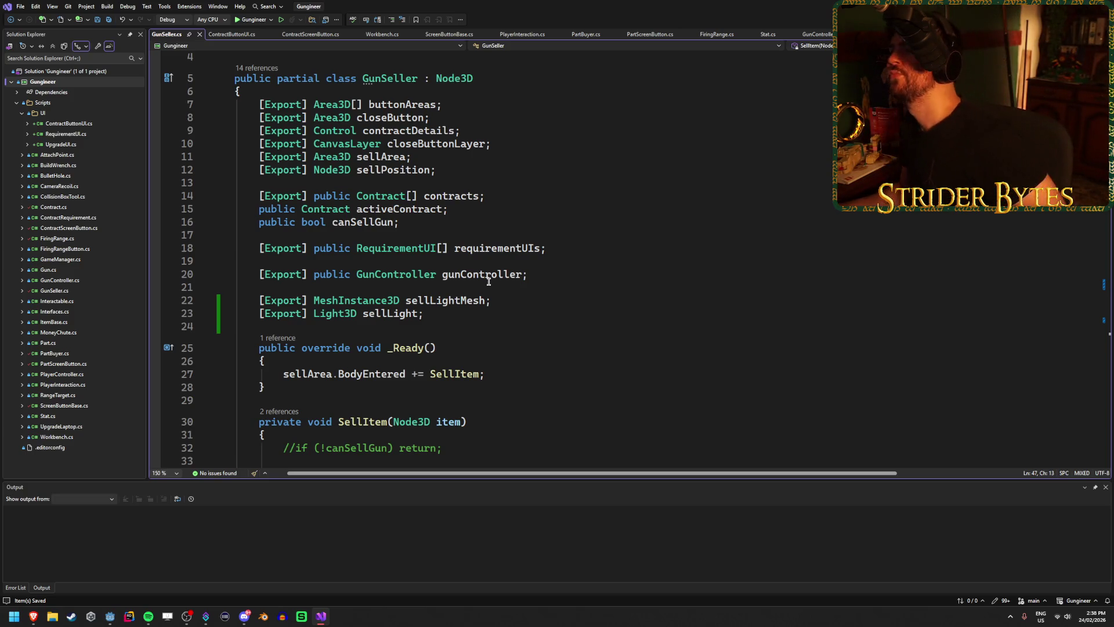
pyautogui.scroll(-6, 548, 278)
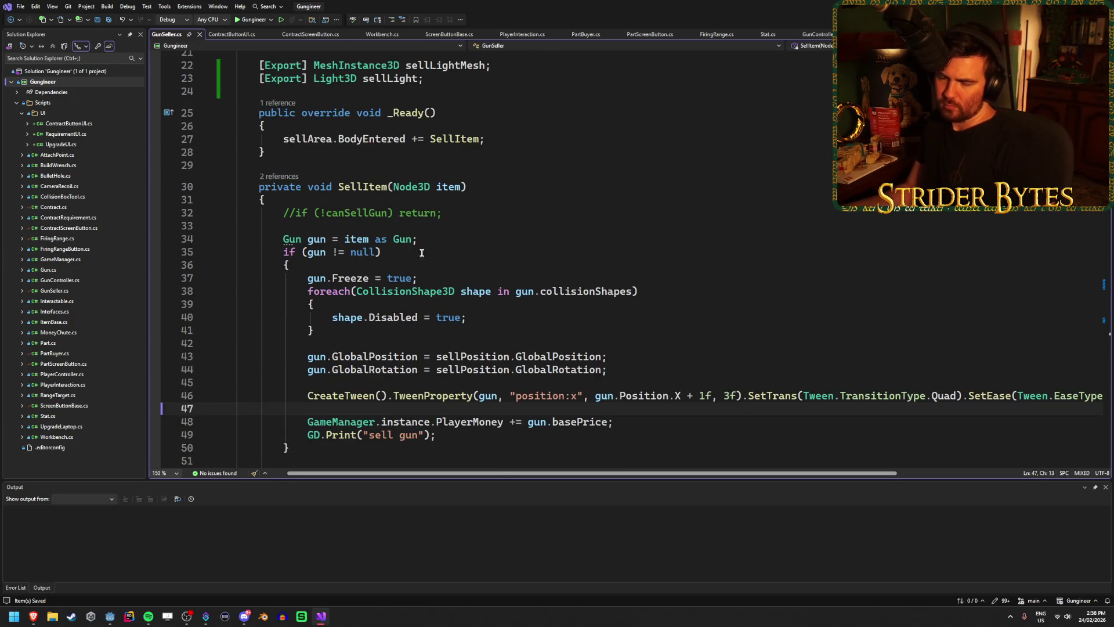
pyautogui.scroll(-2, 470, 186)
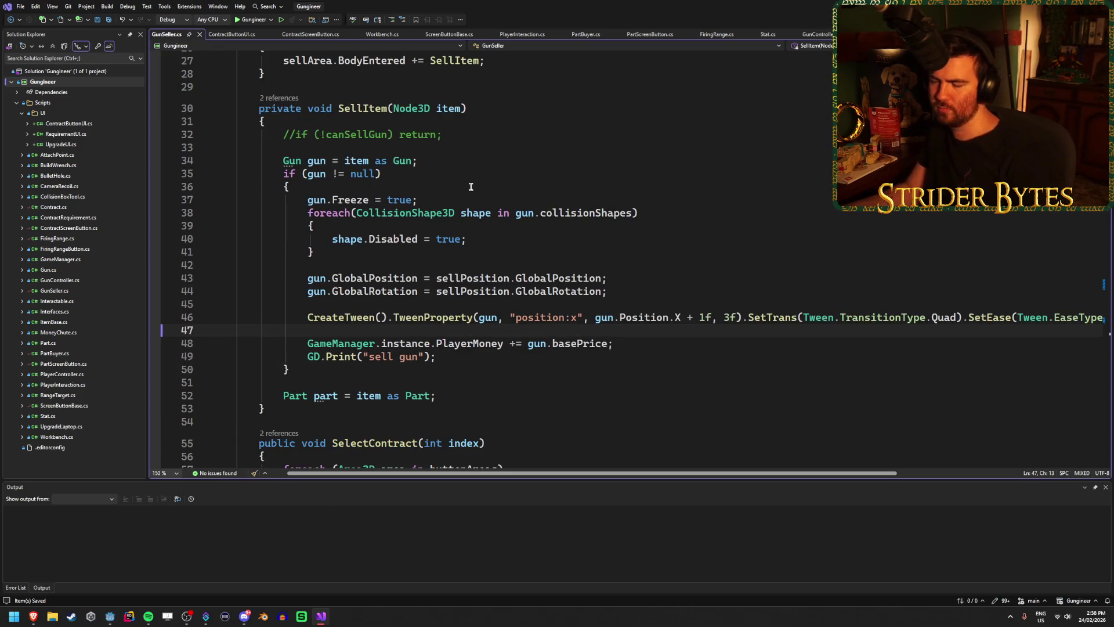
pyautogui.scroll(-5, 471, 186)
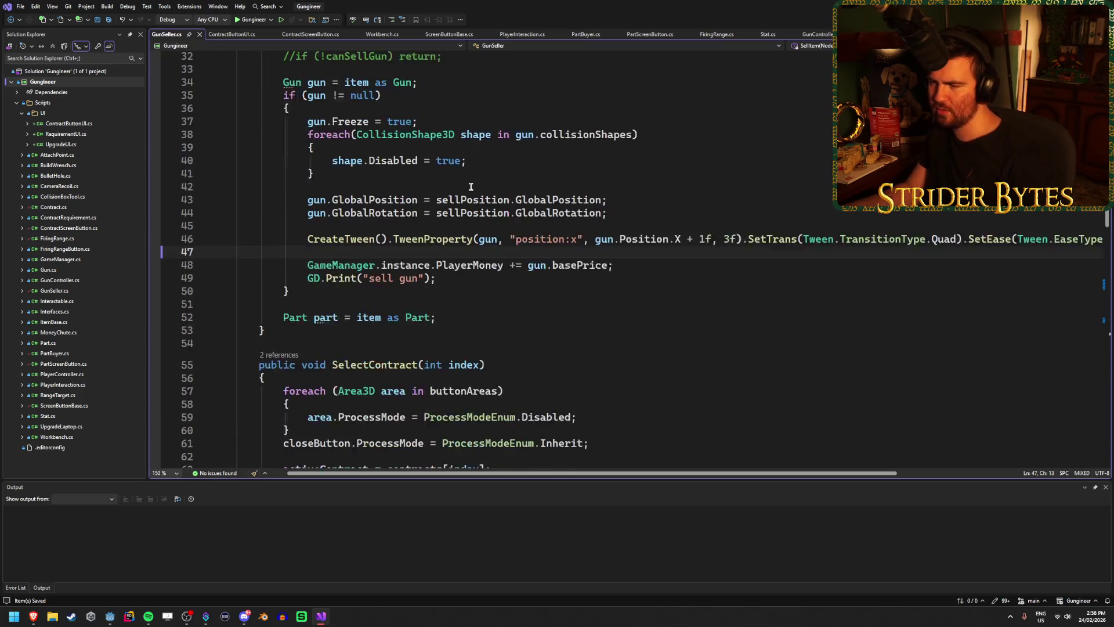
pyautogui.scroll(1, 470, 186)
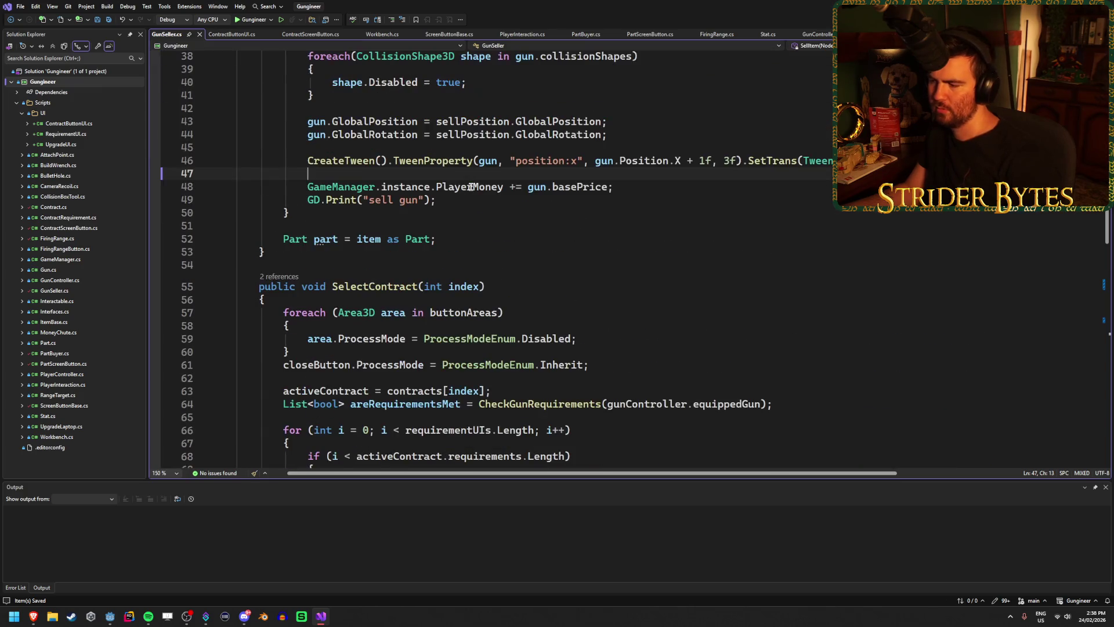
pyautogui.scroll(-9, 470, 187)
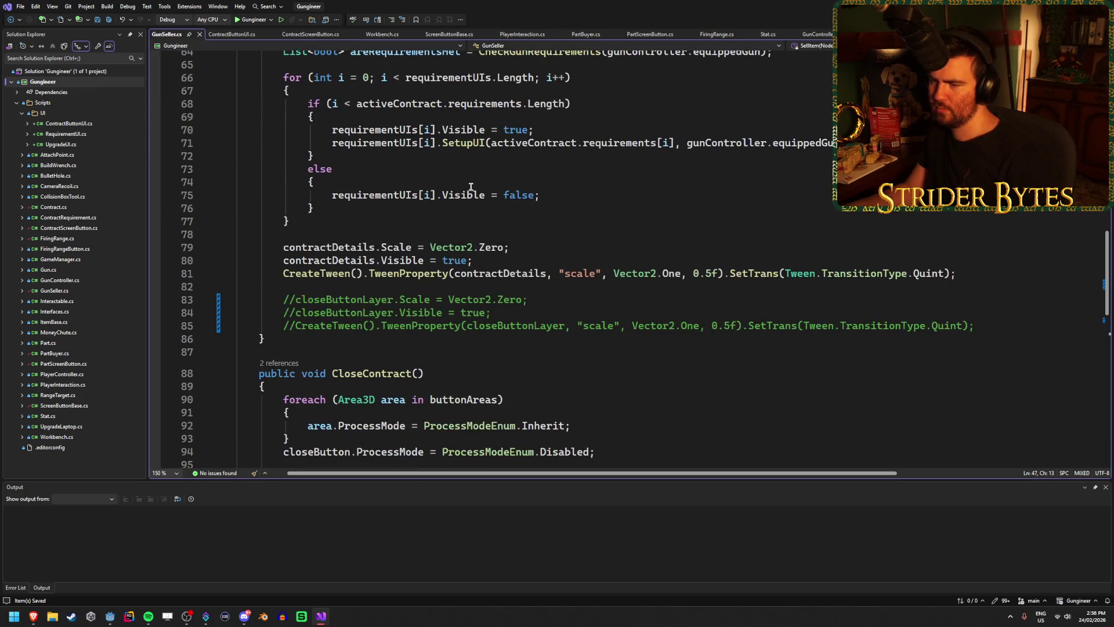
pyautogui.scroll(-9, 471, 186)
pyautogui.click(471, 186)
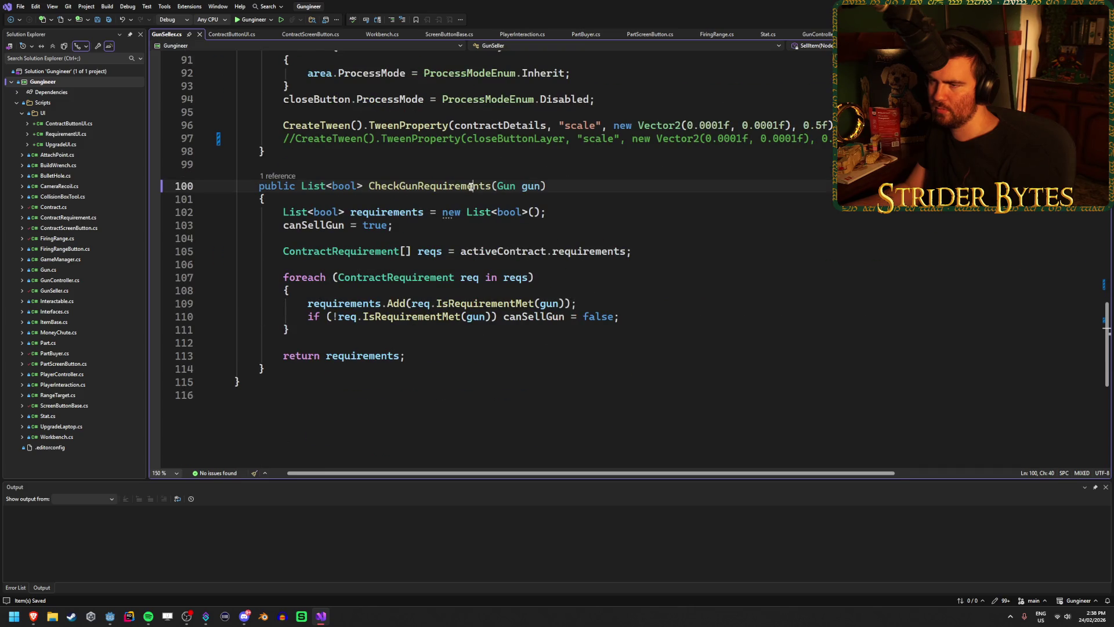
pyautogui.click(587, 186)
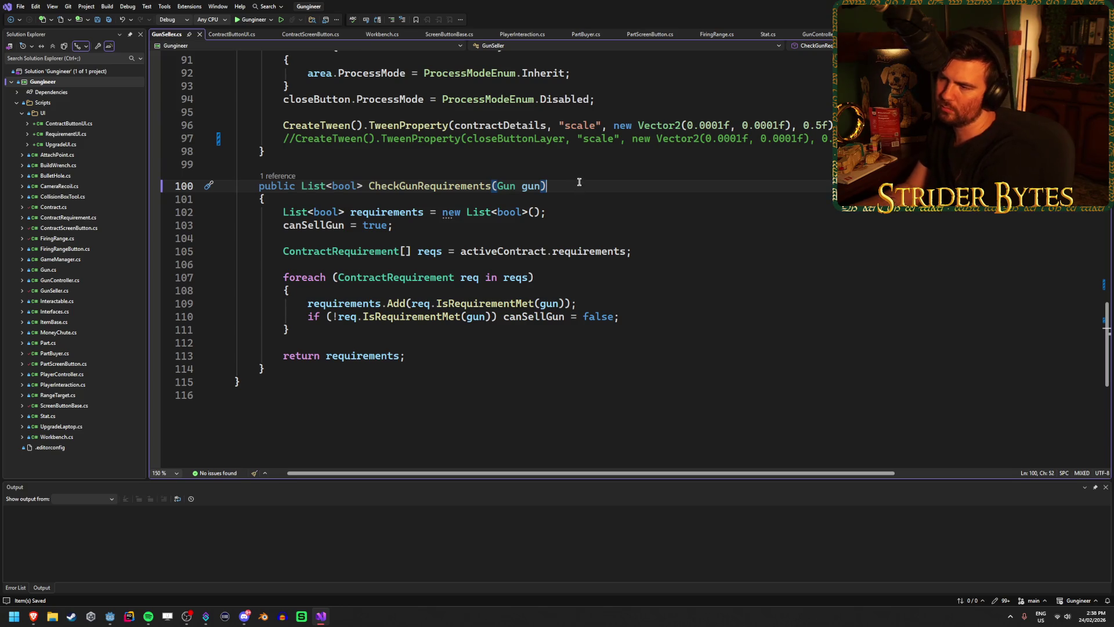
pyautogui.hotkey('ctrl', '-')
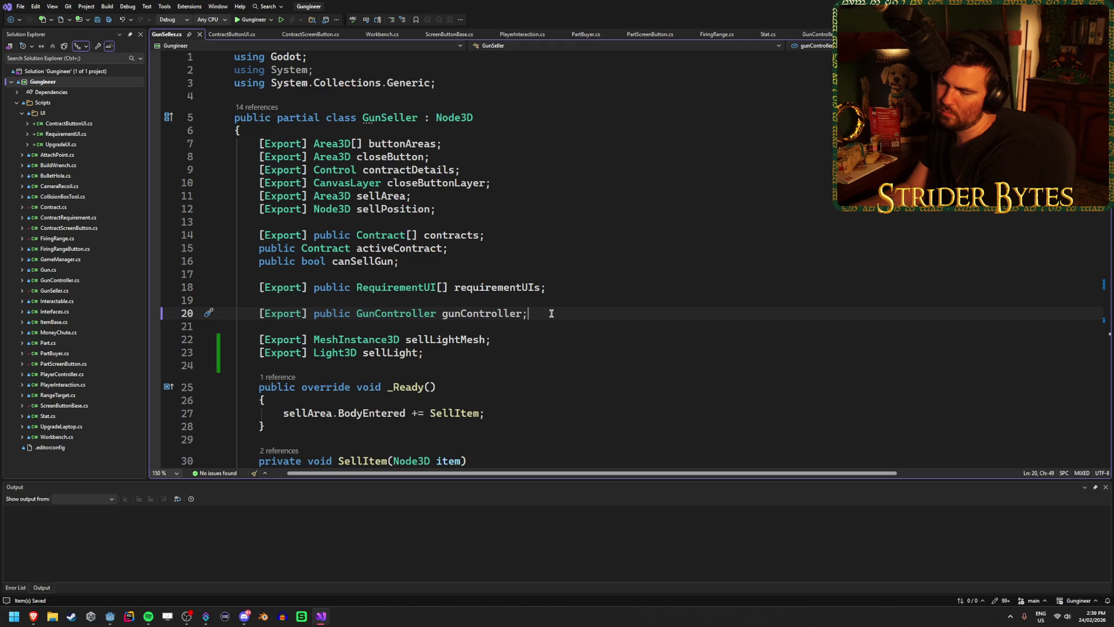
pyautogui.scroll(-20, 551, 314)
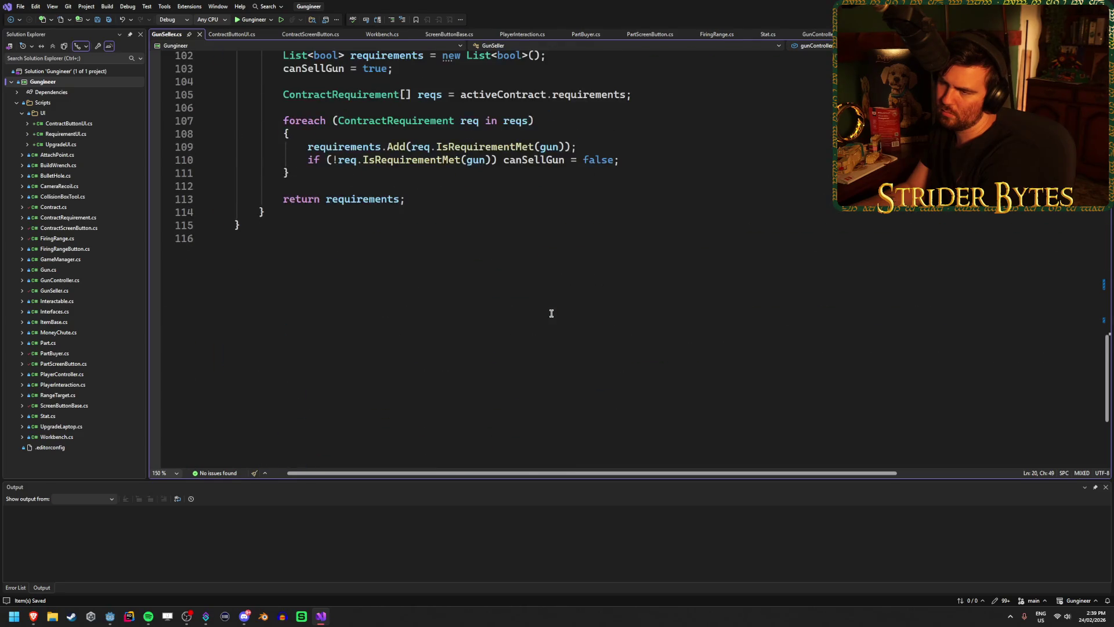
pyautogui.scroll(5, 551, 314)
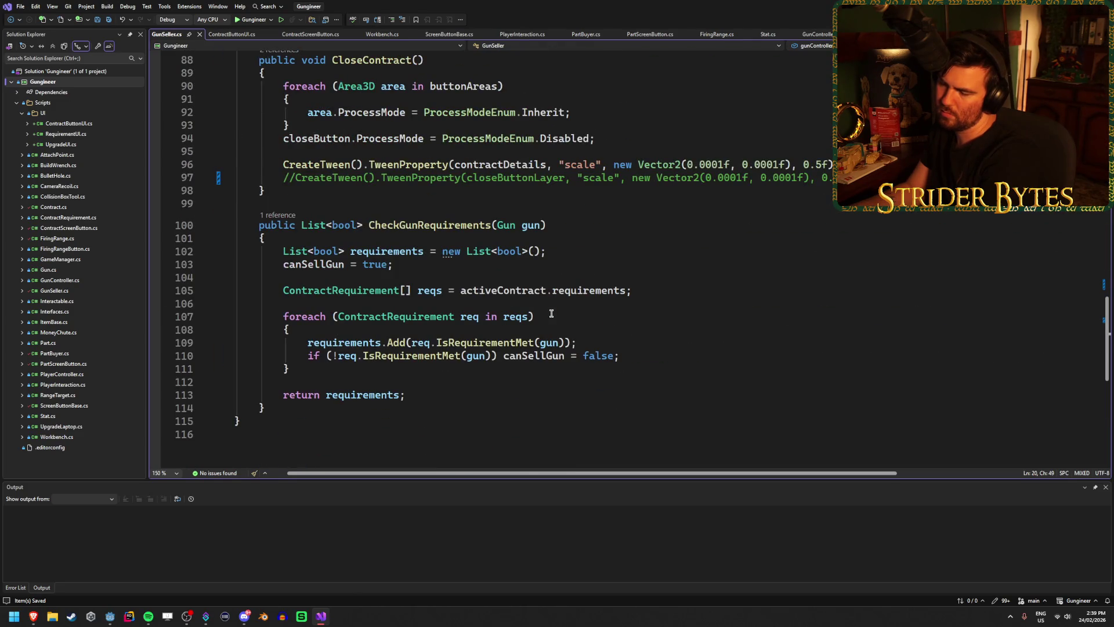
pyautogui.scroll(20, 551, 314)
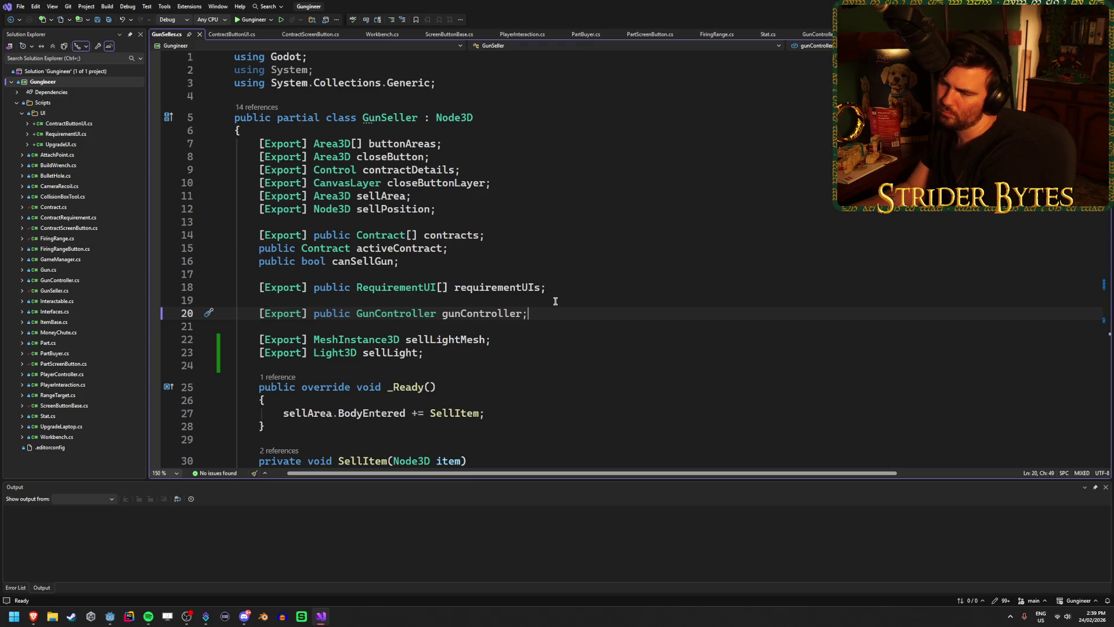
pyautogui.scroll(-11, 555, 301)
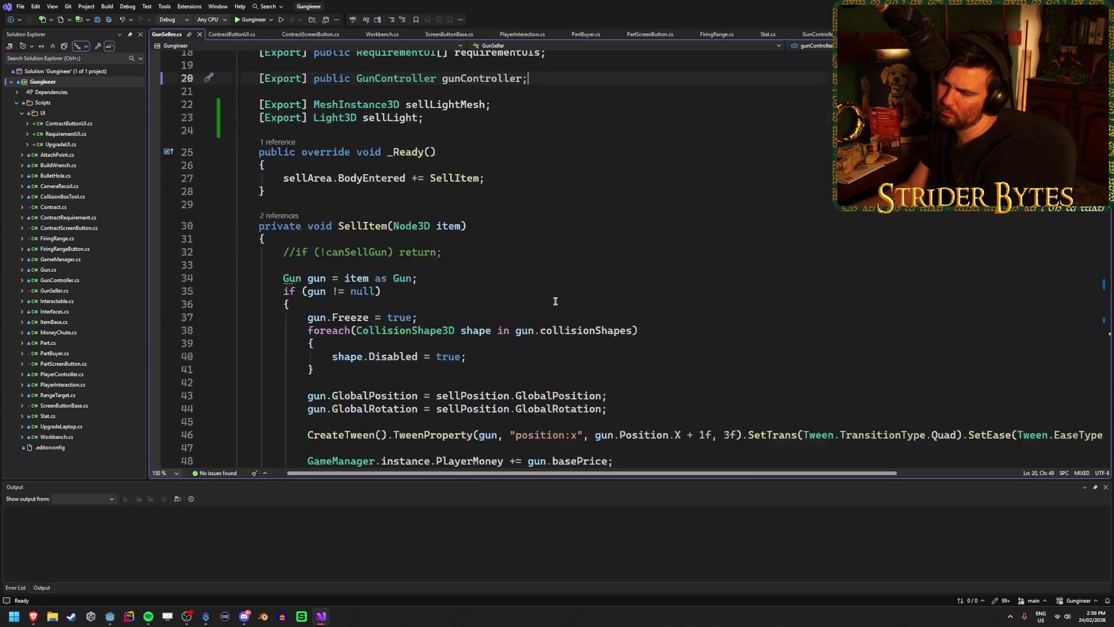
pyautogui.scroll(3, 555, 301)
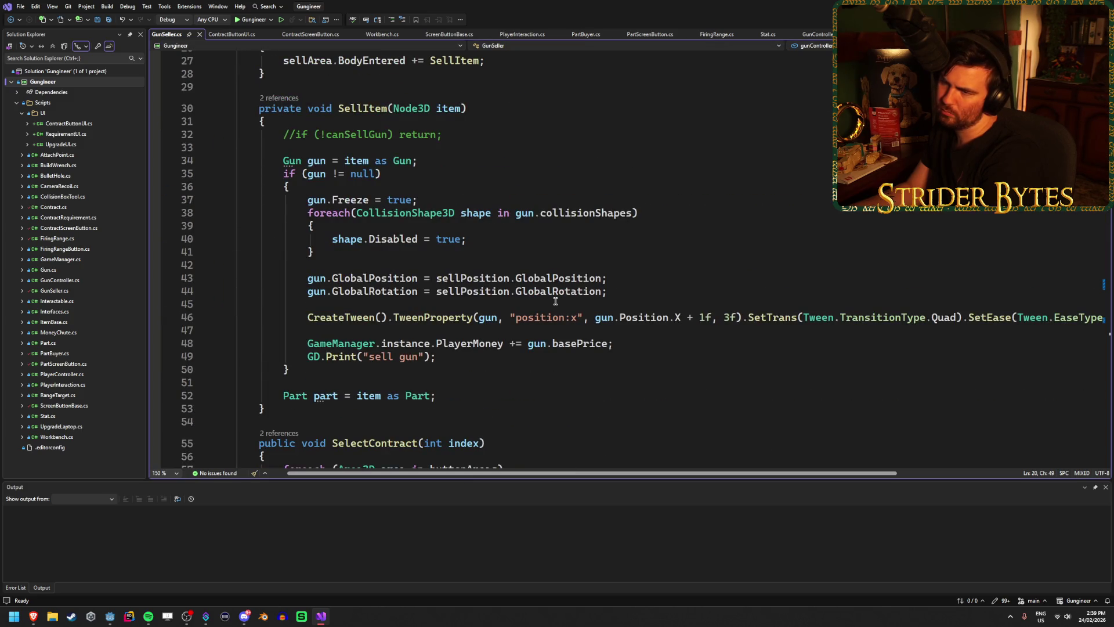
pyautogui.scroll(-4, 556, 301)
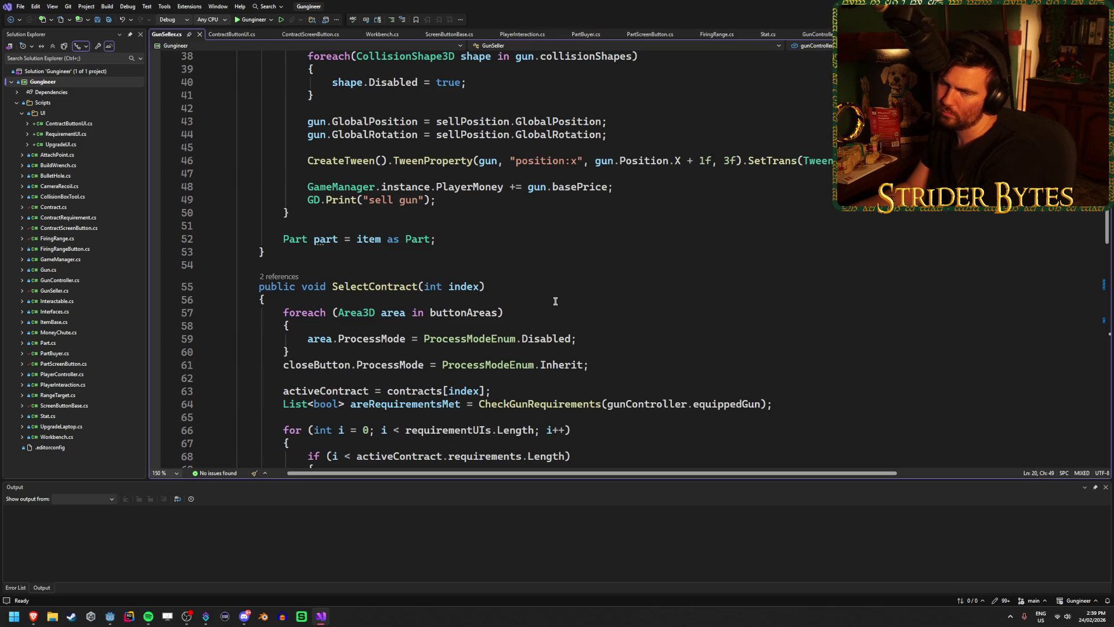
pyautogui.scroll(-2, 568, 255)
pyautogui.click(586, 258)
pyautogui.scroll(-1, 592, 258)
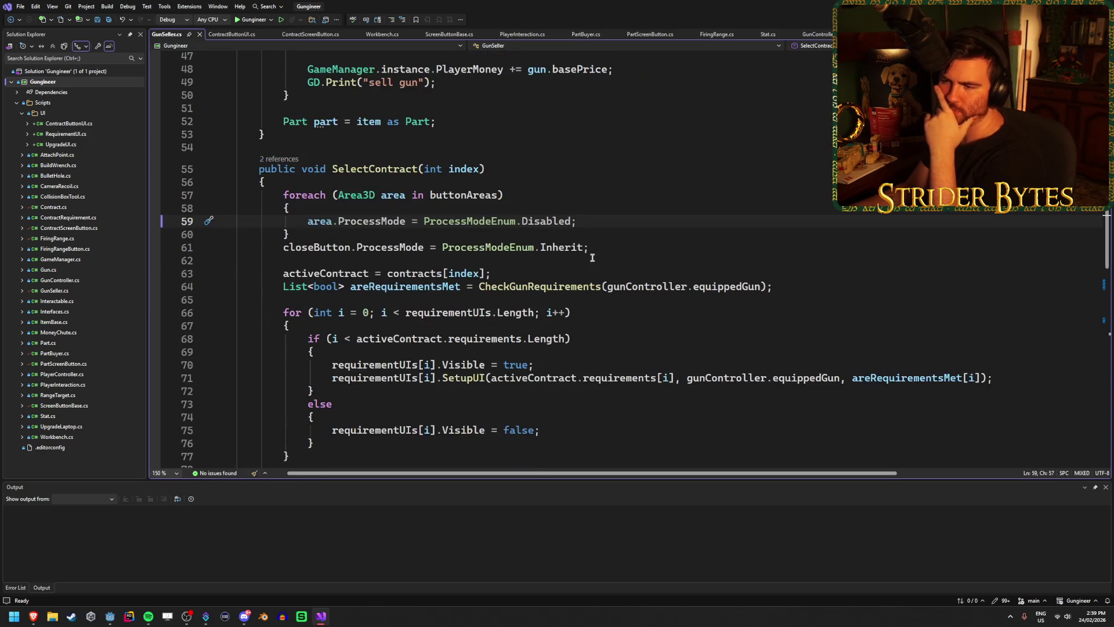
pyautogui.click(666, 243)
pyautogui.scroll(-1, 667, 243)
pyautogui.click(435, 247)
pyautogui.click(605, 248)
# Step: Set the SellLight_Off albedo to mid grey (value 50, 808080) and save the scene
pyautogui.click(799, 250)
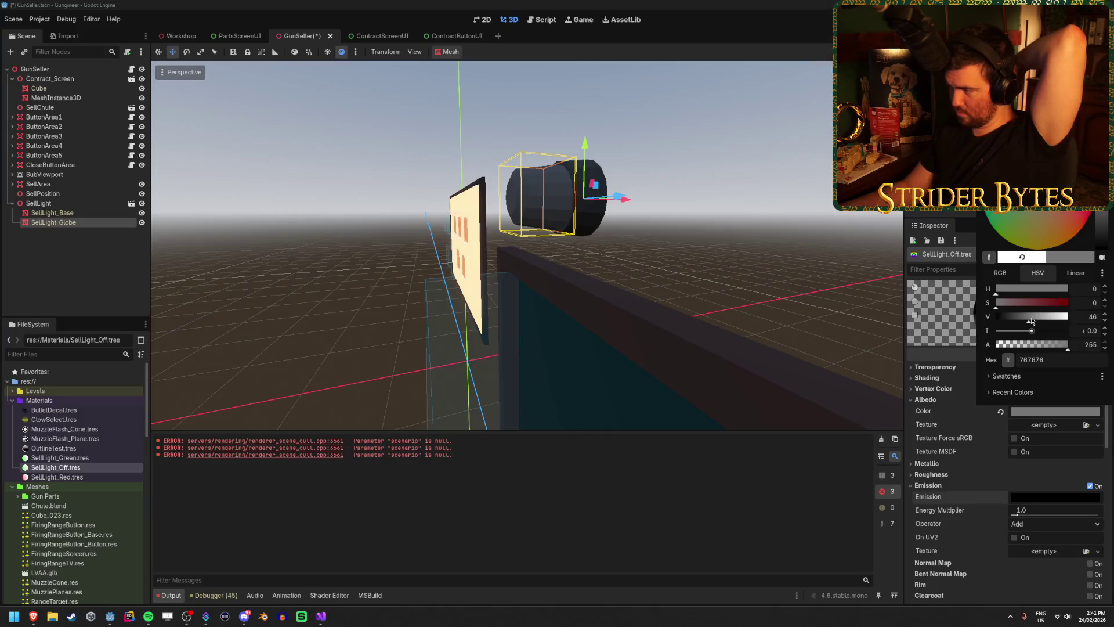
pyautogui.moveTo(1041, 326)
pyautogui.mouseDown()
pyautogui.moveTo(1016, 327)
pyautogui.moveTo(1031, 328)
pyautogui.mouseUp()
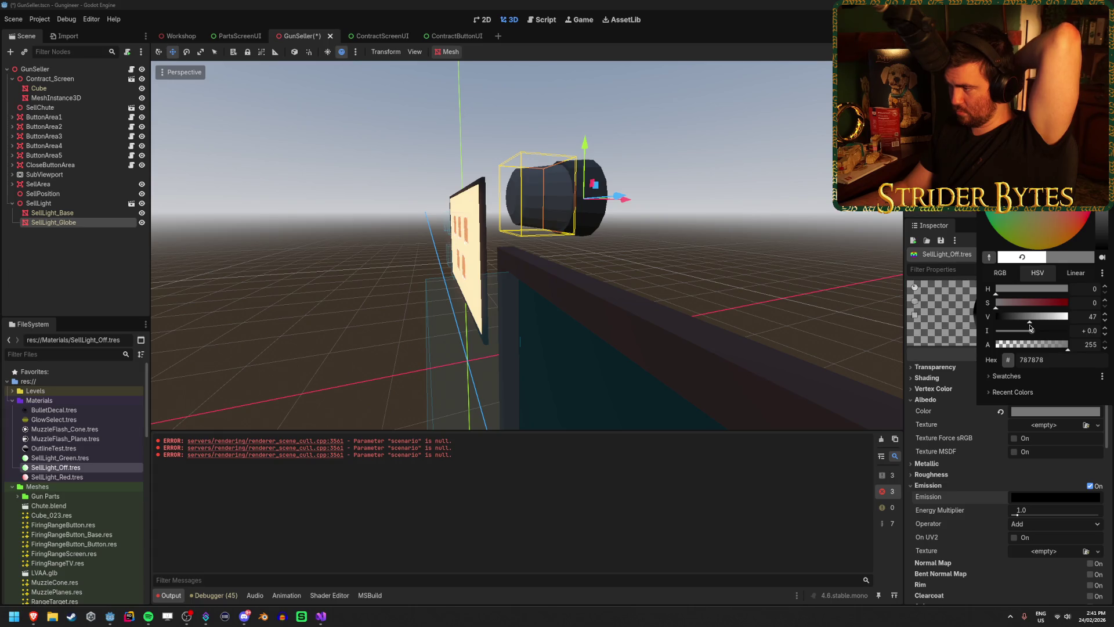
pyautogui.click(1104, 314)
pyautogui.click(1104, 314)
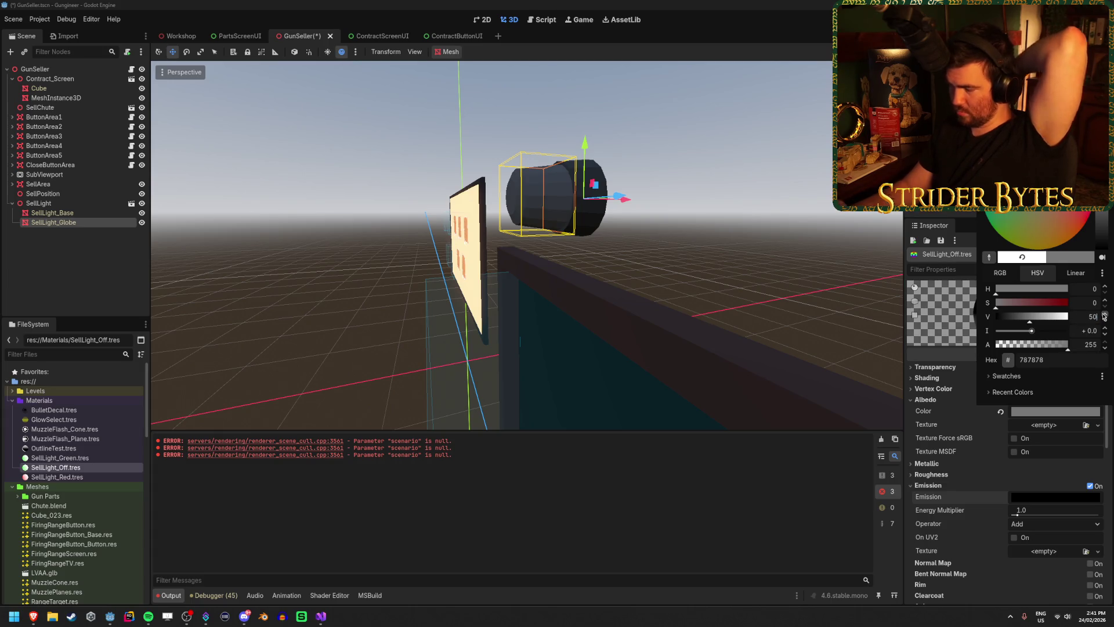
pyautogui.click(1103, 314)
pyautogui.click(1082, 331)
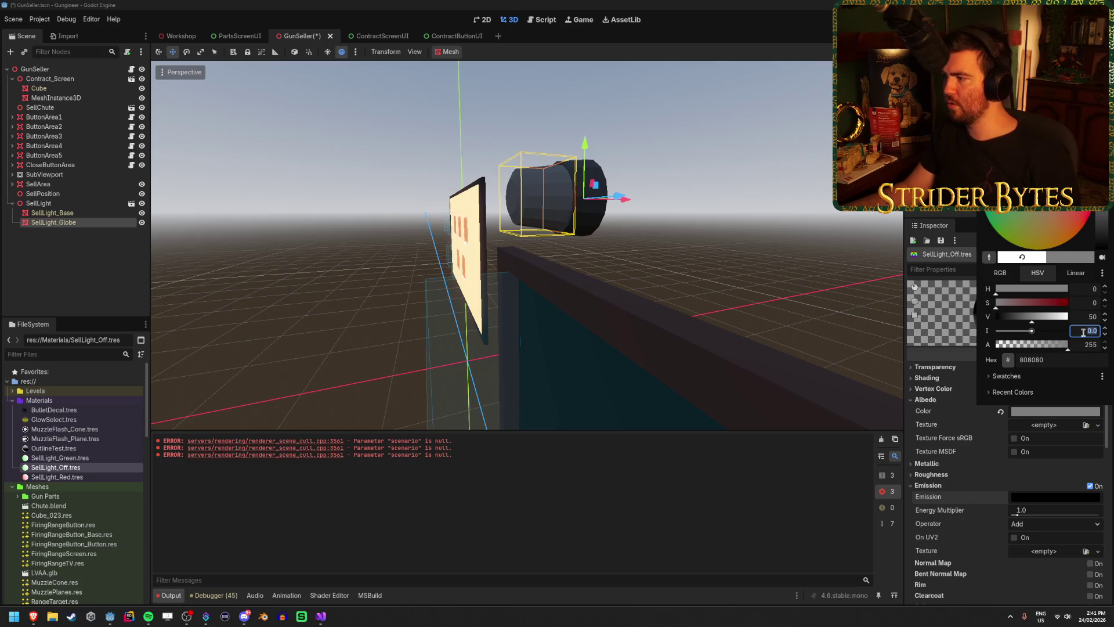
pyautogui.hotkey('ctrl', 's')
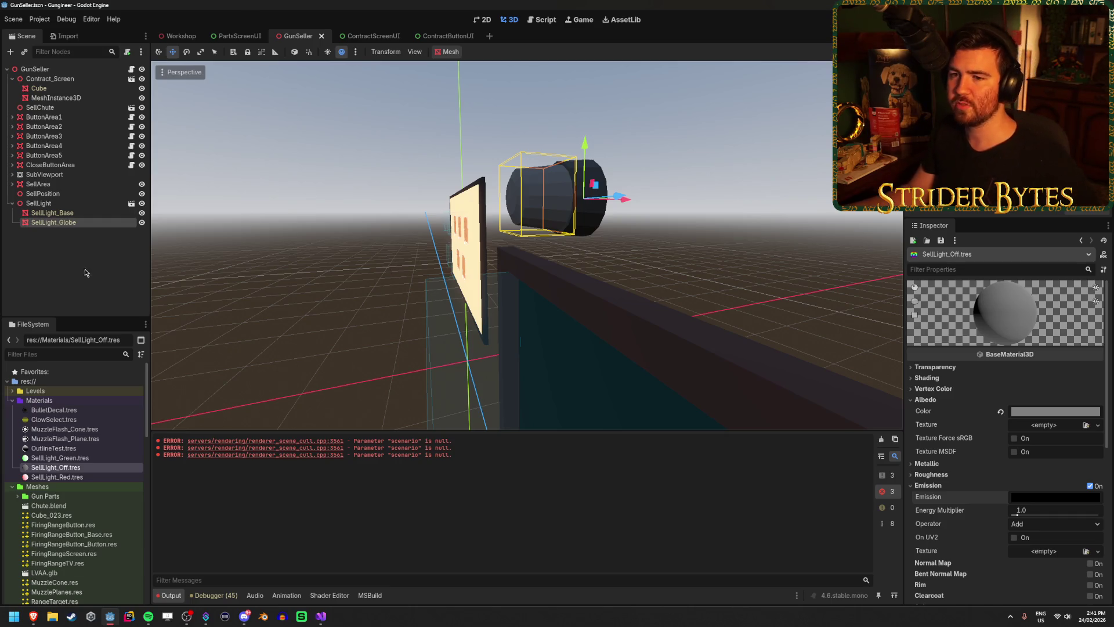
# Step: Orbit the view around the sell station's sign and lamp and select the SellLight_Green material
pyautogui.click(598, 255)
pyautogui.moveTo(597, 255); pyautogui.dragTo(597, 256)
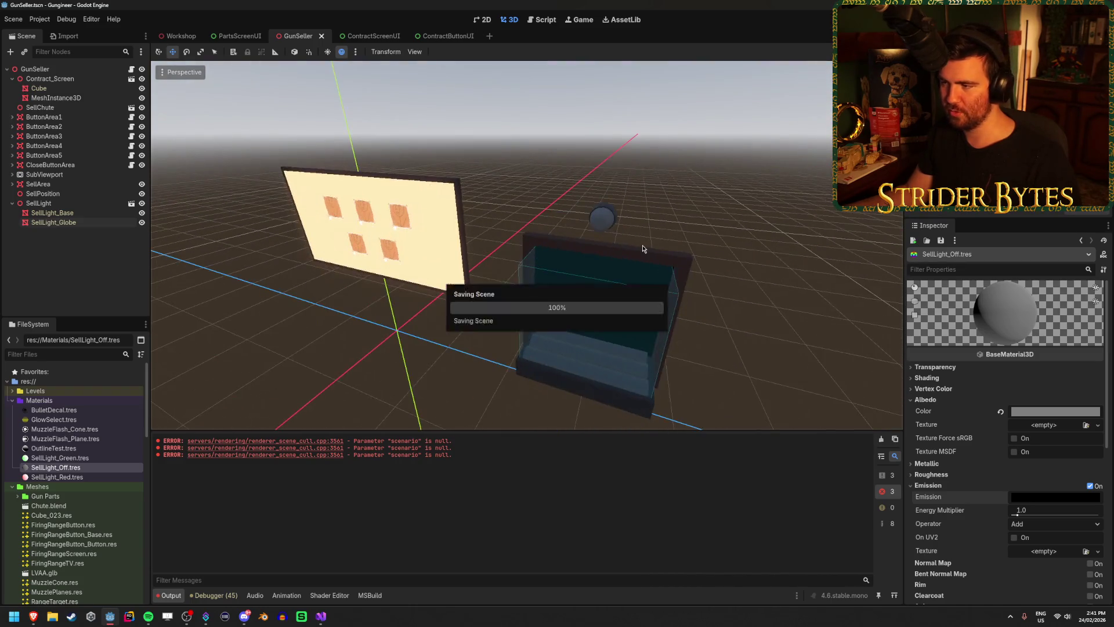
pyautogui.click(311, 129)
pyautogui.moveTo(275, 108); pyautogui.dragTo(274, 108)
pyautogui.click(81, 457)
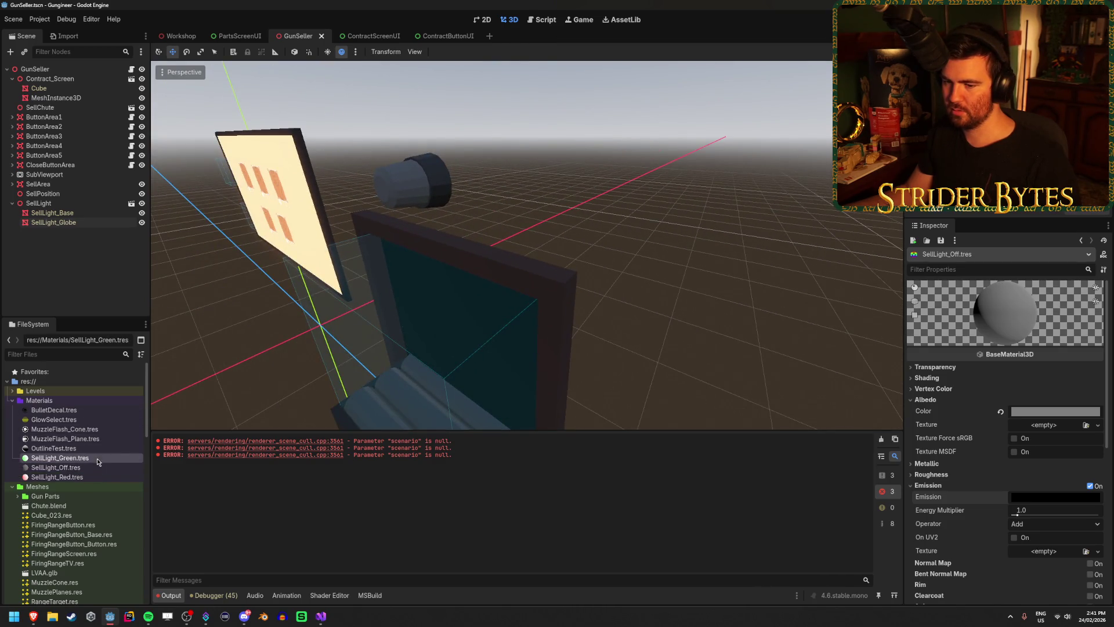
pyautogui.click(320, 617)
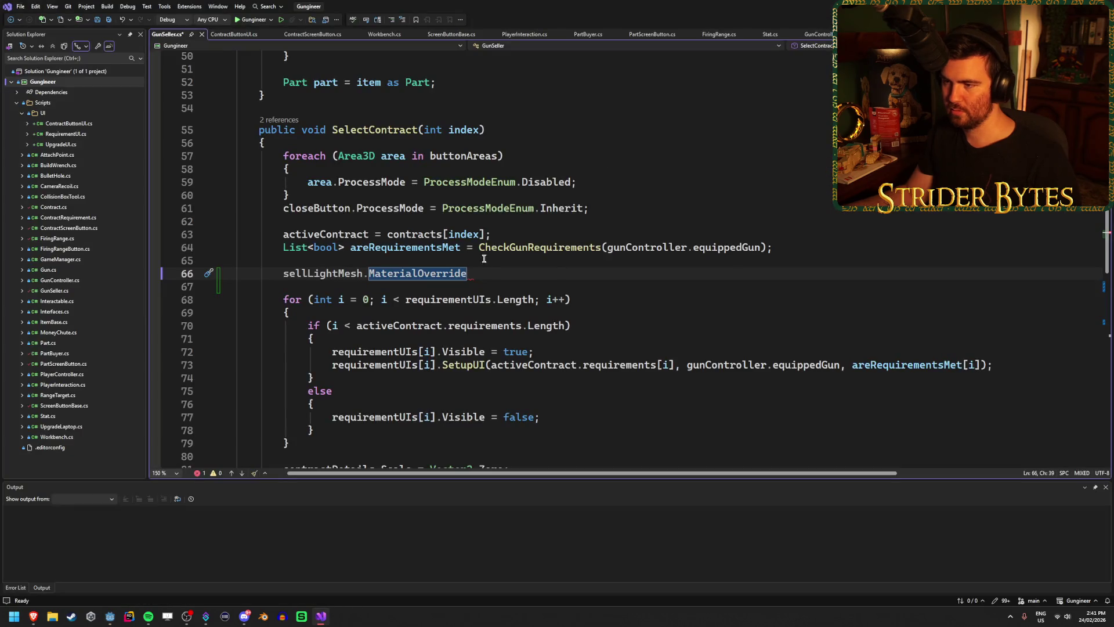
# Step: Start a Material field below the sellLight export, save GunSeller.cs, and open Interactable.cs for reference
pyautogui.moveTo(528, 273); pyautogui.dragTo(283, 273)
pyautogui.click(525, 273)
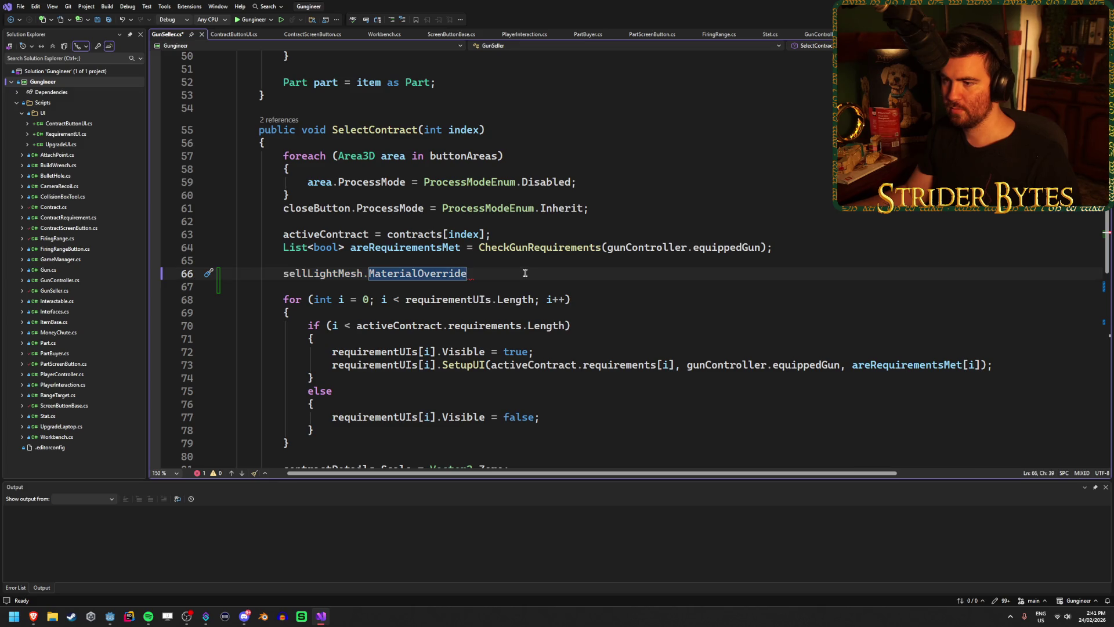
pyautogui.scroll(16, 525, 272)
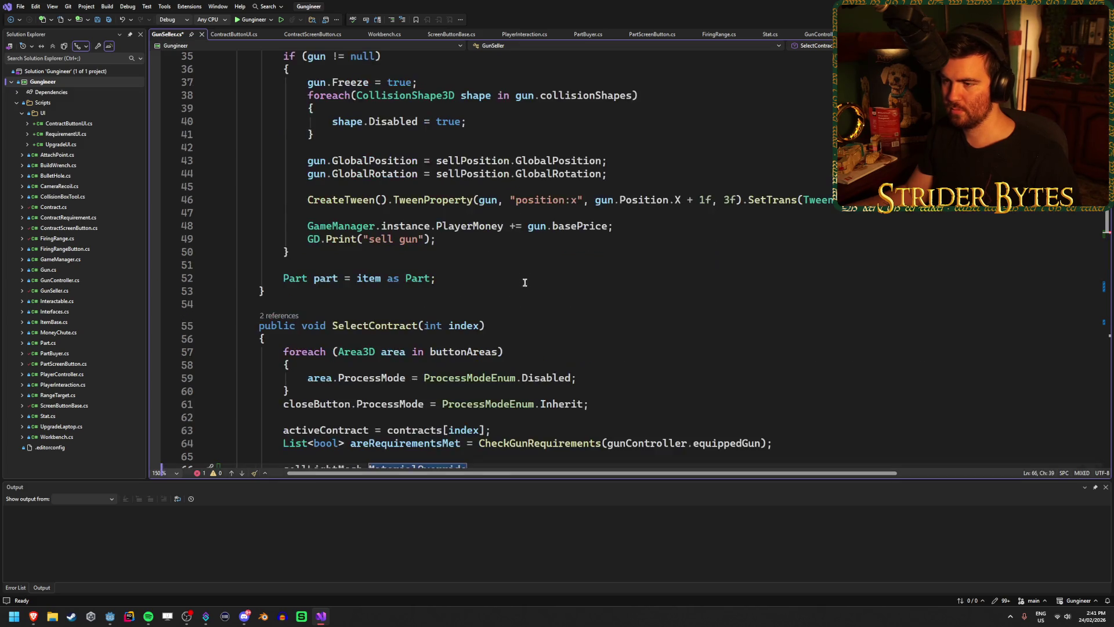
pyautogui.scroll(-1, 517, 317)
pyautogui.click(442, 314)
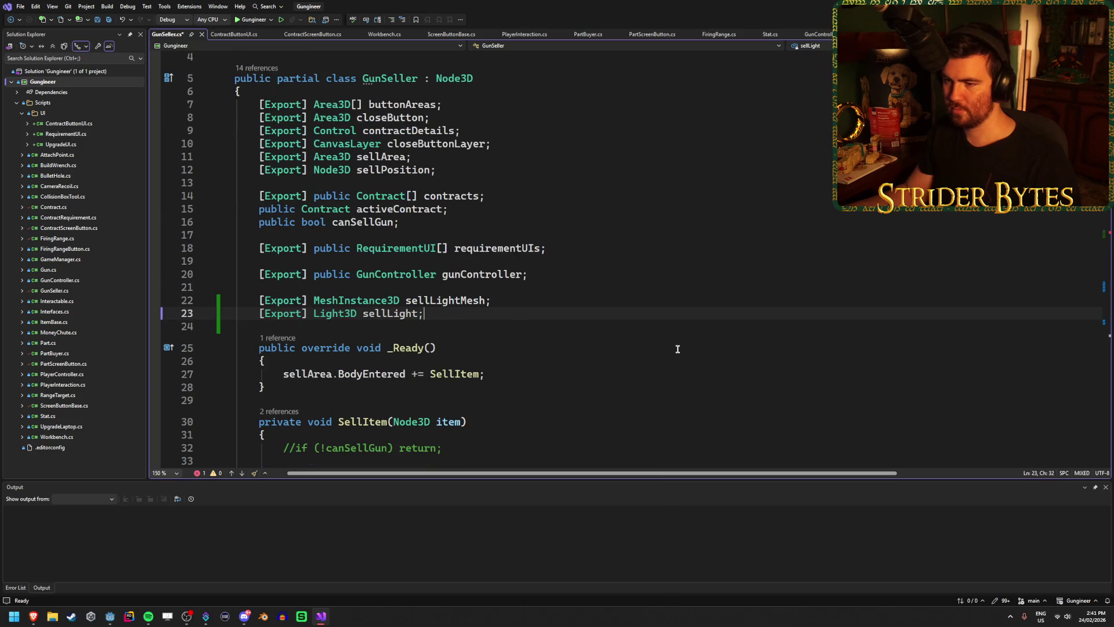
pyautogui.press('Return')
pyautogui.press('Return')
pyautogui.write('Mater')
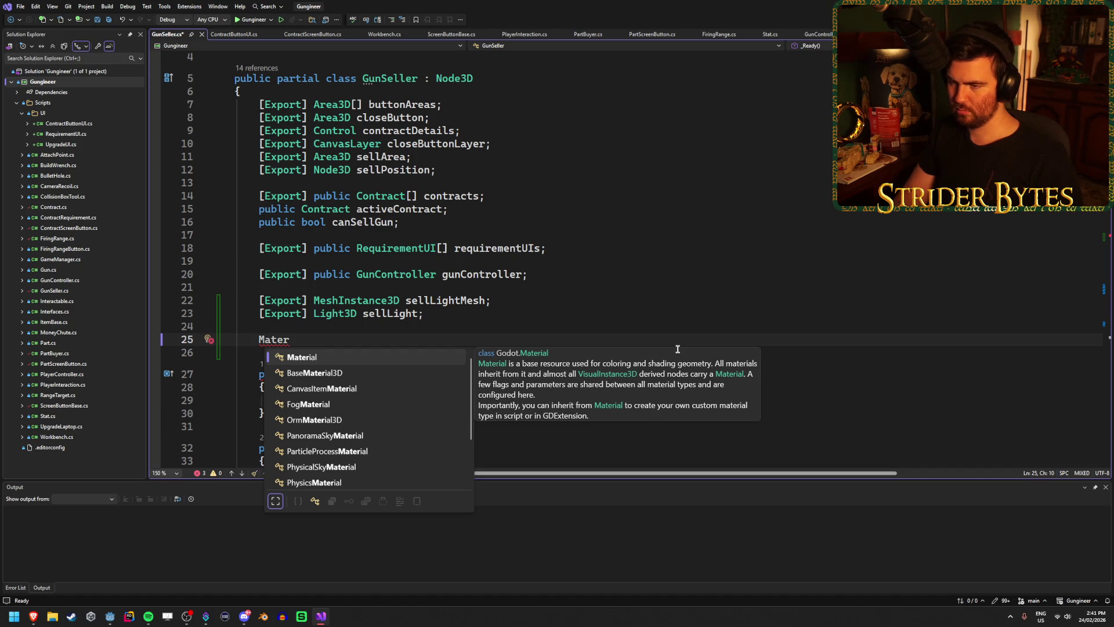
pyautogui.press('Tab')
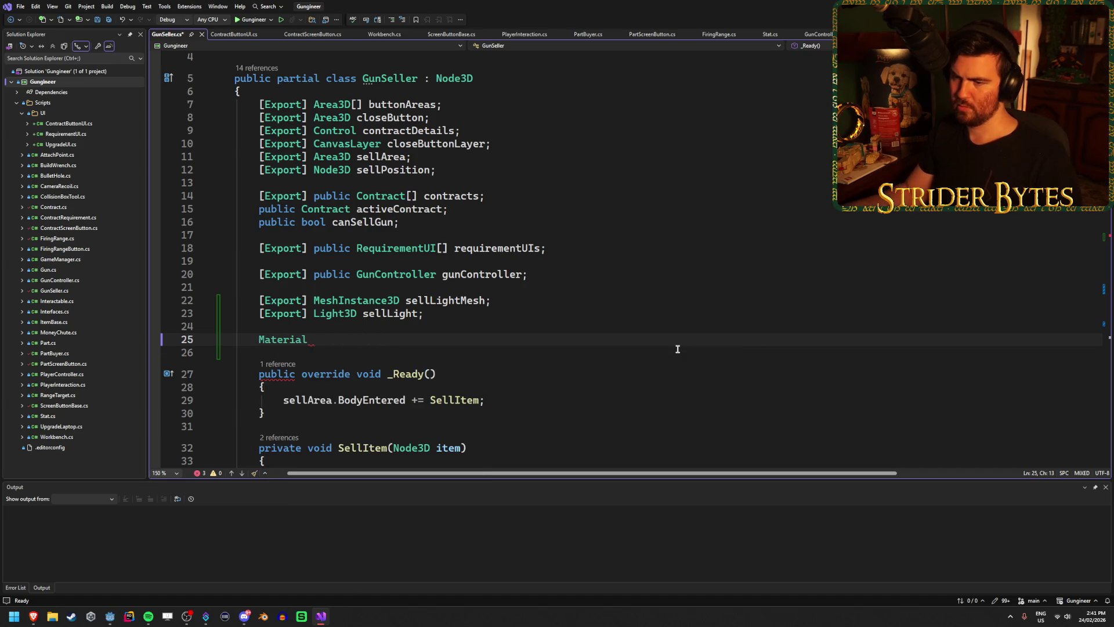
pyautogui.scroll(-4, 638, 324)
pyautogui.hotkey('ctrl', 's')
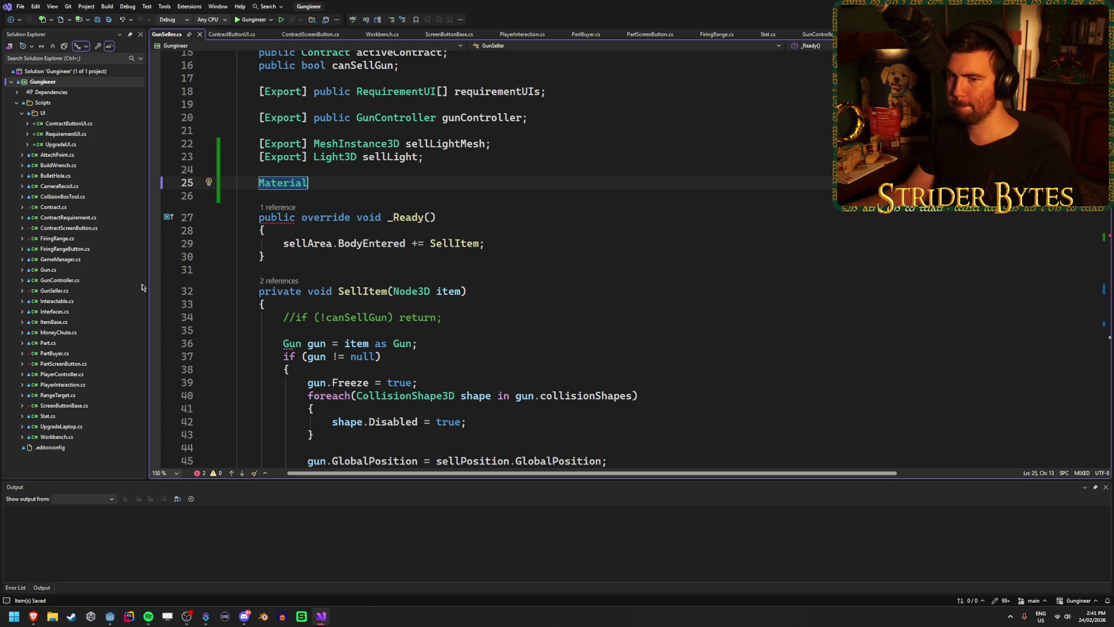
pyautogui.doubleClick(57, 301)
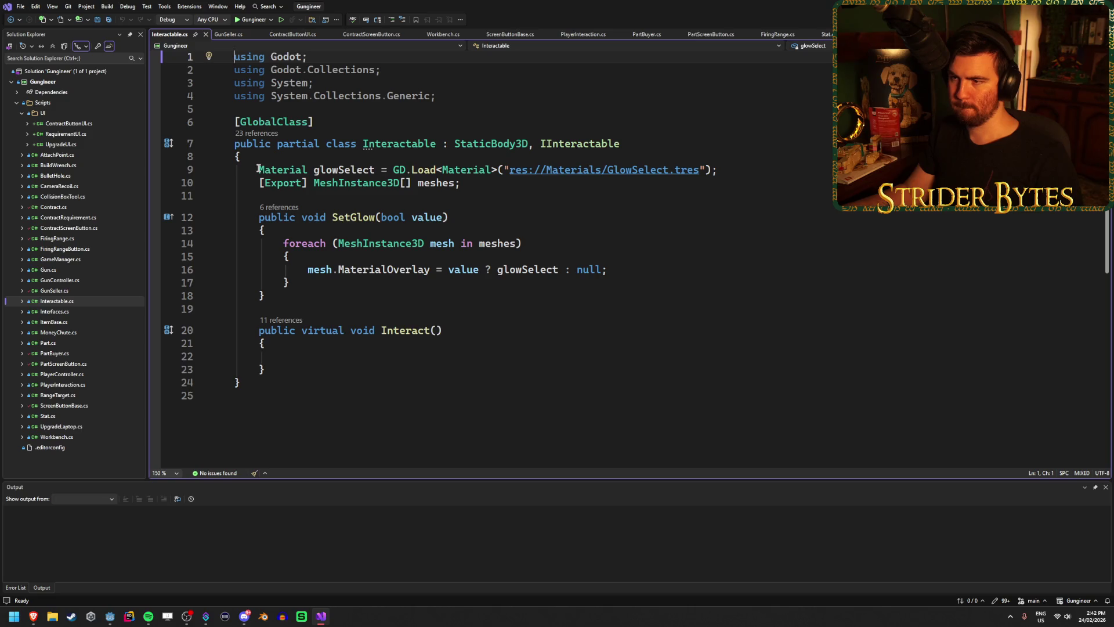
# Step: Select the GD.Load<Material> expression on line 9 of Interactable.cs as a reference
pyautogui.moveTo(740, 170); pyautogui.dragTo(393, 170)
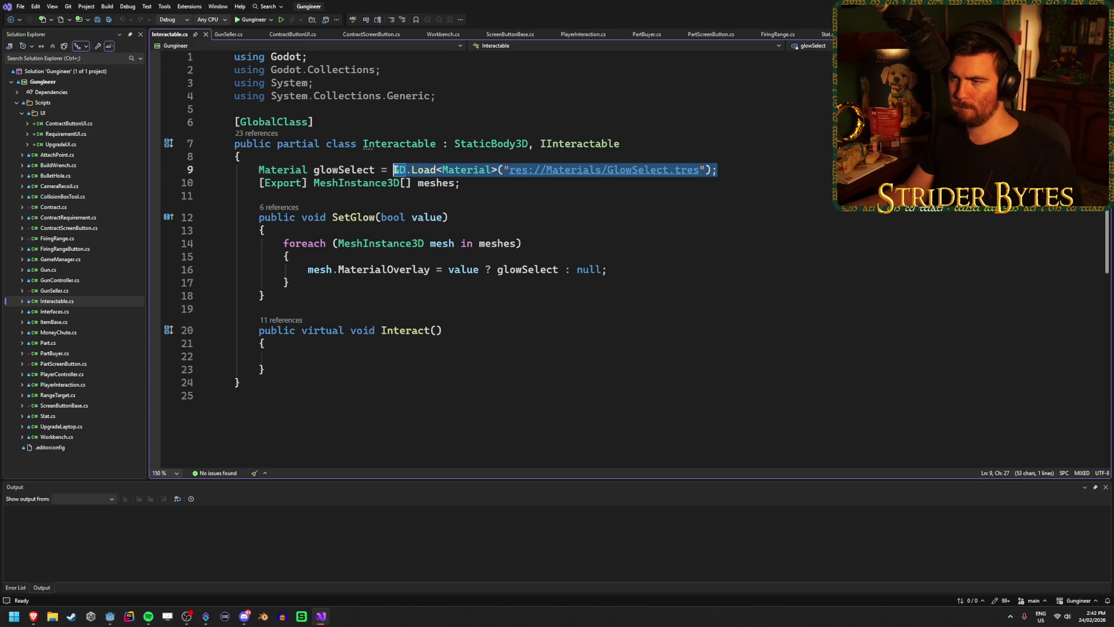
pyautogui.click(497, 169)
pyautogui.moveTo(497, 169); pyautogui.dragTo(393, 165)
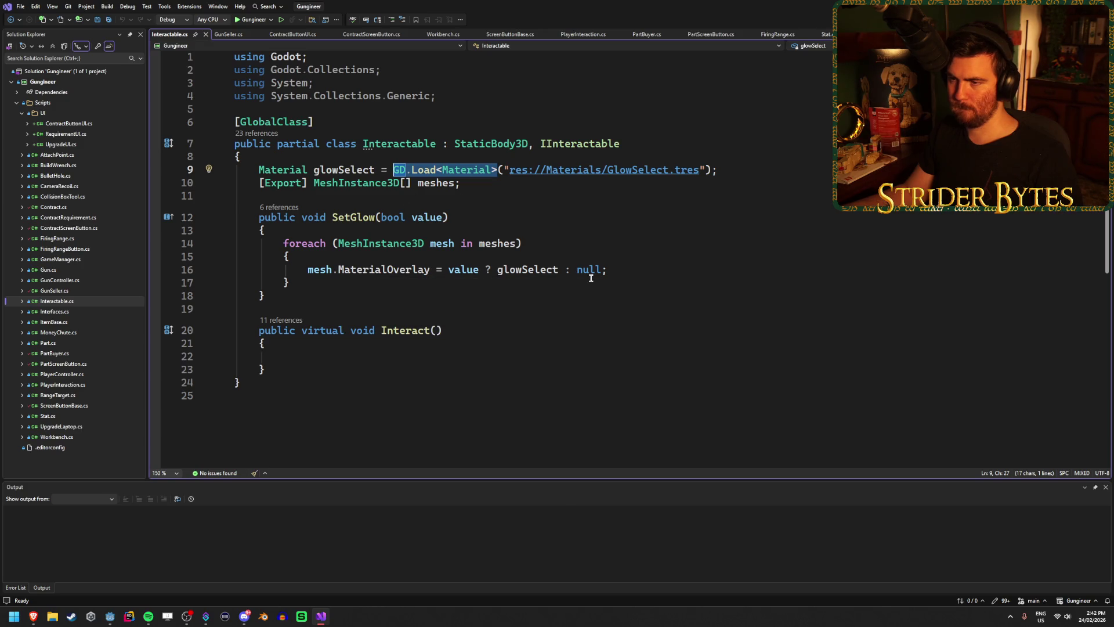
# Step: Write 'sellLightRed = GD.Load<Material>(' on GunSeller.cs line 25, then go to Godot
pyautogui.click(231, 34)
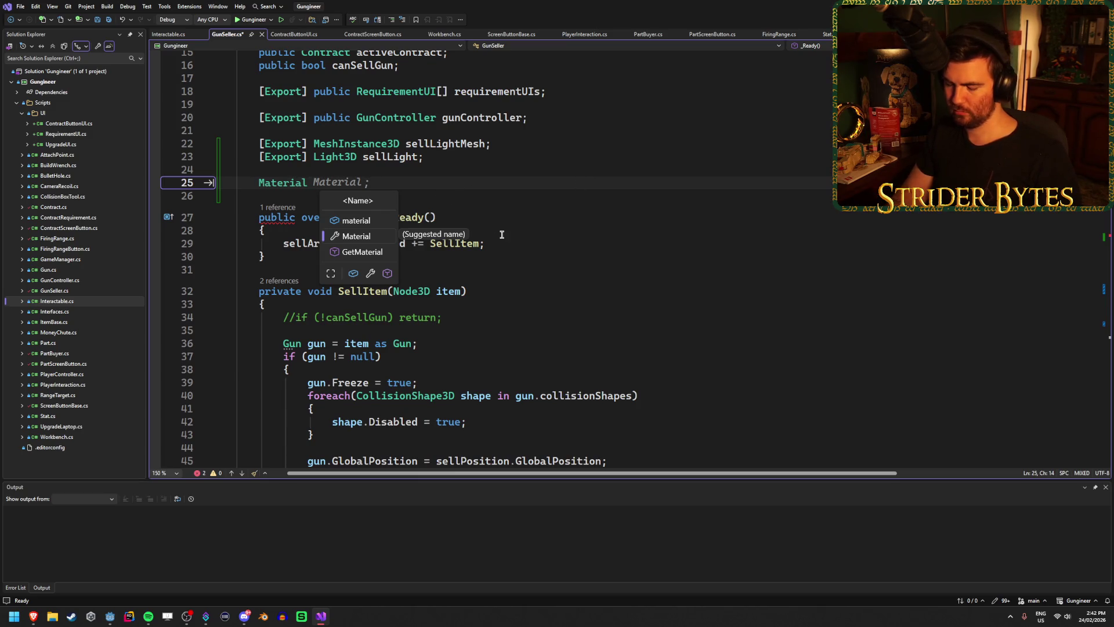
pyautogui.write('sellLight ')
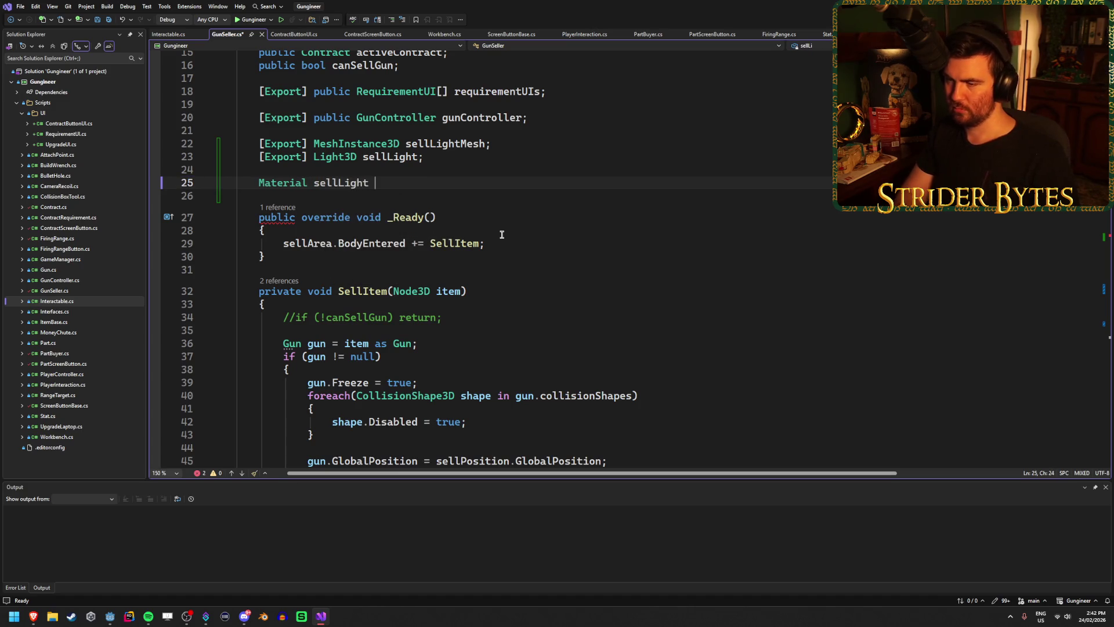
pyautogui.write('Red')
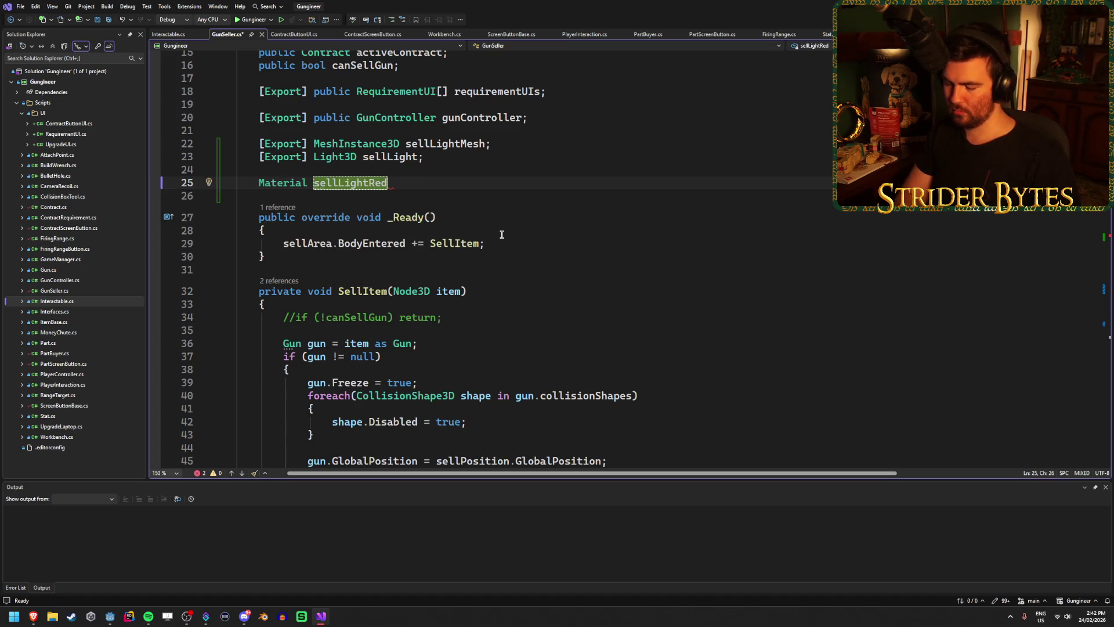
pyautogui.write(' = GD.Load < Material>')
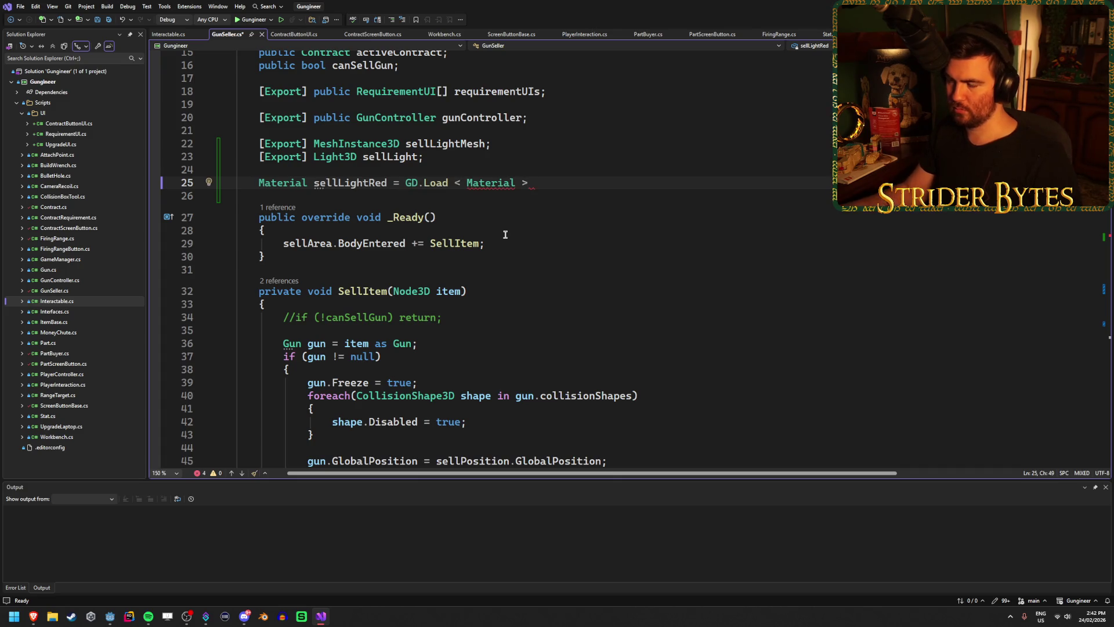
pyautogui.hotkey('ctrl', 'Left')
pyautogui.press('BackSpace')
pyautogui.press('BackSpace')
pyautogui.press('End')
pyautogui.write('(')
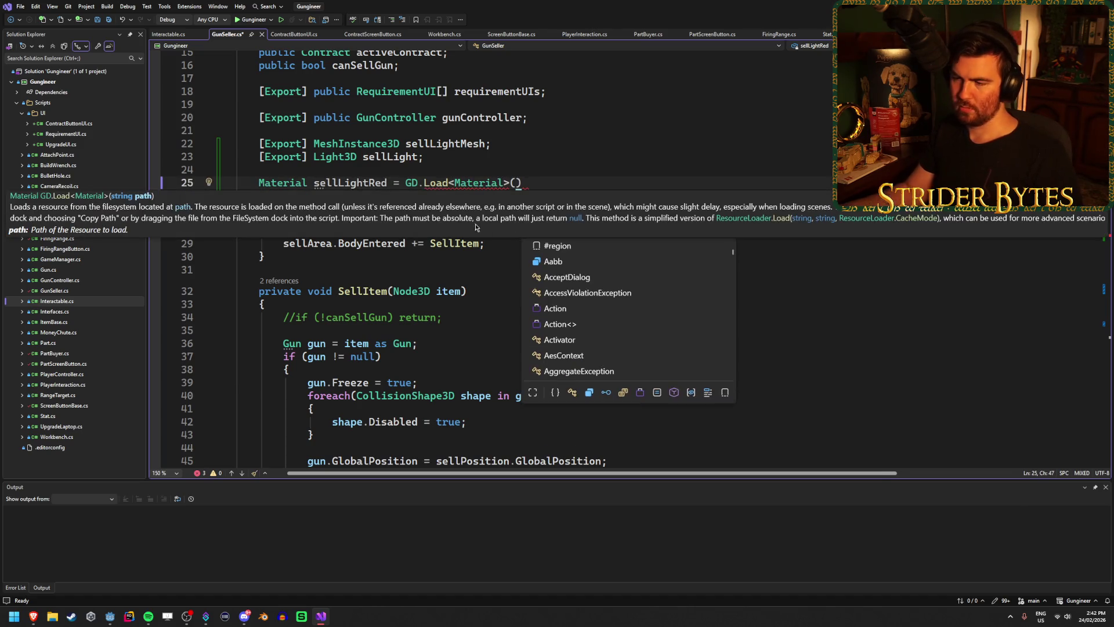
pyautogui.click(108, 616)
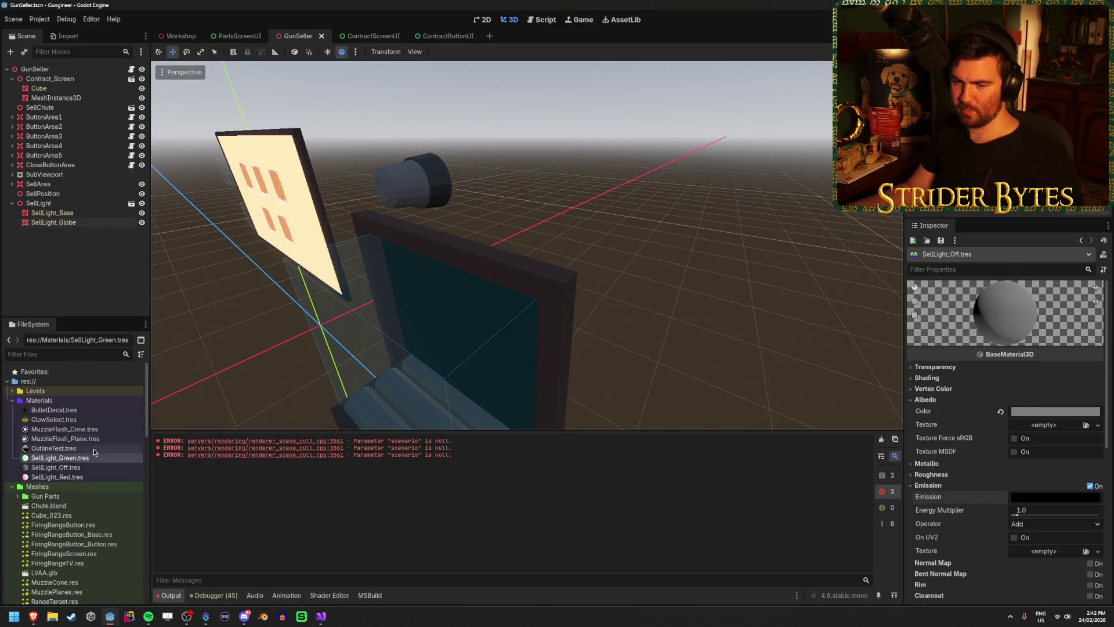
# Step: Copy the SellLight_Red.tres path, paste it in quotes into sellLightRed's GD.Load, and save
pyautogui.rightClick(83, 477)
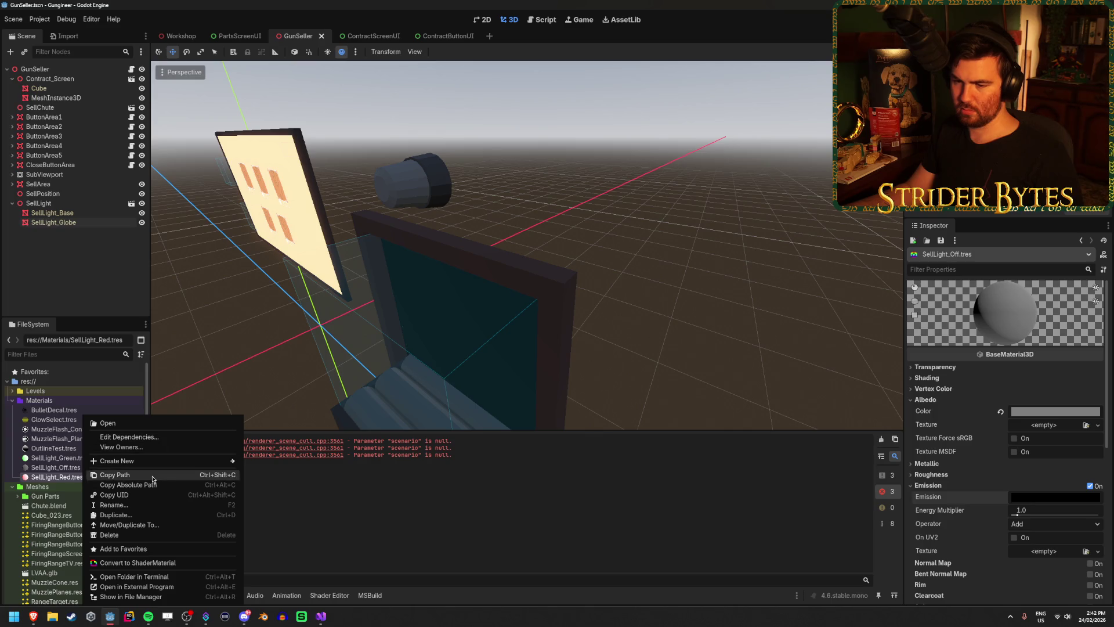
pyautogui.click(116, 474)
pyautogui.click(321, 616)
pyautogui.write('res://Materials/SellLight_Red.tres')
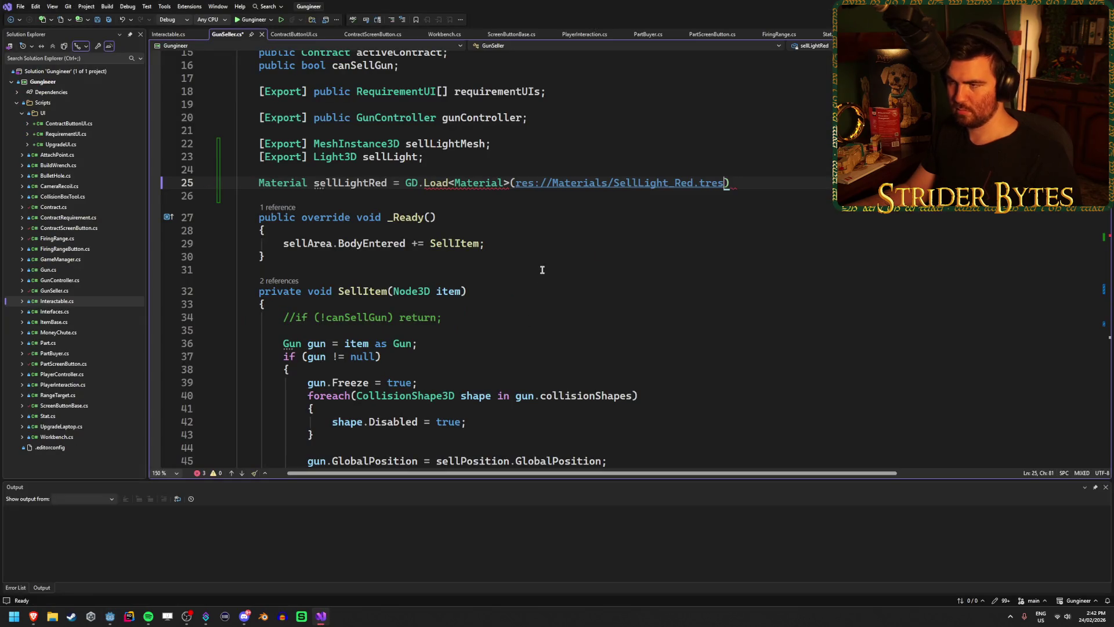
pyautogui.hotkey('ctrl', 'z')
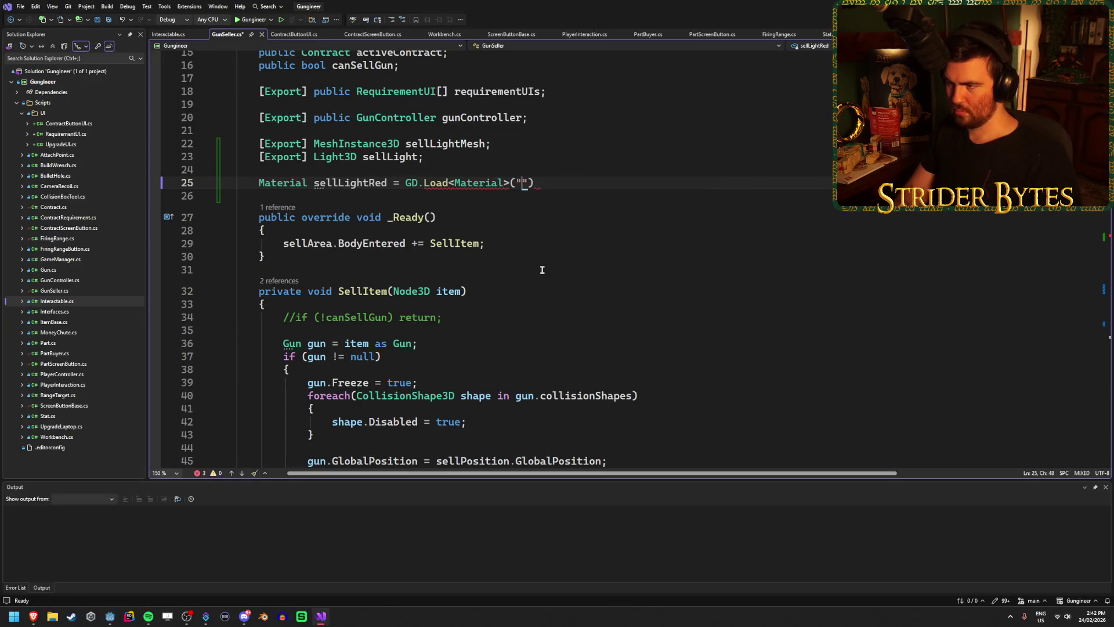
pyautogui.write('res://Materials/SellLight_Red.tres')
pyautogui.write(';')
pyautogui.hotkey('ctrl', 's')
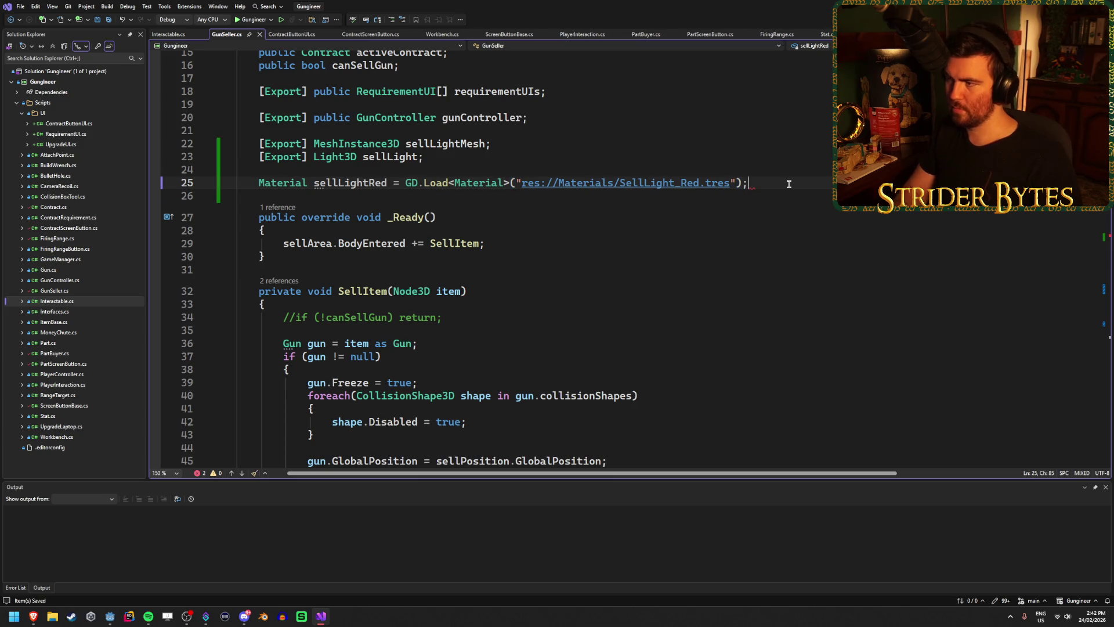
# Step: Duplicate the sellLightRed line twice and rename the copies sellLightGreen and sellLightOff
pyautogui.press('Return')
pyautogui.click(788, 183)
pyautogui.hotkey('ctrl', 'd')
pyautogui.hotkey('ctrl', 'd')
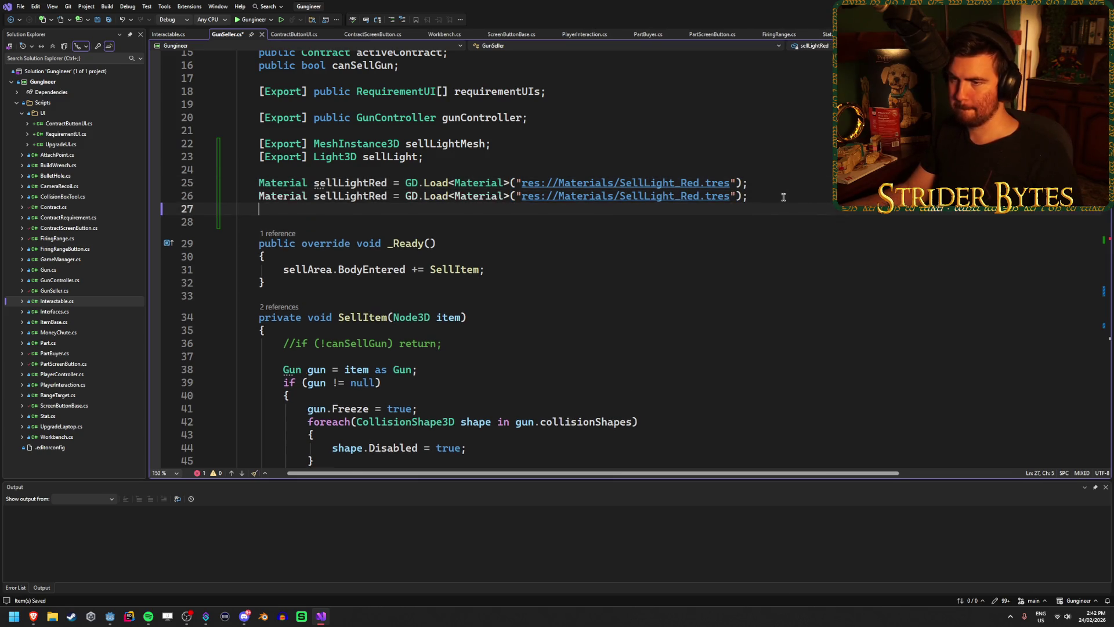
pyautogui.click(387, 195)
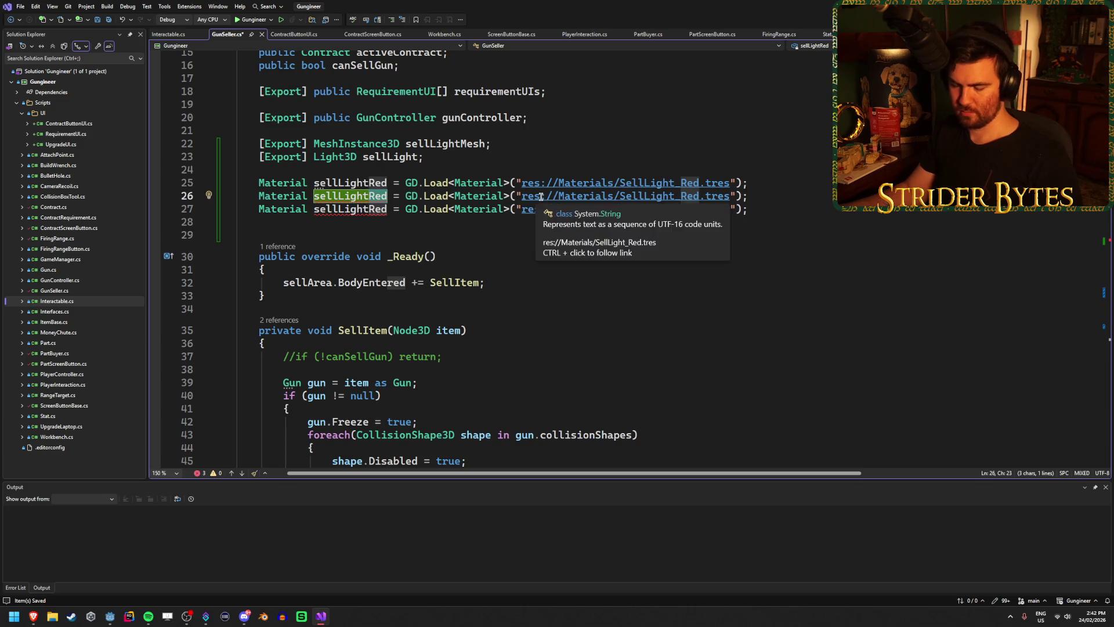
pyautogui.press('BackSpace')
pyautogui.press('BackSpace')
pyautogui.press('BackSpace')
pyautogui.write('Green')
pyautogui.press('Down')
pyautogui.press('Left')
pyautogui.press('Left')
pyautogui.press('BackSpace')
pyautogui.press('BackSpace')
pyautogui.press('BackSpace')
pyautogui.write('Off')
pyautogui.hotkey('ctrl', 's')
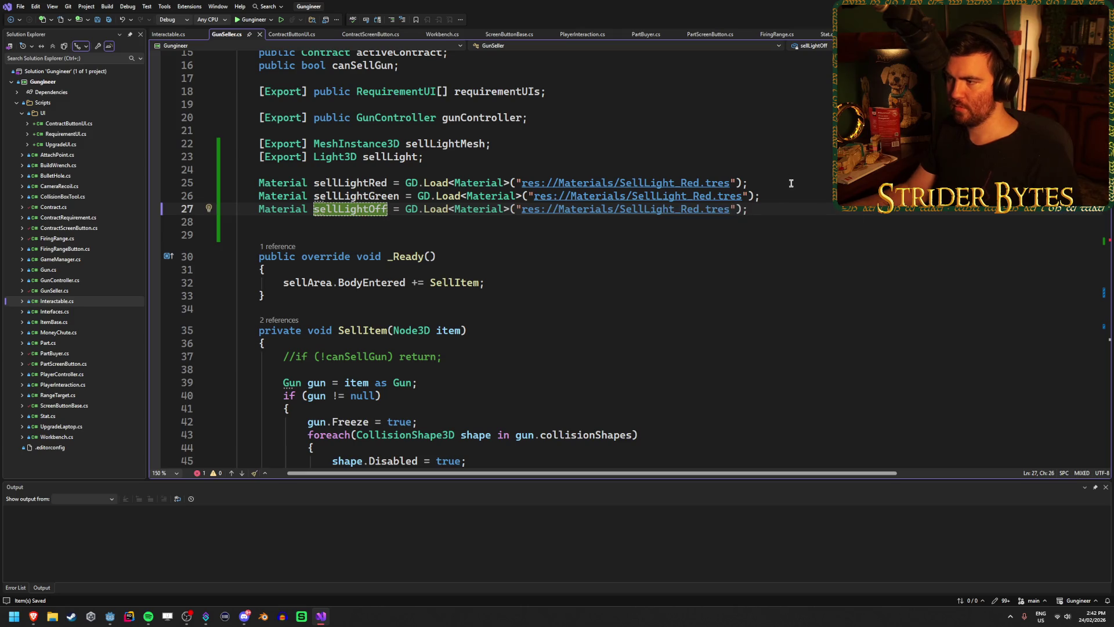
# Step: Point the copies at SellLight_Green.tres and SellLight_Off.tres, then begin sellLightMesh.MaterialOverride = in SelectContract
pyautogui.click(700, 213)
pyautogui.press('BackSpace')
pyautogui.press('BackSpace')
pyautogui.press('BackSpace')
pyautogui.write('Off')
pyautogui.click(719, 198)
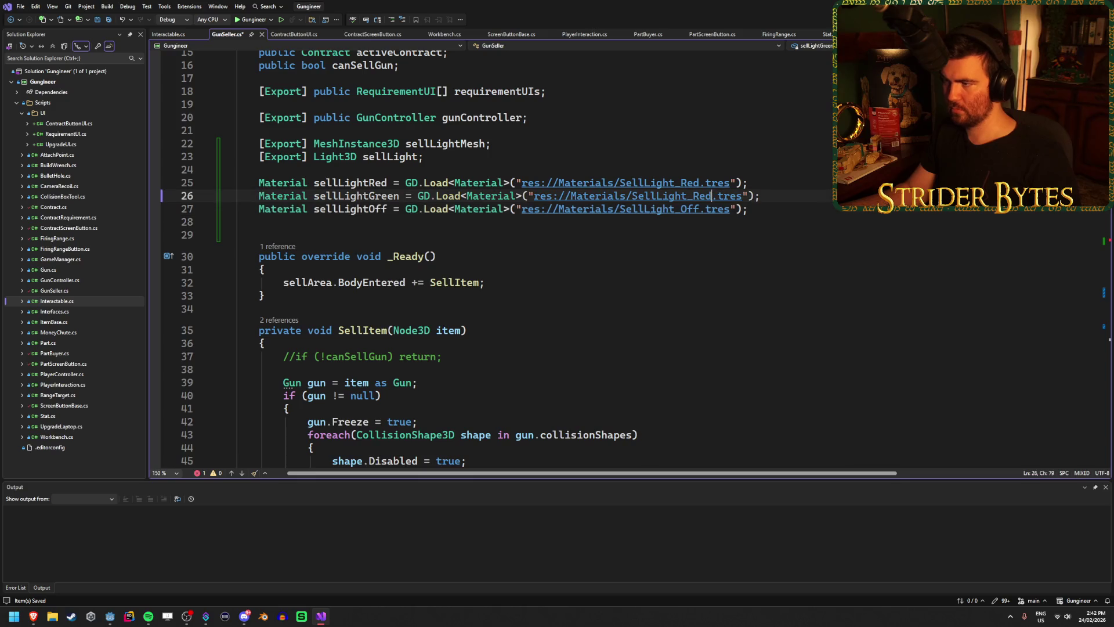
pyautogui.press('BackSpace')
pyautogui.press('BackSpace')
pyautogui.write('Green')
pyautogui.press('Down')
pyautogui.press('End')
pyautogui.hotkey('ctrl', 's')
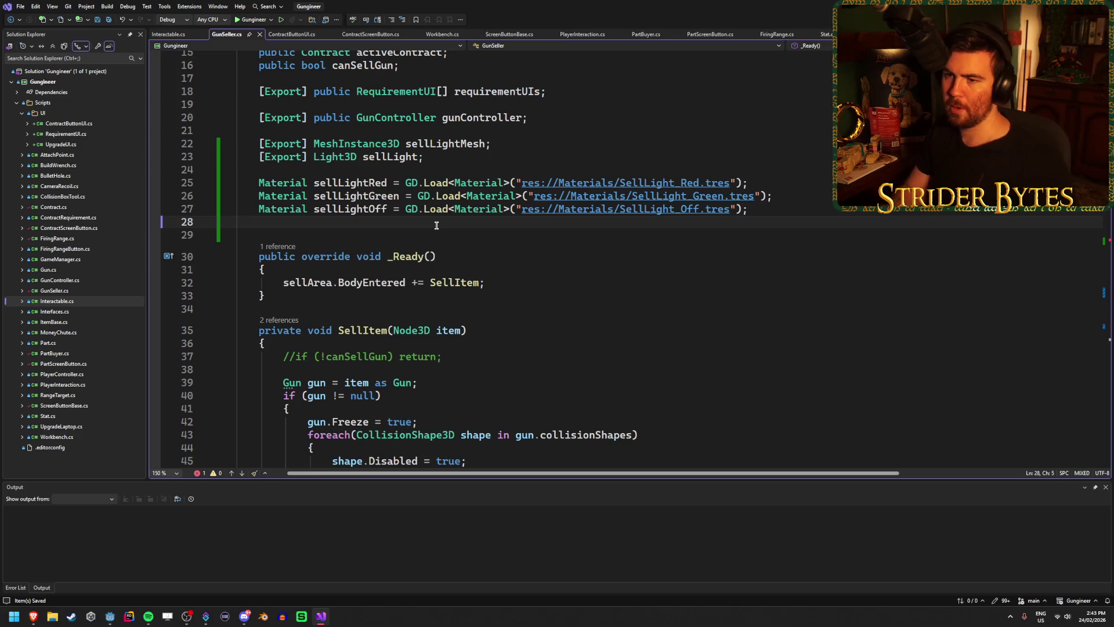
pyautogui.press('Delete')
pyautogui.scroll(-13, 427, 226)
pyautogui.click(493, 248)
pyautogui.write('sellLightMesh.MaterialOverride')
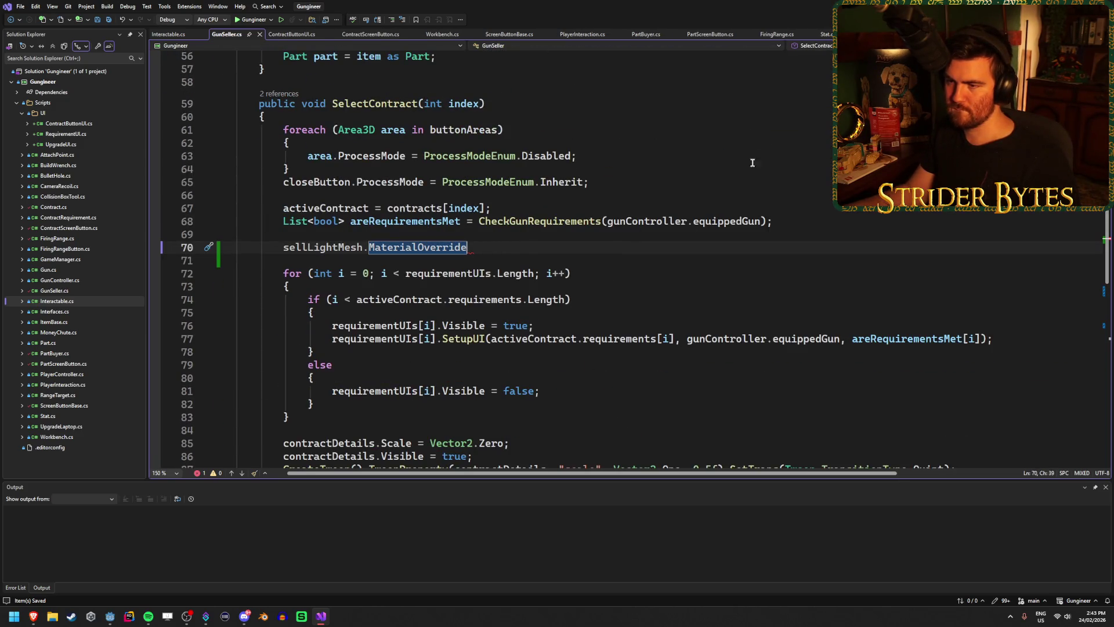
pyautogui.write(' =')
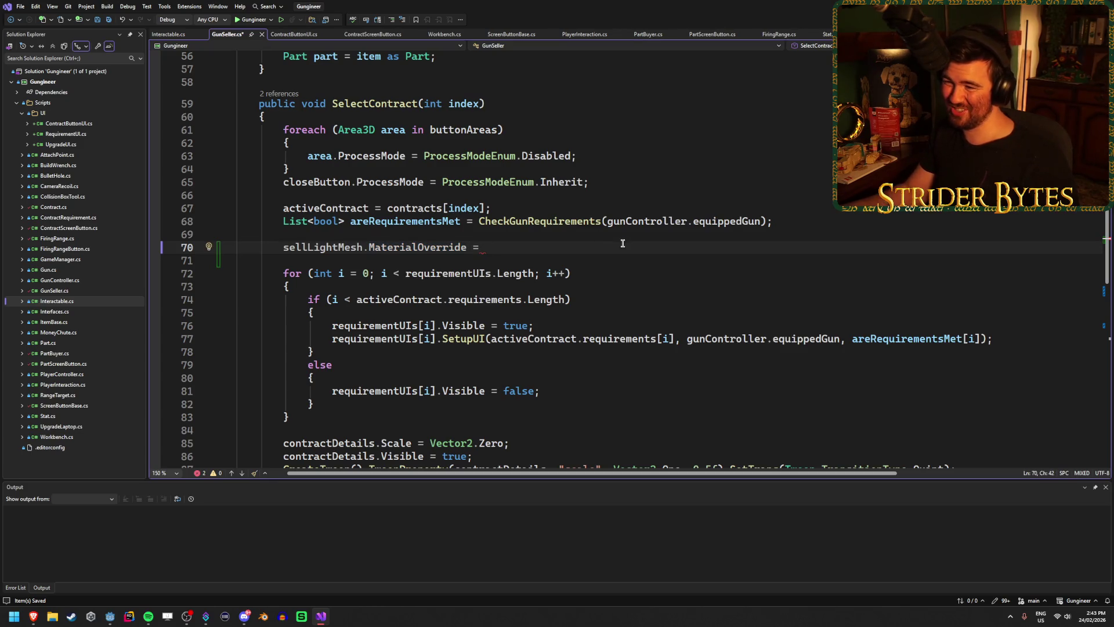
# Step: Complete the line as canSellGun ? sellLightGreen : sellLightRed; and save GunSeller.cs
pyautogui.scroll(18, 621, 242)
pyautogui.scroll(-3, 629, 256)
pyautogui.scroll(-15, 631, 258)
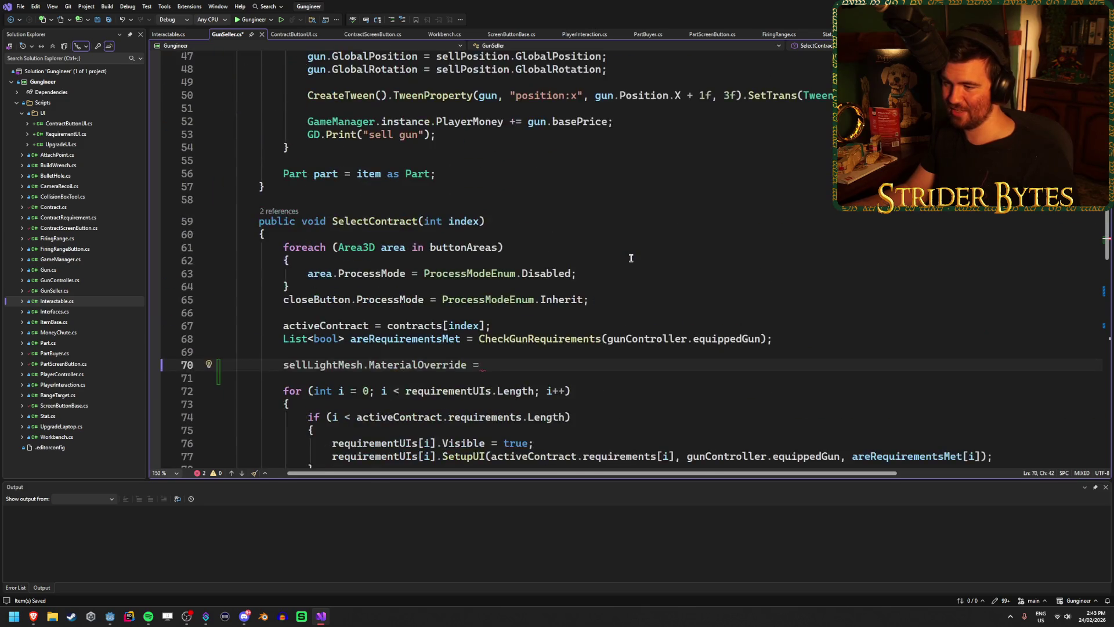
pyautogui.write('canSell')
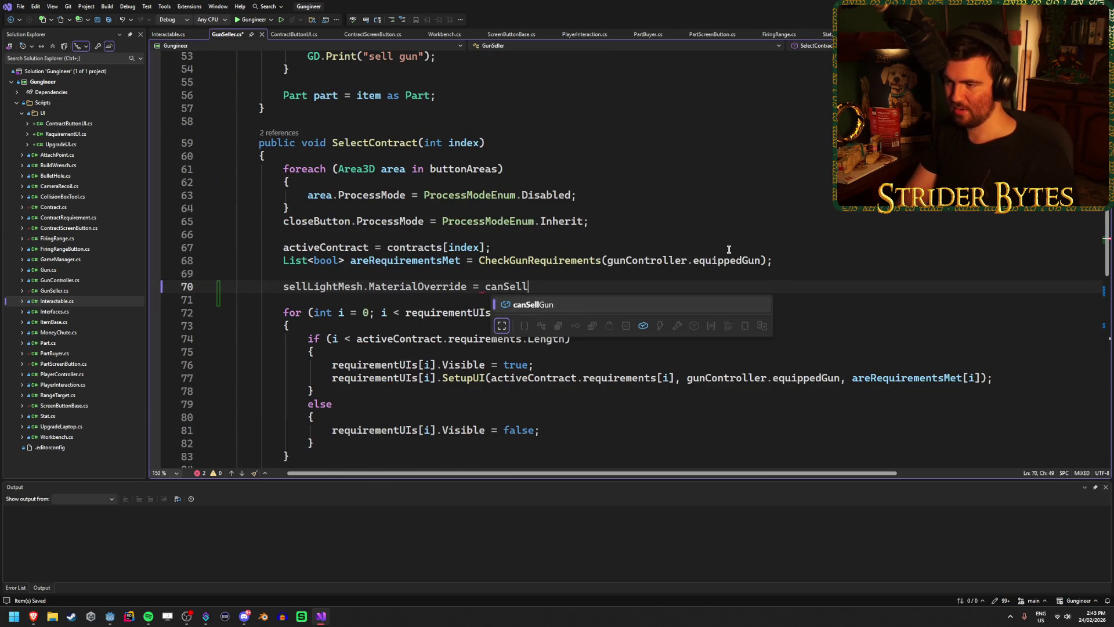
pyautogui.press('Tab')
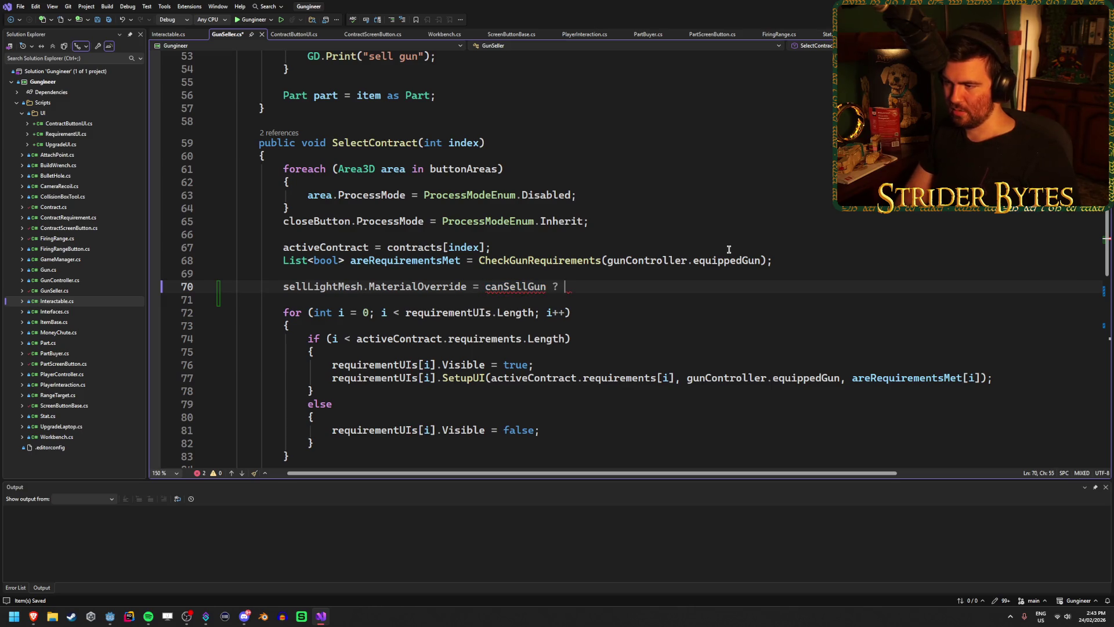
pyautogui.write('sellL')
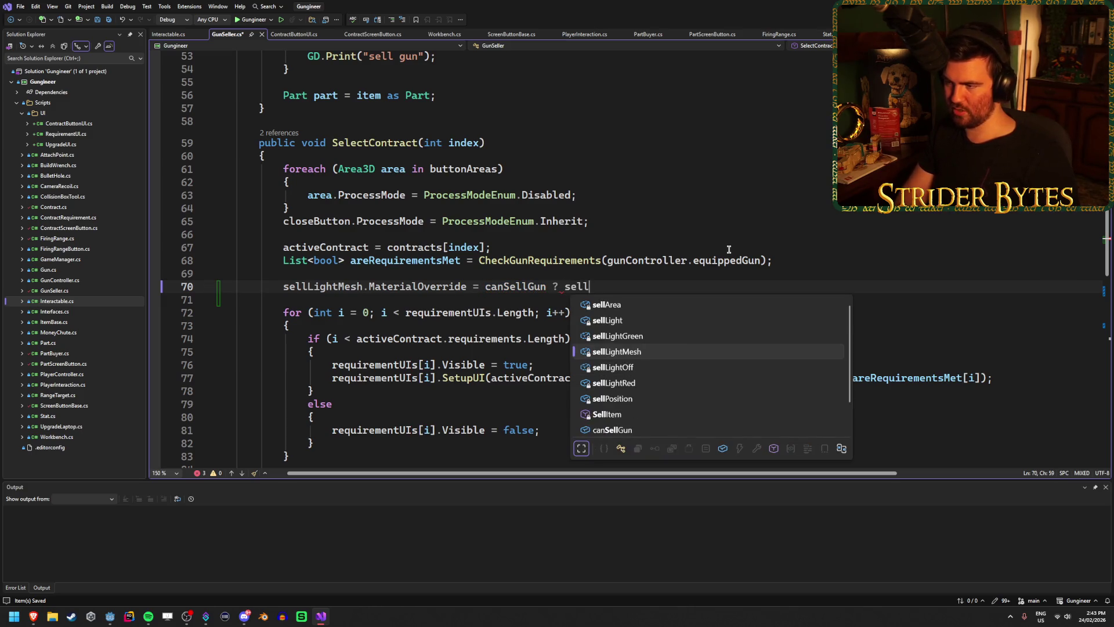
pyautogui.press('Tab')
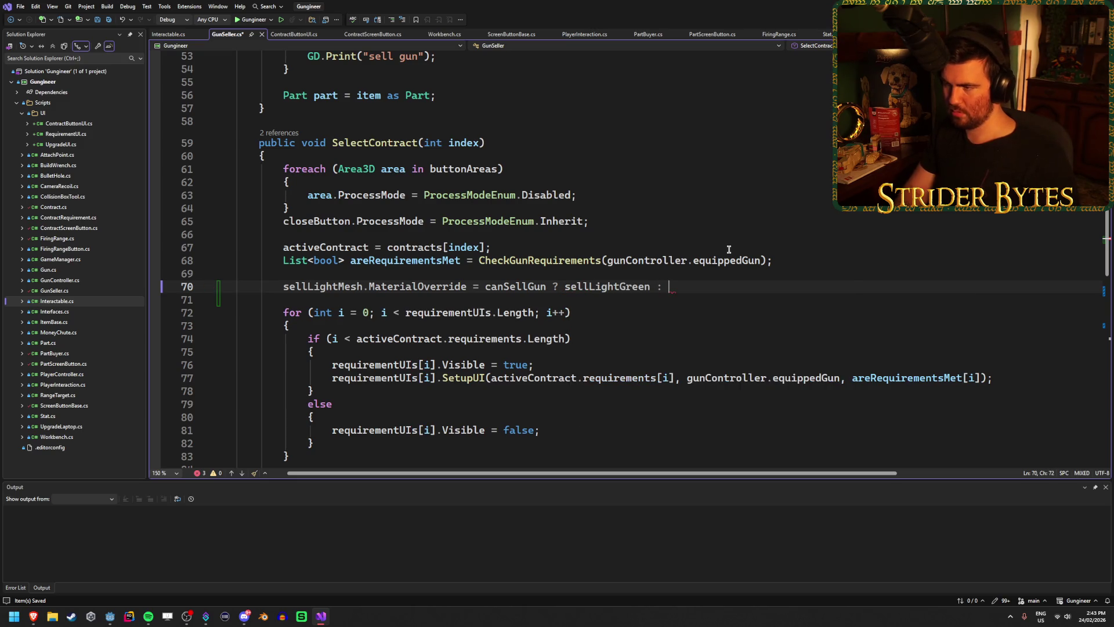
pyautogui.write('sellL')
pyautogui.press('Down')
pyautogui.press('Down')
pyautogui.press('Down')
pyautogui.press('Tab')
pyautogui.write(';')
pyautogui.hotkey('ctrl', 's')
# Step: Move the caret around the code below SelectContract in GunSeller.cs
pyautogui.scroll(-2, 722, 249)
pyautogui.click(727, 239)
pyautogui.click(703, 260)
pyautogui.click(715, 231)
pyautogui.press('Down')
pyautogui.press('Down')
pyautogui.click(706, 228)
pyautogui.click(699, 260)
pyautogui.press('Up')
pyautogui.press('Up')
pyautogui.press('Down')
pyautogui.press('Down')
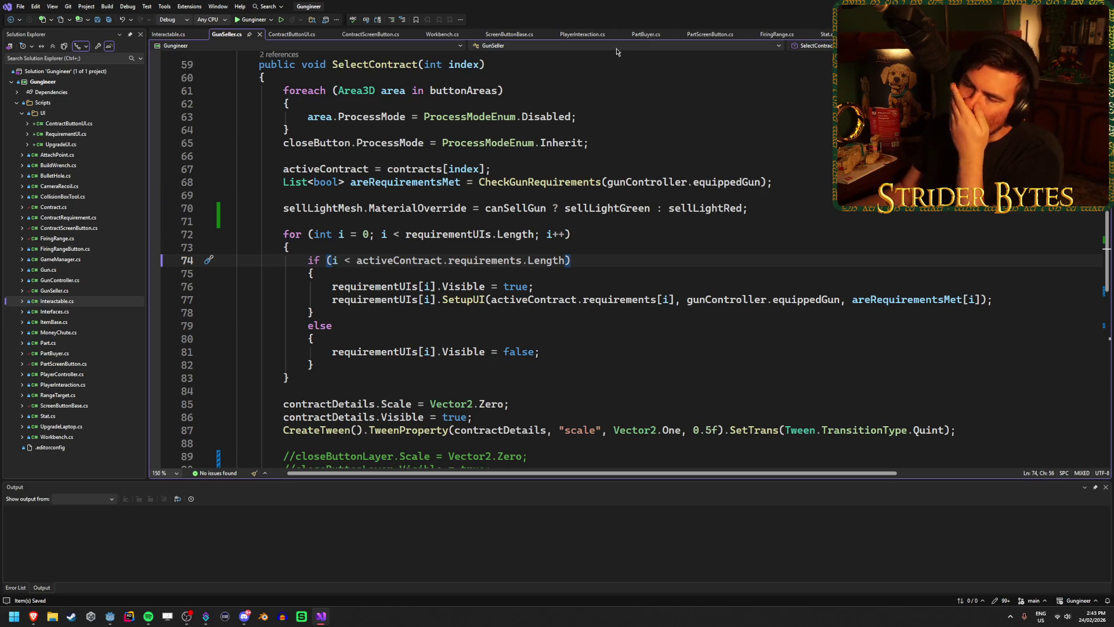
# Step: Open GunController.cs and insert blank lines below the public Gun equippedGun field
pyautogui.click(60, 279)
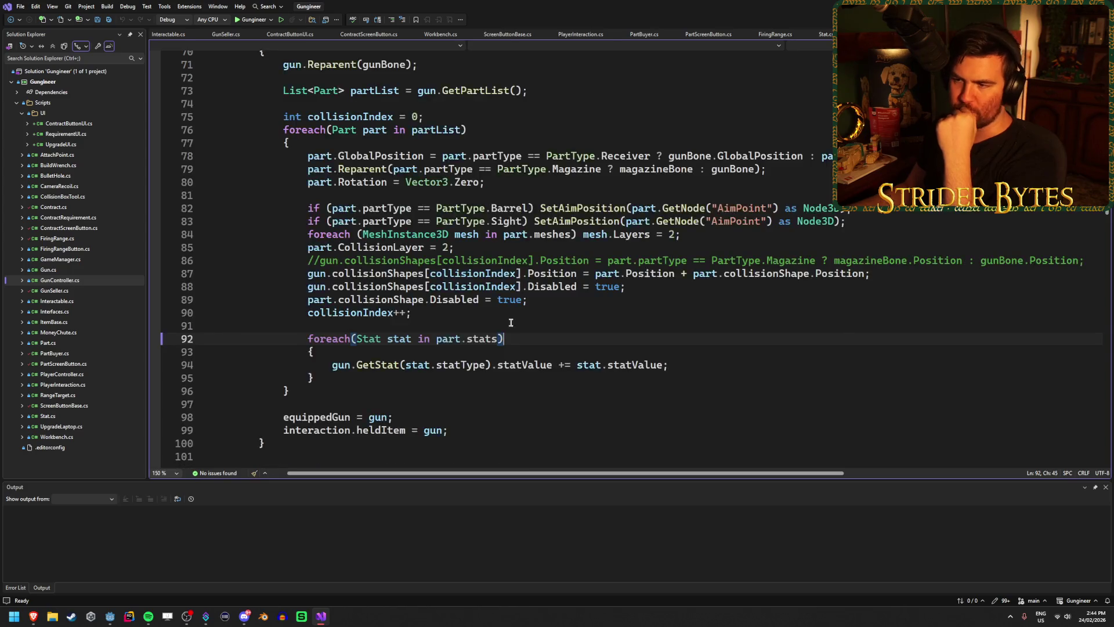
pyautogui.scroll(20, 376, 384)
pyautogui.scroll(-6, 471, 267)
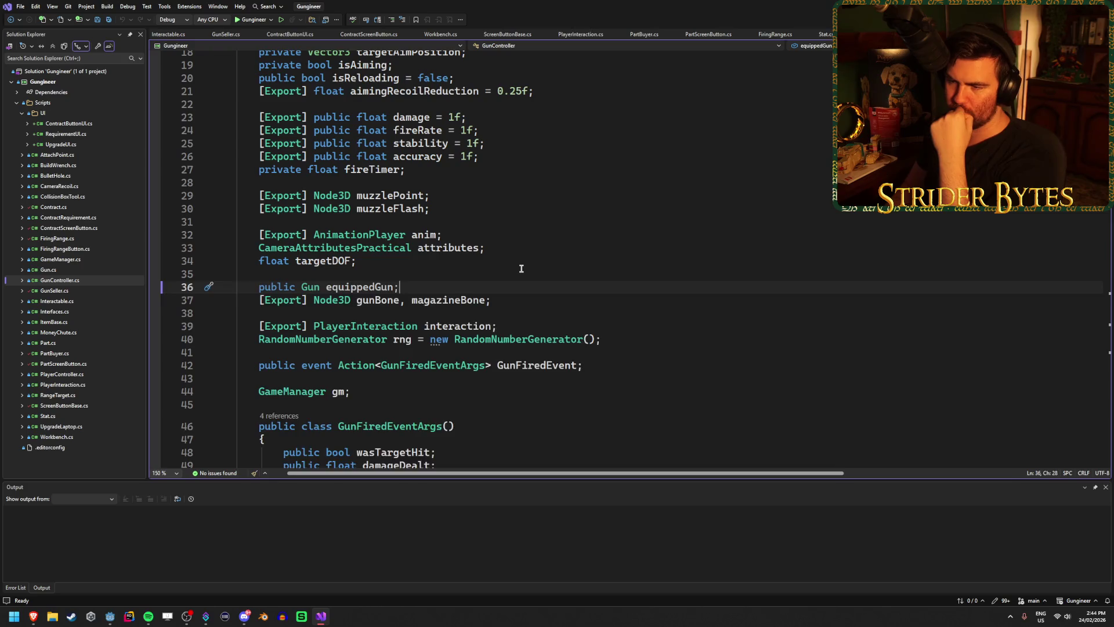
pyautogui.press('Return')
pyautogui.press('Return')
pyautogui.press('Up')
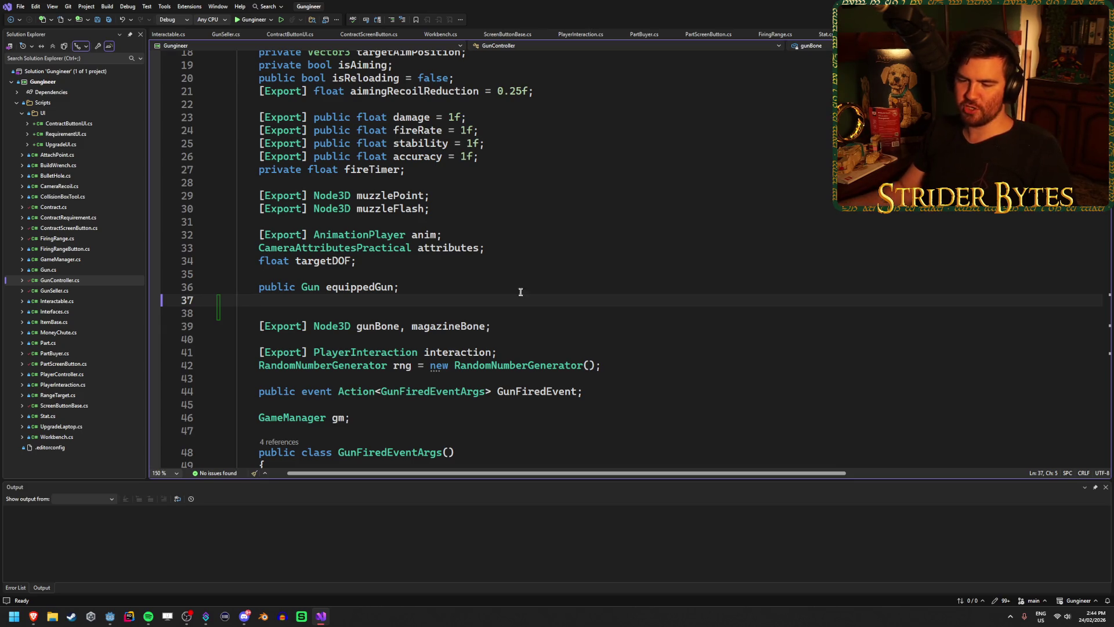
pyautogui.hotkey('alt', 'Tab')
# Step: Return to the Workshop scene, deselect SellLight, and build and run the game with F5
pyautogui.moveTo(551, 378); pyautogui.dragTo(497, 214)
pyautogui.click(177, 38)
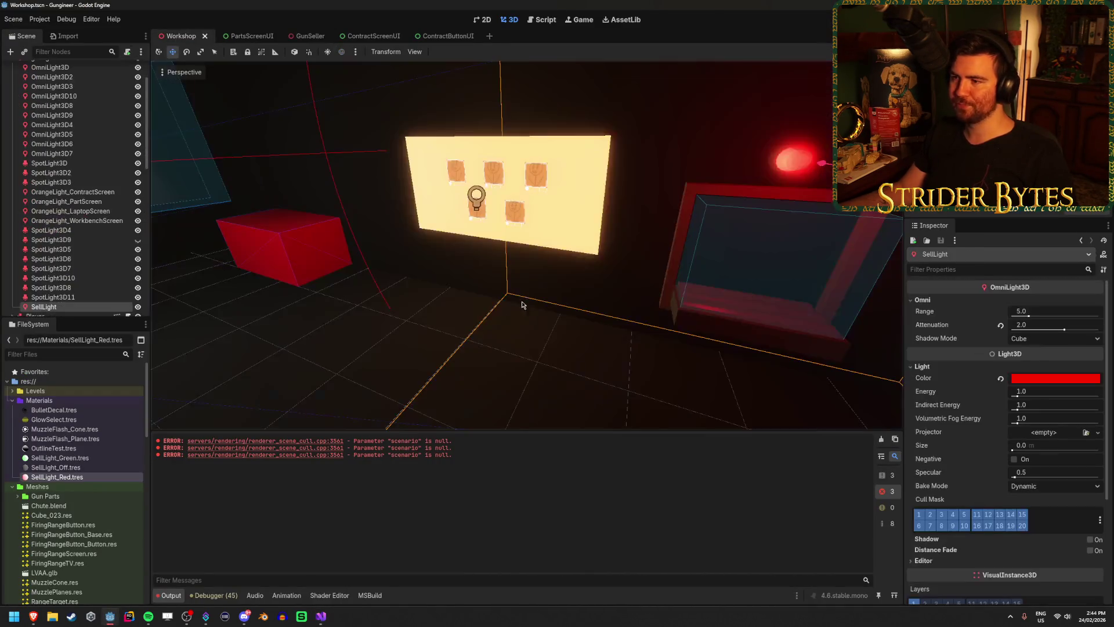
pyautogui.click(445, 347)
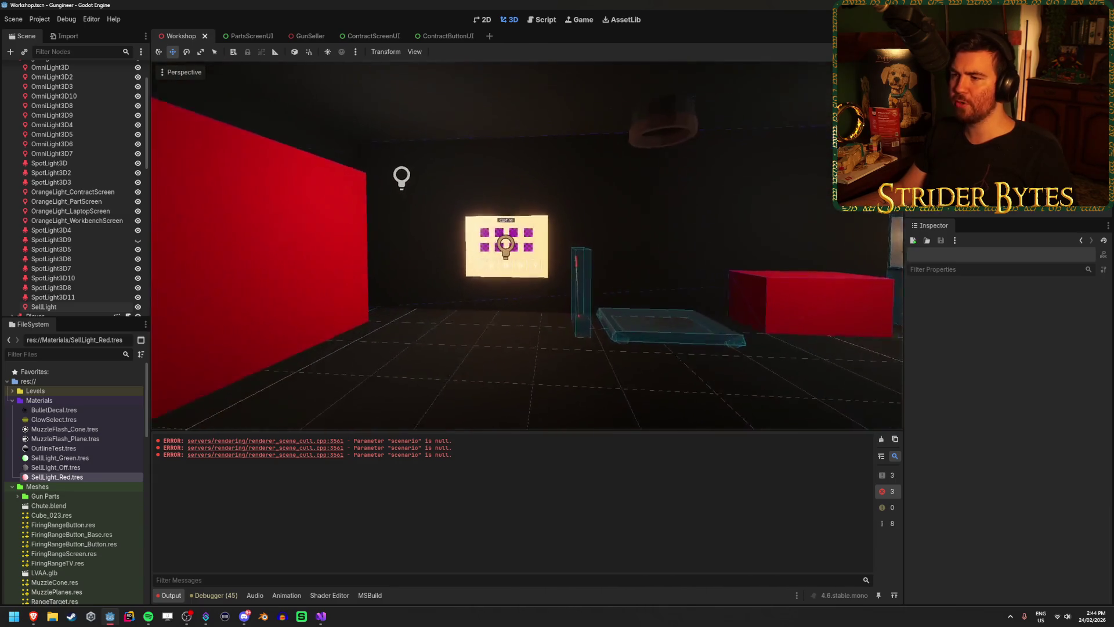
pyautogui.scroll(5, 423, 347)
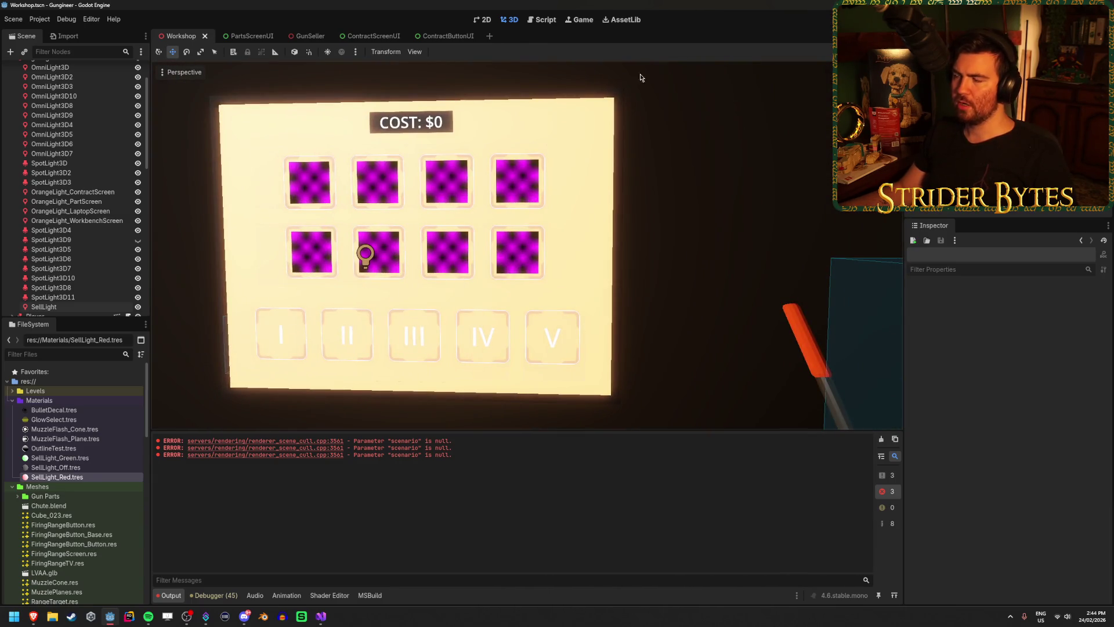
pyautogui.press('F5')
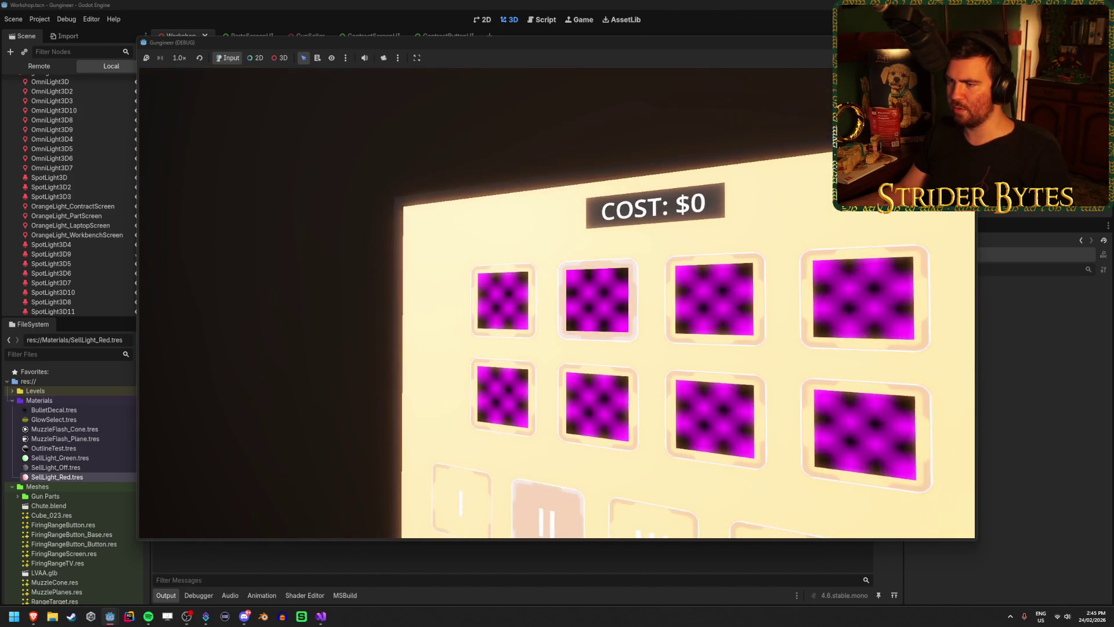
# Step: In the running game, test a part button and open a contract card's details
pyautogui.click(595, 319)
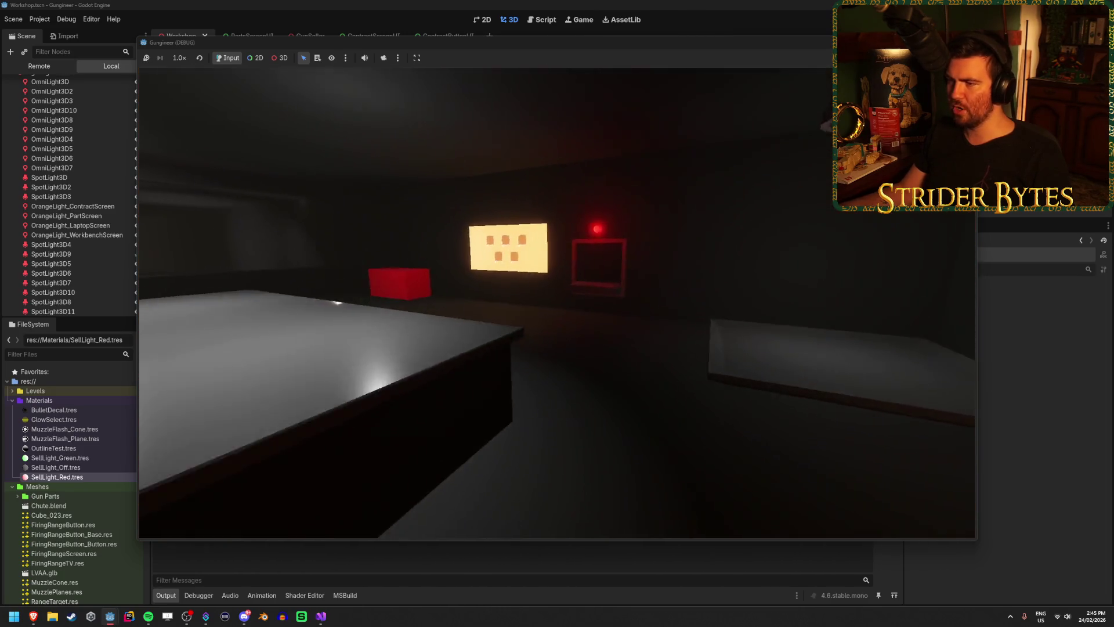
pyautogui.press('w')
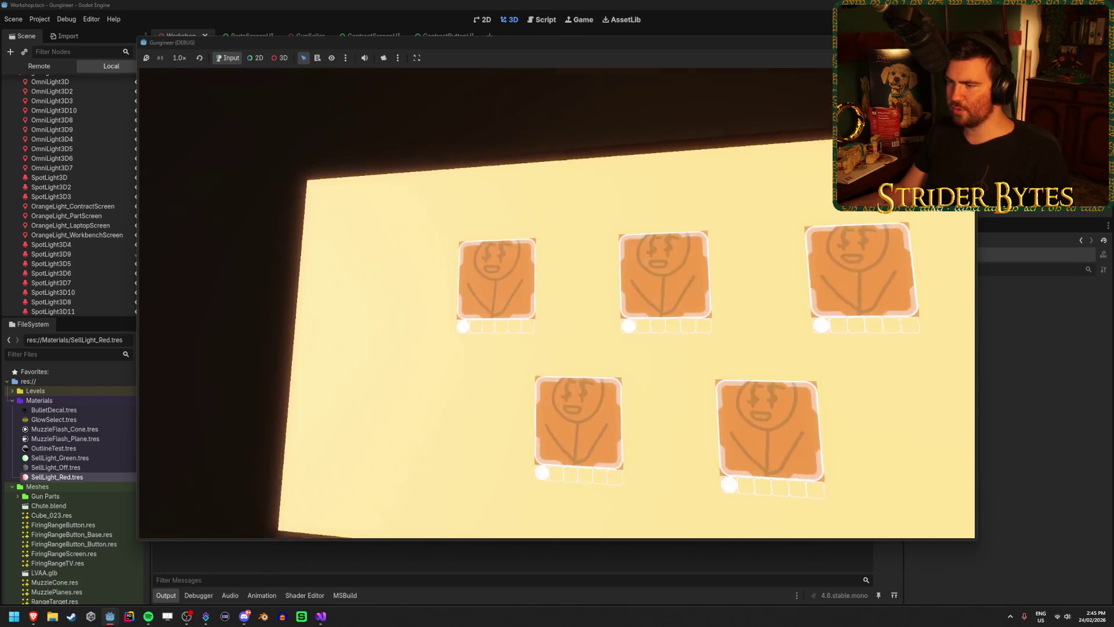
pyautogui.click(718, 364)
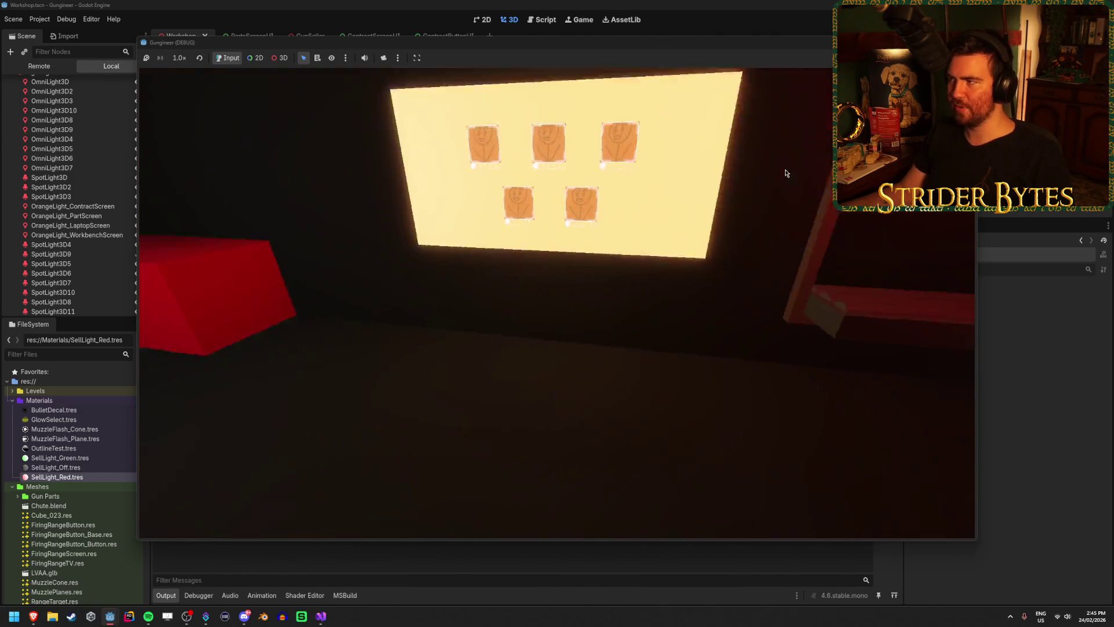
# Step: Stop the test run with F8, save the Workshop scene, and return to GunController.cs in Visual Studio
pyautogui.press('F8')
pyautogui.press('s')
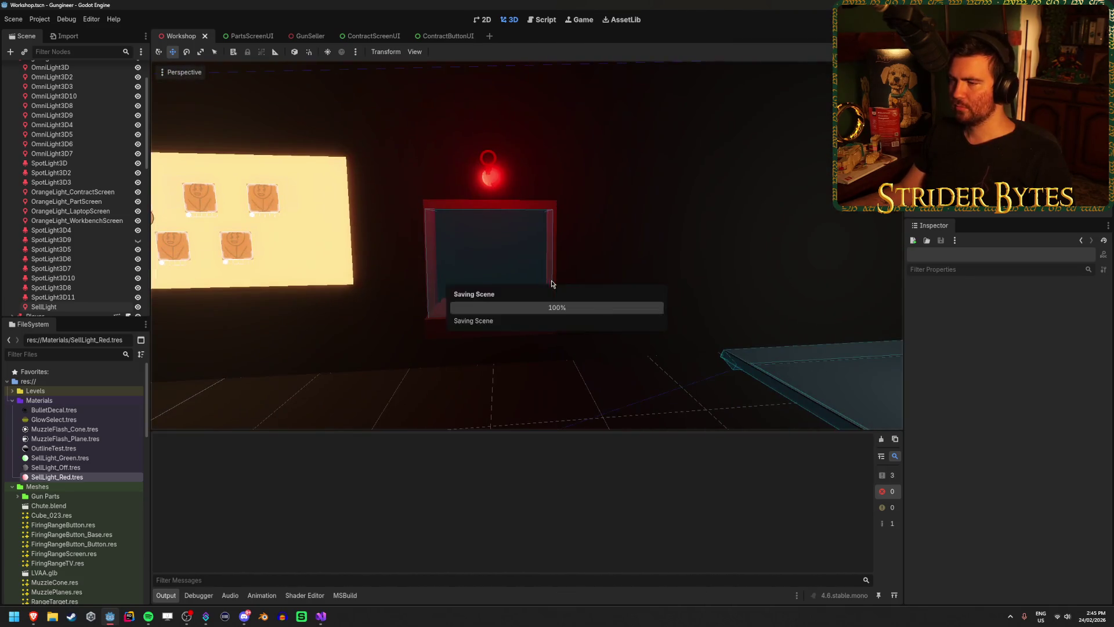
pyautogui.click(318, 618)
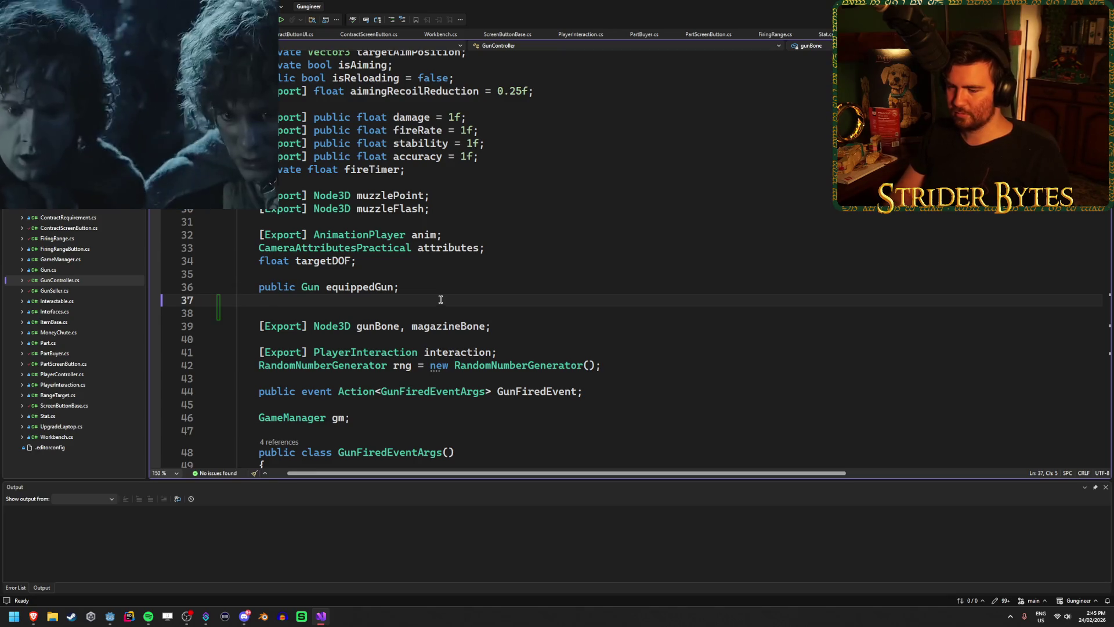
# Step: Add a public EquippedGun property whose getter returns equippedGun, and make the field private
pyautogui.write('public')
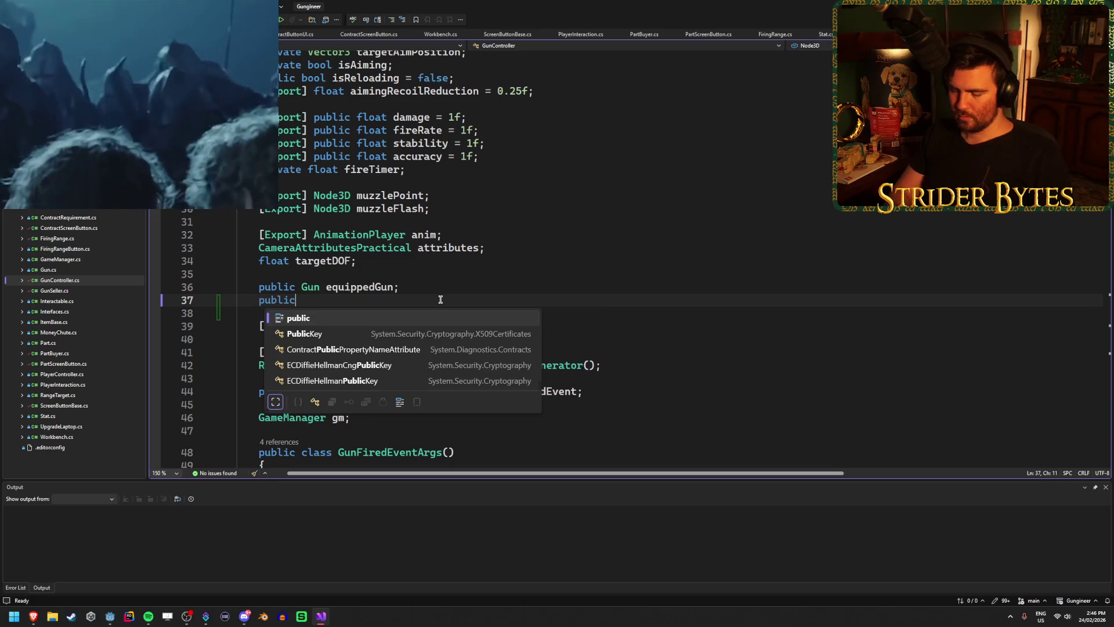
pyautogui.write(' Gun ')
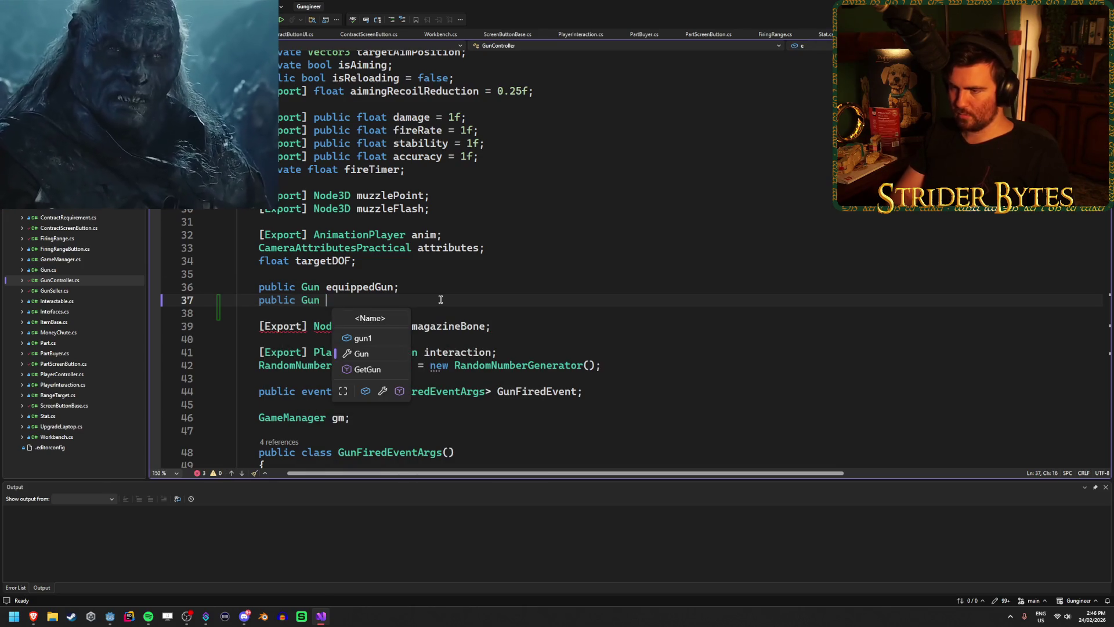
pyautogui.write('EquippedGun')
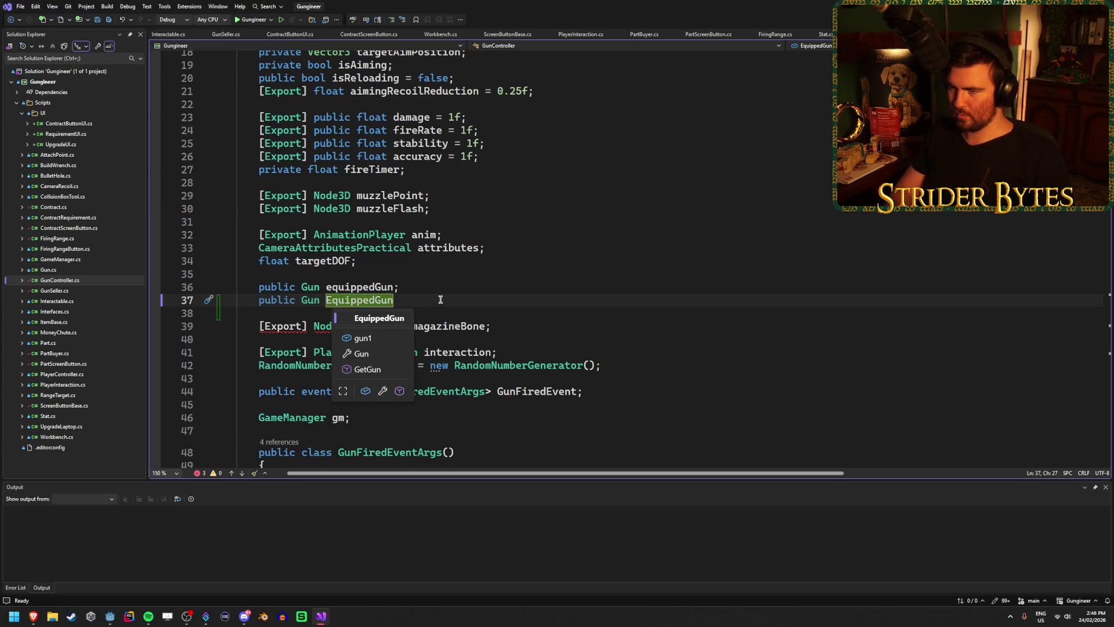
pyautogui.write('{')
pyautogui.press('Return')
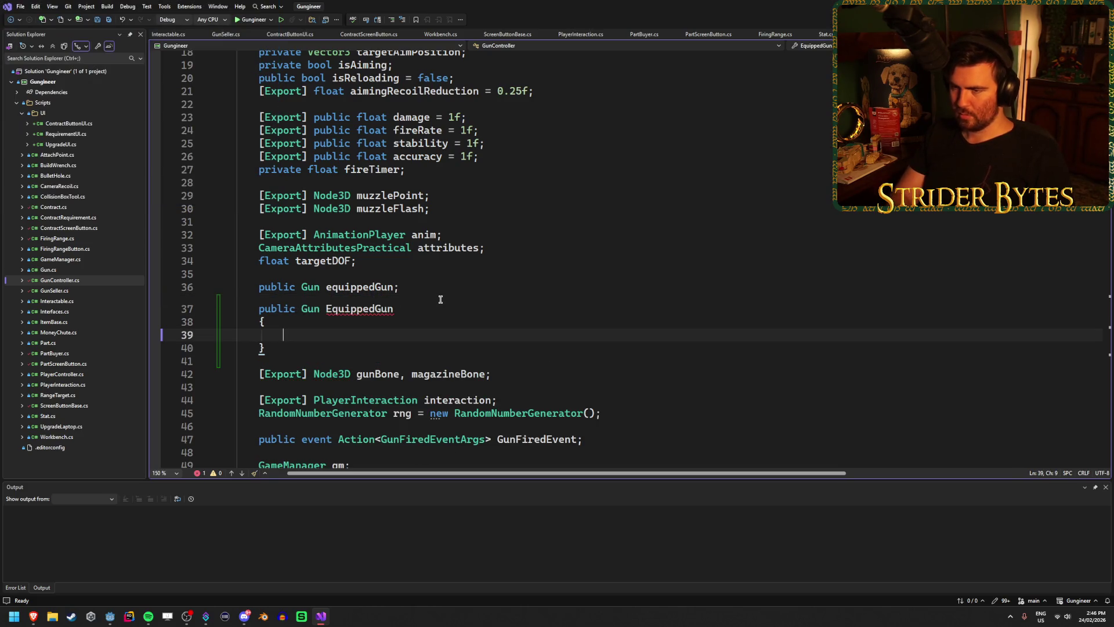
pyautogui.write('get =>')
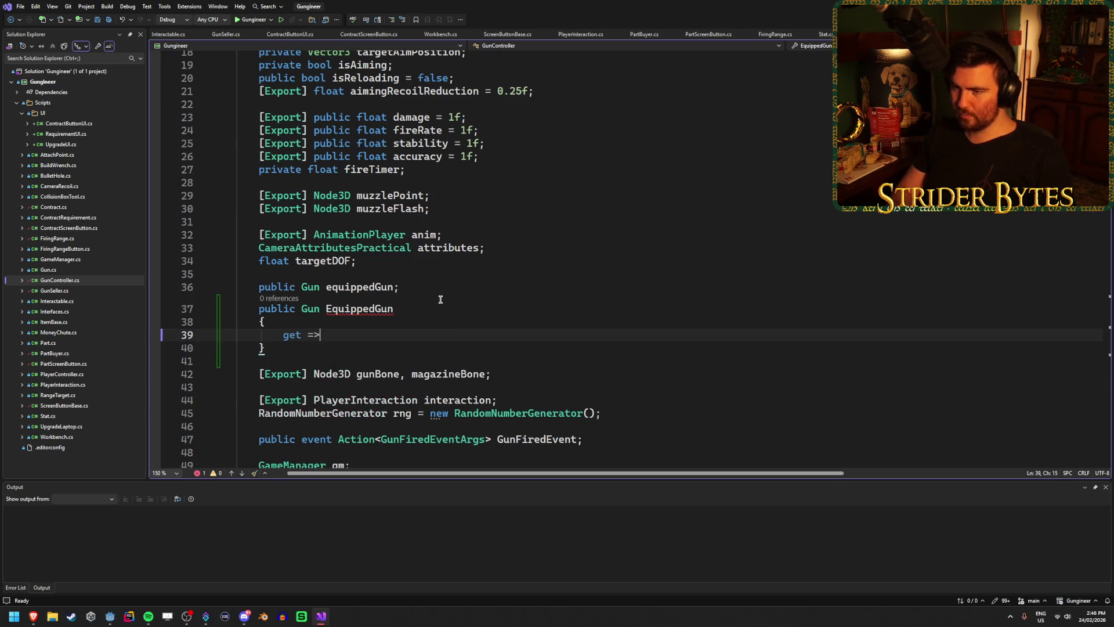
pyautogui.write(' equippedGunl')
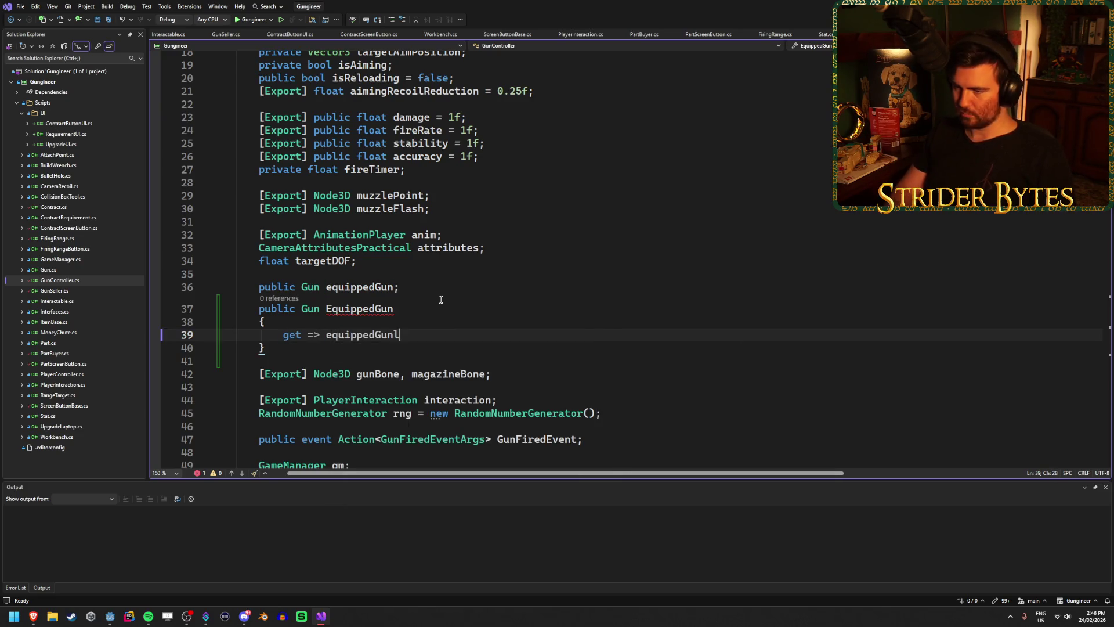
pyautogui.doubleClick(280, 286)
pyautogui.write('priv')
pyautogui.press('Tab')
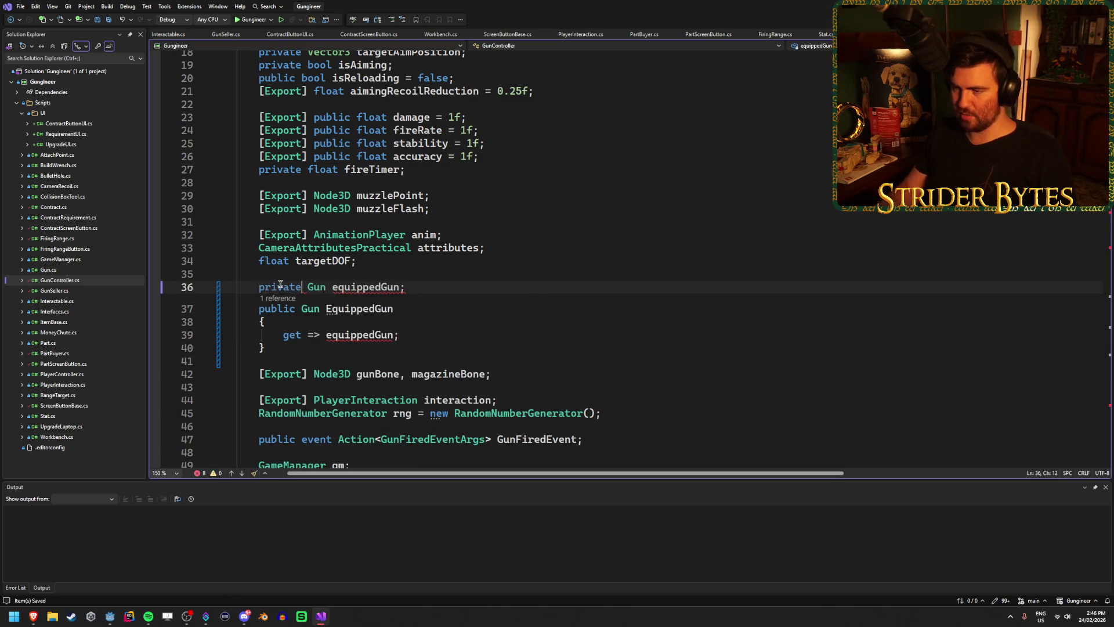
# Step: Give the EquippedGun property a setter block that assigns value to equippedGun
pyautogui.click(417, 334)
pyautogui.press('Return')
pyautogui.write('set ')
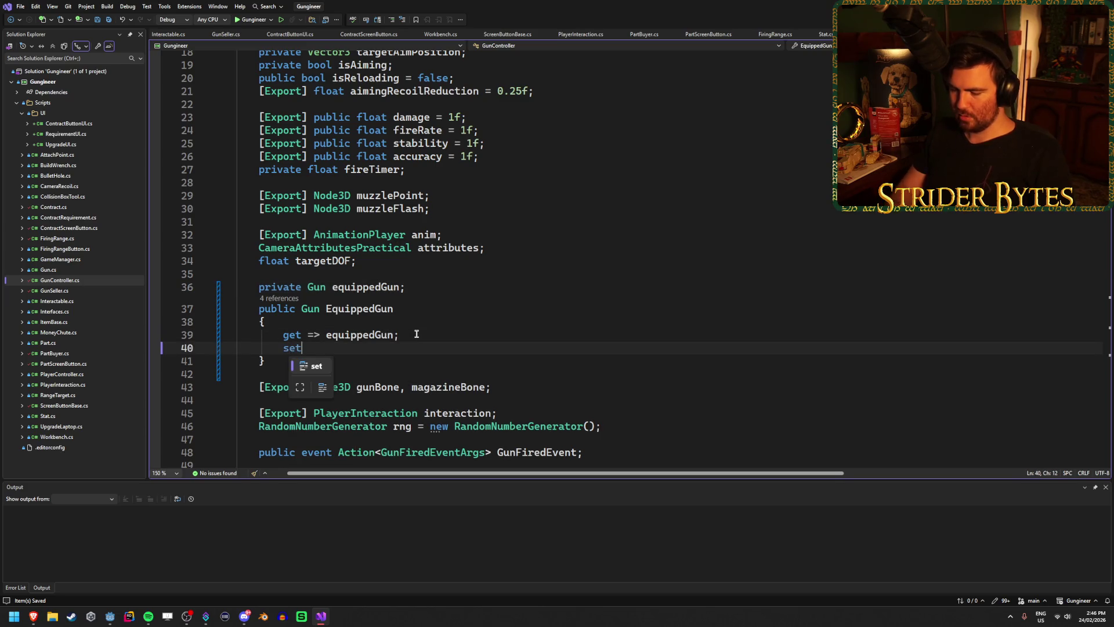
pyautogui.write('{')
pyautogui.press('Return')
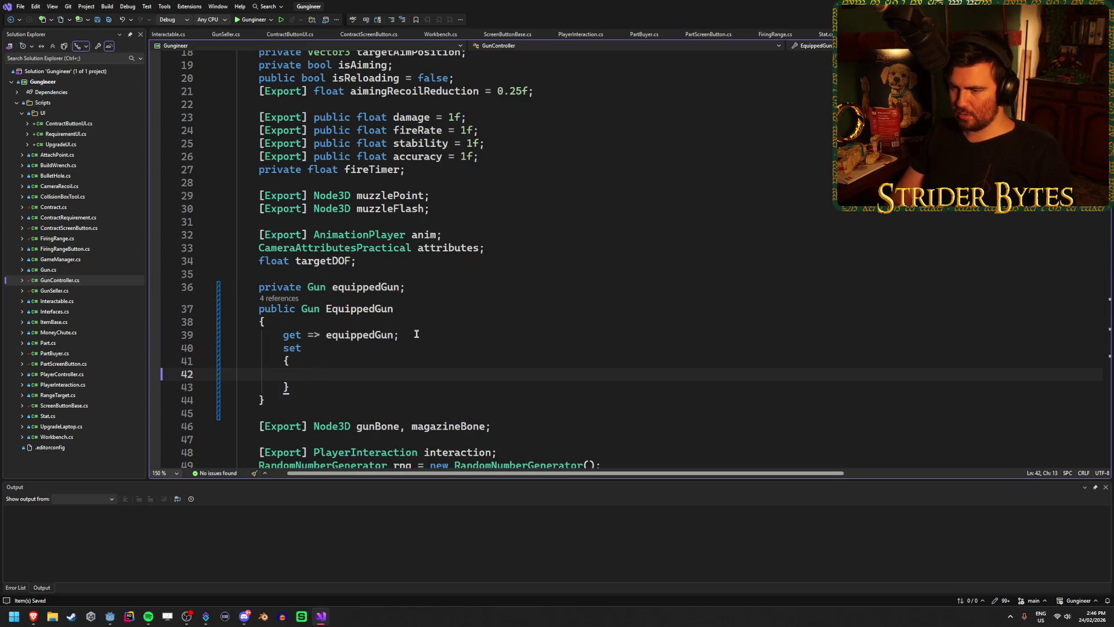
pyautogui.write('eq')
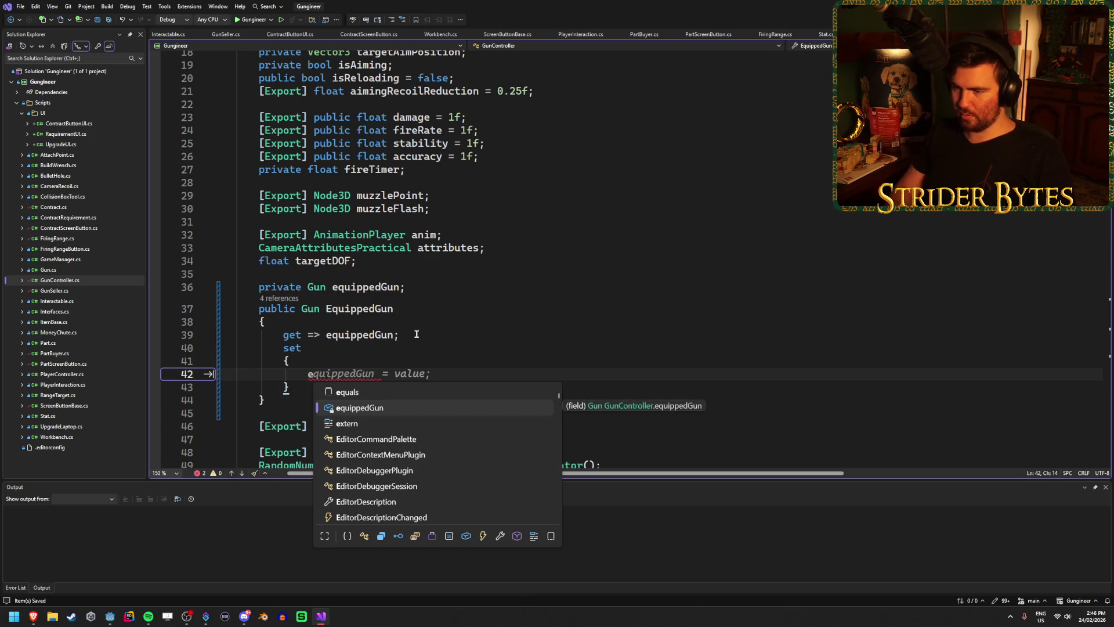
pyautogui.press('Tab')
pyautogui.press('Return')
# Step: Below the property, begin declaring a public event Action<Gun>
pyautogui.scroll(-1, 394, 314)
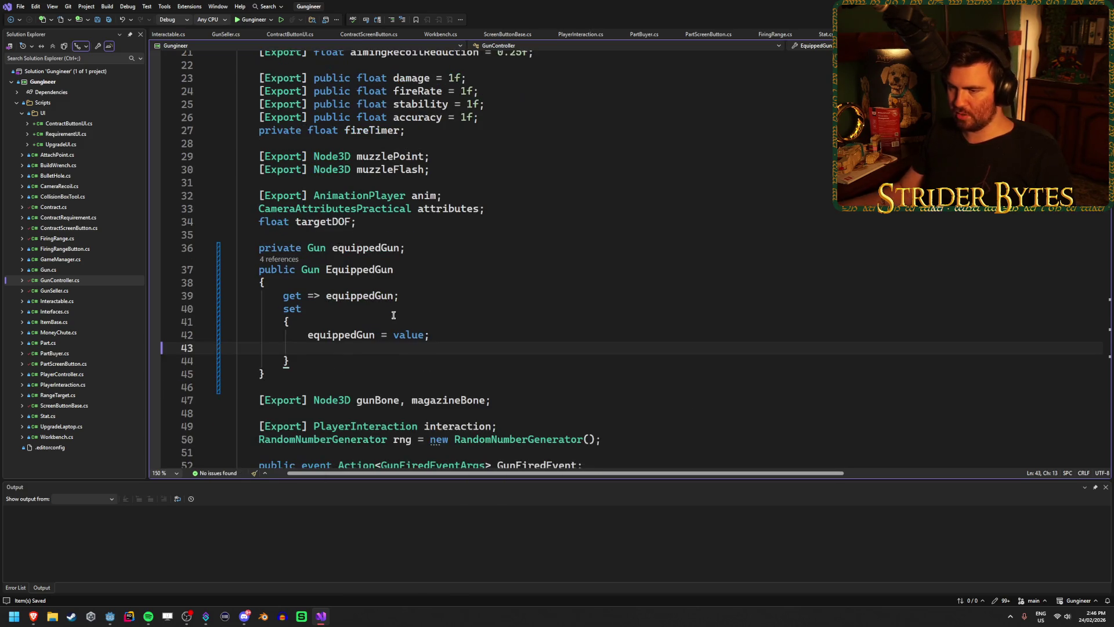
pyautogui.click(503, 369)
pyautogui.press('Return')
pyautogui.press('Return')
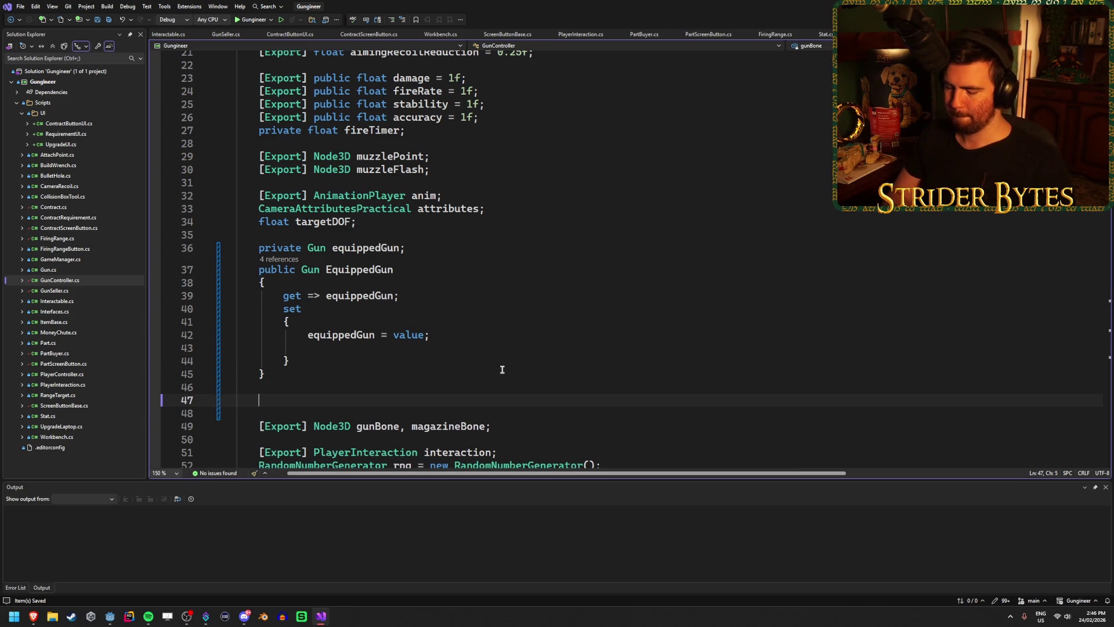
pyautogui.write('public event ')
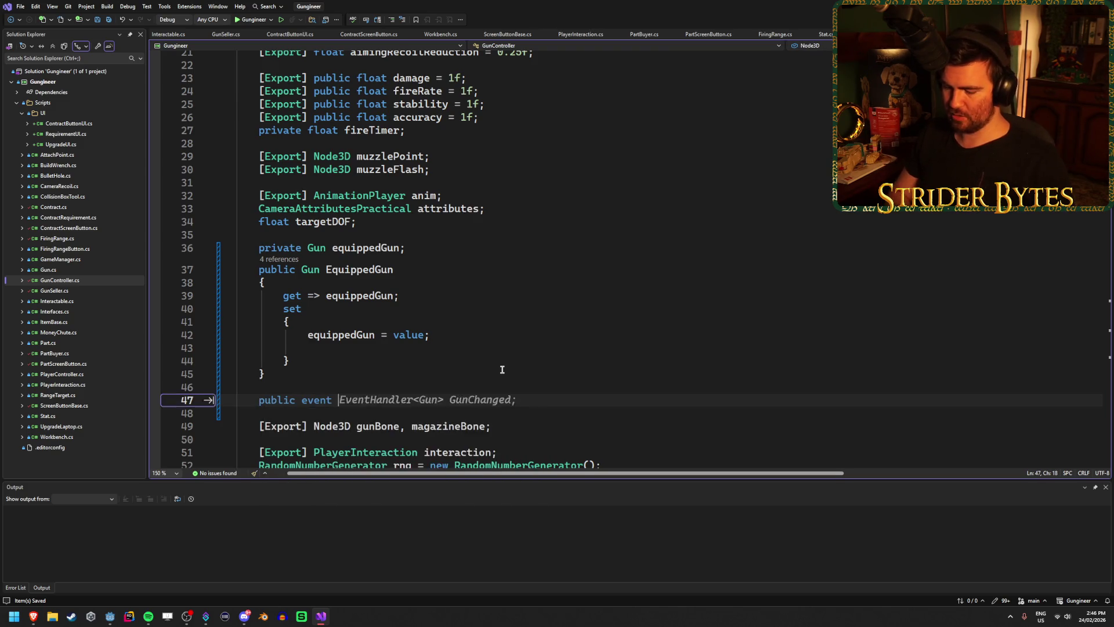
pyautogui.write('Action')
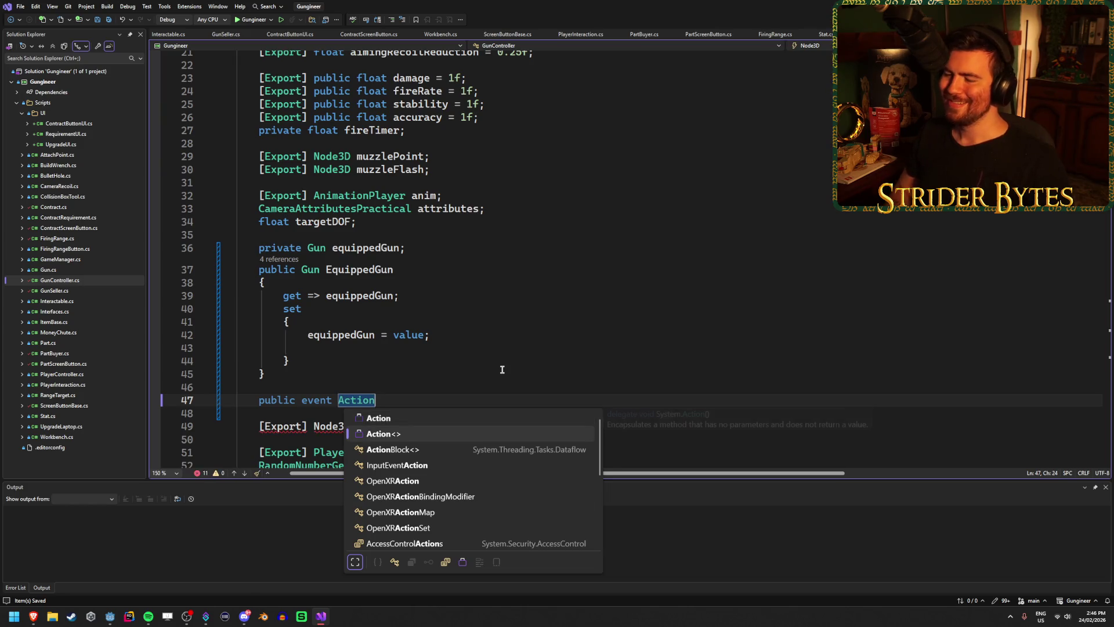
pyautogui.press('Escape')
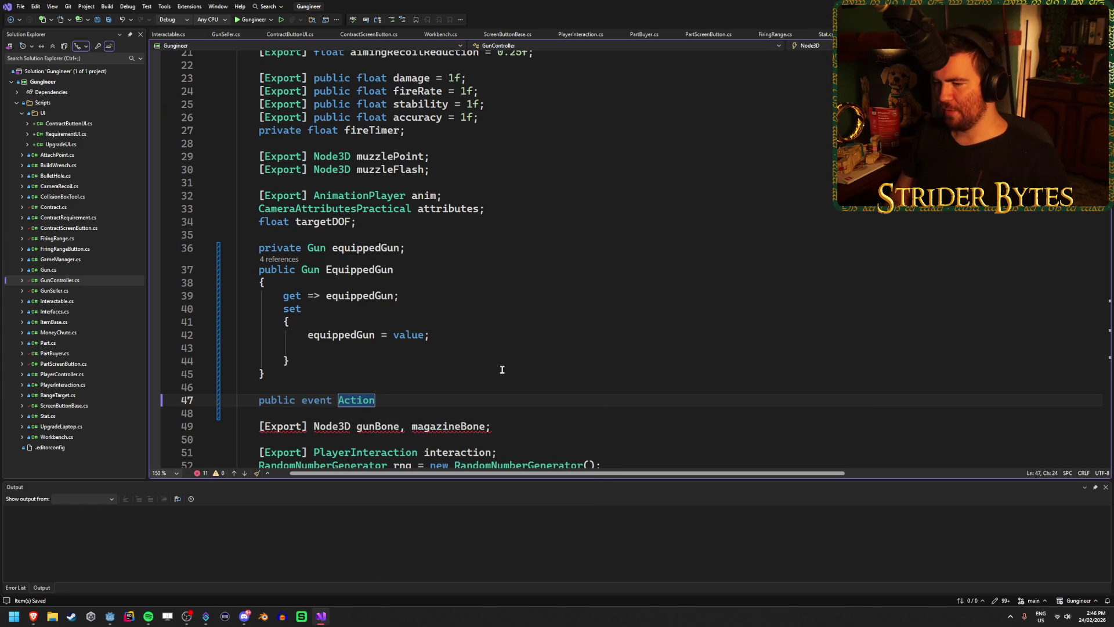
pyautogui.write('<')
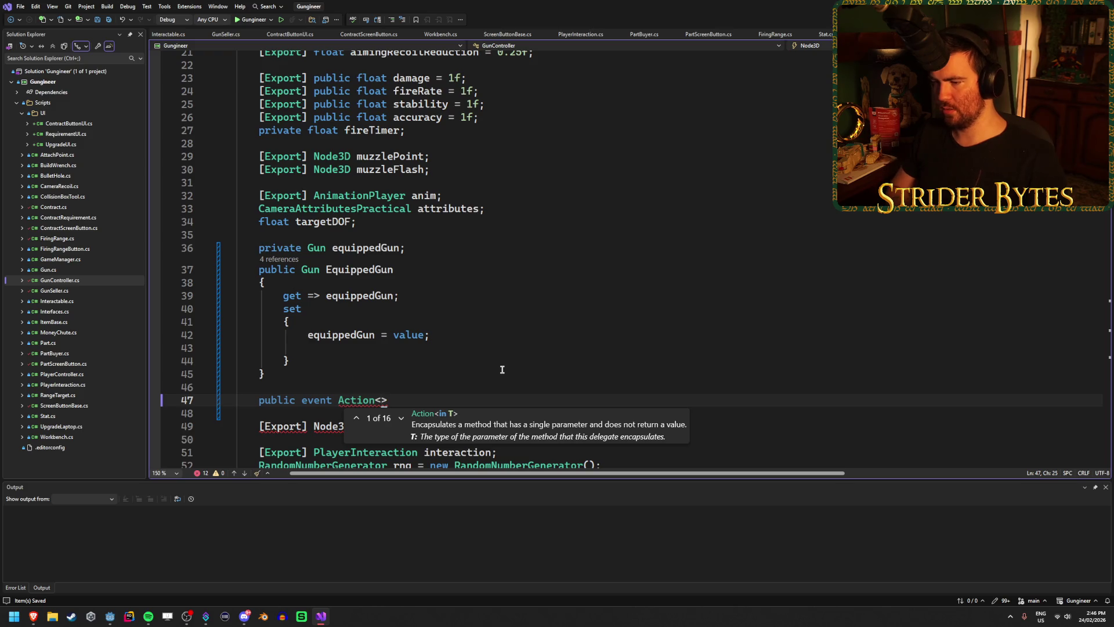
pyautogui.write('Gun')
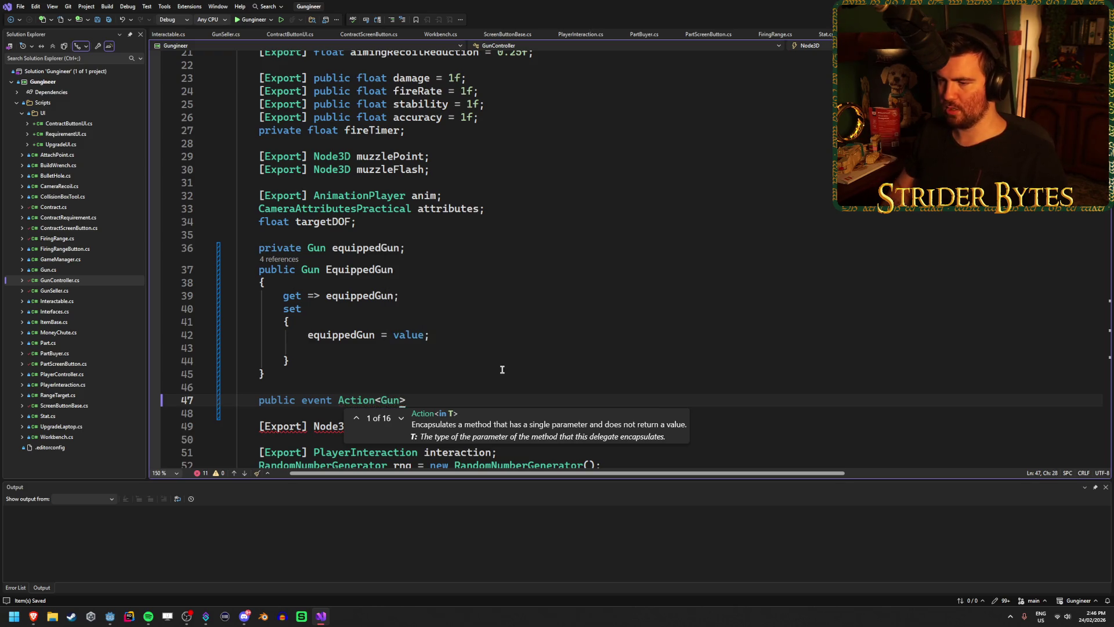
pyautogui.write('>')
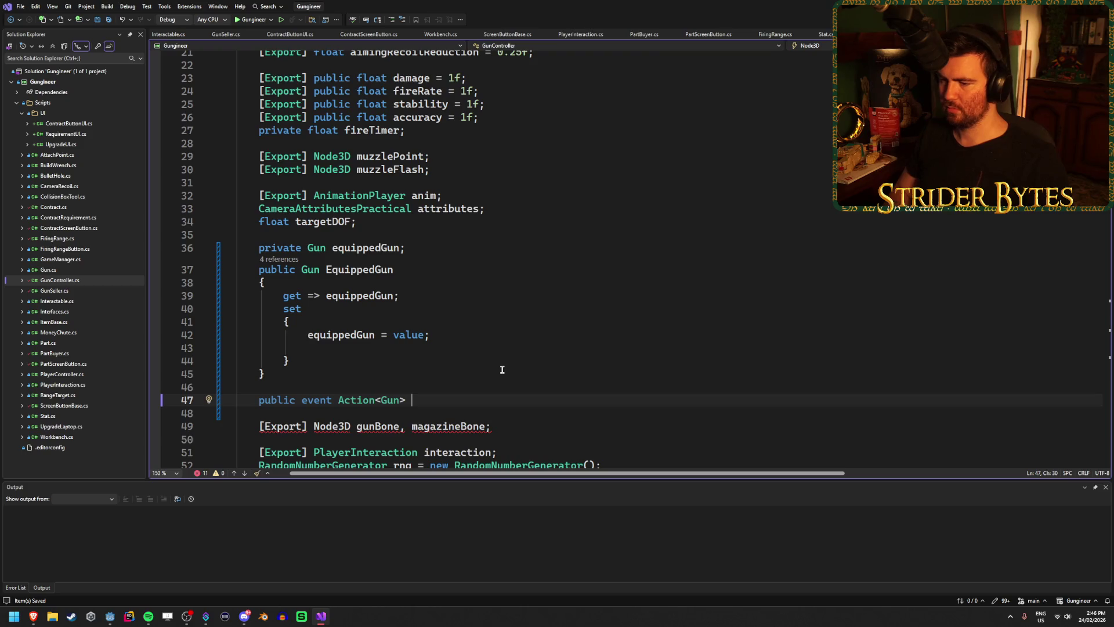
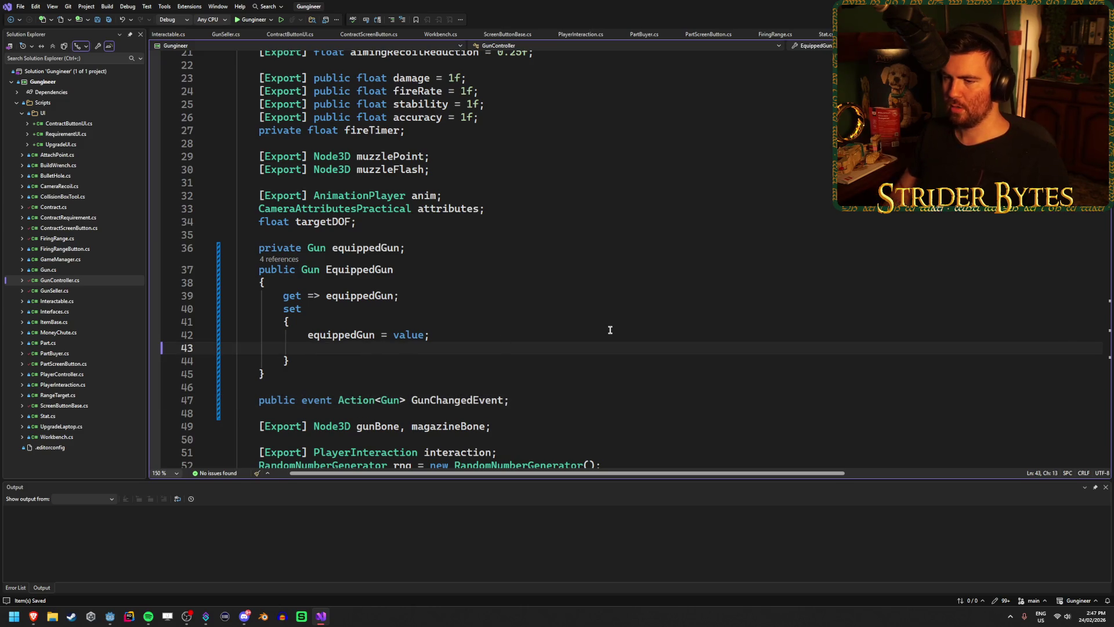
# Step: Add GunChangedEvent?.Invoke(equippedGun); to the EquippedGun setter in GunController.cs
pyautogui.write('G')
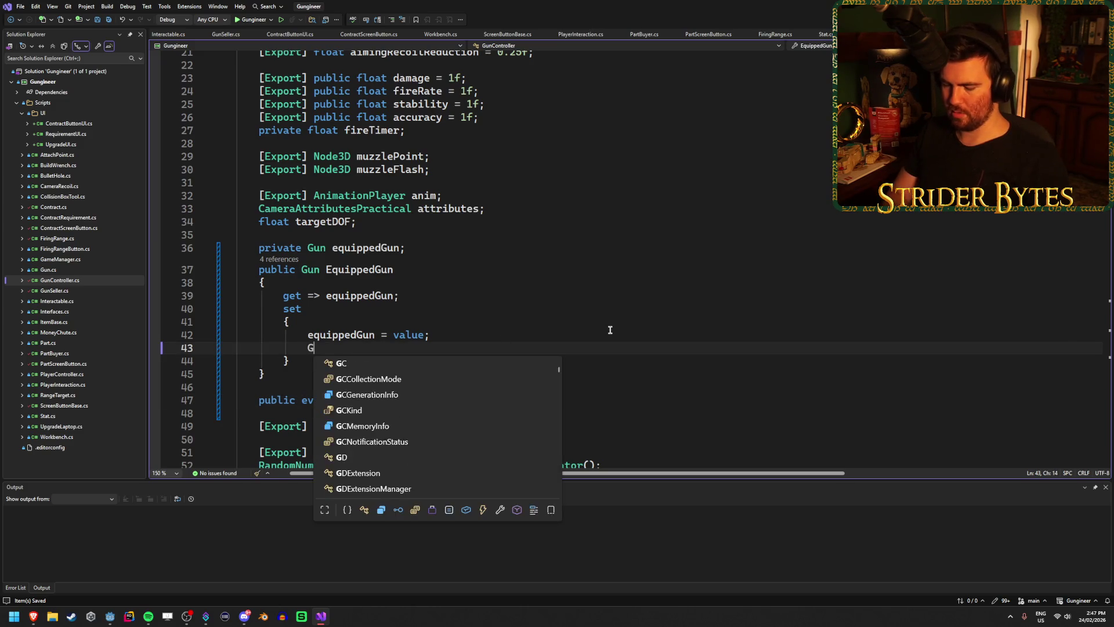
pyautogui.write('unCha')
pyautogui.press('Tab')
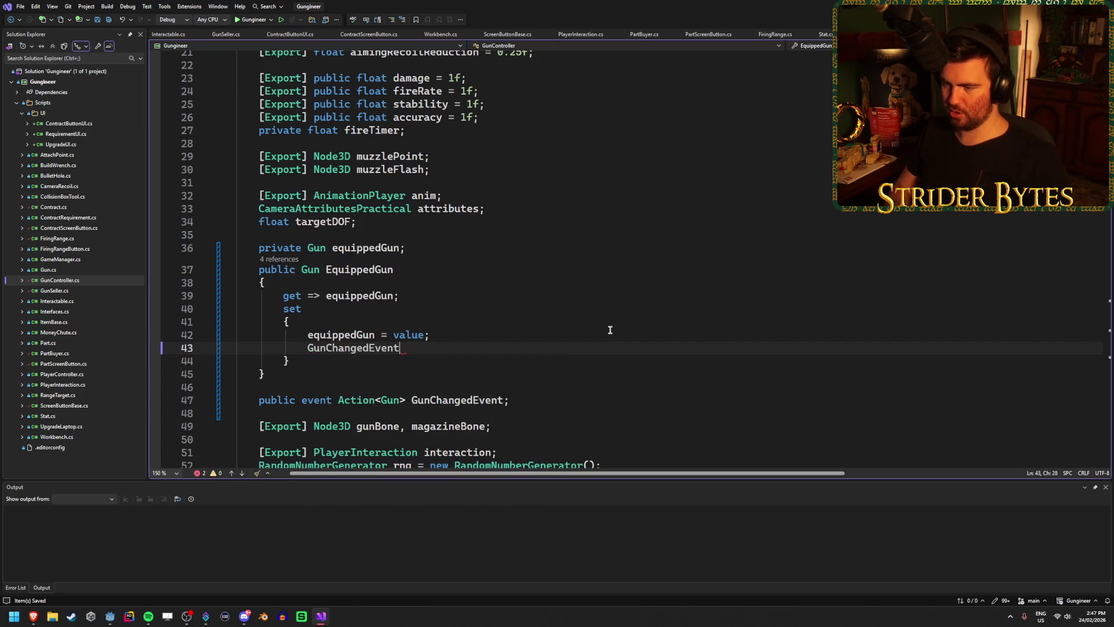
pyautogui.write('?.In')
pyautogui.press('Tab')
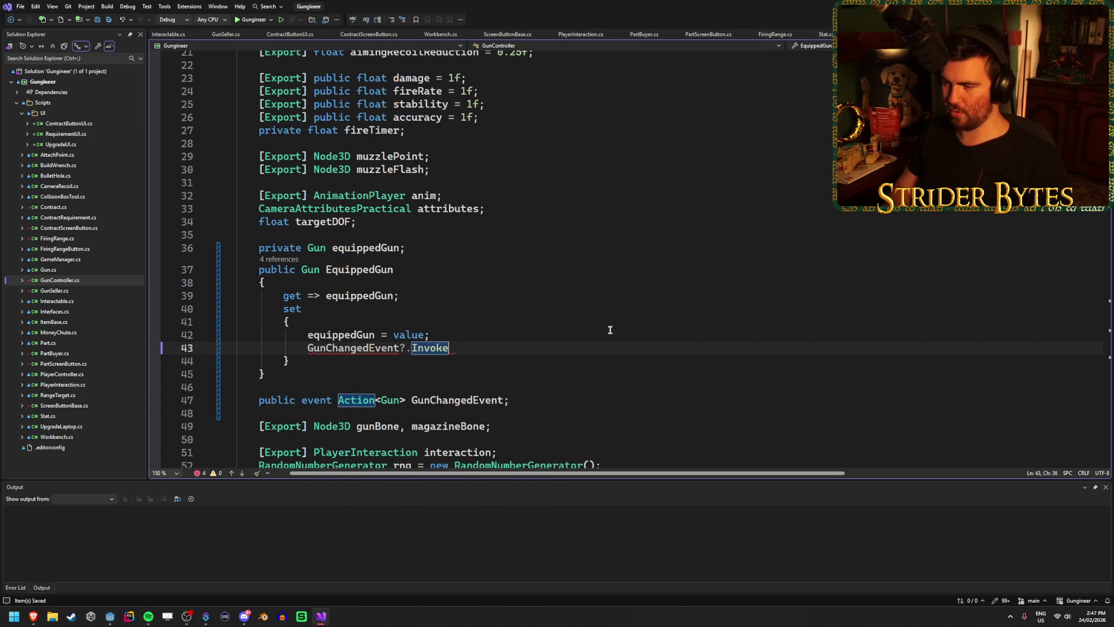
pyautogui.write('(equippedGun);')
pyautogui.press('Tab')
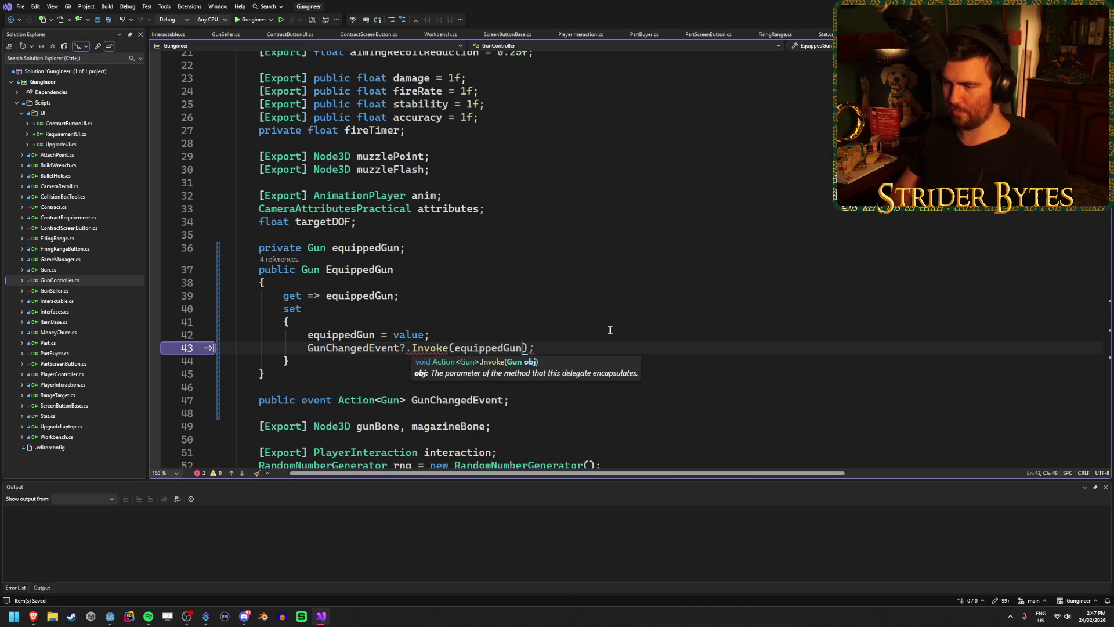
pyautogui.write(');')
# Step: Check the EquippedGun property's references, then bring up the context menu on the equippedGun field
pyautogui.scroll(-2, 610, 330)
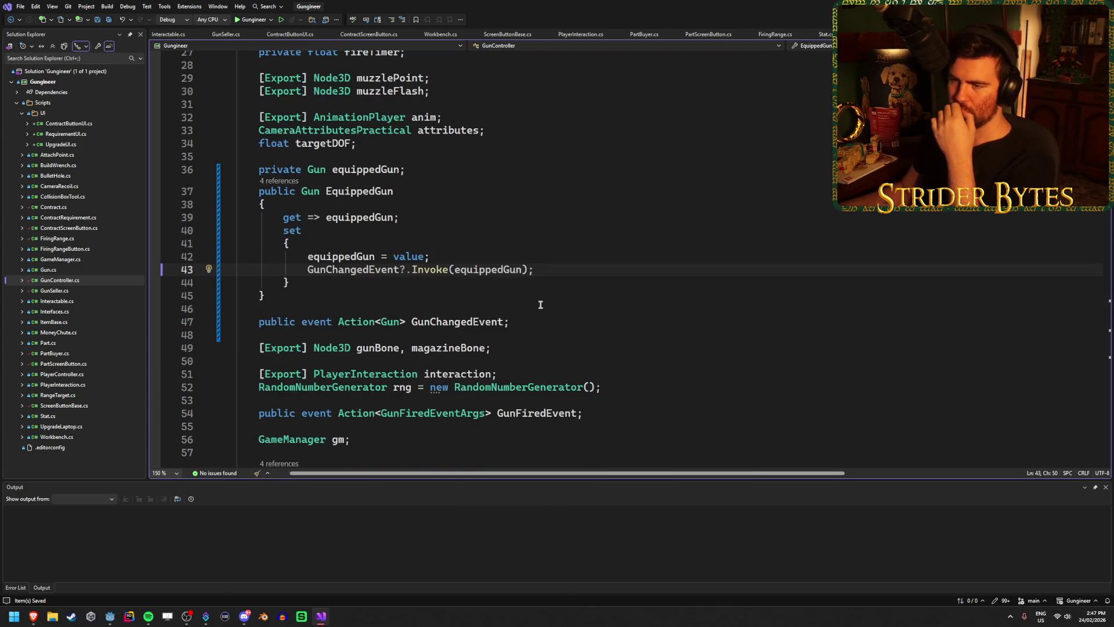
pyautogui.scroll(2, 532, 300)
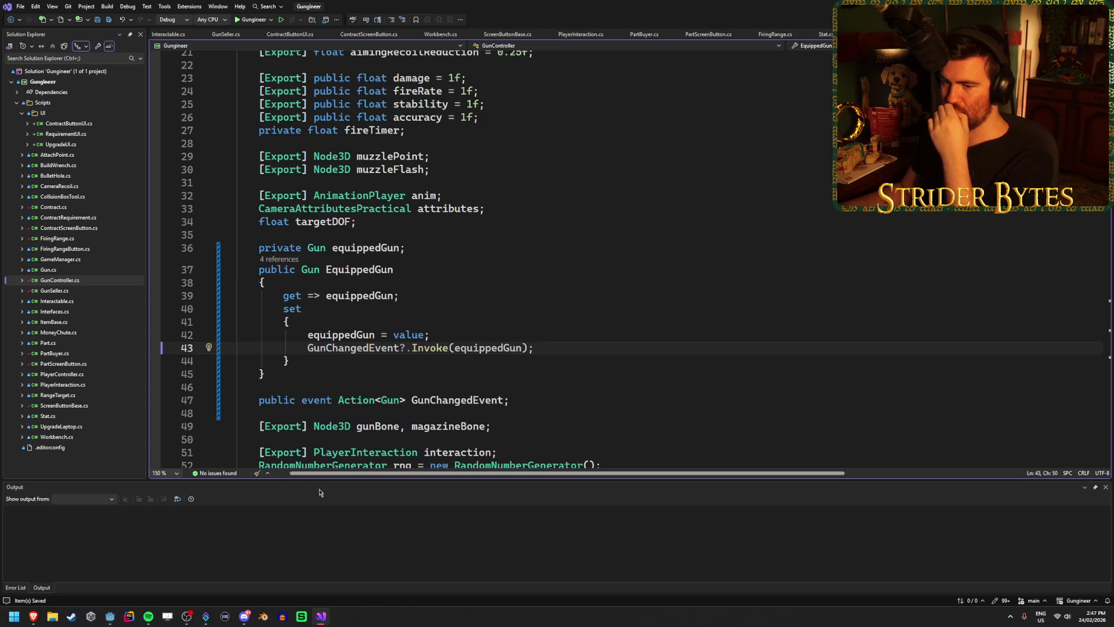
pyautogui.click(284, 264)
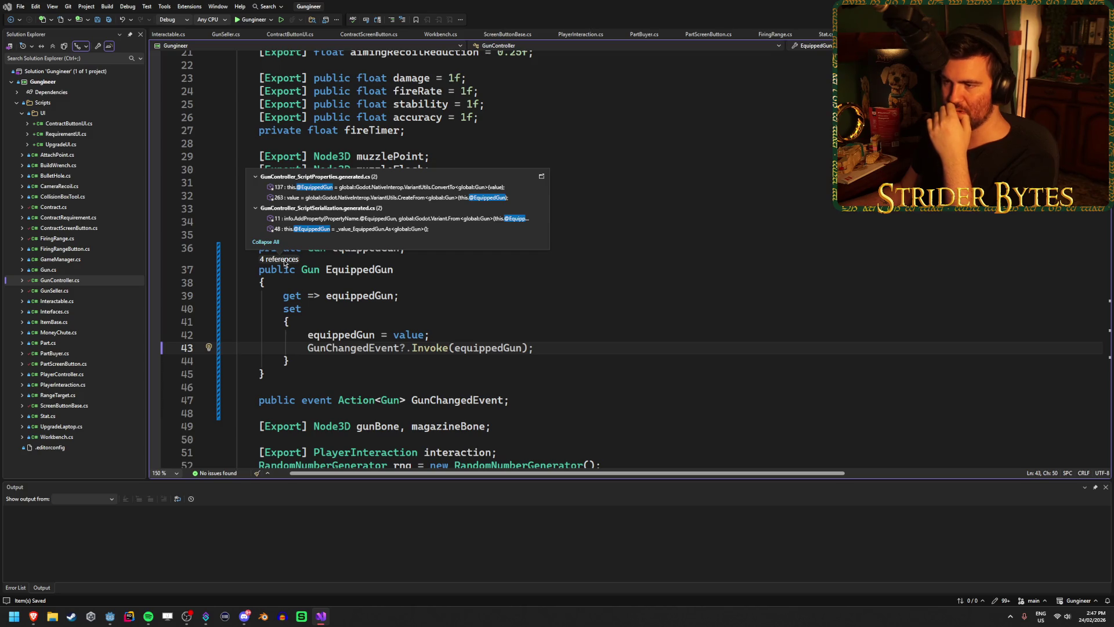
pyautogui.click(406, 270)
pyautogui.scroll(-13, 448, 368)
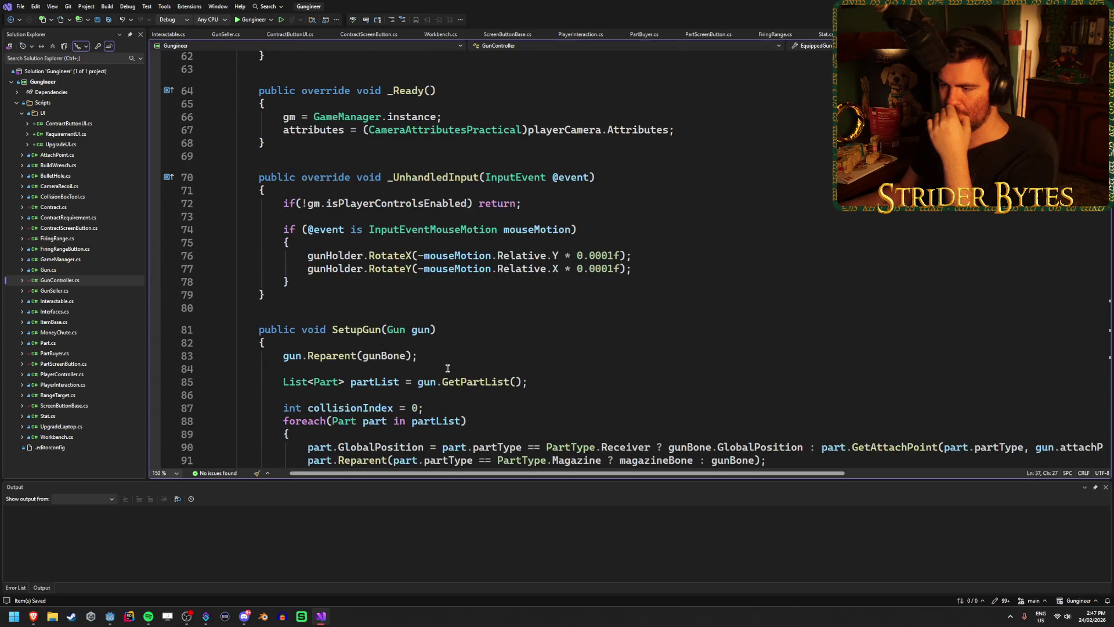
pyautogui.scroll(-8, 447, 368)
pyautogui.scroll(20, 447, 368)
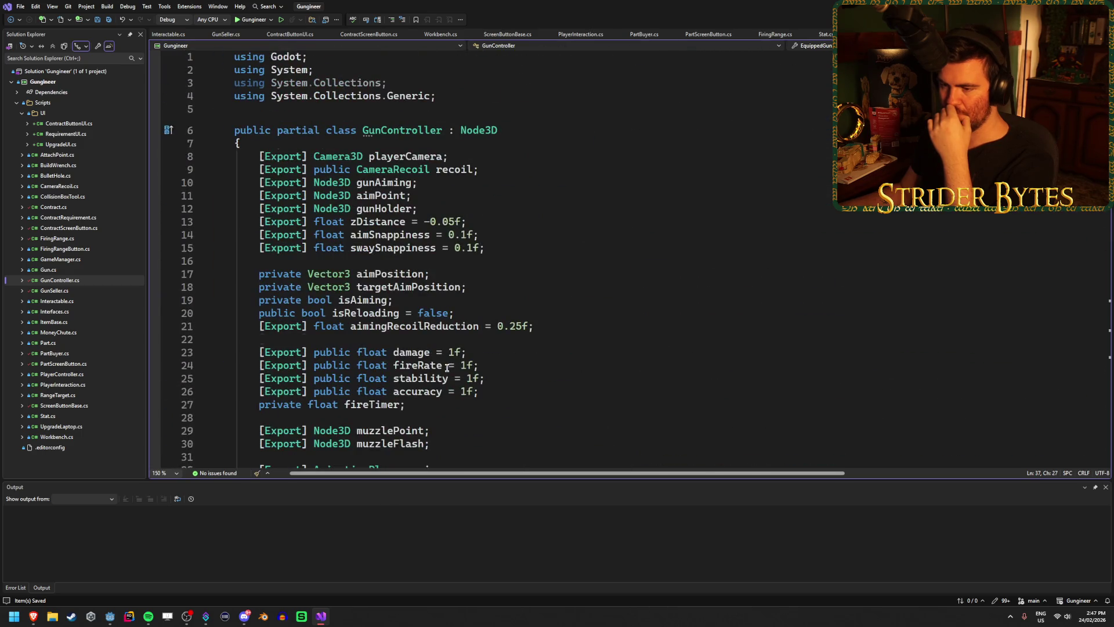
pyautogui.scroll(-5, 448, 368)
pyautogui.click(351, 326)
pyautogui.rightClick(374, 329)
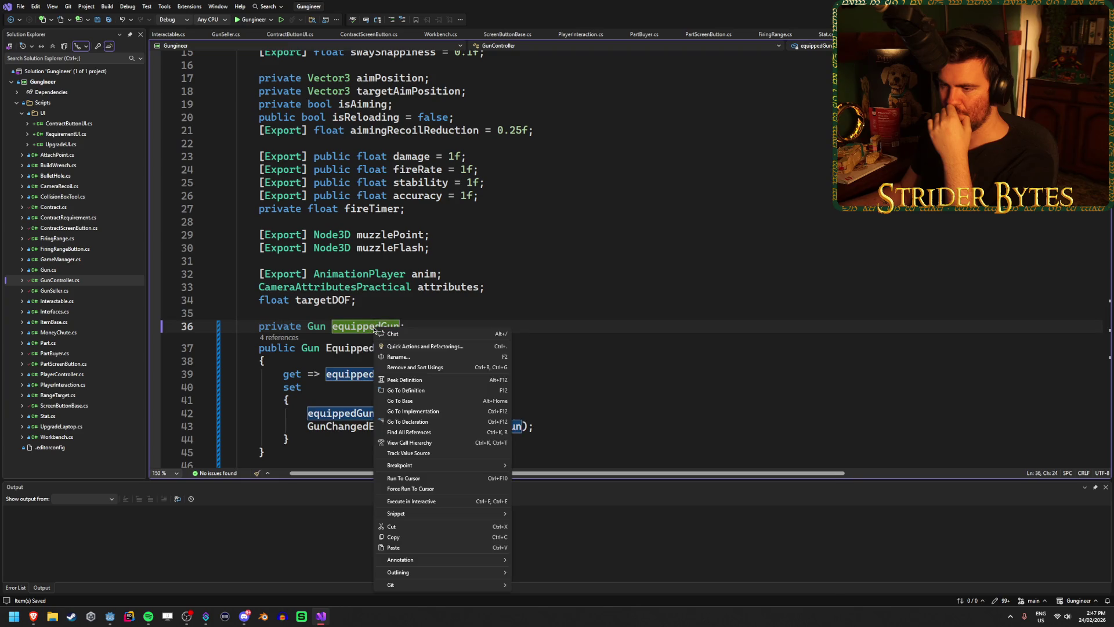
# Step: Find all references to equippedGun and open GunSeller.cs, which has the errors
pyautogui.click(409, 431)
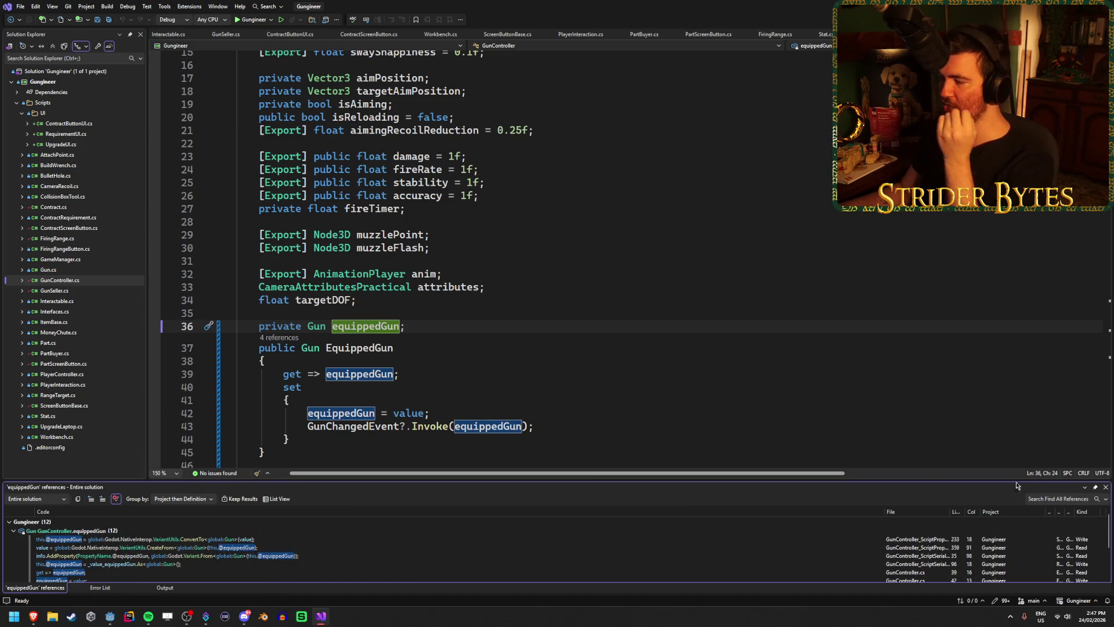
pyautogui.hotkey('shift', 'Escape')
pyautogui.hotkey('ctrl', '-')
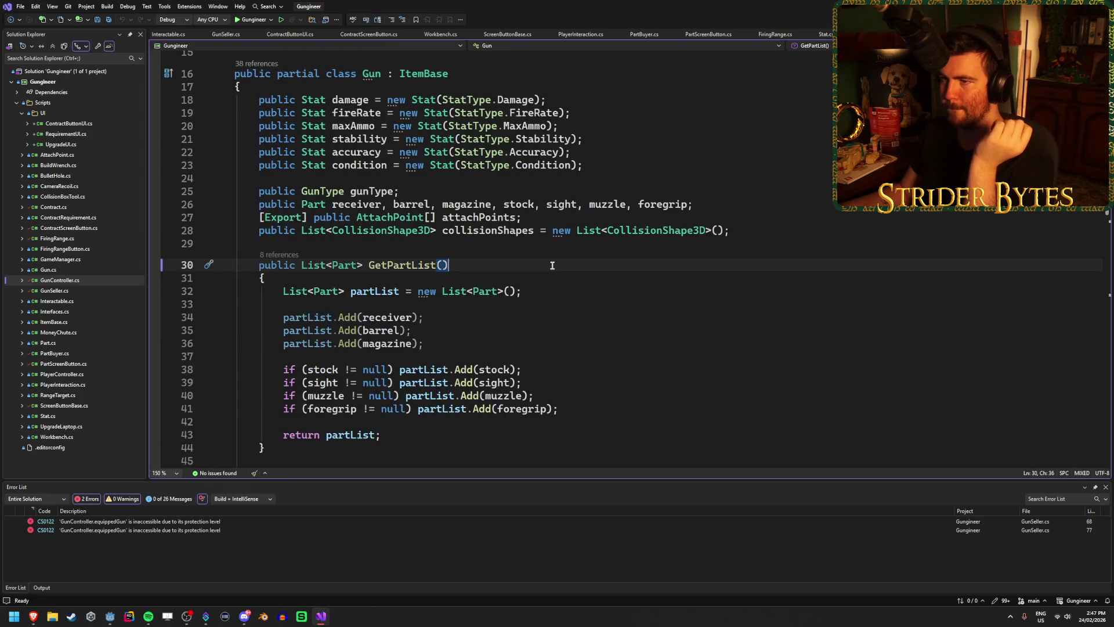
pyautogui.click(171, 39)
pyautogui.click(224, 38)
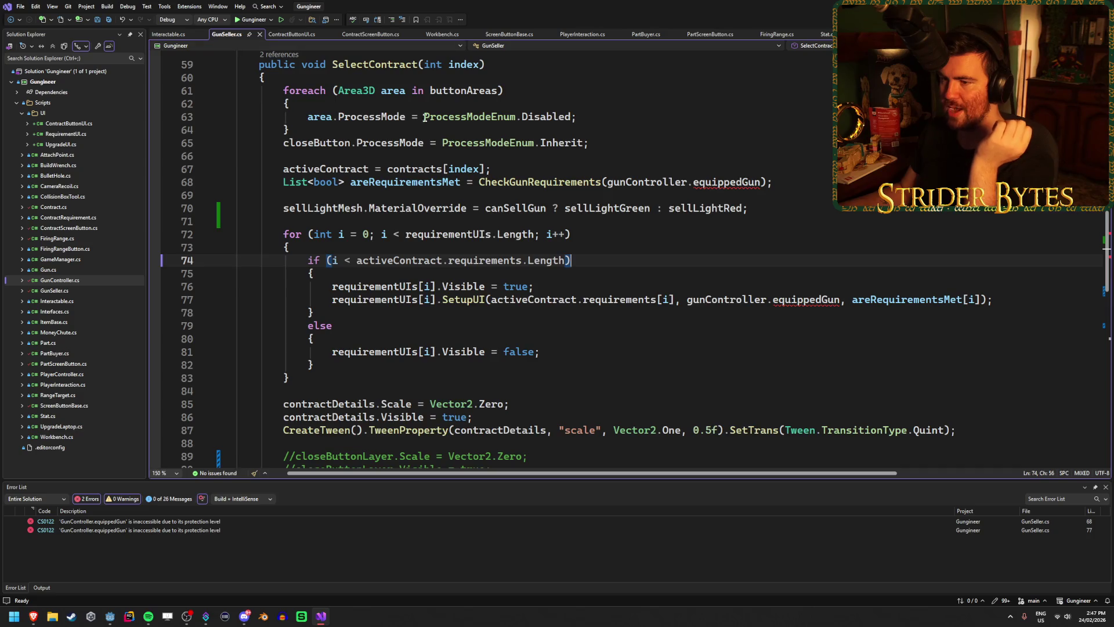
# Step: Change equippedGun to EquippedGun on lines 68 and 77 and save GunSeller.cs
pyautogui.press('End')
pyautogui.press('Delete')
pyautogui.write('E')
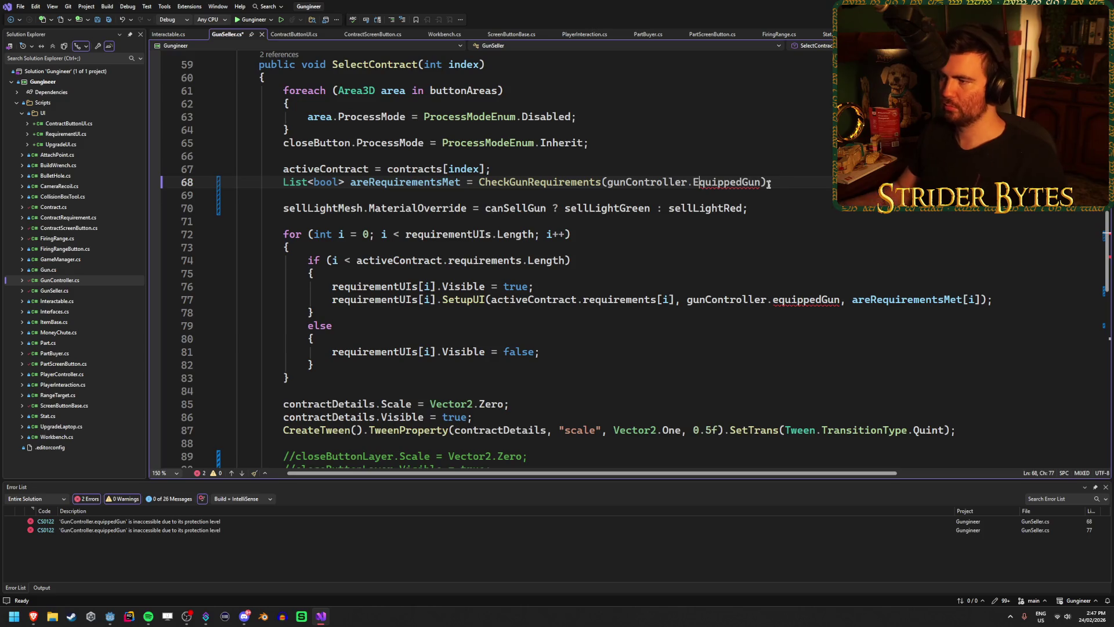
pyautogui.click(777, 301)
pyautogui.press('BackSpace')
pyautogui.write('E')
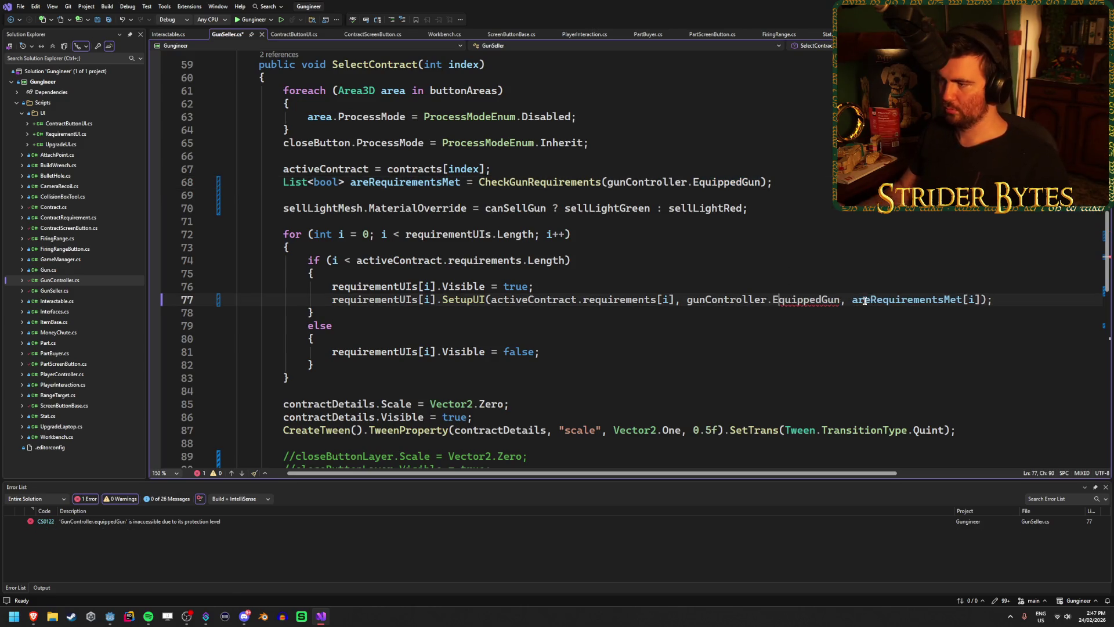
pyautogui.hotkey('ctrl', 's')
# Step: Rebuild the .NET project in Godot with F5, then return to the script
pyautogui.hotkey('alt', 'Tab')
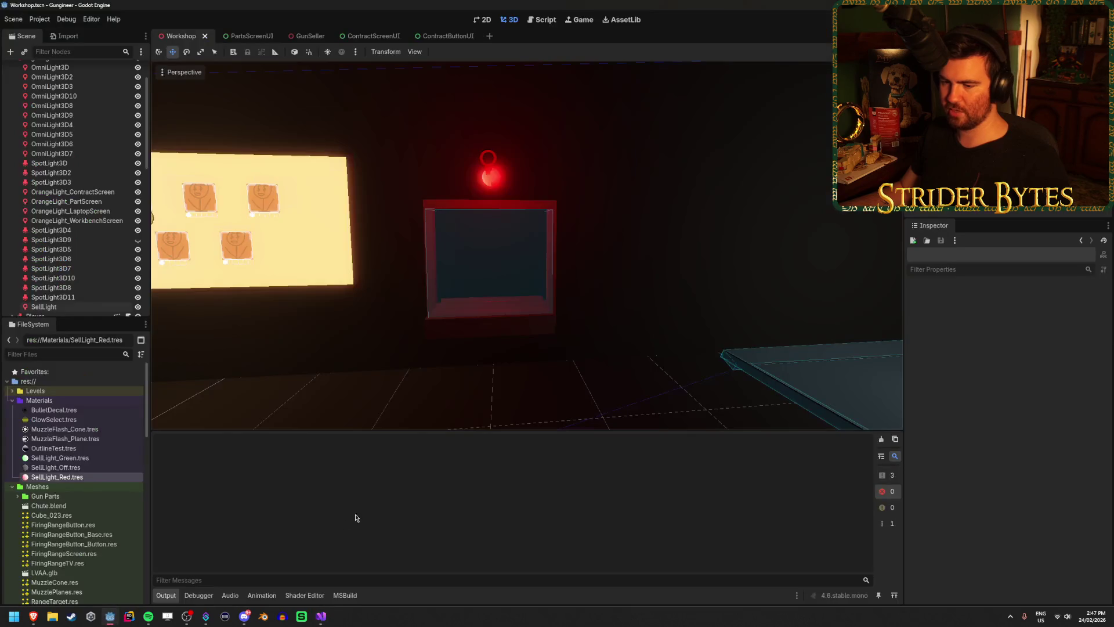
pyautogui.press('F5')
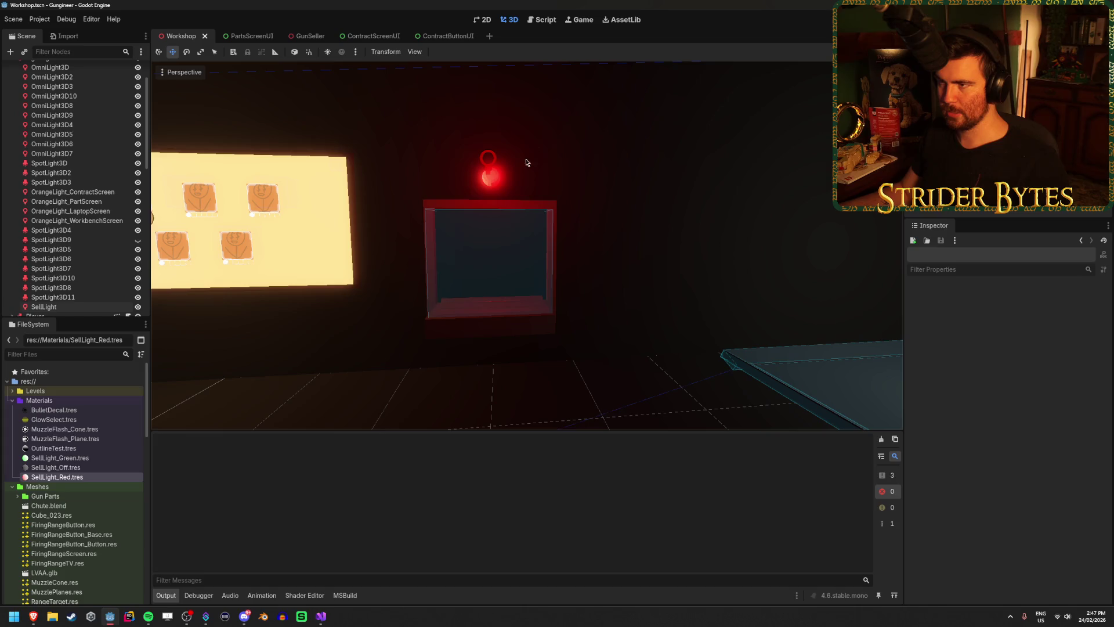
pyautogui.click(320, 616)
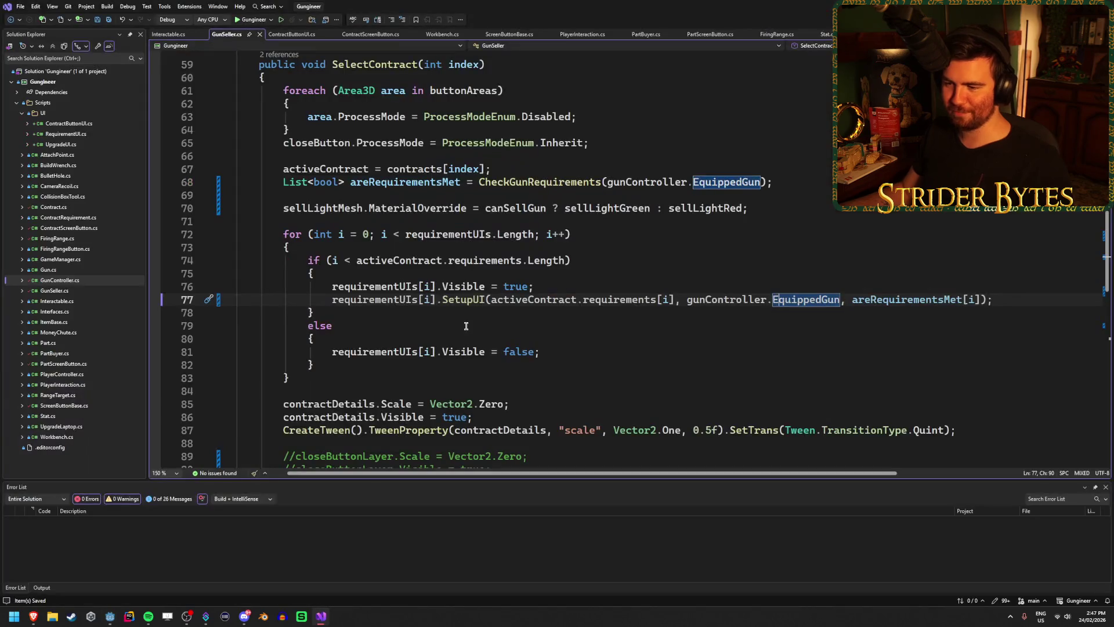
# Step: Insert a gunController.EquippedGun condition before canSellGun on the sell light material line 70
pyautogui.scroll(-1, 754, 377)
pyautogui.scroll(1, 709, 350)
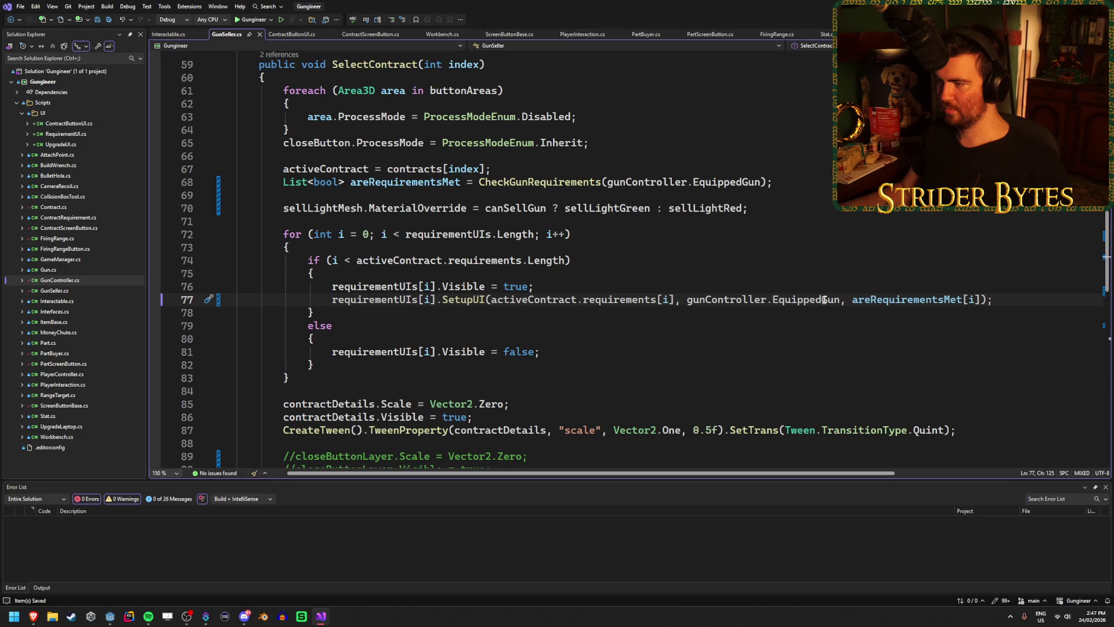
pyautogui.click(779, 208)
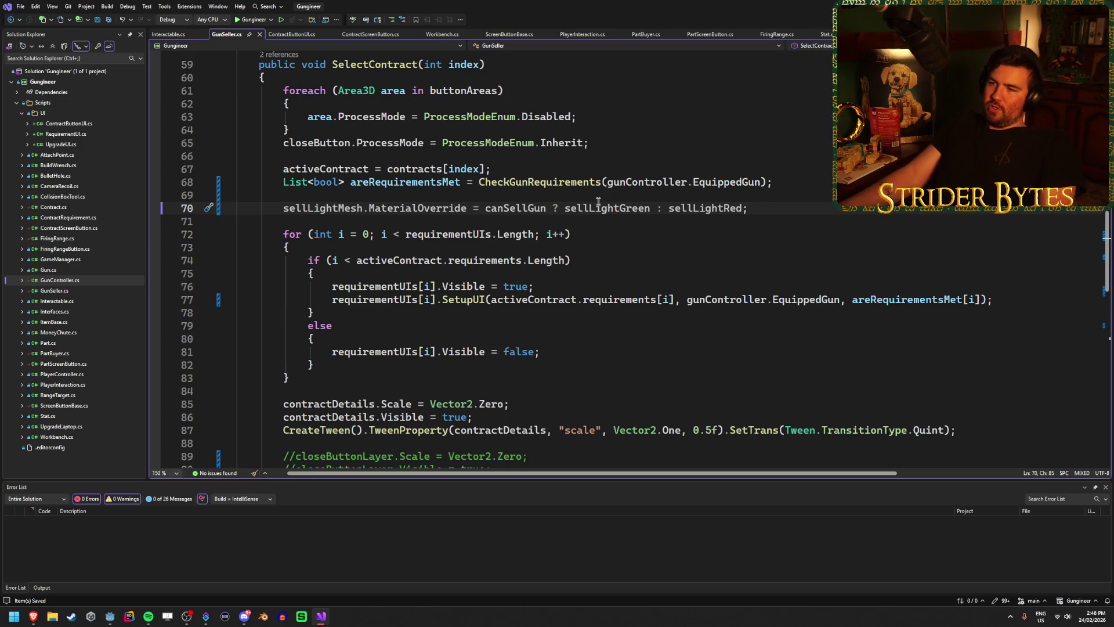
pyautogui.click(488, 209)
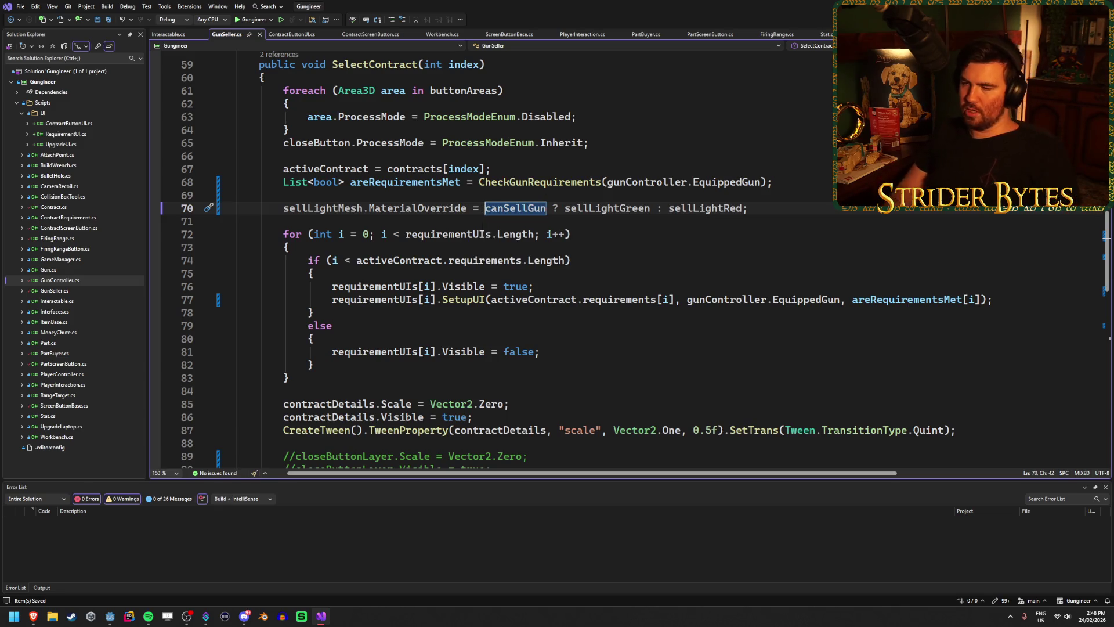
pyautogui.write('!')
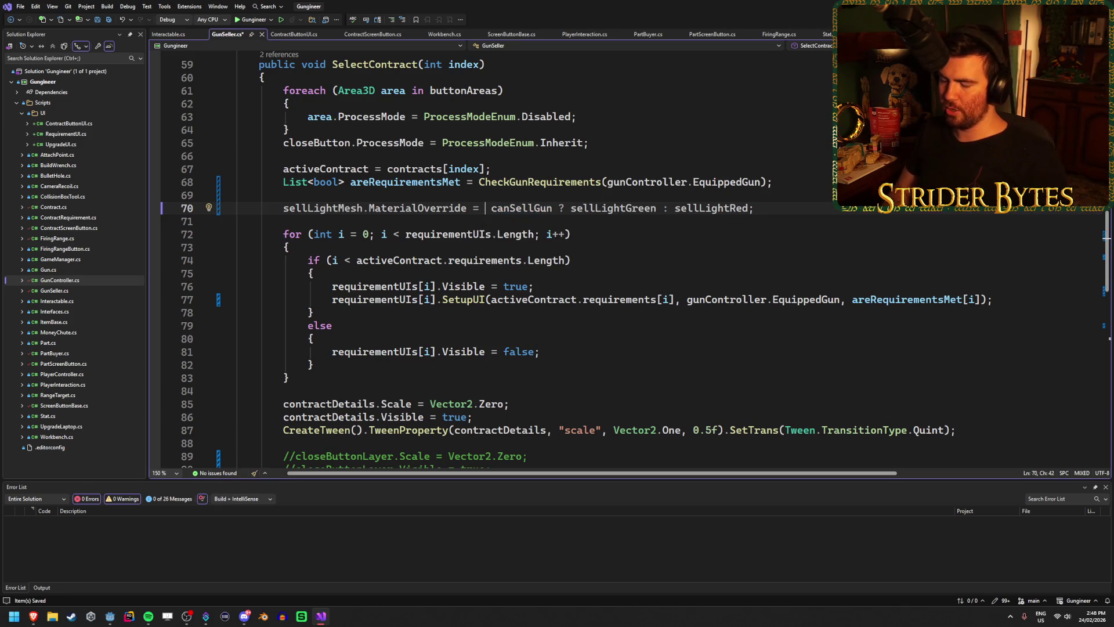
pyautogui.write('gunc')
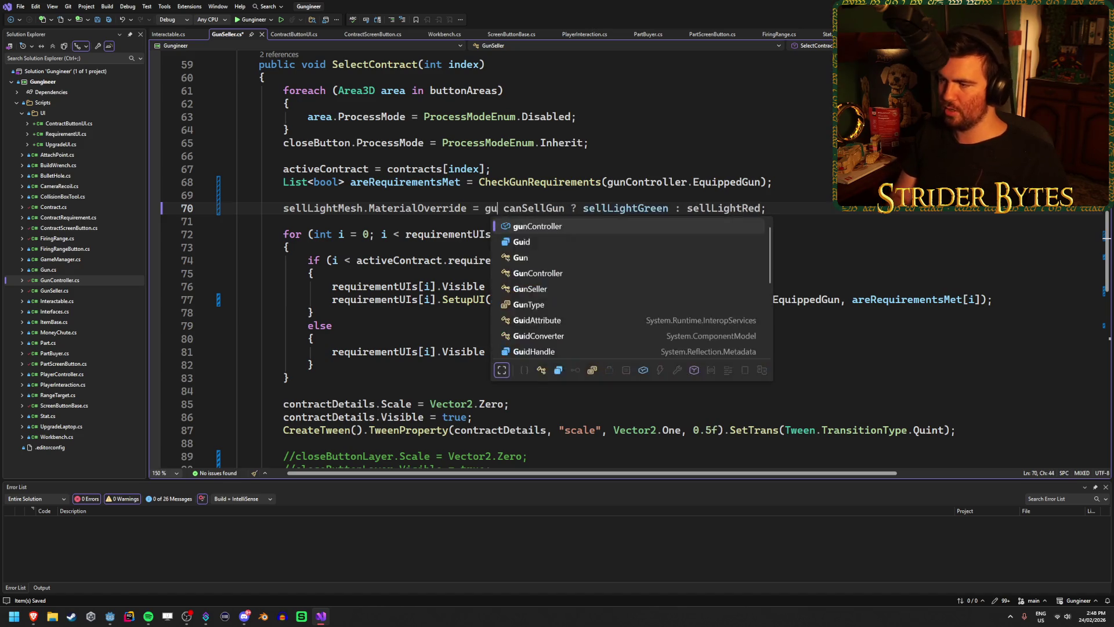
pyautogui.press('Down')
pyautogui.press('Tab')
pyautogui.write('.')
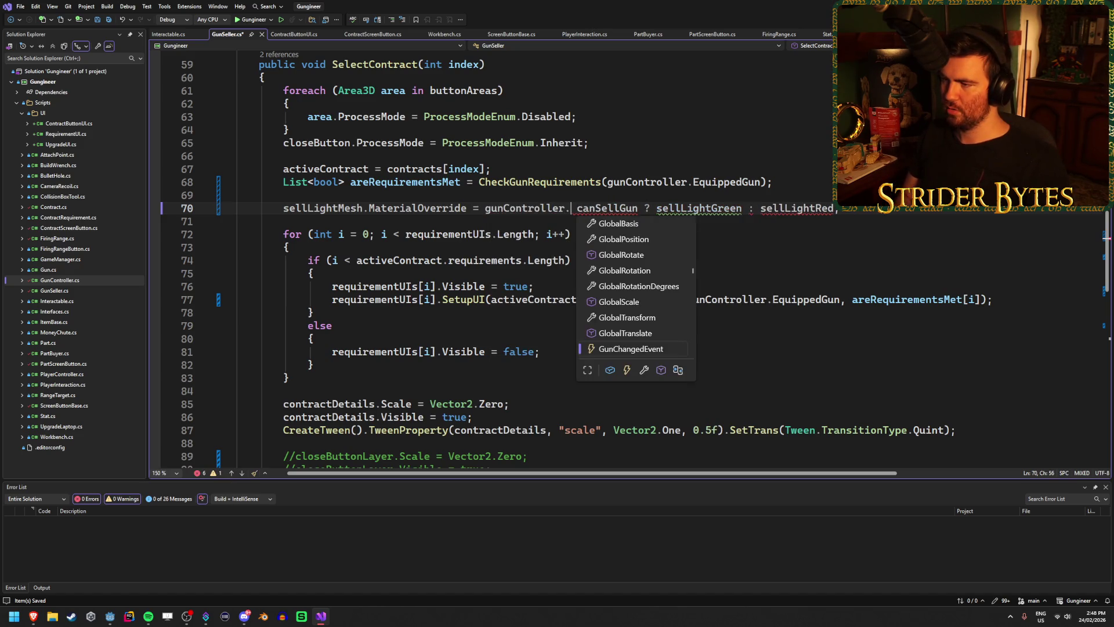
pyautogui.write('e')
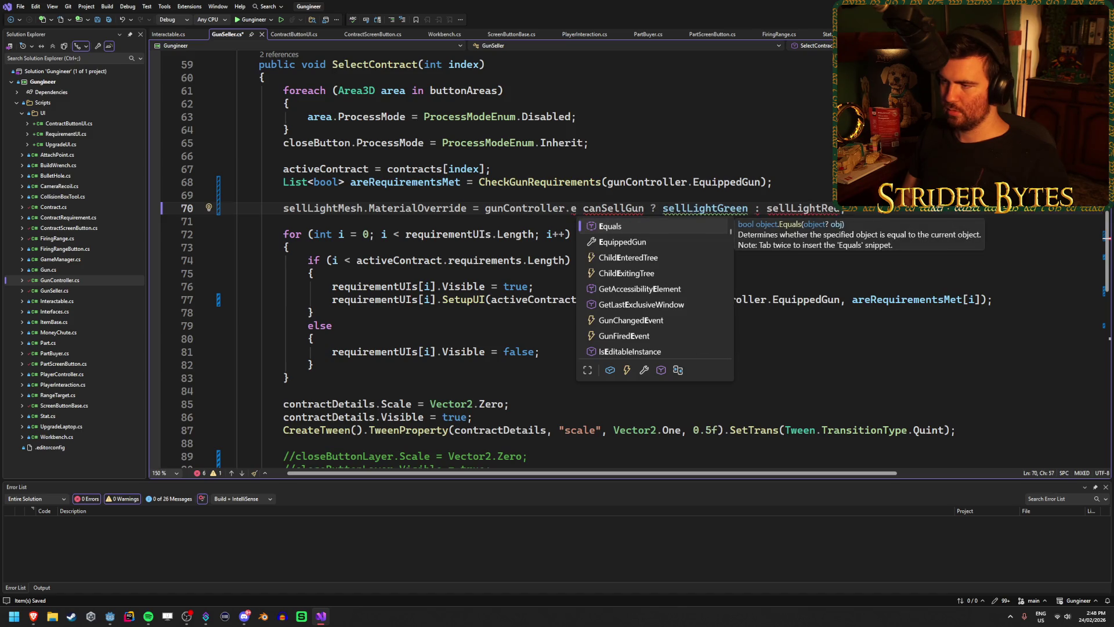
pyautogui.write('q')
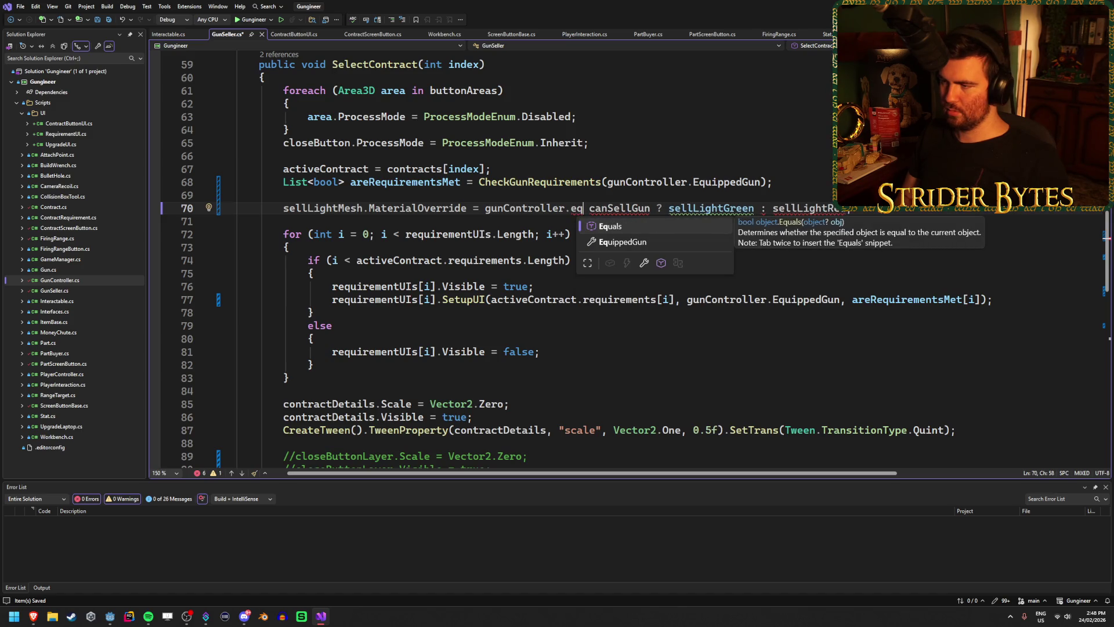
pyautogui.press('BackSpace')
pyautogui.write('q')
pyautogui.press('Down')
pyautogui.press('Tab')
# Step: Finish the ternary as != null ? sellLightOff : canSellGun ? sellLightGreen : sellLightRed, then save
pyautogui.write('!= null')
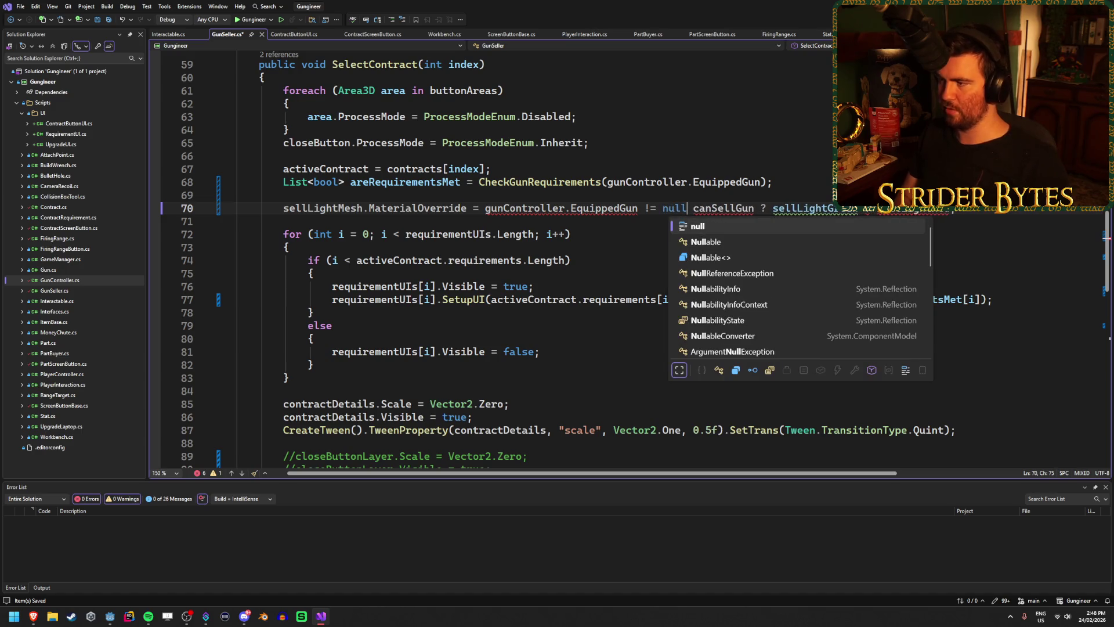
pyautogui.write(' ?')
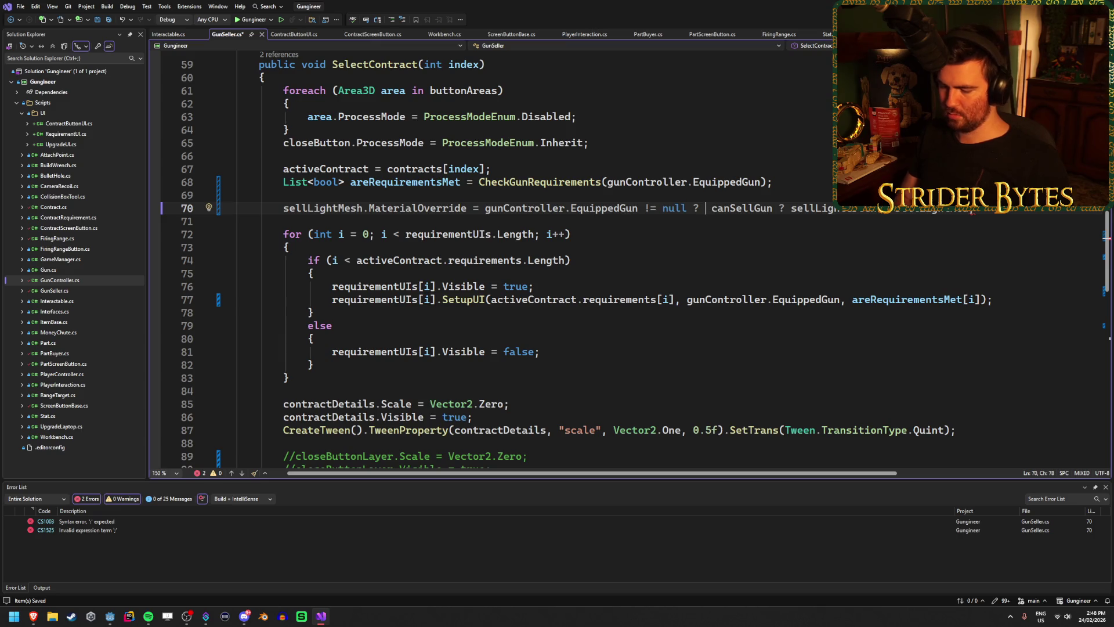
pyautogui.write(' sel')
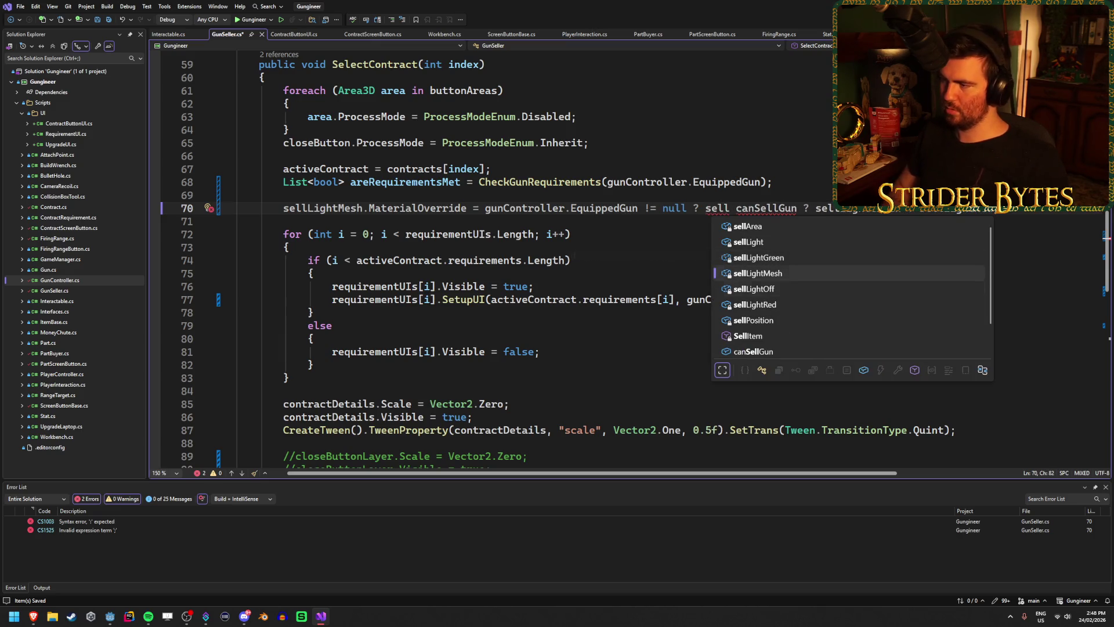
pyautogui.write('lLightOff :')
pyautogui.click(846, 227)
pyautogui.hotkey('ctrl', 's')
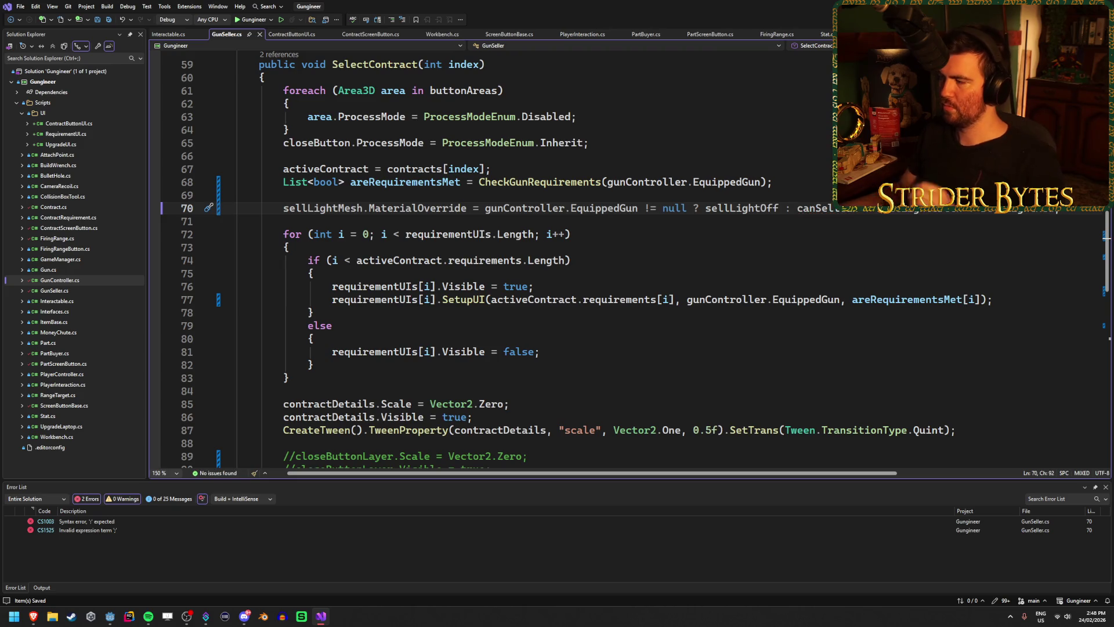
pyautogui.click(845, 242)
pyautogui.click(846, 237)
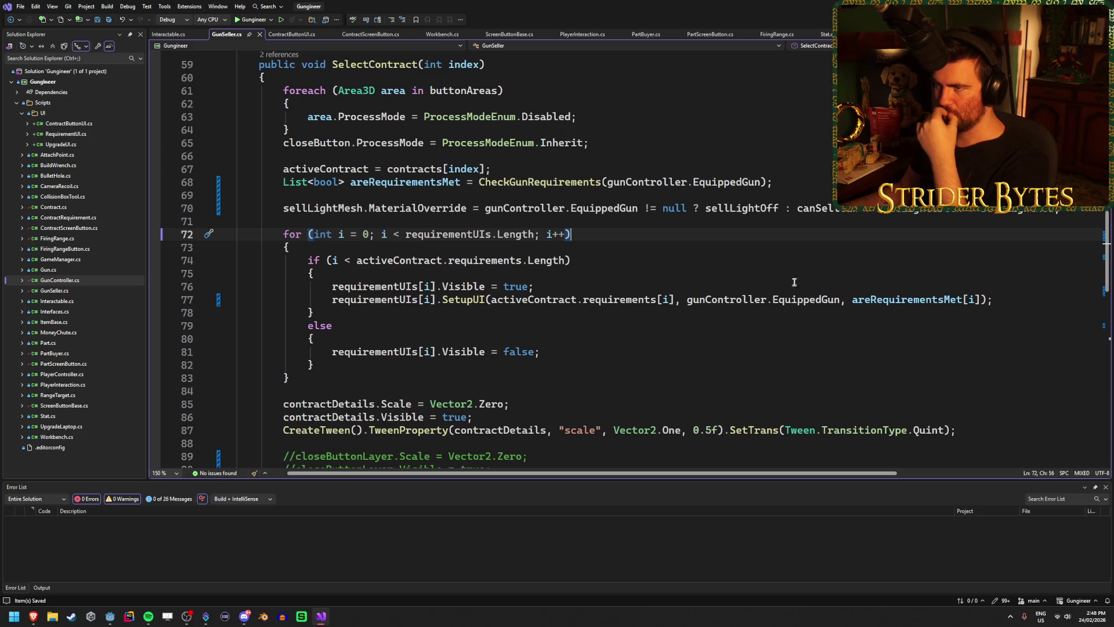
pyautogui.scroll(15, 816, 264)
pyautogui.scroll(-5, 691, 303)
pyautogui.click(512, 272)
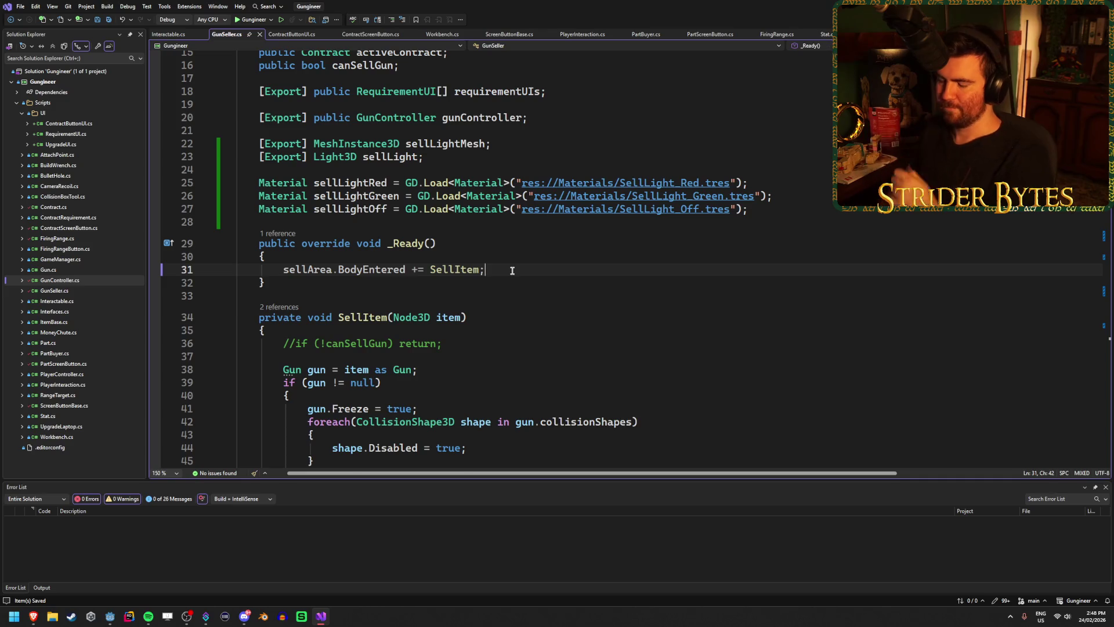
# Step: In _Ready, start a subscription line gunController.GunChangedEvent +=
pyautogui.press('Return')
pyautogui.write('gun')
pyautogui.press('Tab')
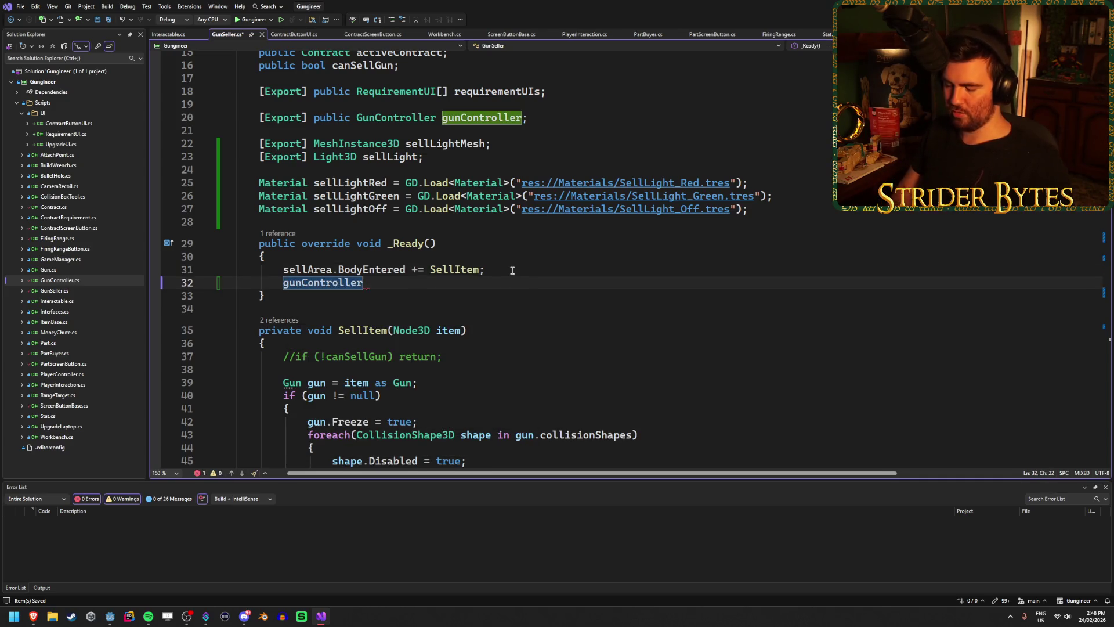
pyautogui.write('.Even')
pyautogui.press('Tab')
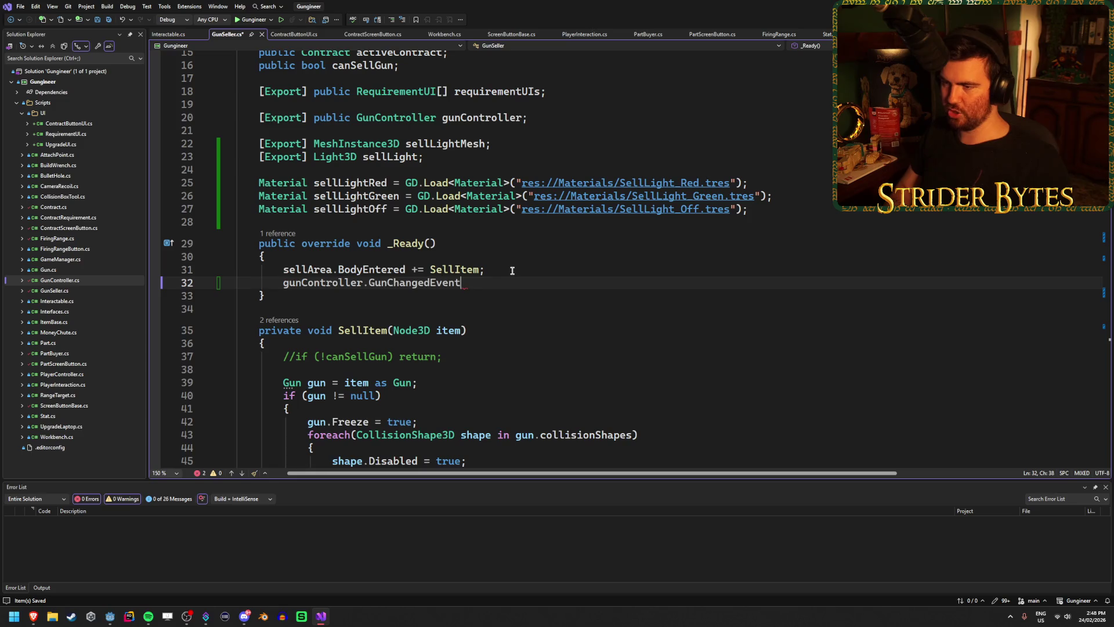
pyautogui.write(' +=')
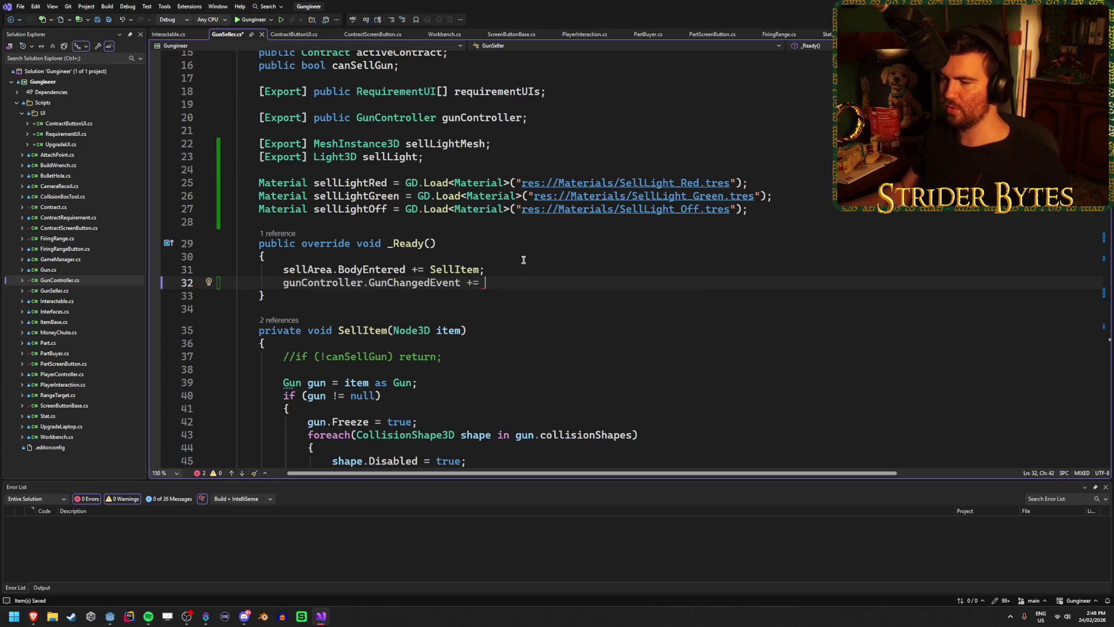
# Step: Add a new public void GunChanged() method after CheckGunRequirements
pyautogui.scroll(-20, 525, 258)
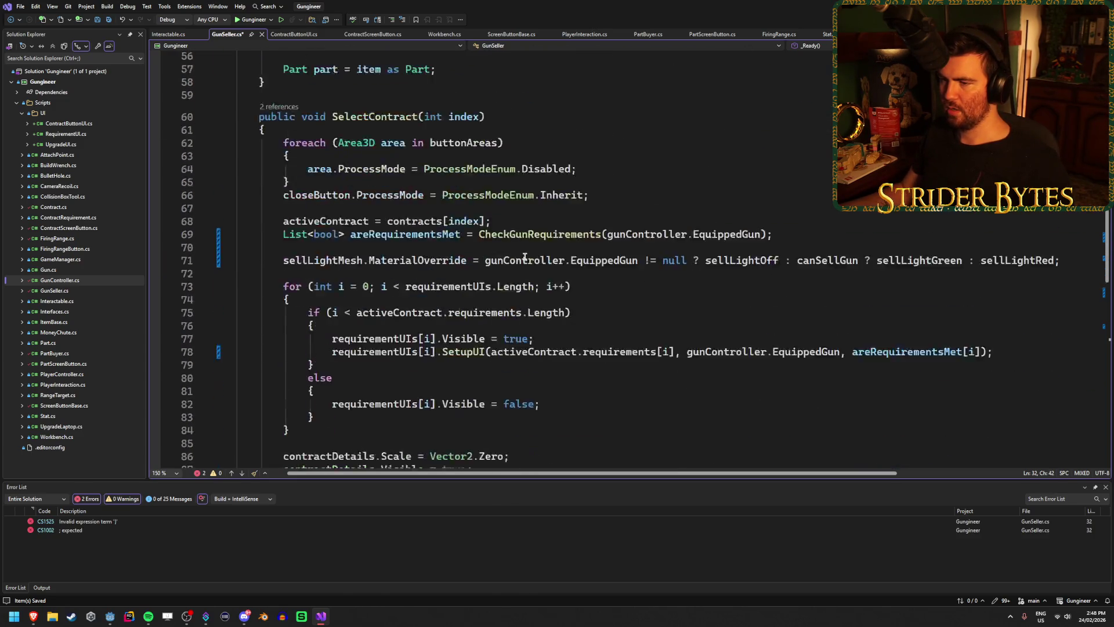
pyautogui.scroll(-7, 524, 257)
pyautogui.click(279, 345)
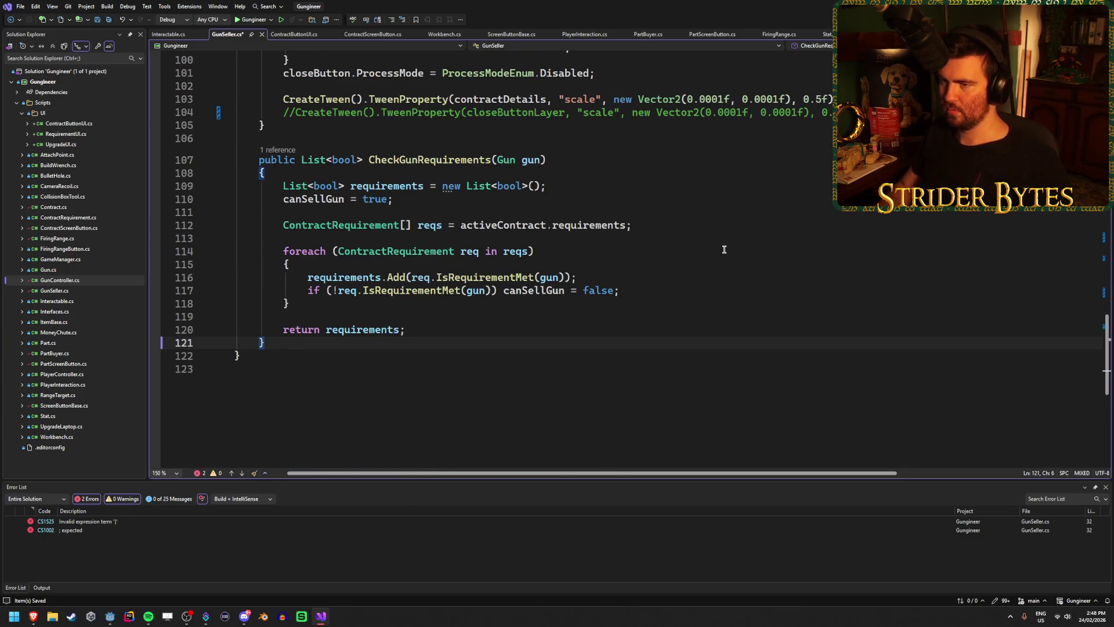
pyautogui.press('Return')
pyautogui.press('Return')
pyautogui.write('public void GunChanged')
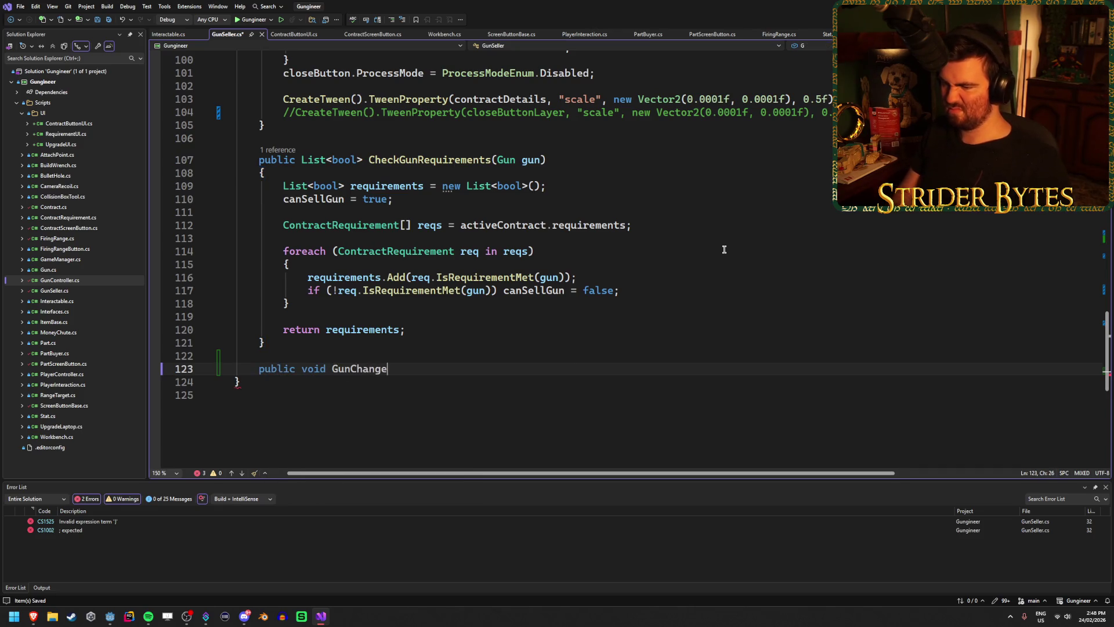
pyautogui.write('() {')
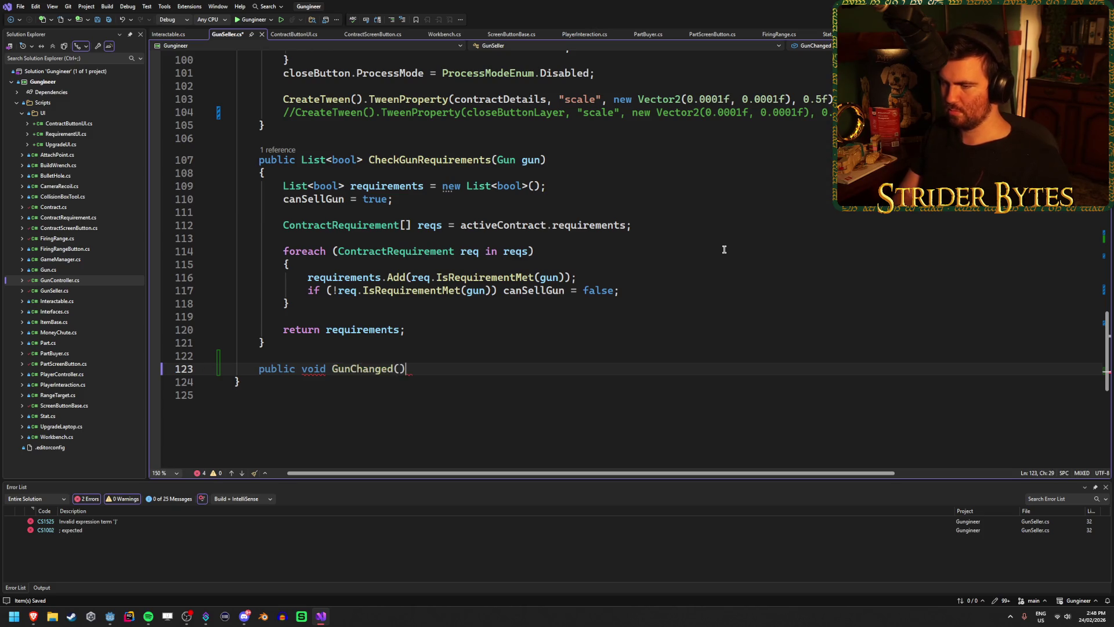
pyautogui.press('Return')
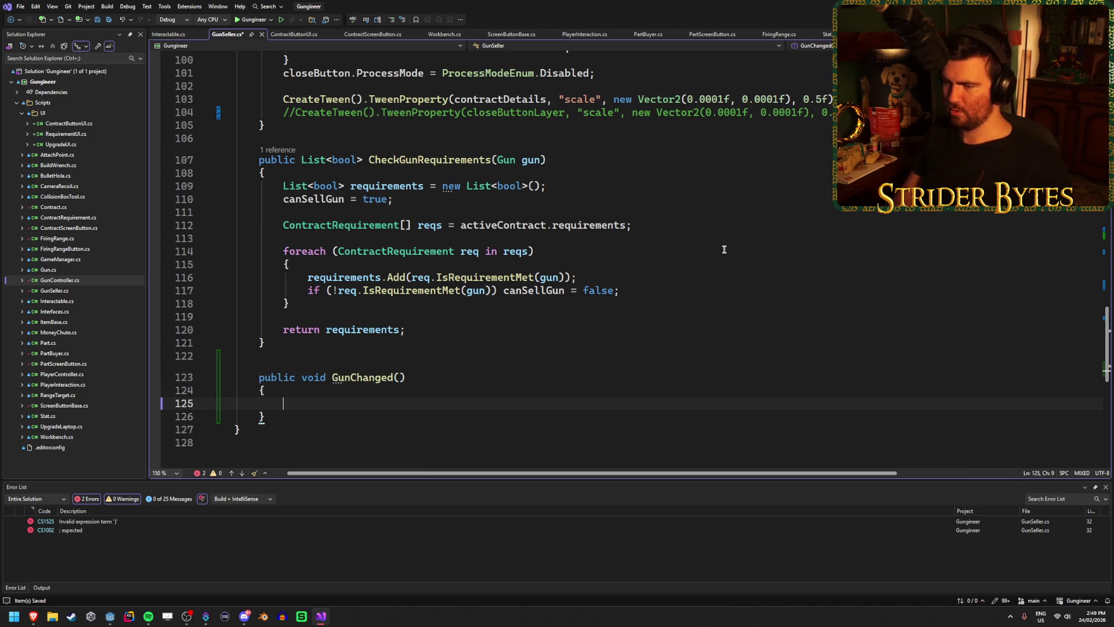
# Step: Complete the subscription as gunController.GunChangedEvent += GunChanged;
pyautogui.scroll(20, 580, 273)
pyautogui.click(513, 282)
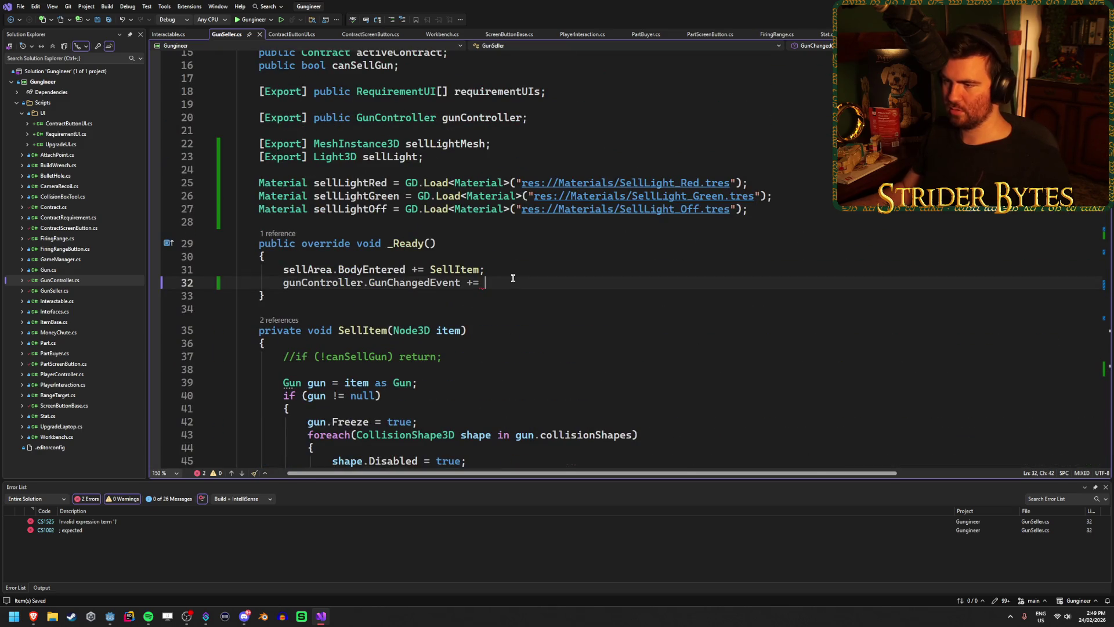
pyautogui.write('GunCHang')
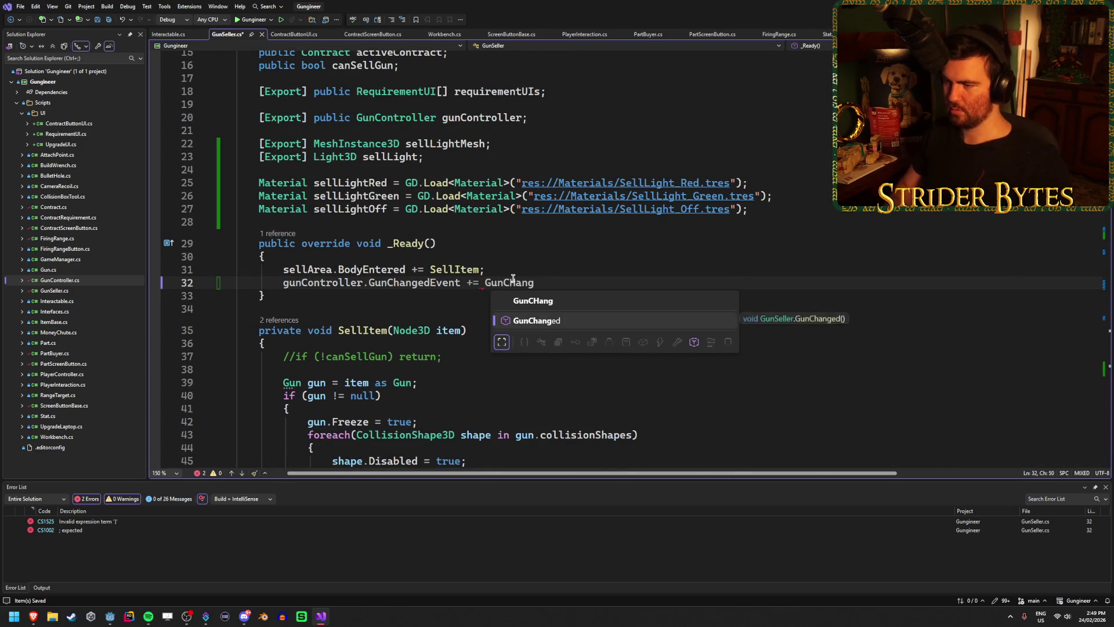
pyautogui.press('Tab')
pyautogui.write(';')
# Step: Give the GunChanged method a Gun newGun parameter
pyautogui.scroll(-20, 508, 276)
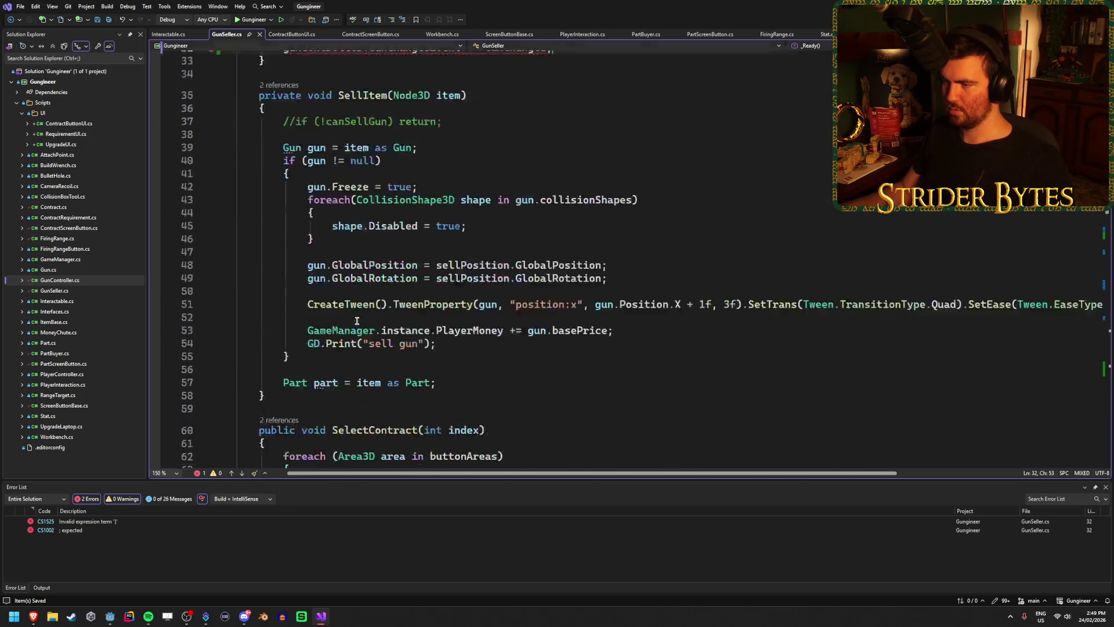
pyautogui.click(400, 259)
pyautogui.write('Gun newG')
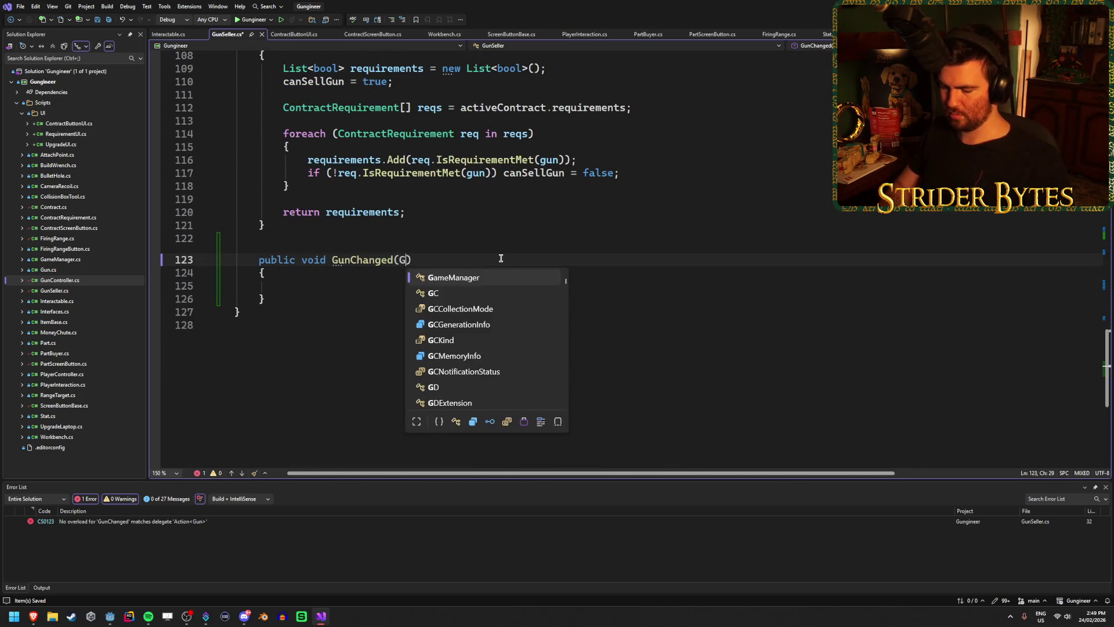
pyautogui.write('un')
pyautogui.press('Escape')
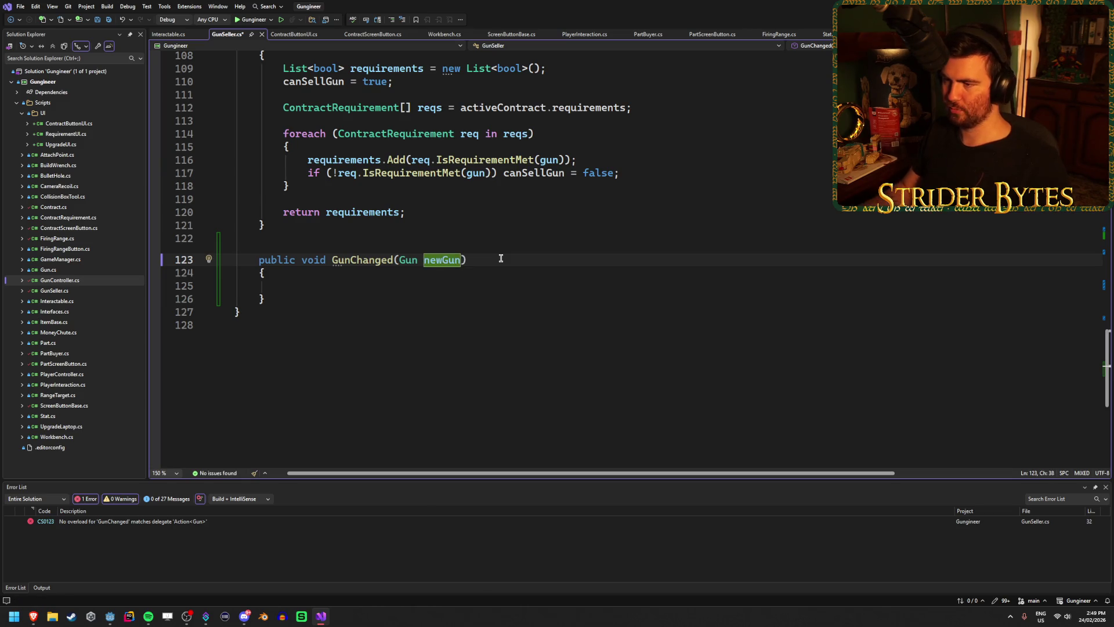
pyautogui.press('Down')
pyautogui.press('Down')
# Step: Copy the sellLightMesh.MaterialOverride line into the GunChanged method body
pyautogui.scroll(17, 575, 269)
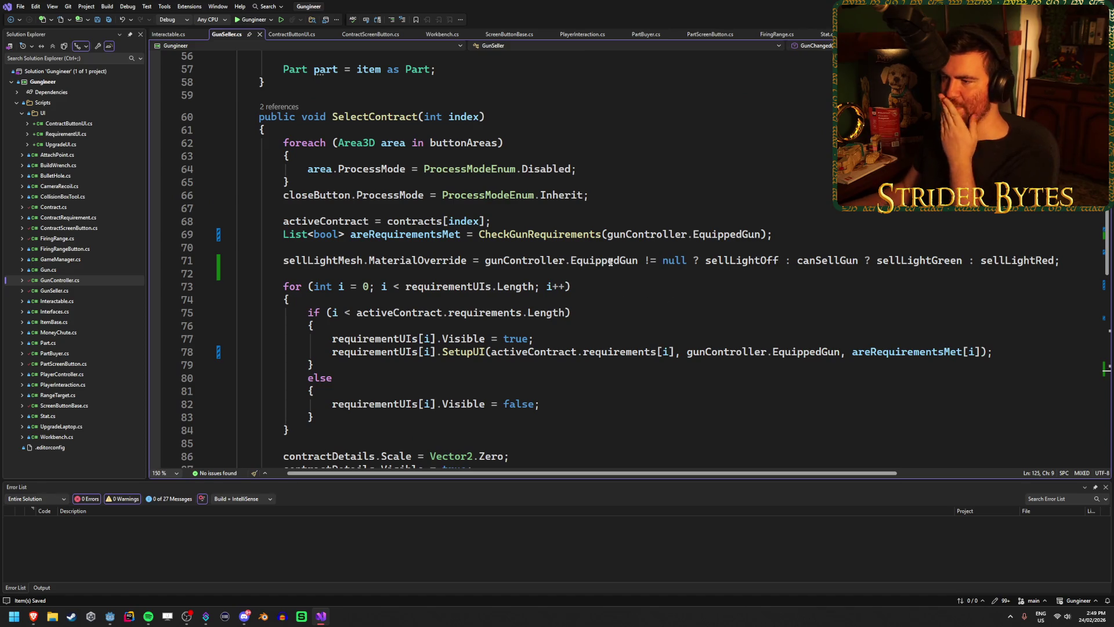
pyautogui.click(610, 263)
pyautogui.scroll(-17, 449, 321)
pyautogui.click(346, 324)
pyautogui.write('sellLightMesh.MaterialOverride = gunController.EquippedGun != null ? sellLightOff : canSellGun ? sellLightGreen : sellLightRed;')
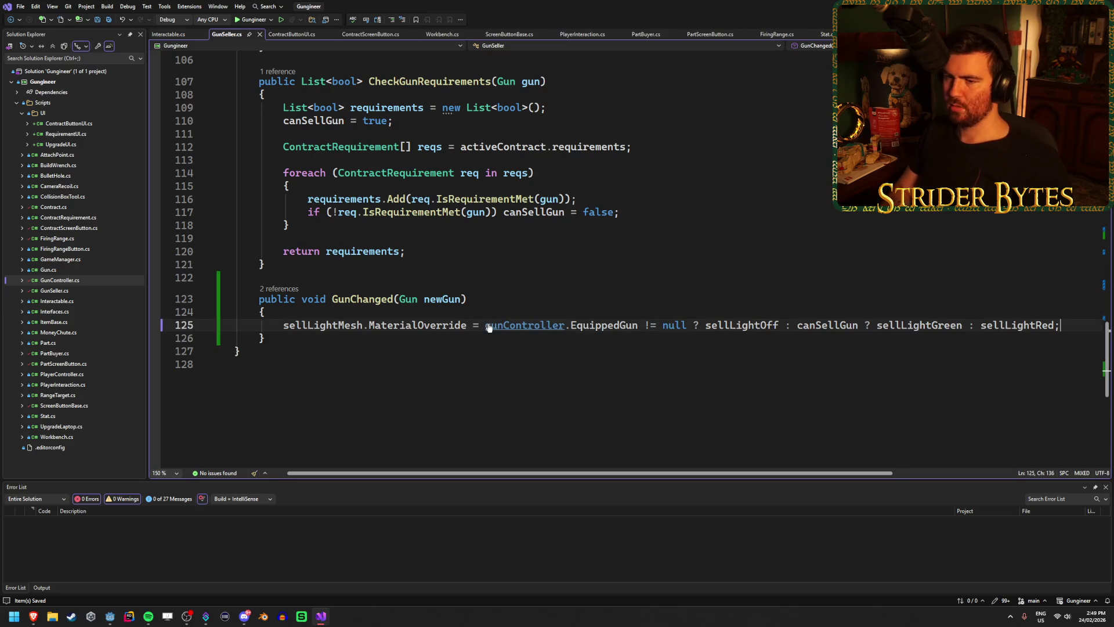
pyautogui.click(542, 347)
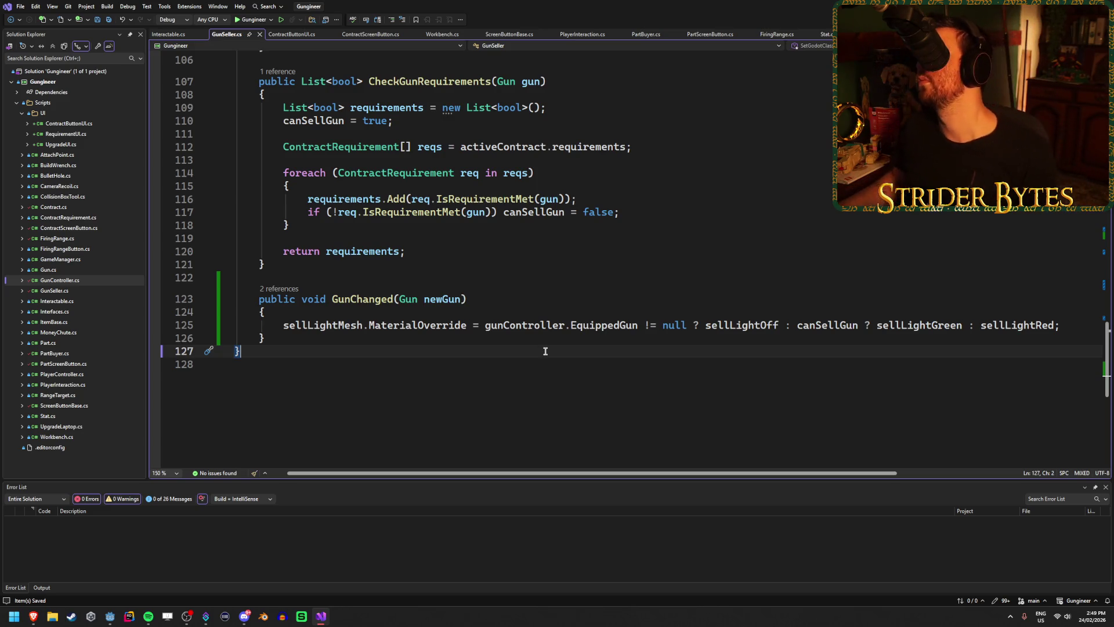
# Step: Delete the commented-out closeButtonLayer tween lines in CloseContract and save
pyautogui.scroll(9, 545, 351)
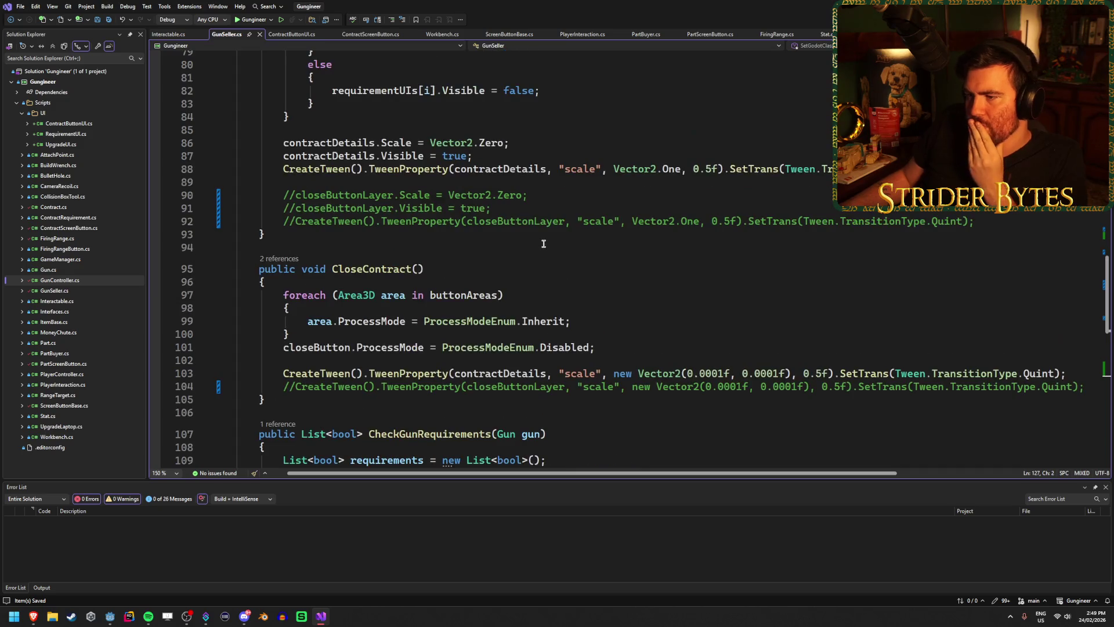
pyautogui.scroll(-3, 546, 236)
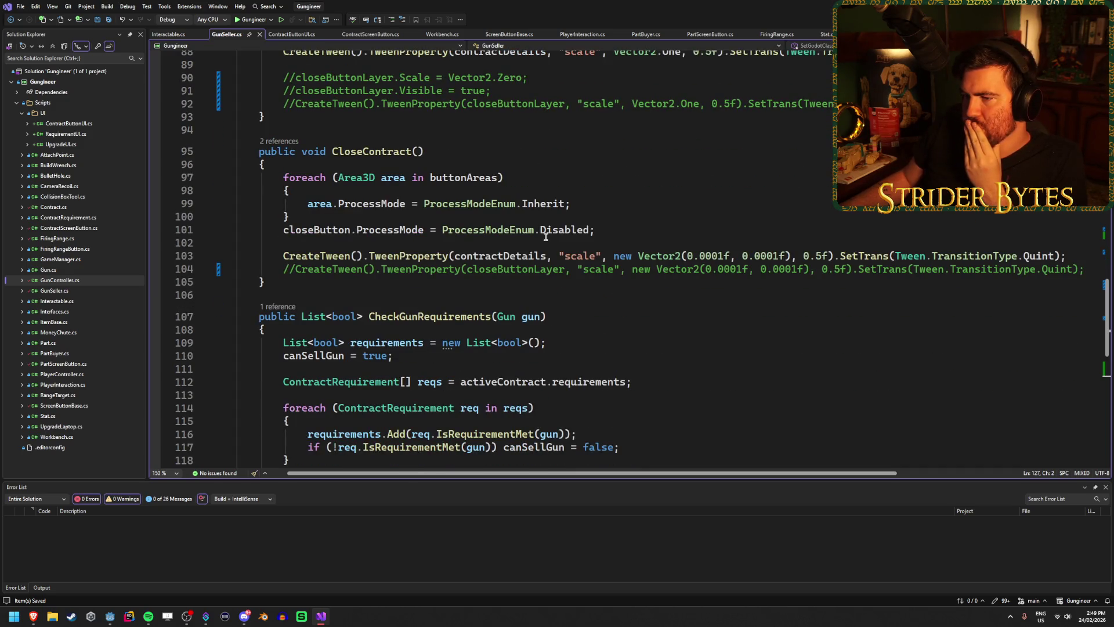
pyautogui.click(615, 230)
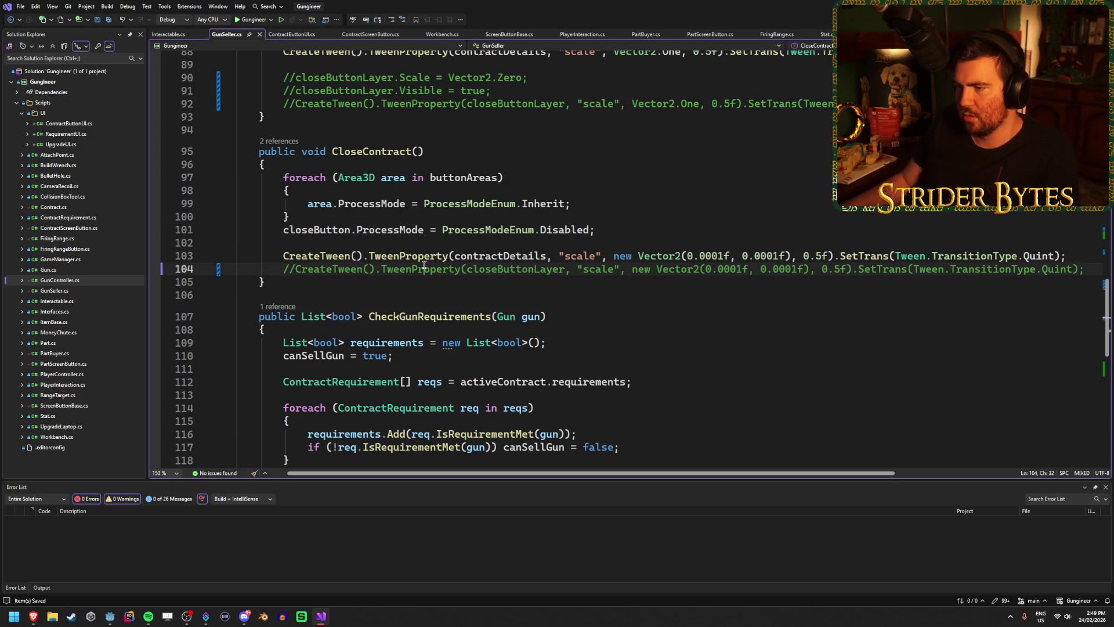
pyautogui.press('Down')
pyautogui.press('Down')
pyautogui.press('Down')
pyautogui.hotkey('ctrl', 'x')
pyautogui.scroll(3, 507, 216)
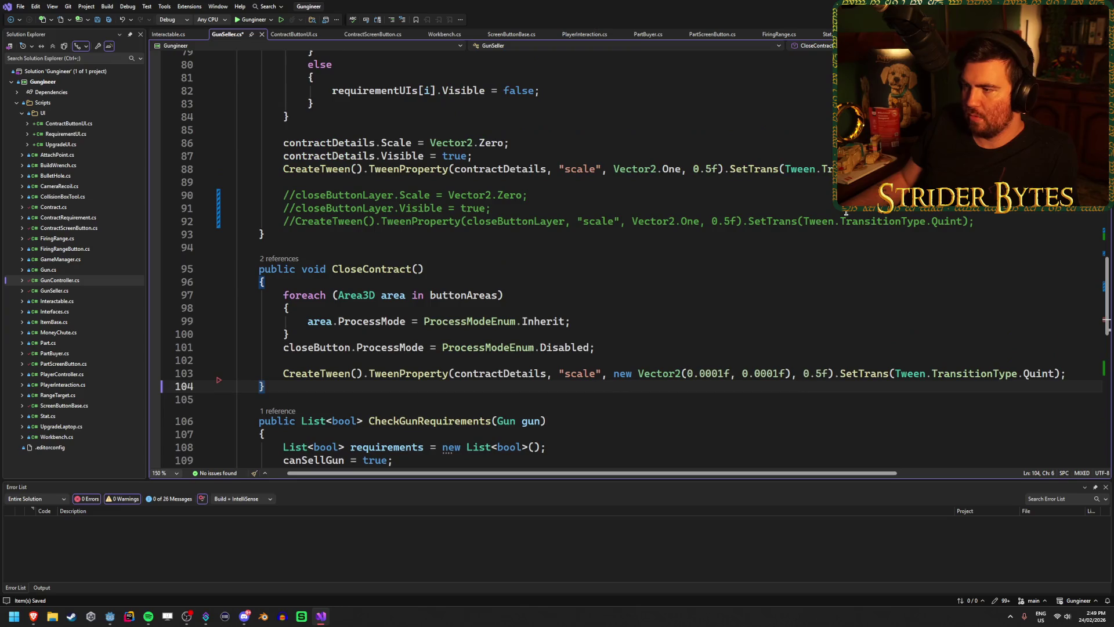
pyautogui.moveTo(991, 223)
pyautogui.mouseDown()
pyautogui.moveTo(238, 204)
pyautogui.moveTo(191, 189)
pyautogui.mouseUp()
pyautogui.press('BackSpace')
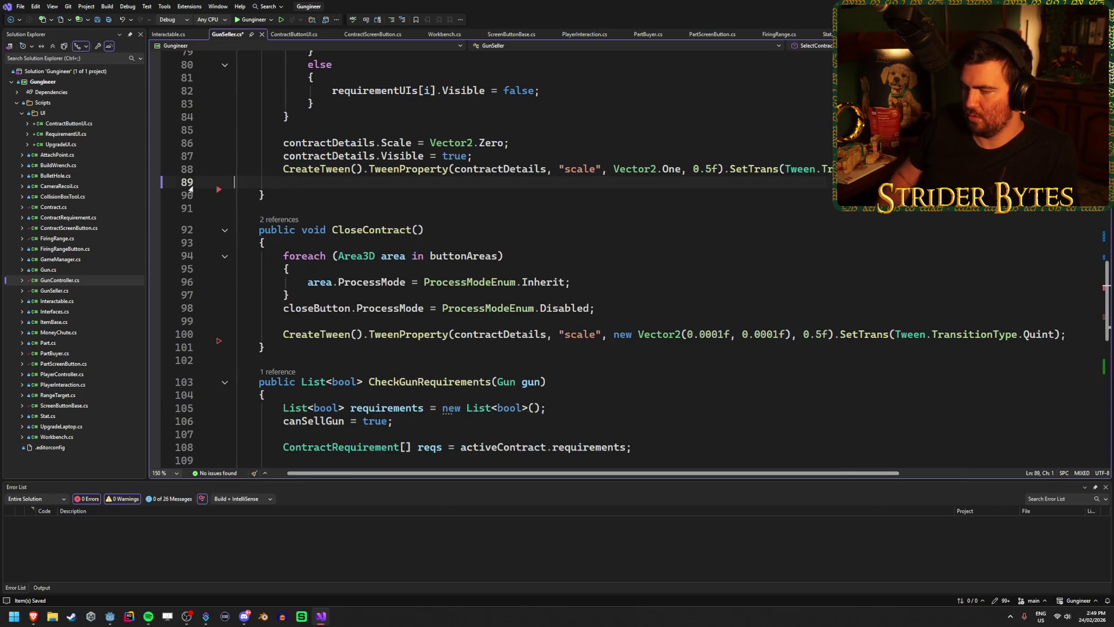
pyautogui.press('BackSpace')
pyautogui.hotkey('ctrl', 's')
# Step: Add canSellGun = true; after the closeButton statement in CloseContract and save
pyautogui.click(648, 295)
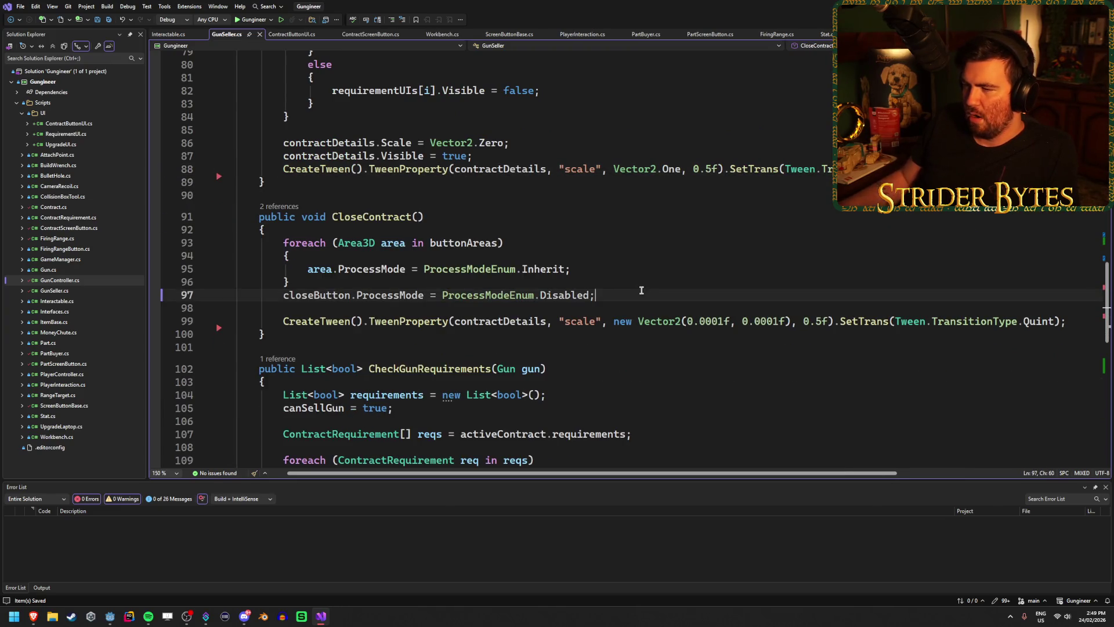
pyautogui.press('Return')
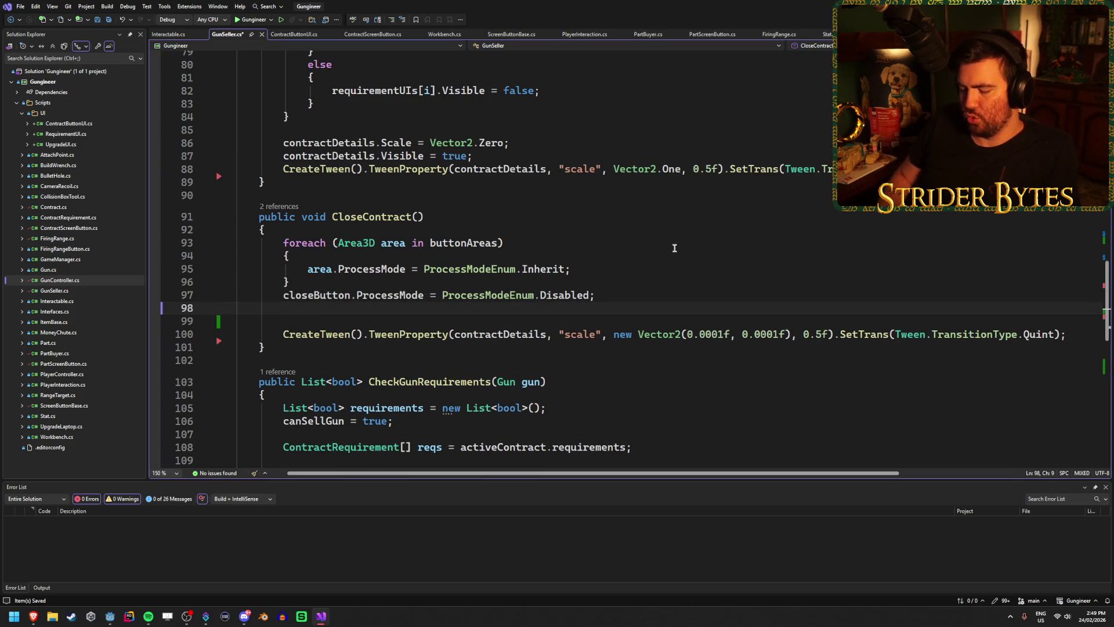
pyautogui.write('canS')
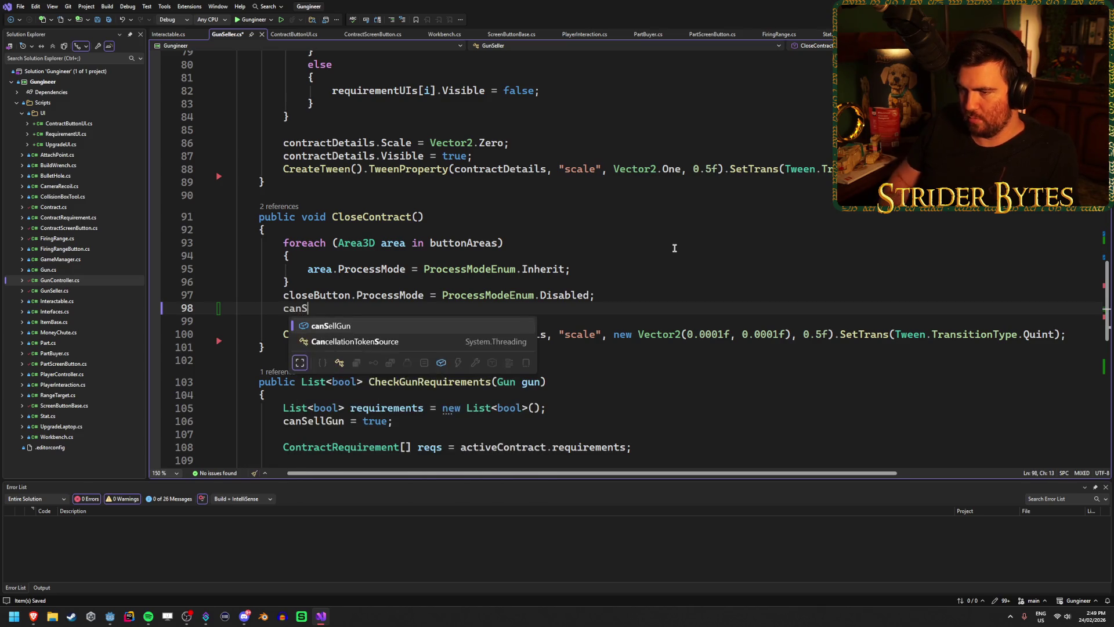
pyautogui.write('ellGun = true;')
pyautogui.hotkey('ctrl', 's')
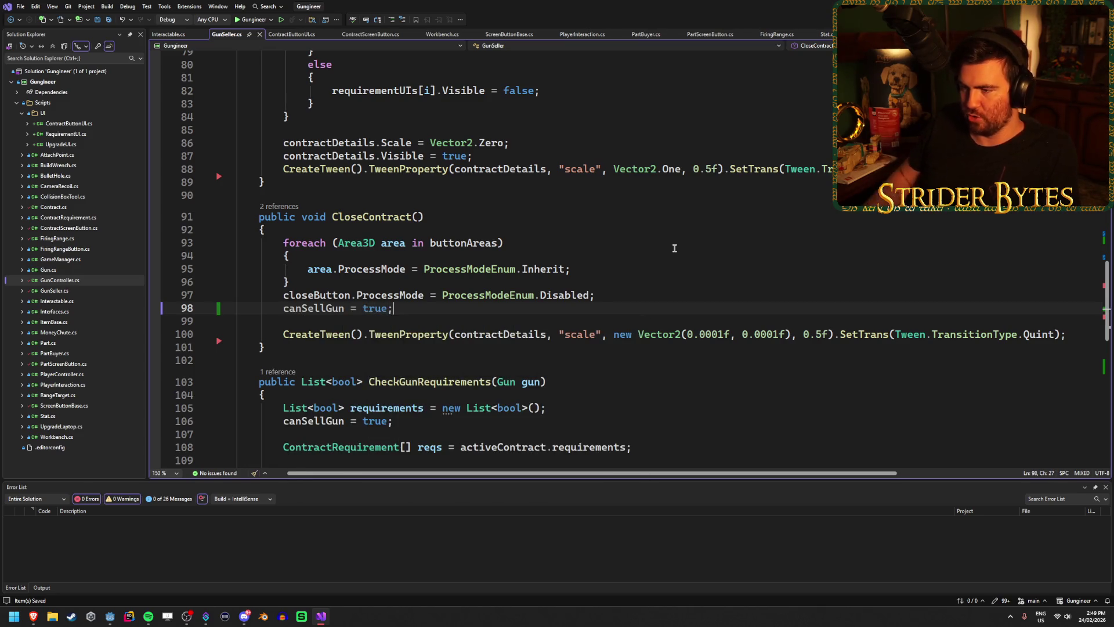
pyautogui.click(607, 295)
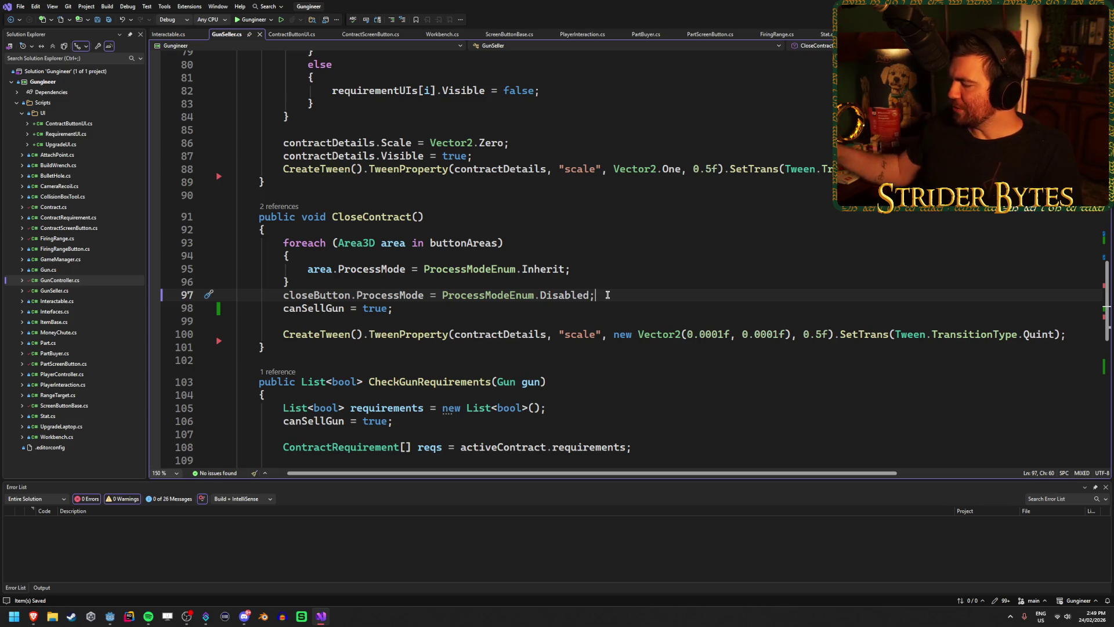
# Step: Jump to CheckGunRequirements with F12 and review canSellGun's use on lines 106 and 113
pyautogui.scroll(6, 604, 295)
pyautogui.scroll(2, 422, 317)
pyautogui.click(525, 234)
pyautogui.press('F12')
pyautogui.scroll(-5, 433, 295)
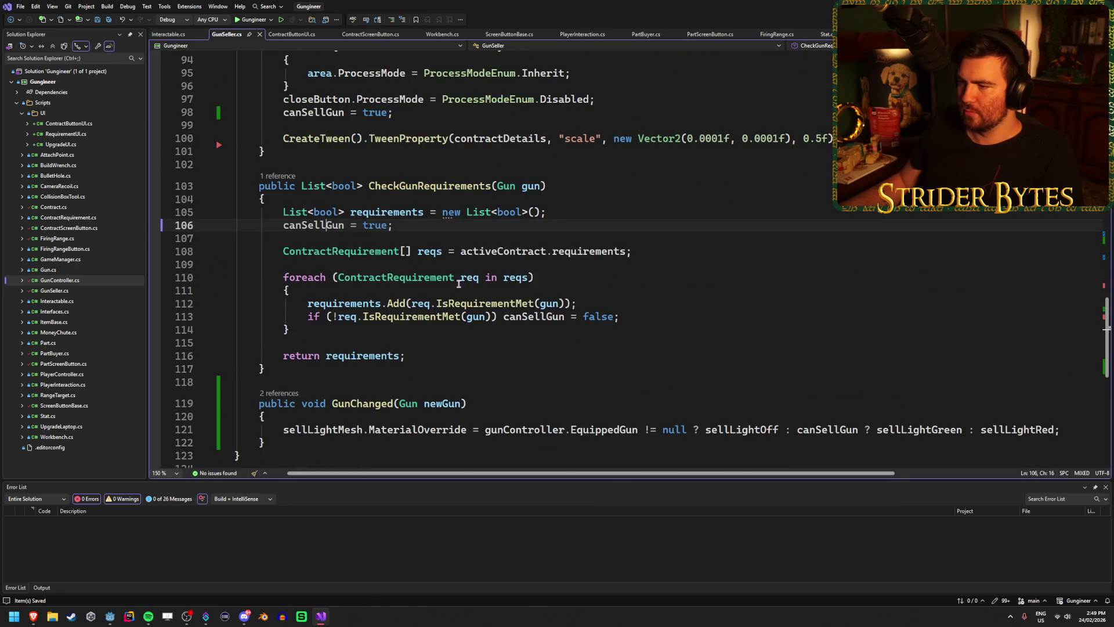
pyautogui.click(551, 317)
pyautogui.click(464, 226)
pyautogui.click(693, 319)
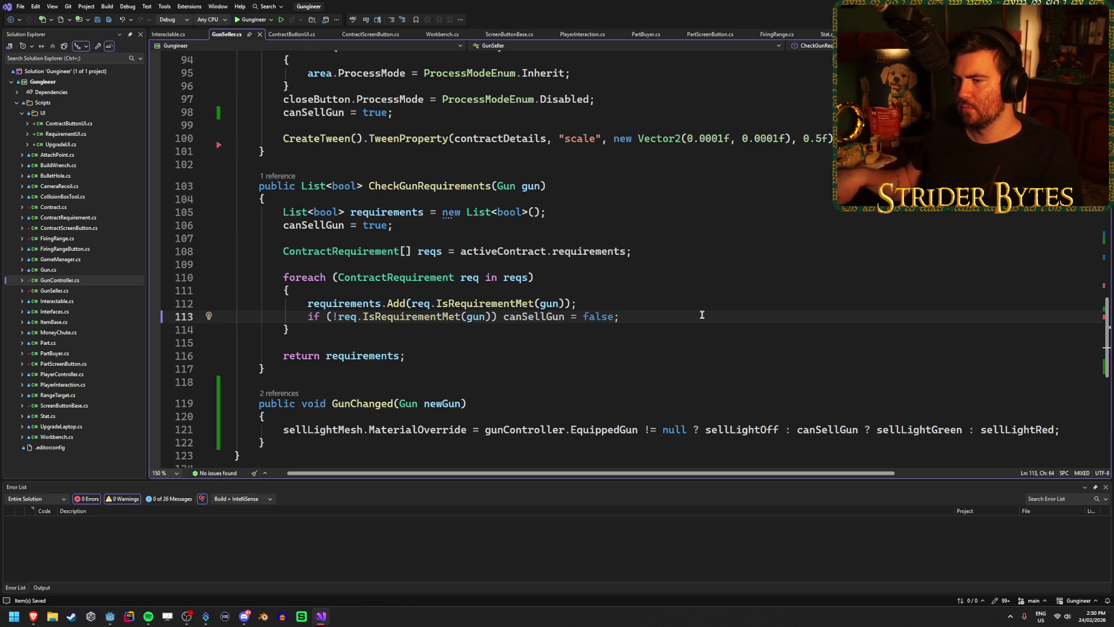
pyautogui.click(331, 228)
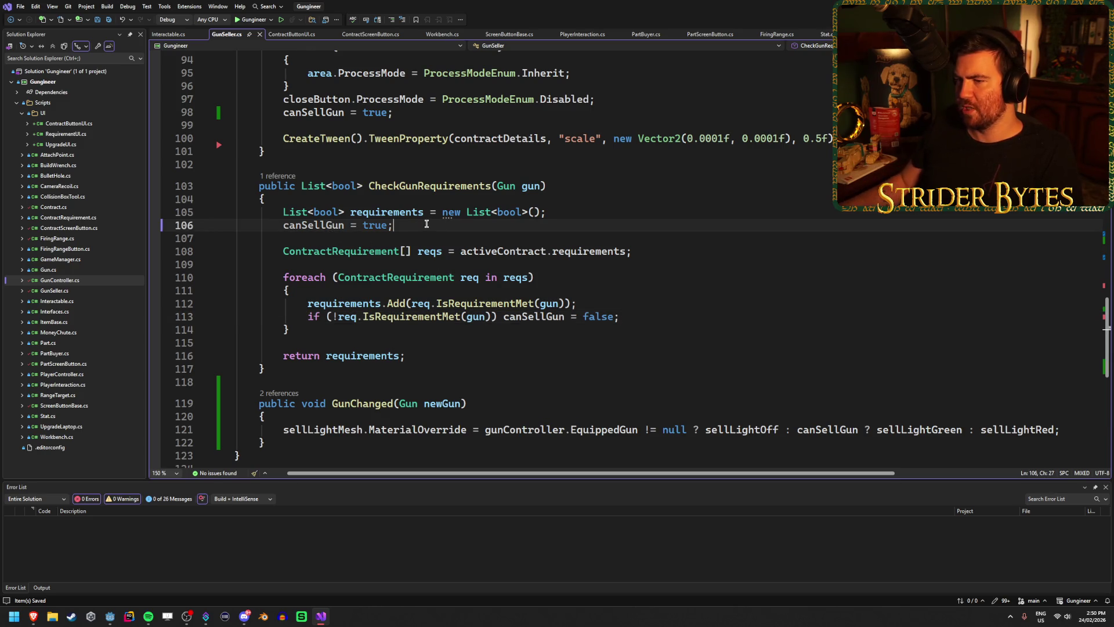
pyautogui.scroll(-2, 444, 224)
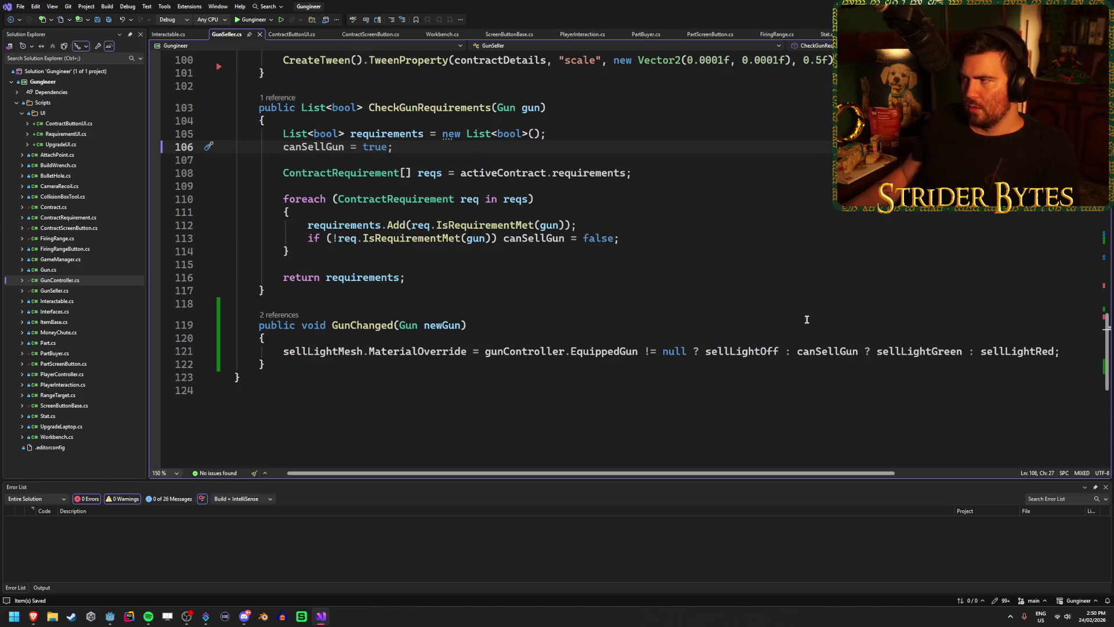
pyautogui.click(110, 616)
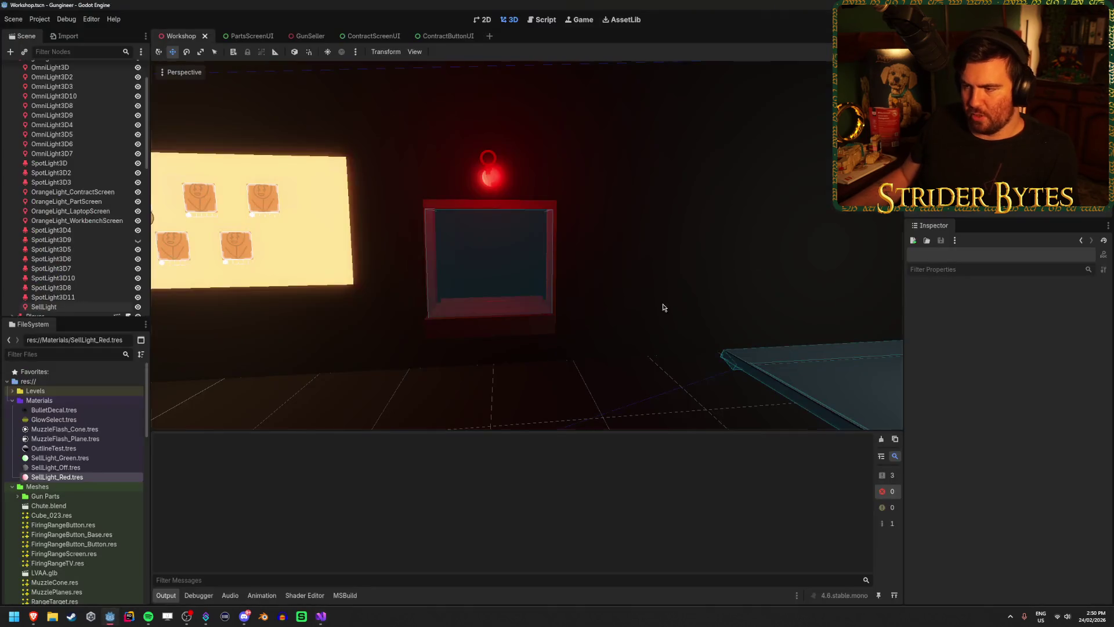
# Step: Apply the SellLight_Off.tres material to the sell light mesh and save the Workshop scene
pyautogui.moveTo(443, 171); pyautogui.dragTo(639, 199)
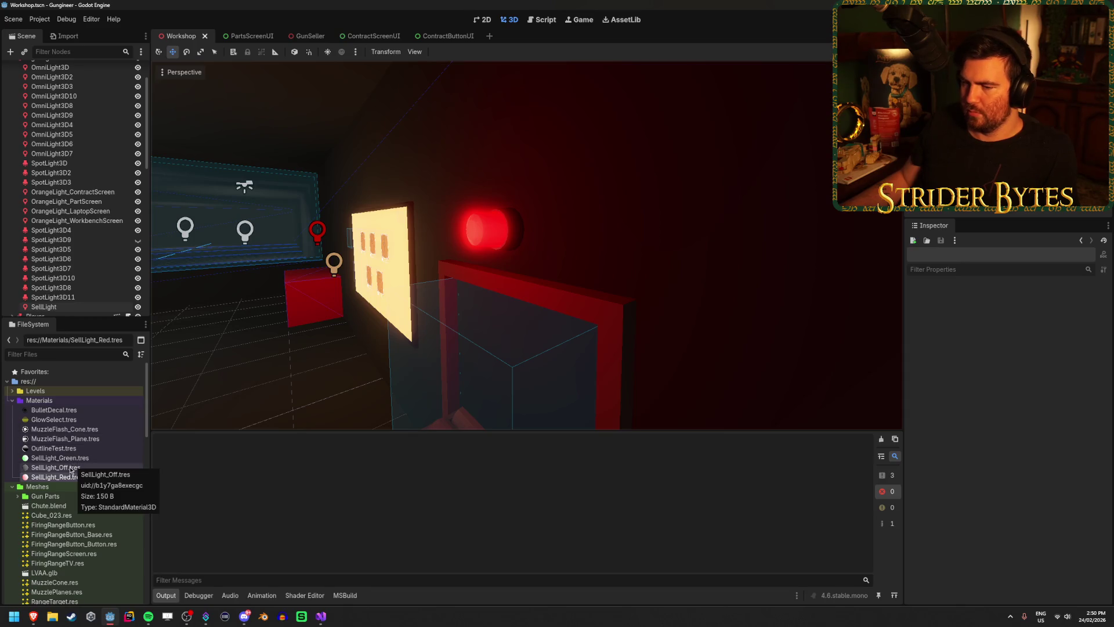
pyautogui.moveTo(74, 467); pyautogui.dragTo(487, 237)
pyautogui.hotkey('ctrl', 's')
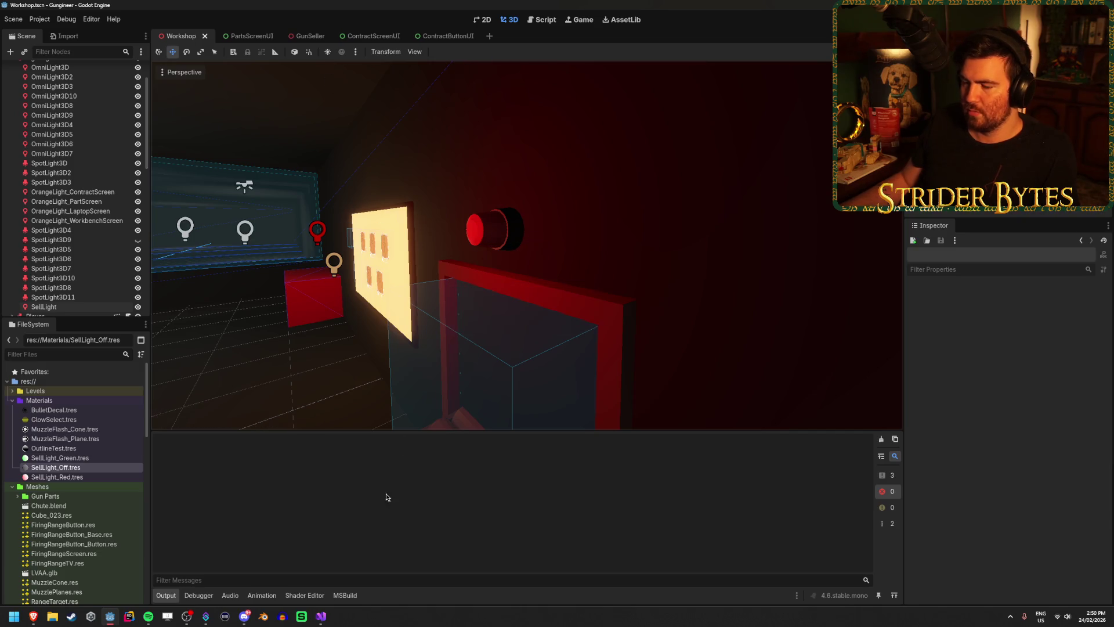
pyautogui.click(315, 617)
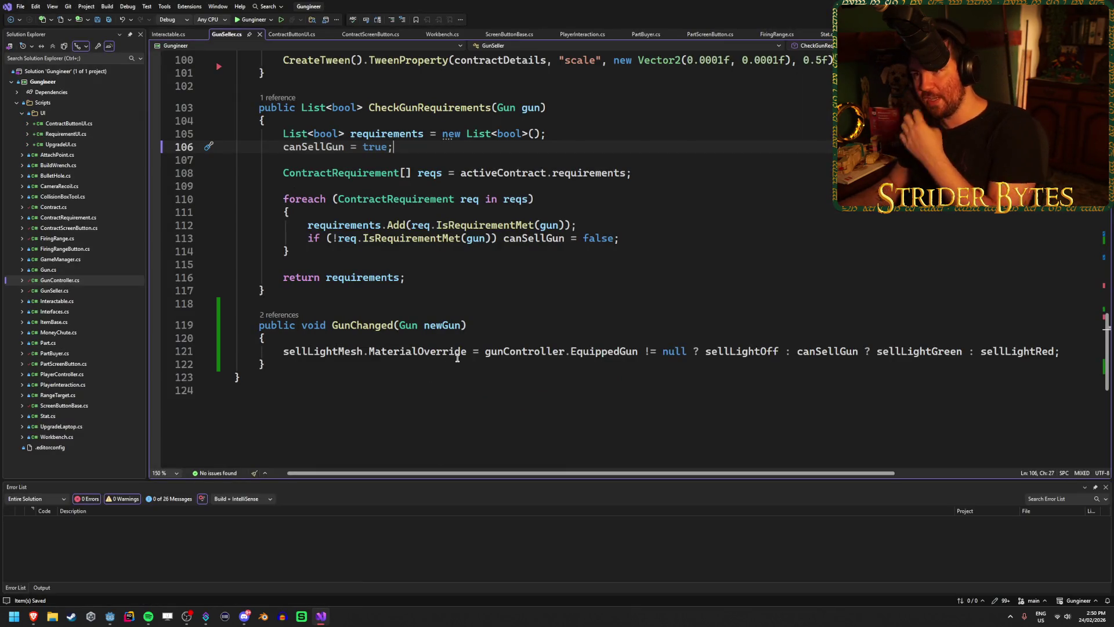
# Step: Start a sellLight.LightColor = line below the MaterialOverride line in GunChanged
pyautogui.click(1065, 355)
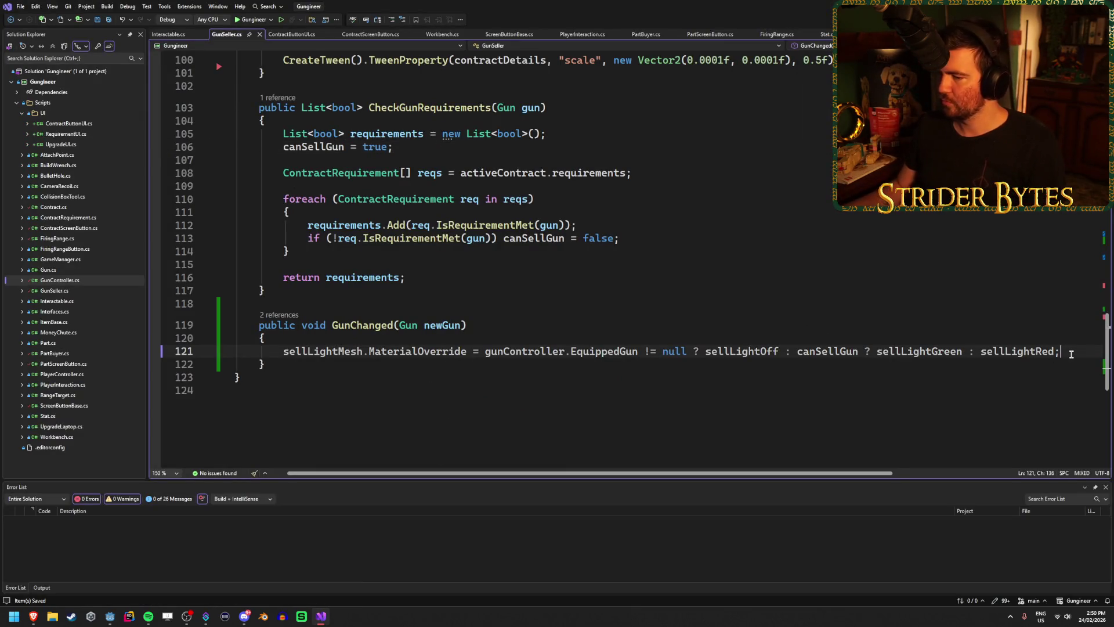
pyautogui.press('Return')
pyautogui.write('sellLig')
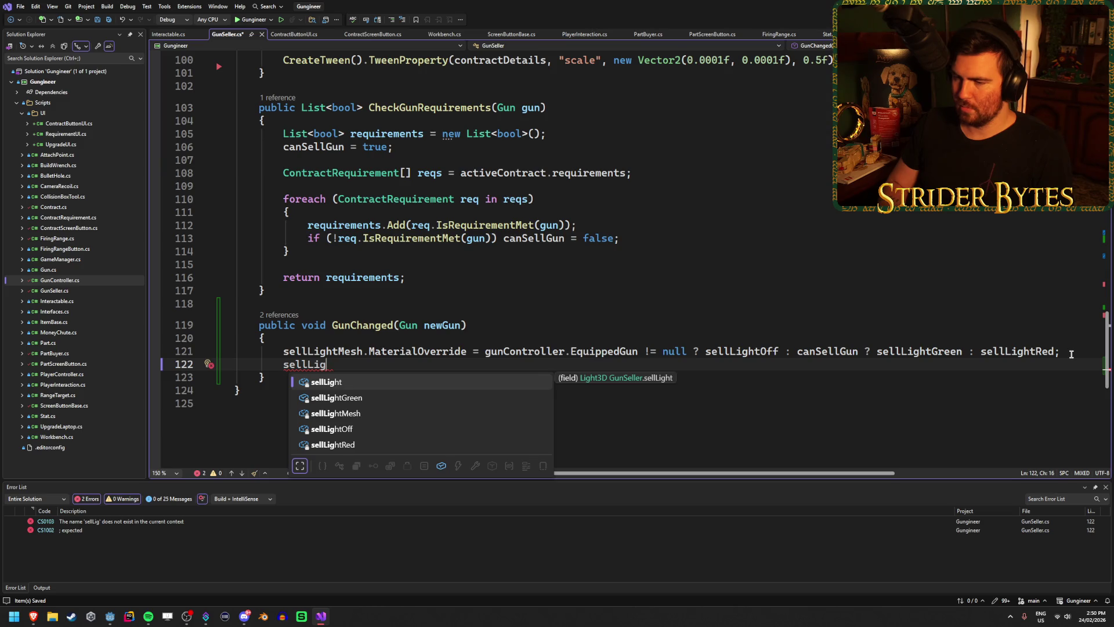
pyautogui.press('Tab')
pyautogui.write('.Colo')
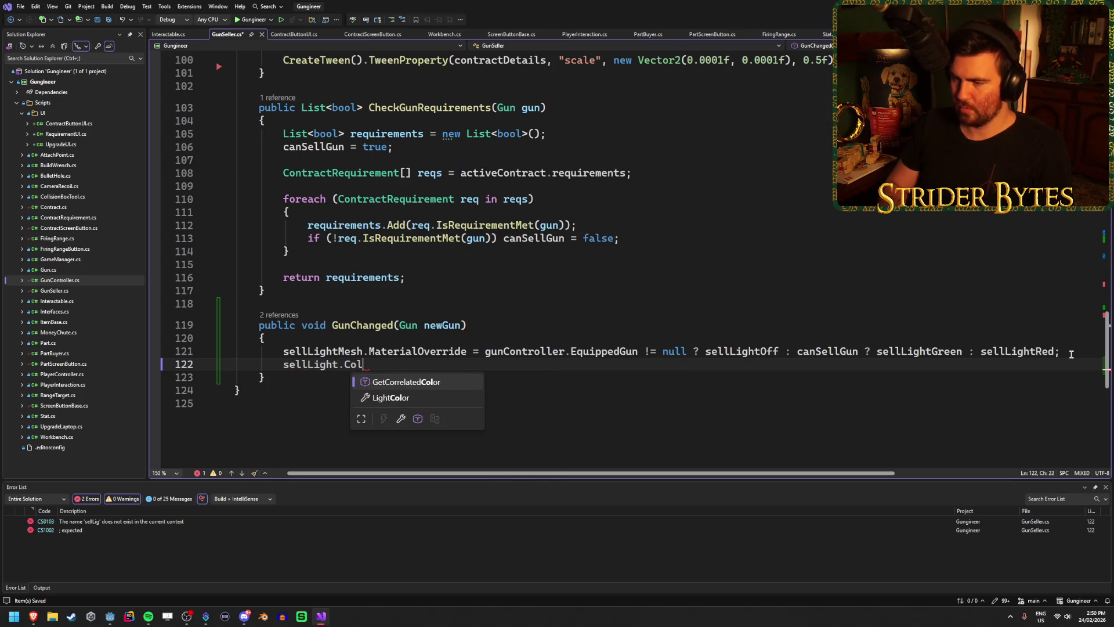
pyautogui.press('Down')
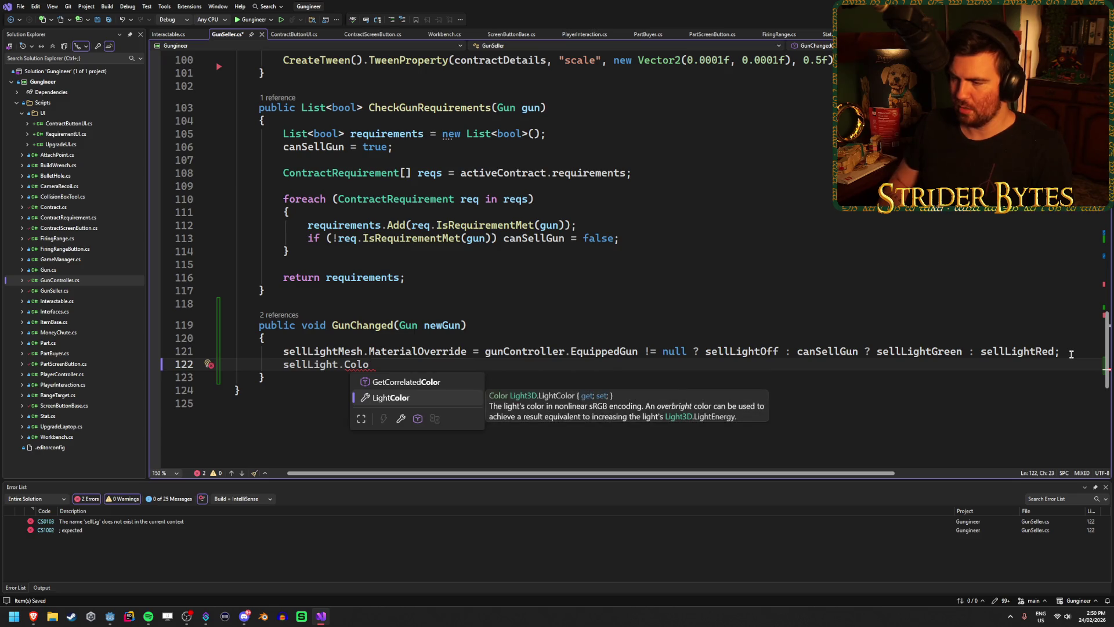
pyautogui.press('Tab')
pyautogui.write('= Color')
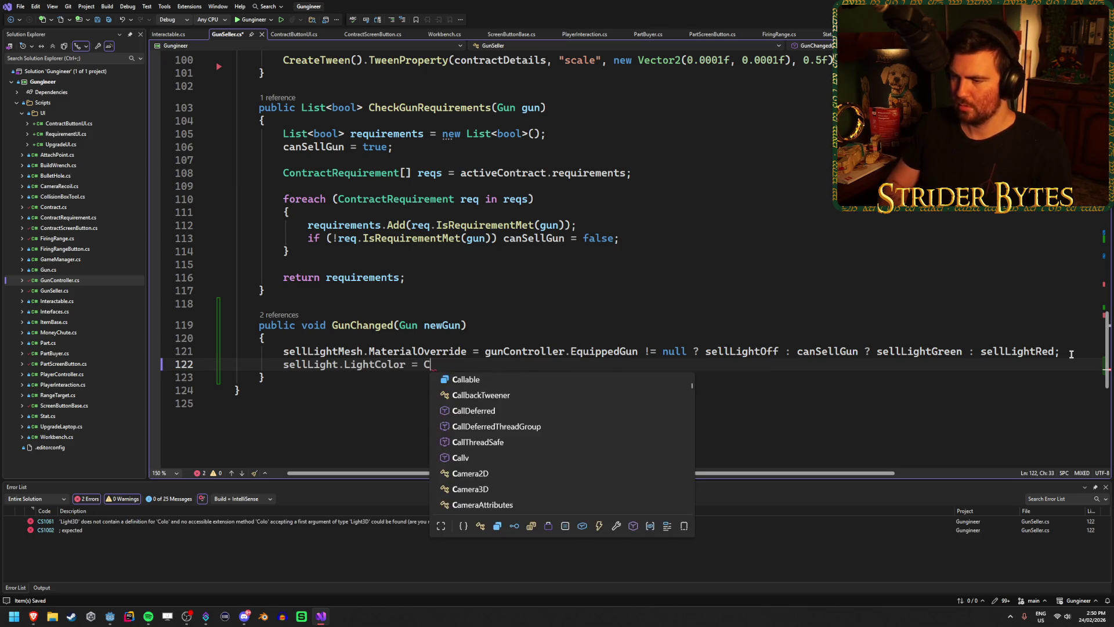
pyautogui.press('BackSpace')
pyautogui.press('BackSpace')
pyautogui.press('BackSpace')
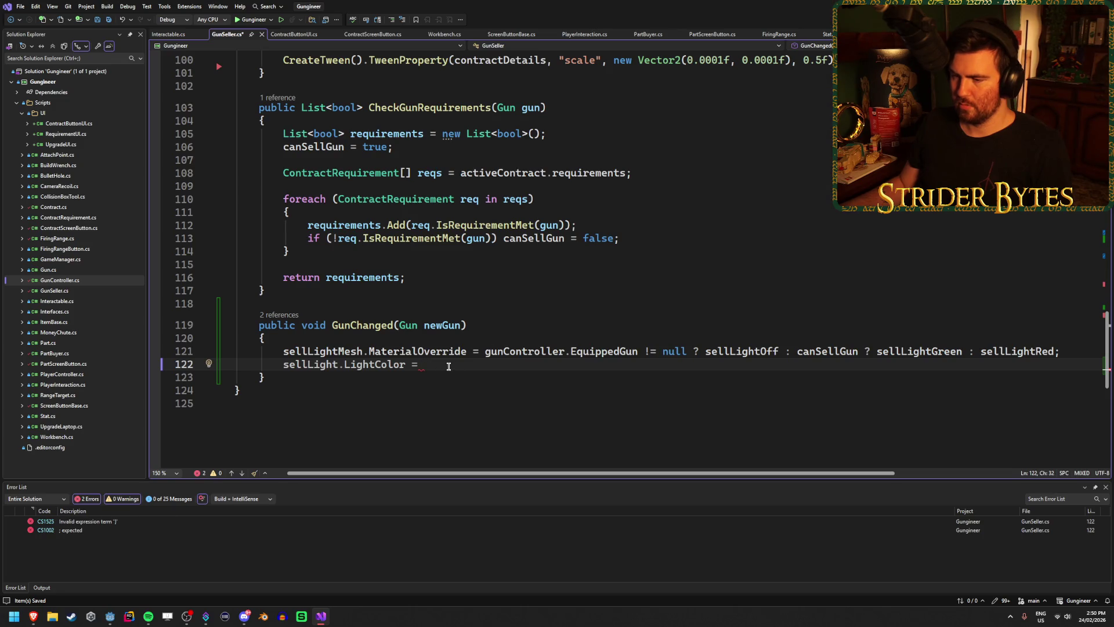
# Step: Set the light color to canSellGun ? Colors.Green : Colors.Red and save
pyautogui.press('Return')
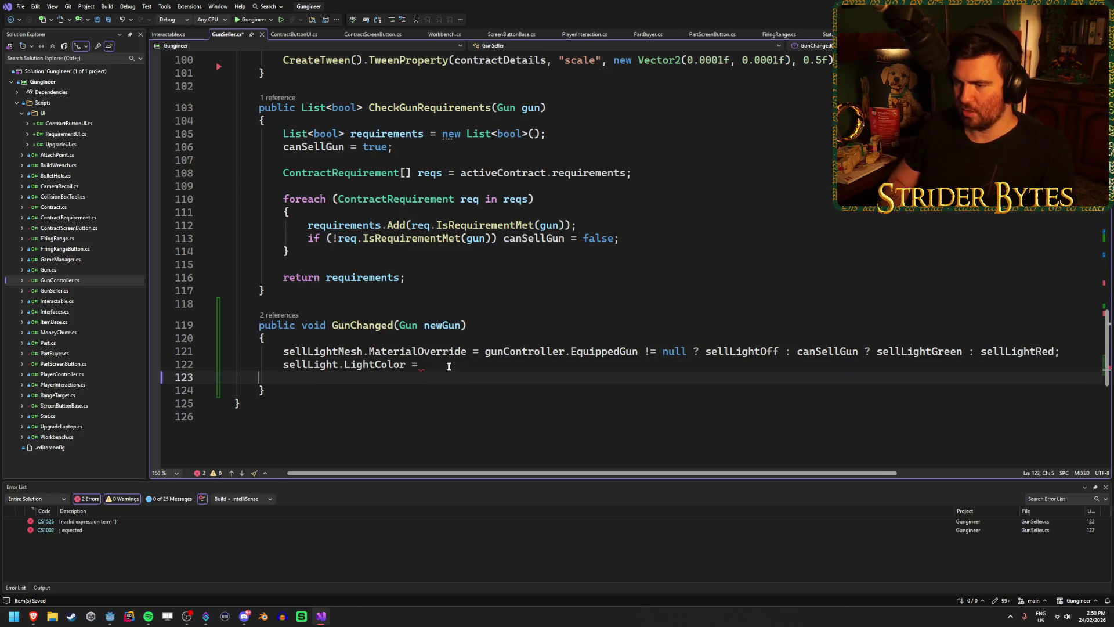
pyautogui.press('BackSpace')
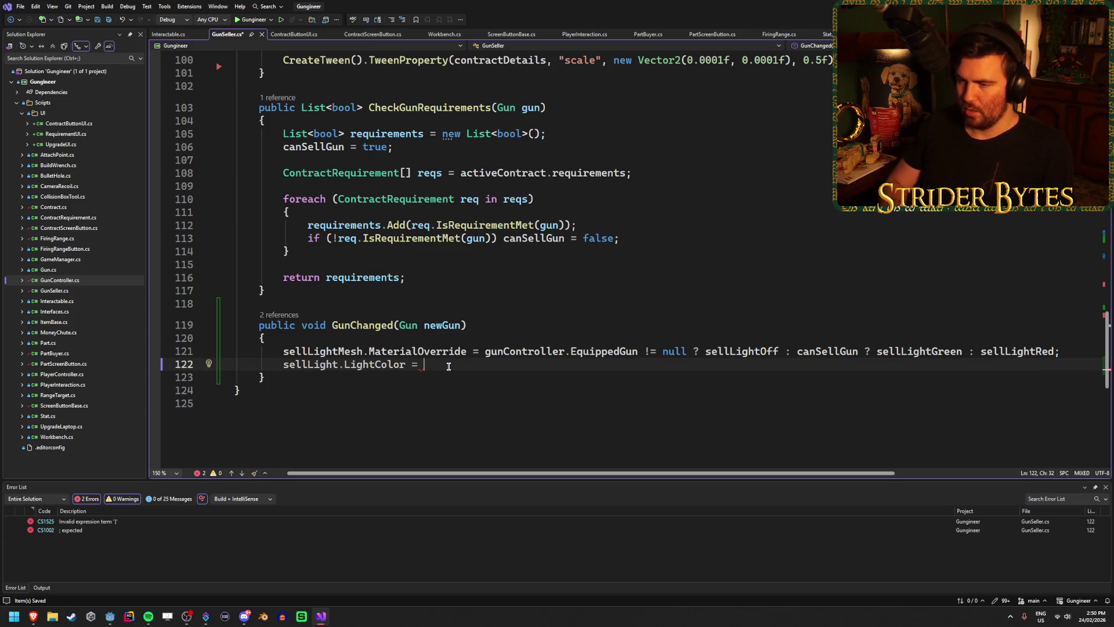
pyautogui.write('canS')
pyautogui.press('Tab')
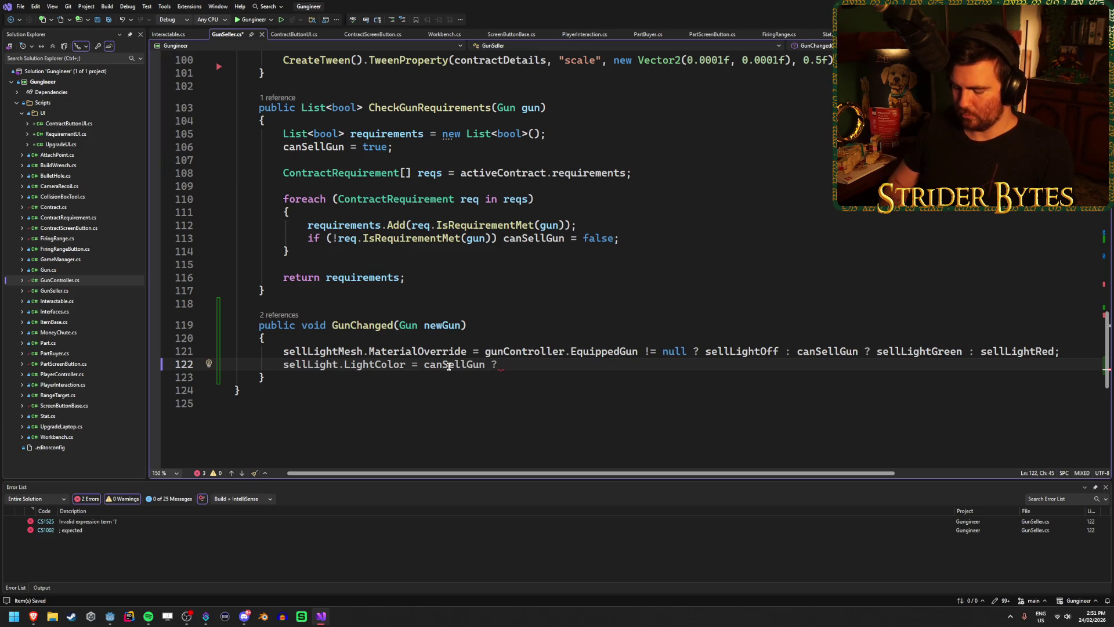
pyautogui.write('Colors.Gree')
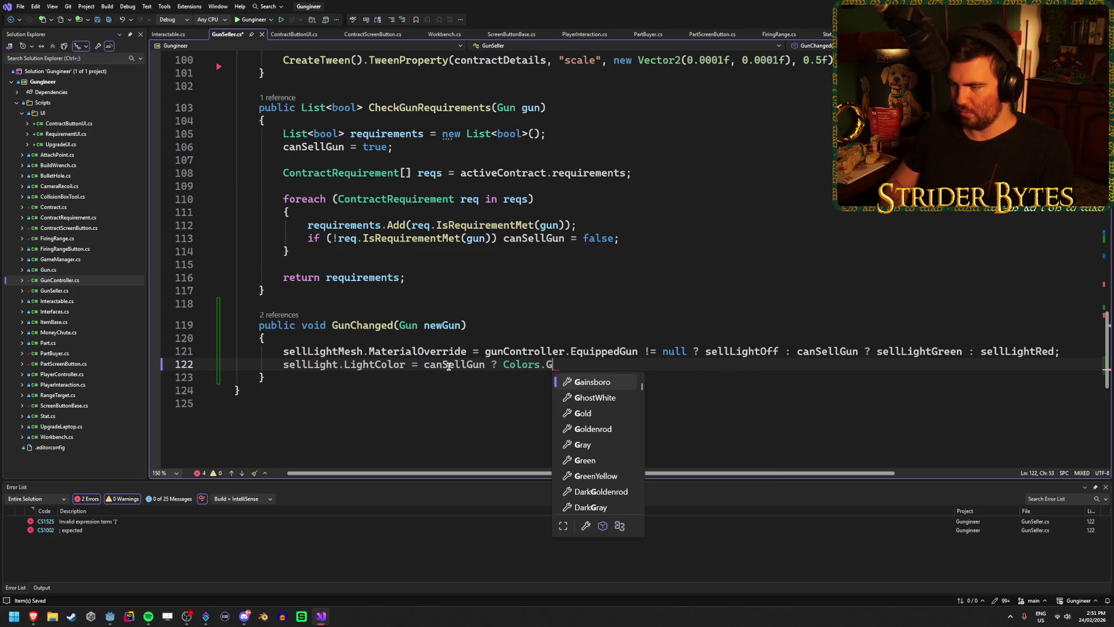
pyautogui.press('Tab')
pyautogui.write(':')
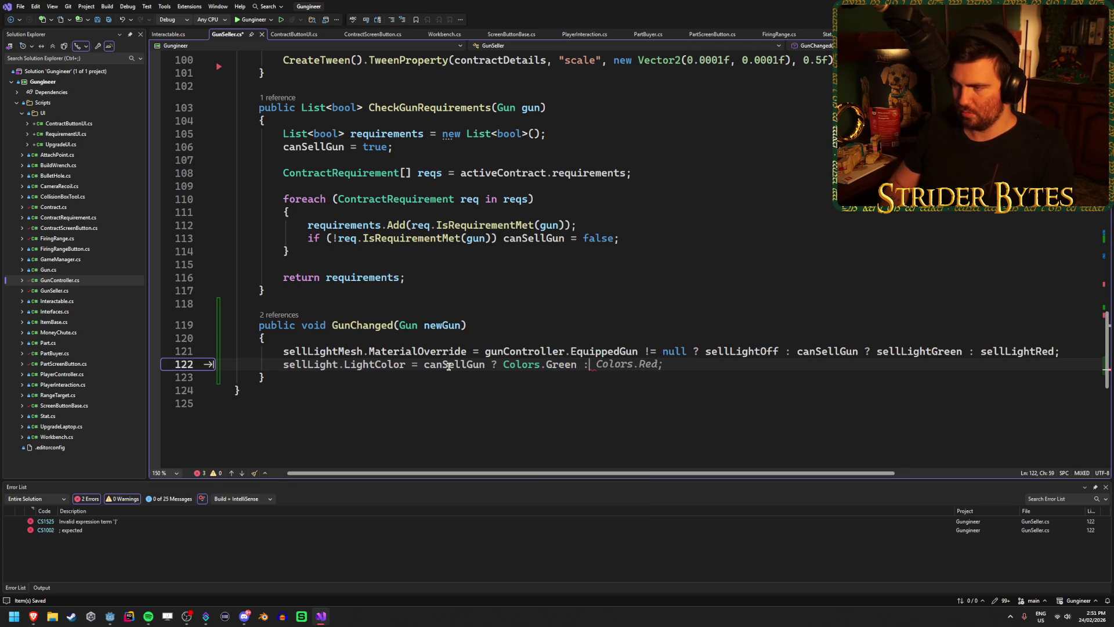
pyautogui.press('Tab')
pyautogui.hotkey('ctrl', 's')
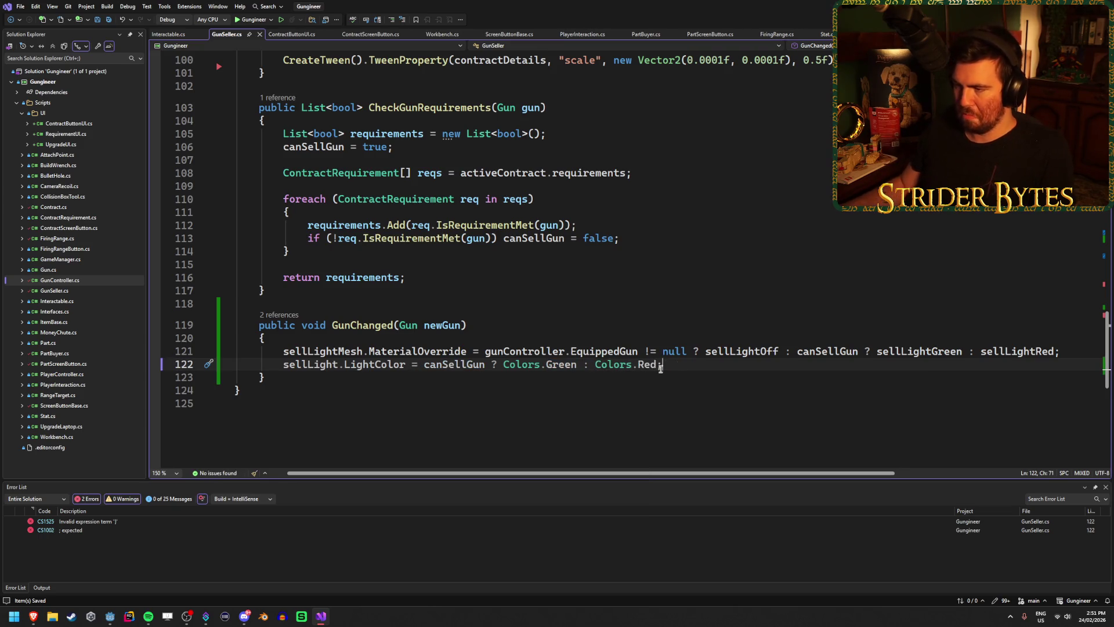
# Step: Begin a sellLight.Visible line below the LightColor line
pyautogui.press('Return')
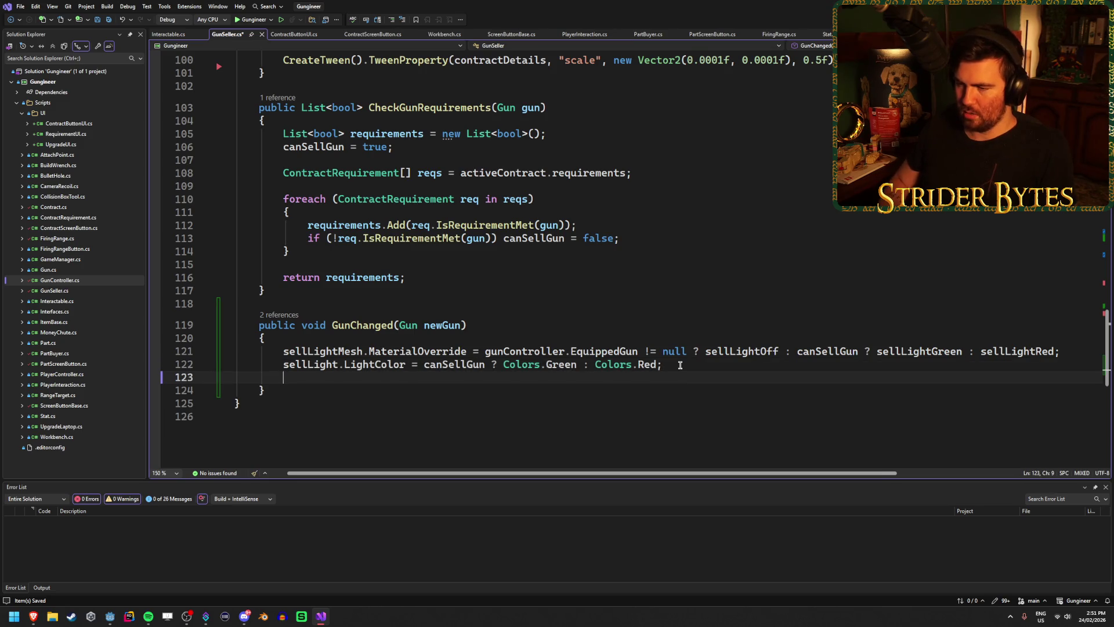
pyautogui.write('sellLight.')
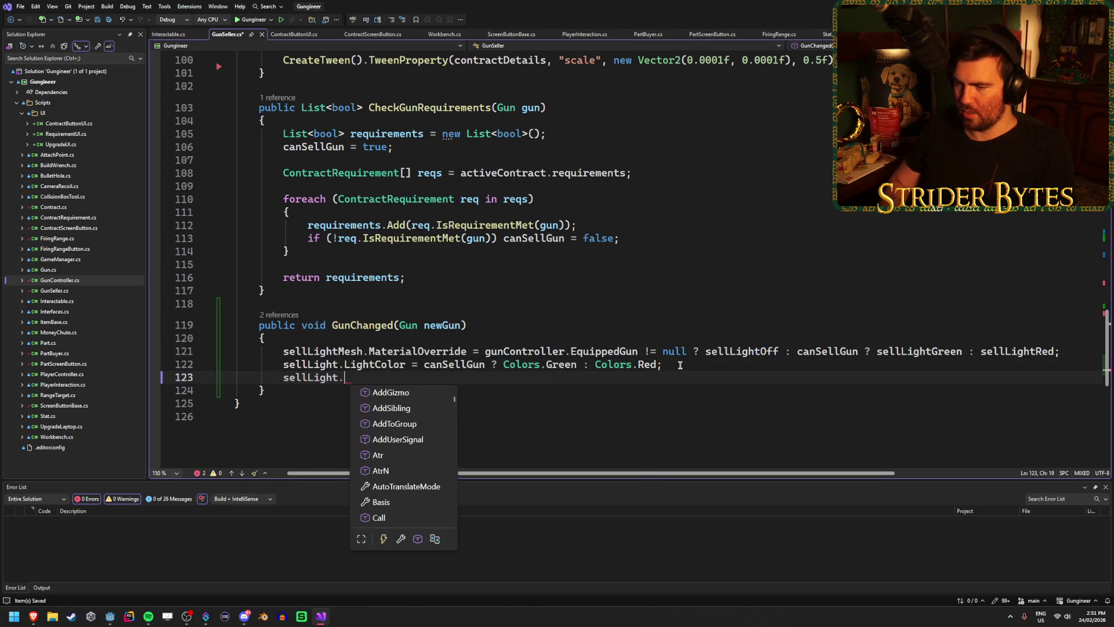
pyautogui.write('Visi')
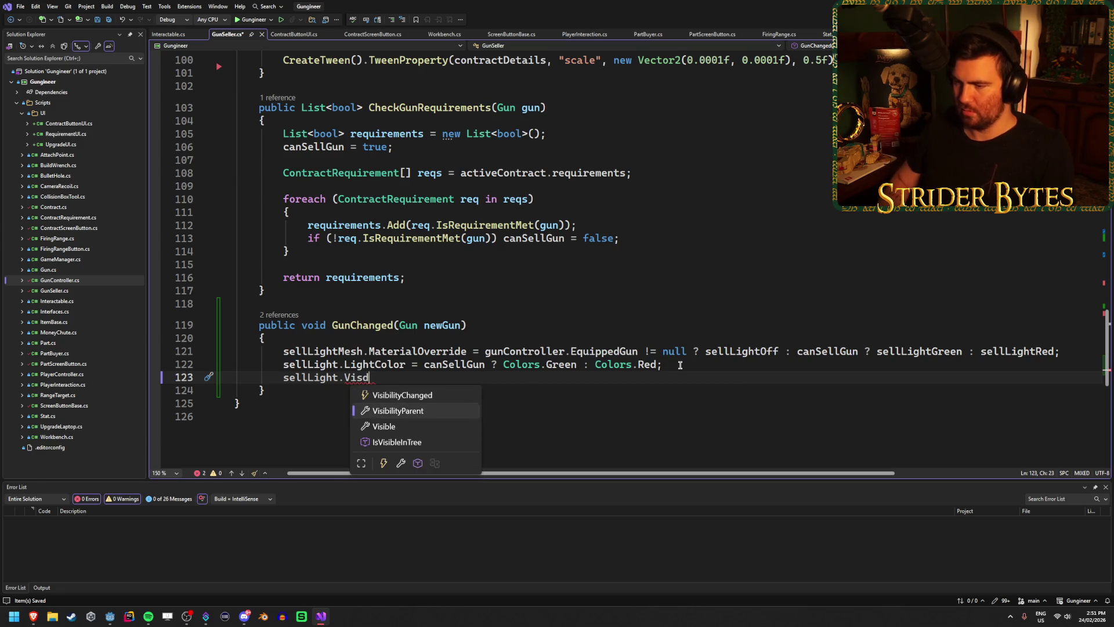
pyautogui.press('Tab')
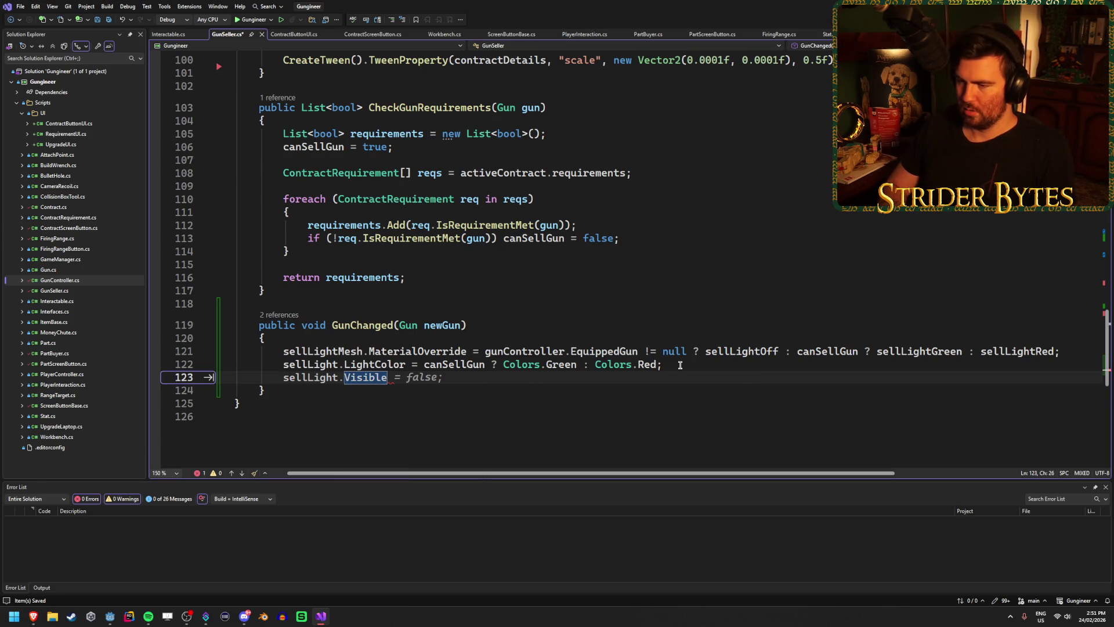